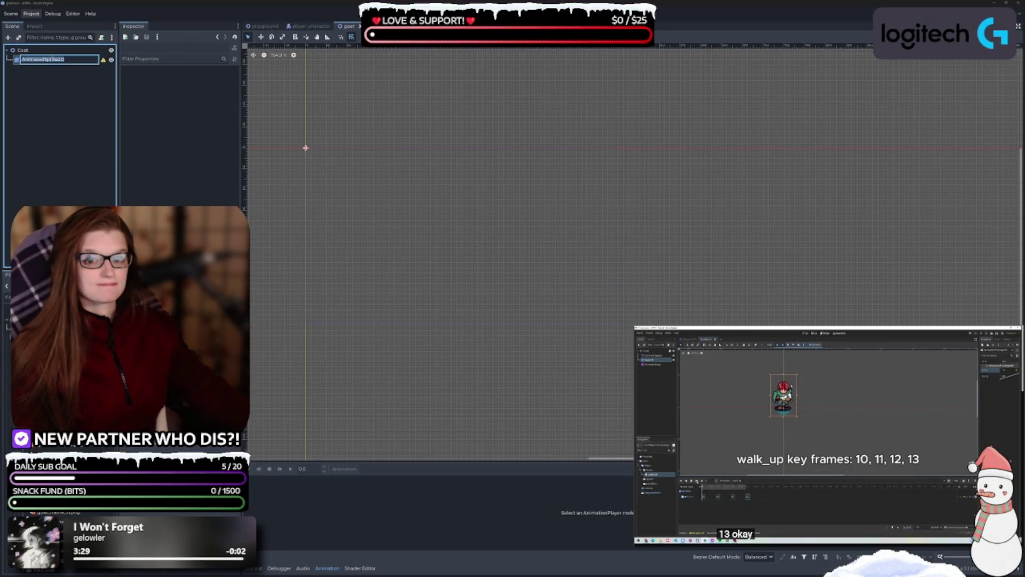
Dismiss the sprite warning and give the AnimatedSprite2D a new SpriteFrames resource in the Inspector.
{"action": "left_click", "coordinate": [103, 60]}
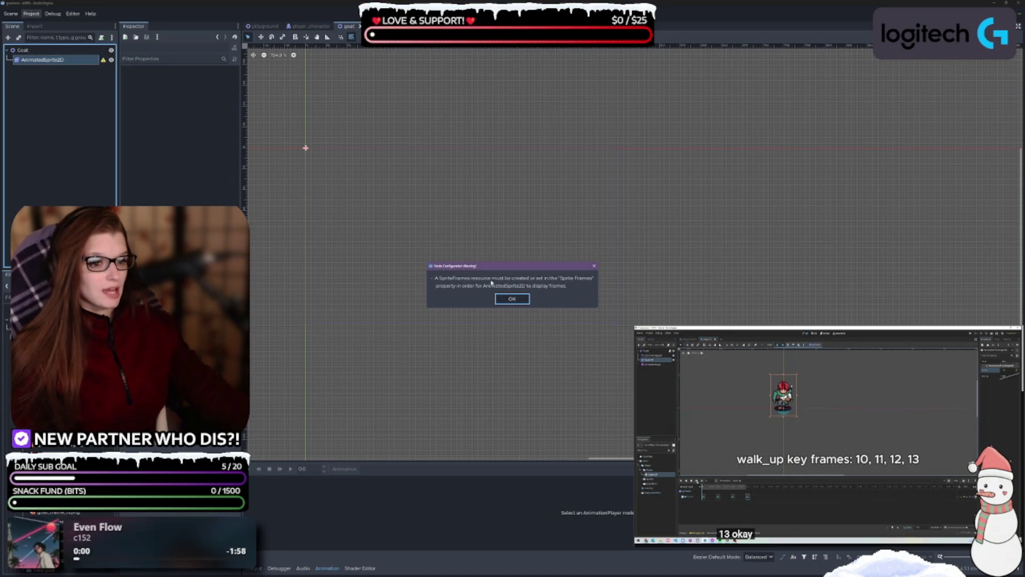
{"action": "left_click", "coordinate": [514, 300]}
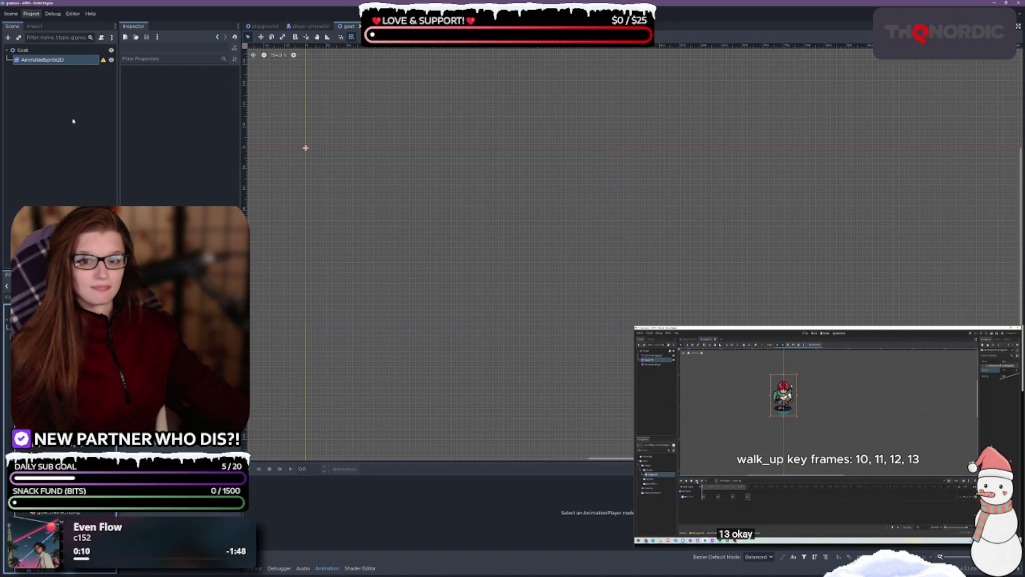
{"action": "left_click", "coordinate": [24, 50]}
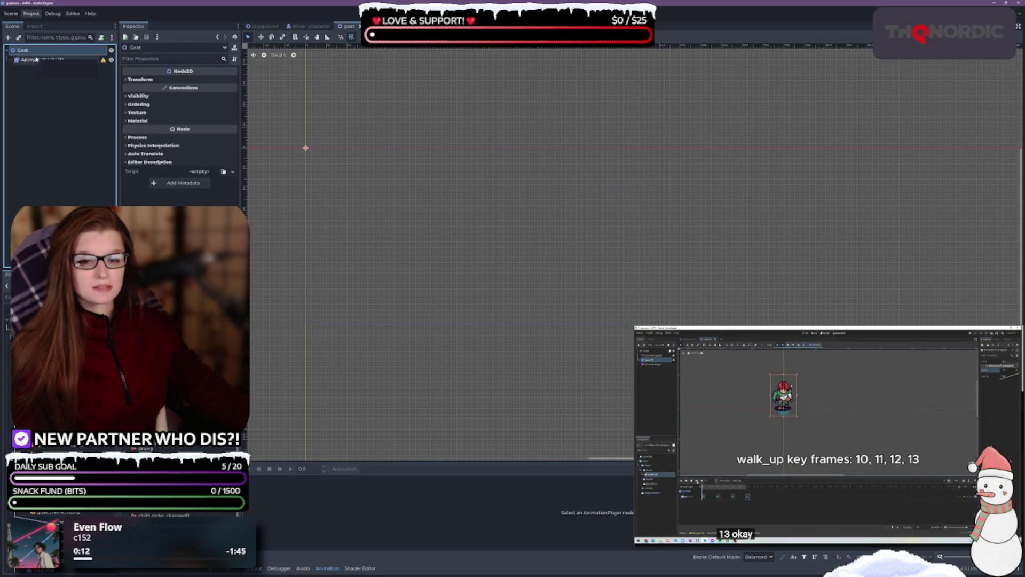
{"action": "left_click", "coordinate": [34, 60]}
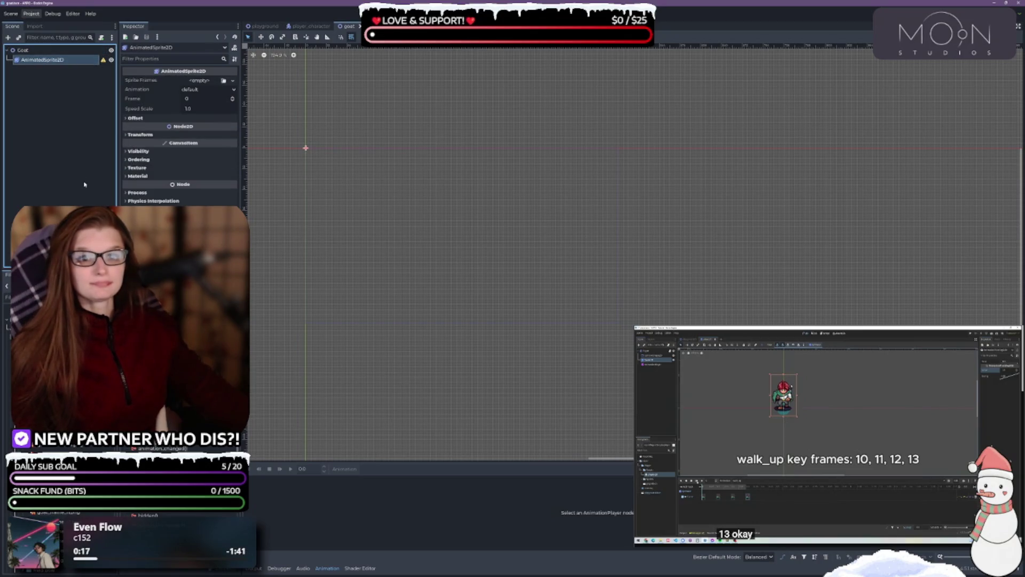
{"action": "left_click", "coordinate": [232, 81]}
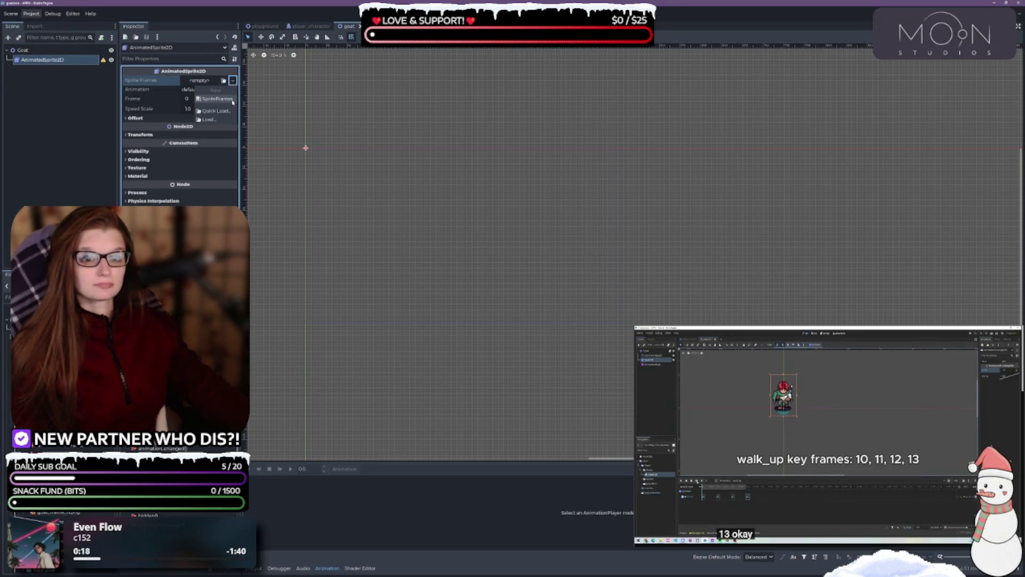
{"action": "left_click", "coordinate": [227, 100]}
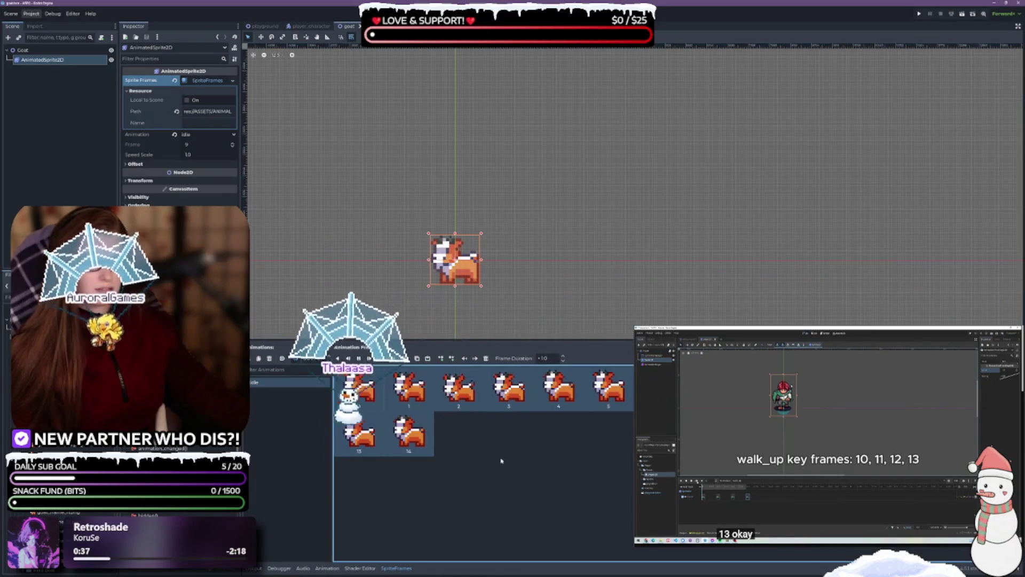
Set the sprite's Speed Scale to 1.5.
{"action": "left_click", "coordinate": [201, 155]}
{"action": "type", "text": "1.5"}
{"action": "key", "text": "Return"}
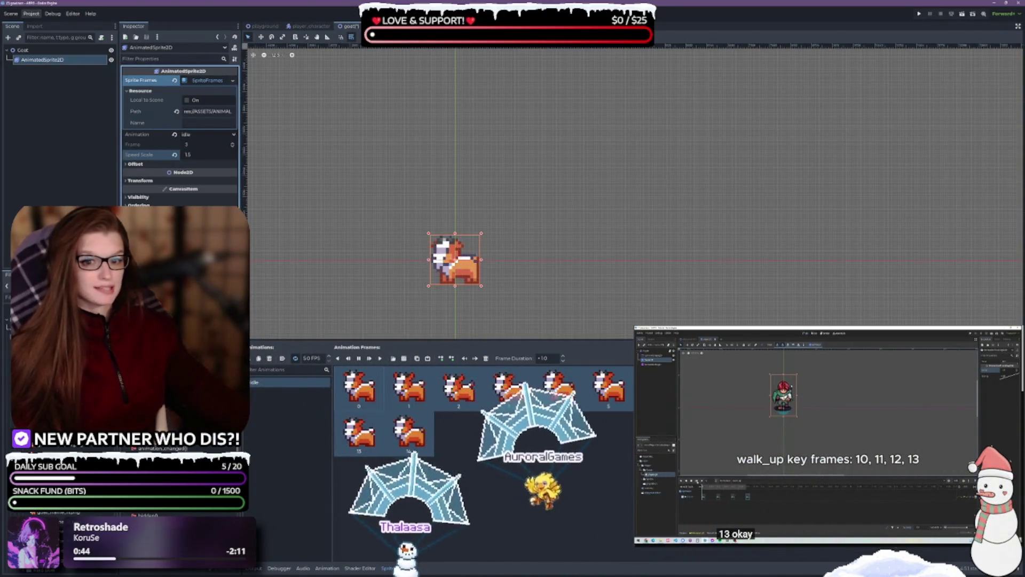
{"action": "left_click", "coordinate": [393, 251]}
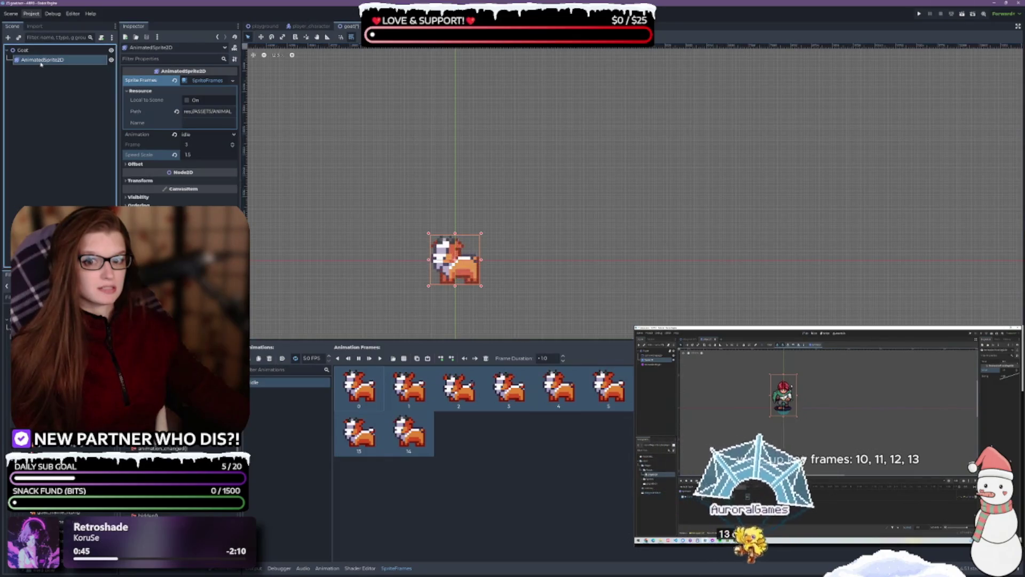
Move the goat sprite up, then delete every frame from the idle animation.
{"action": "left_click_drag", "start_coordinate": [468, 278], "coordinate": [468, 253]}
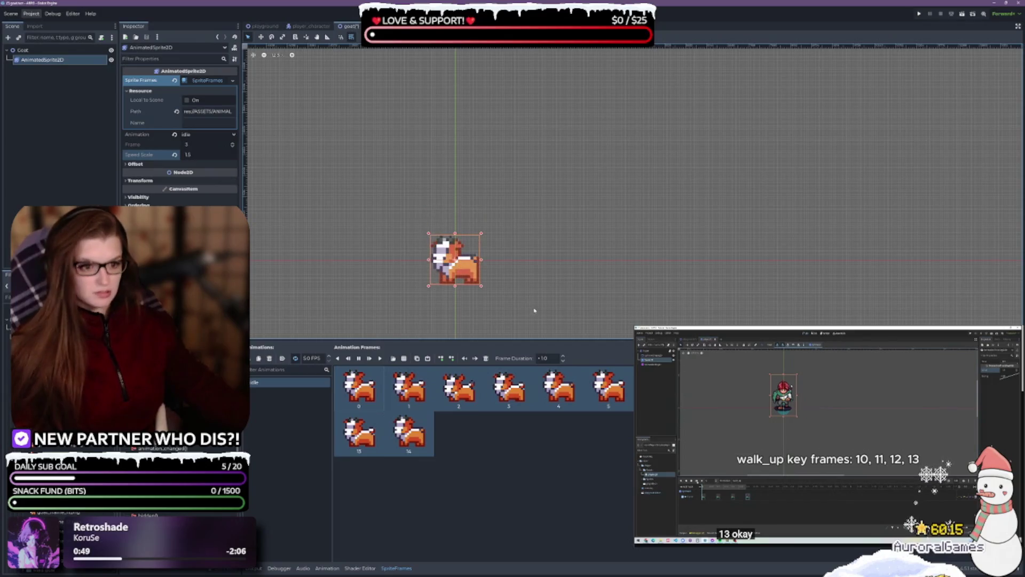
{"action": "scroll", "coordinate": [469, 234], "scroll_direction": "up", "scroll_amount": 2}
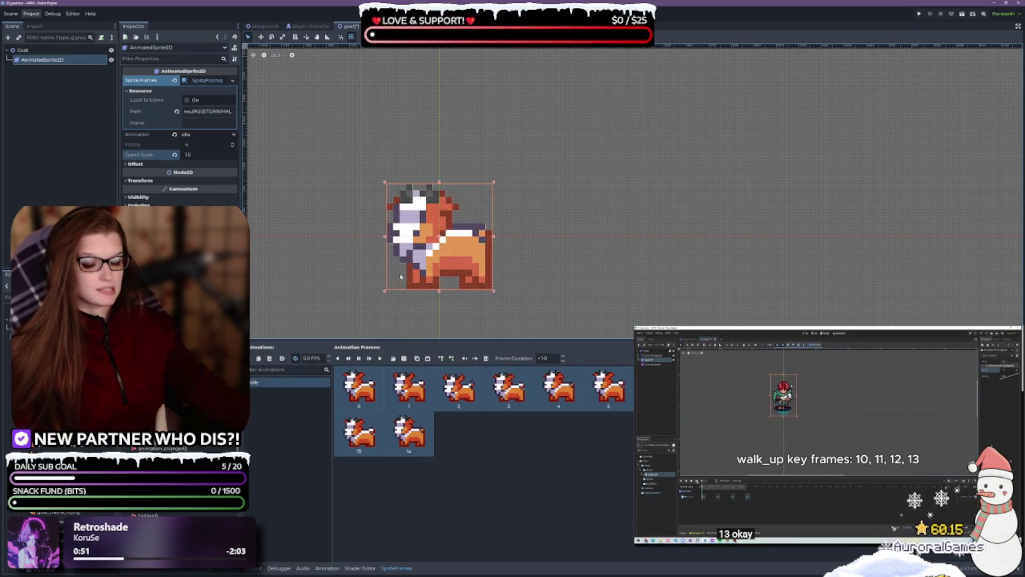
{"action": "left_click", "coordinate": [409, 434]}
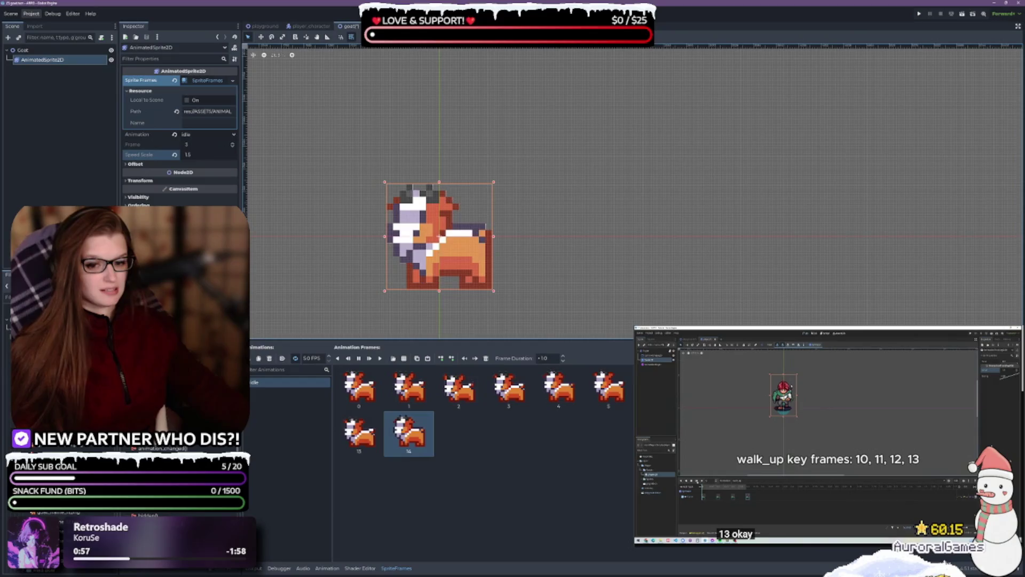
{"action": "key", "text": "alt+Tab"}
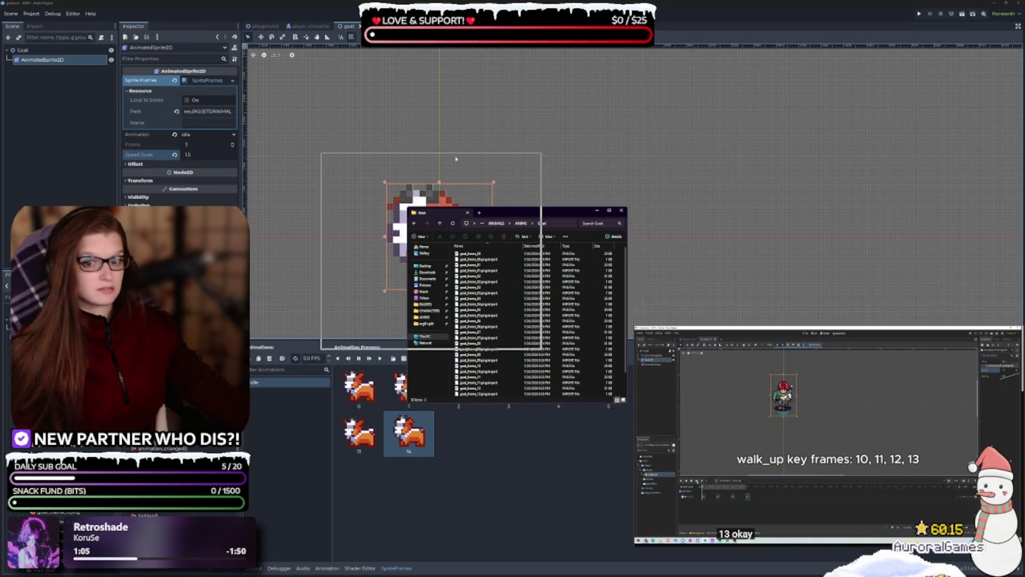
{"action": "left_click", "coordinate": [435, 471]}
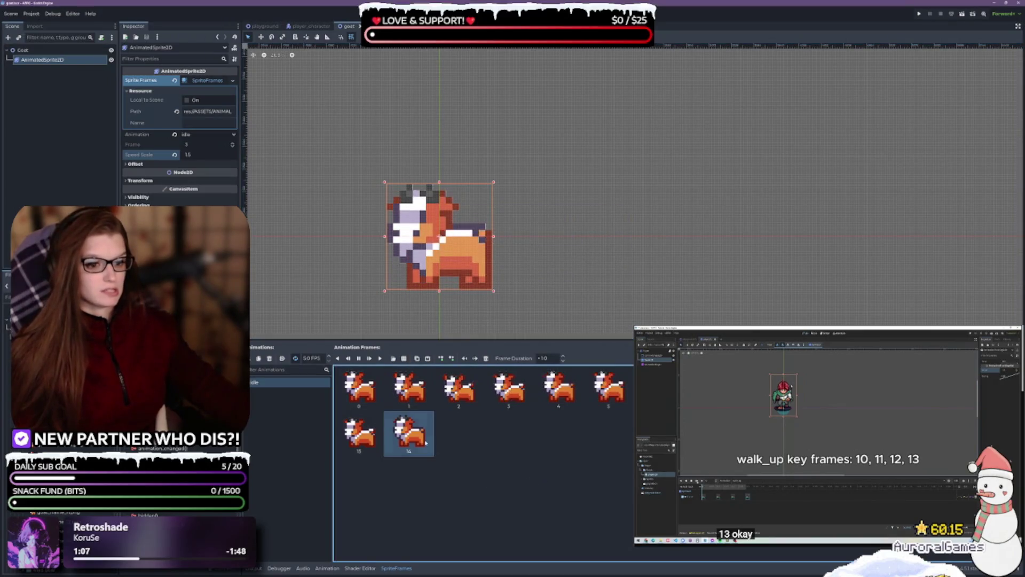
{"action": "key", "text": "ctrl+a"}
{"action": "left_click", "coordinate": [486, 358]}
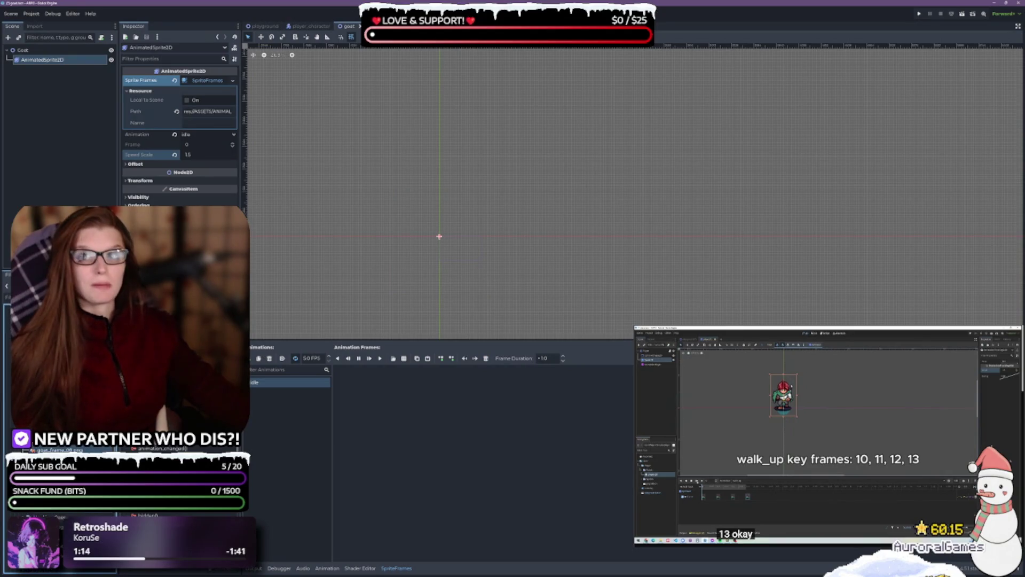
Select the last 15 goat frame PNGs in File Explorer's Goat folder.
{"action": "key", "text": "alt+Tab"}
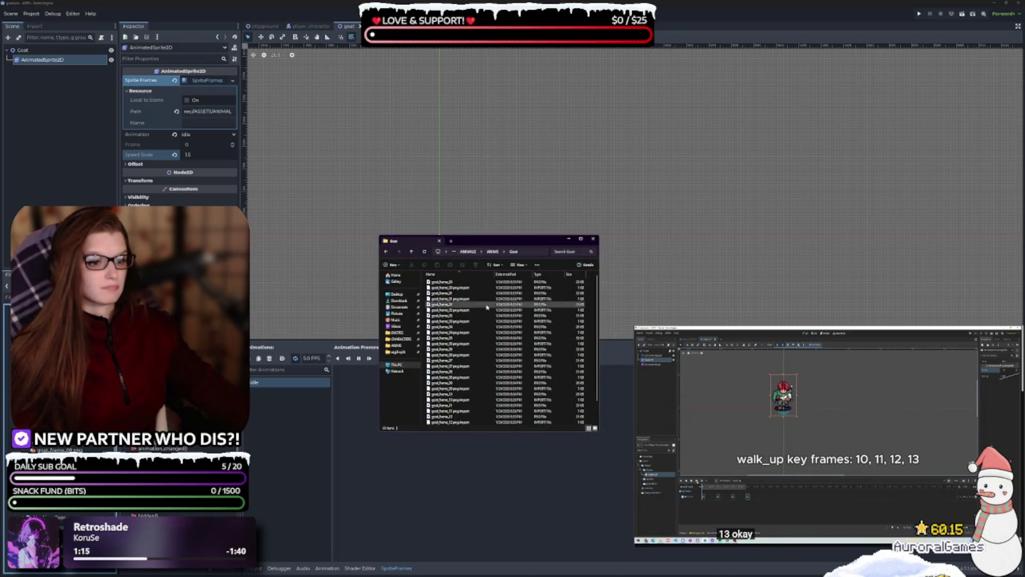
{"action": "scroll", "coordinate": [488, 338], "scroll_direction": "down", "scroll_amount": 1}
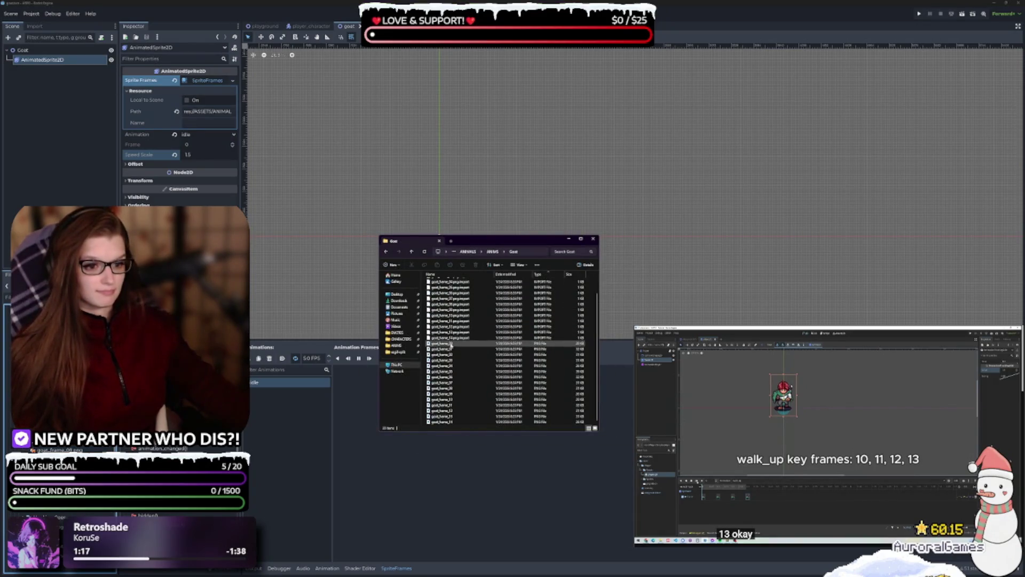
{"action": "left_click", "coordinate": [457, 422]}
{"action": "left_click", "coordinate": [448, 343], "text": "shift"}
Open Image Resizer for the selected frames, cancel it, and narrow the selection to one file.
{"action": "right_click", "coordinate": [457, 395]}
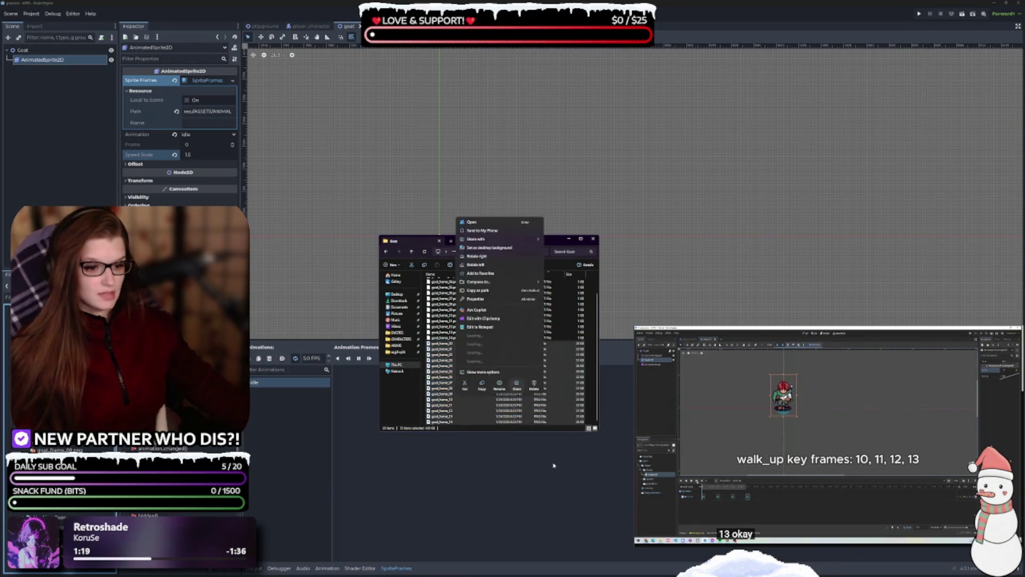
{"action": "left_click", "coordinate": [478, 372]}
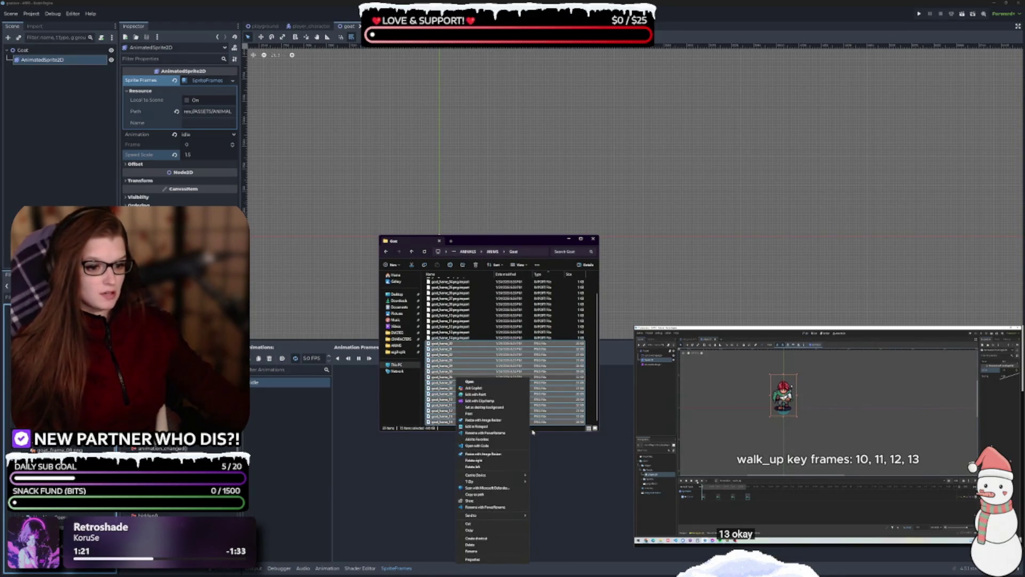
{"action": "left_click", "coordinate": [499, 455]}
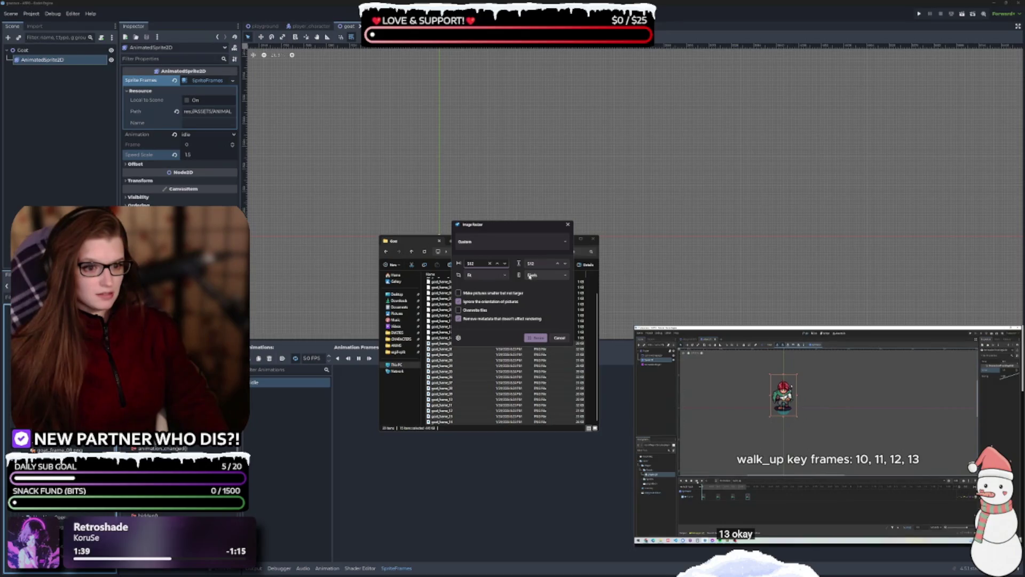
{"action": "left_click", "coordinate": [565, 336]}
{"action": "left_click", "coordinate": [559, 337]}
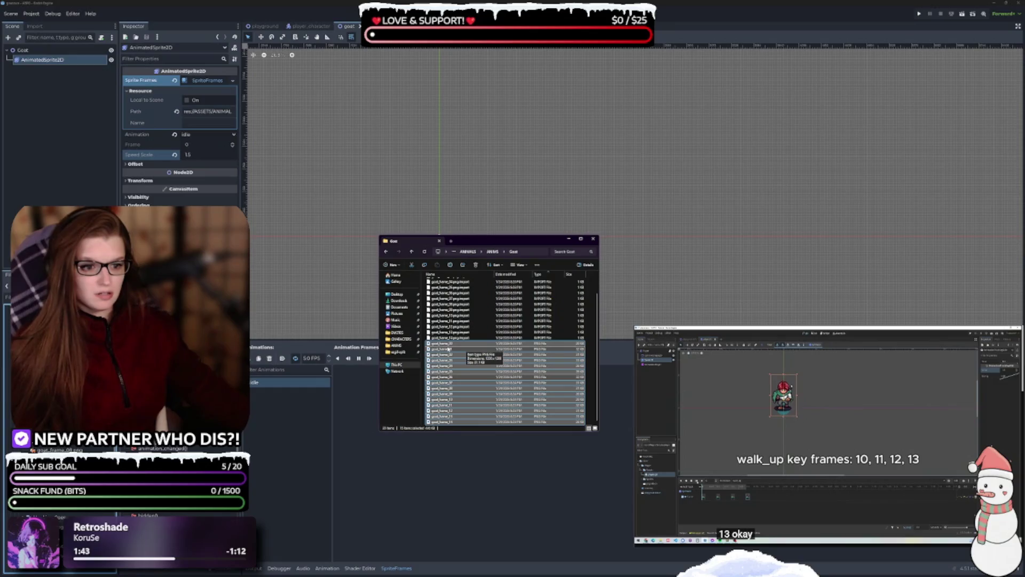
{"action": "left_click", "coordinate": [445, 344]}
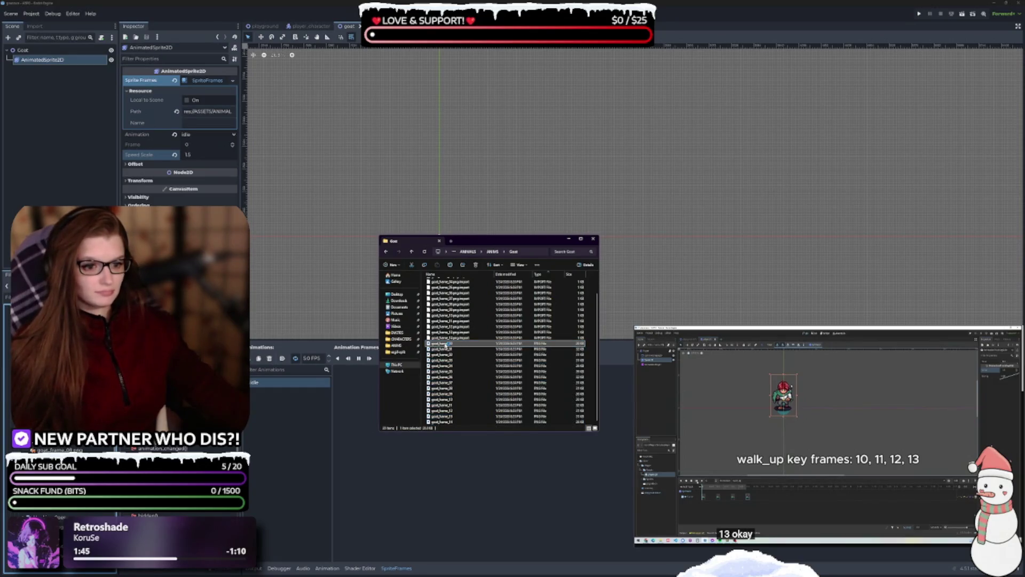
{"action": "key", "text": "alt+Tab"}
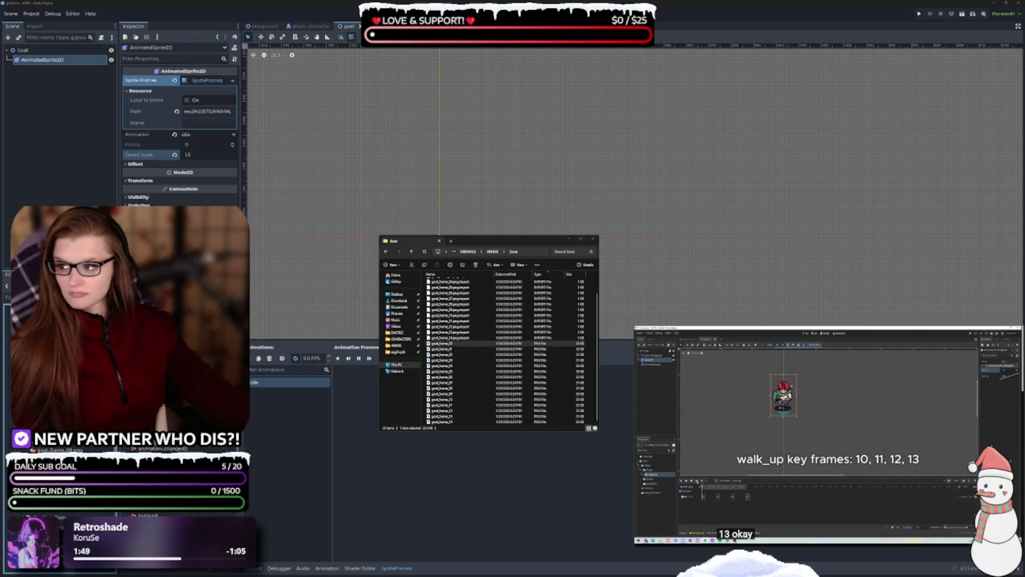
{"action": "key", "text": "alt+Tab"}
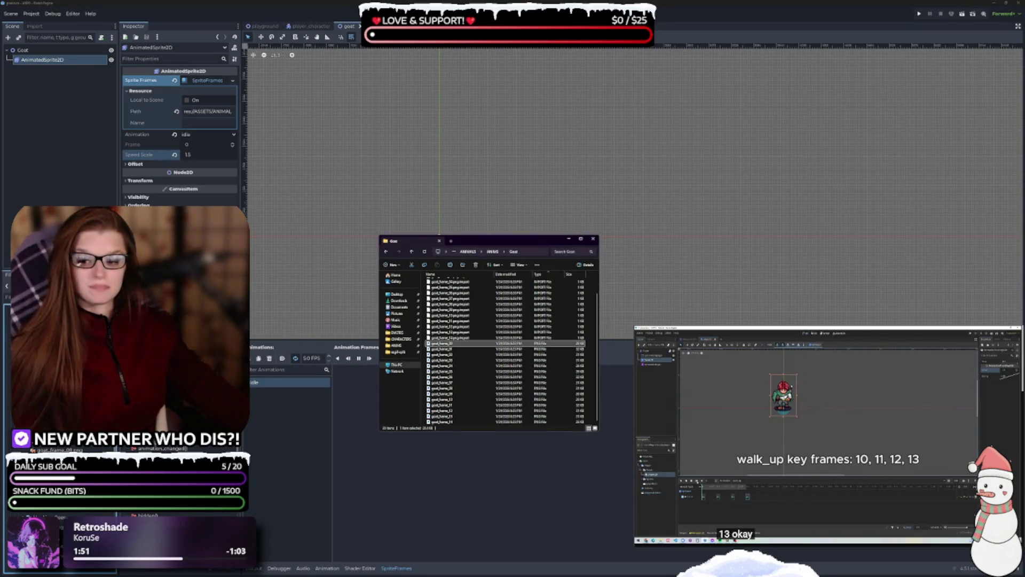
Resize goat_frame_30 through the last frame to a custom 16 × 16 pixels.
{"action": "left_click", "coordinate": [451, 423], "text": "shift"}
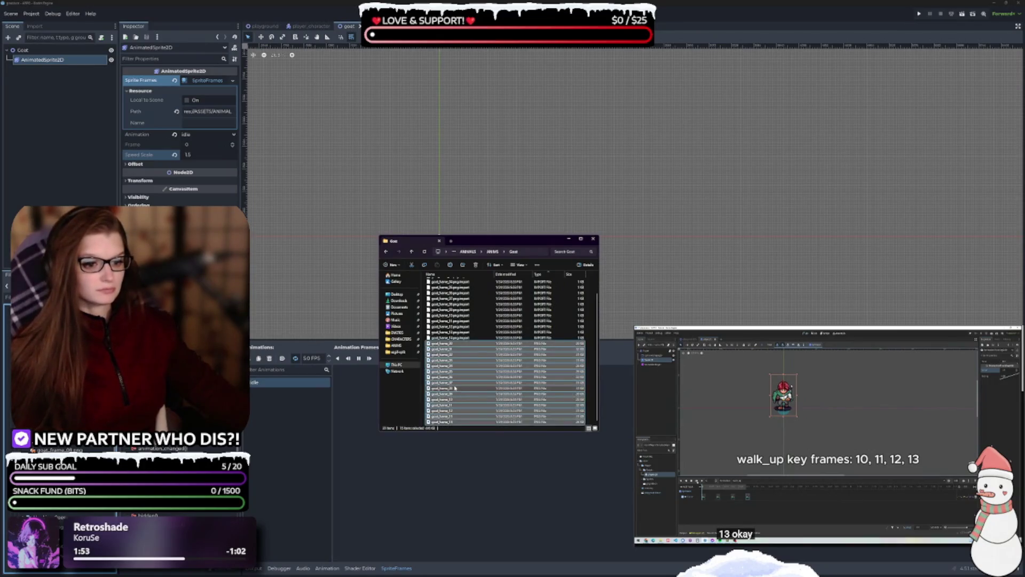
{"action": "right_click", "coordinate": [451, 423]}
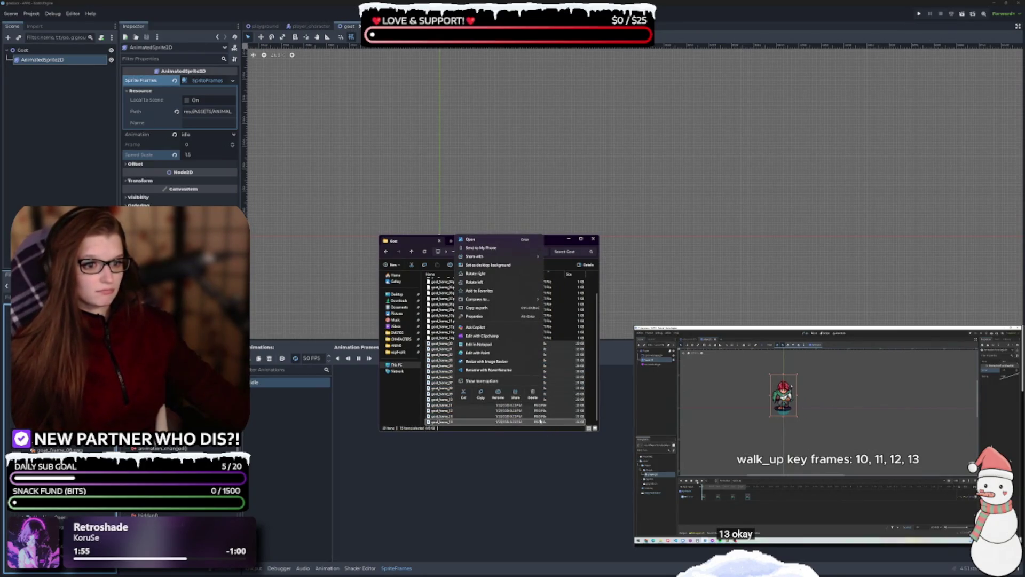
{"action": "left_click", "coordinate": [486, 361]}
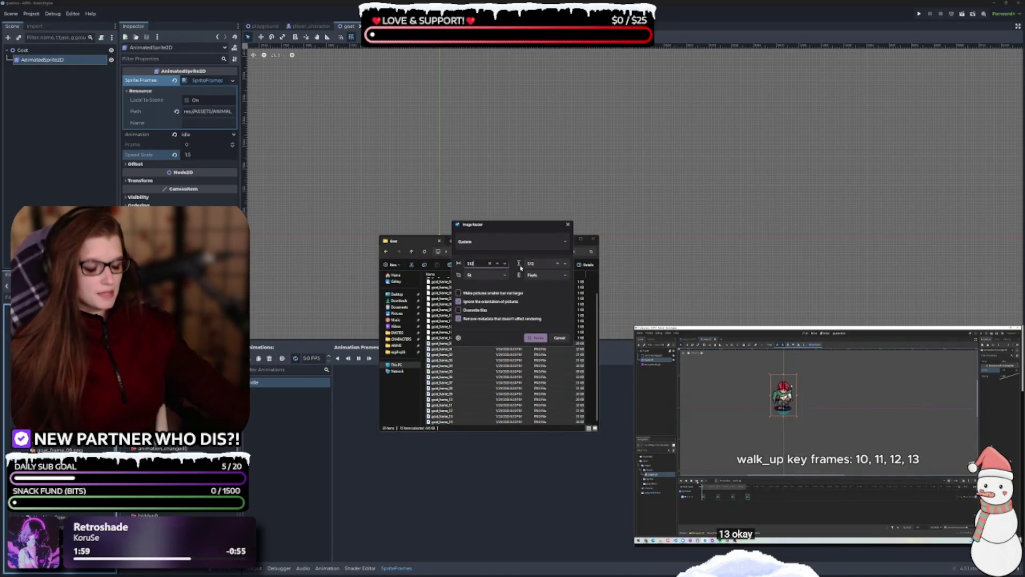
{"action": "key", "text": "BackSpace"}
{"action": "key", "text": "BackSpace"}
{"action": "key", "text": "BackSpace"}
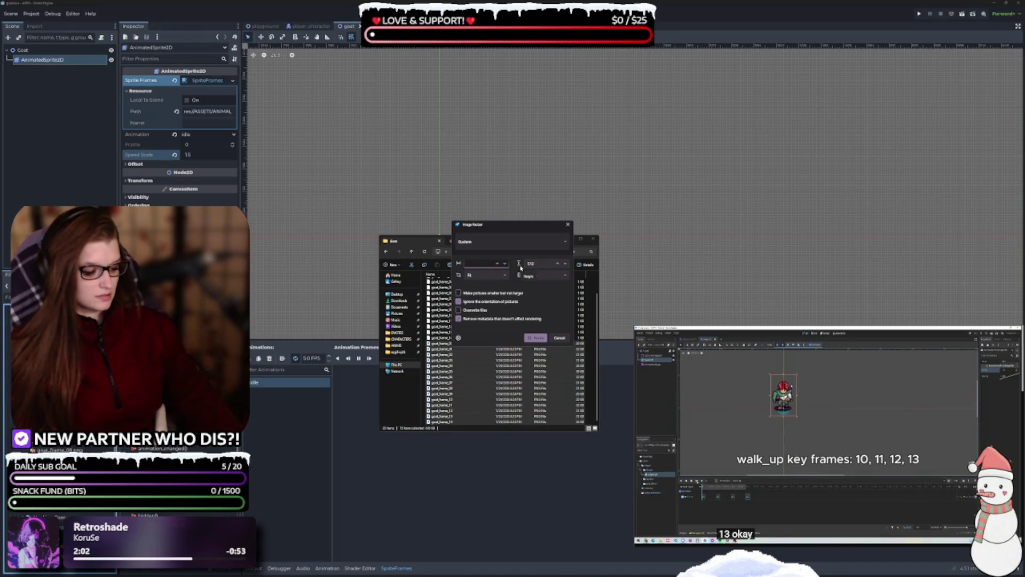
{"action": "type", "text": "16"}
{"action": "key", "text": "Tab"}
{"action": "key", "text": "BackSpace"}
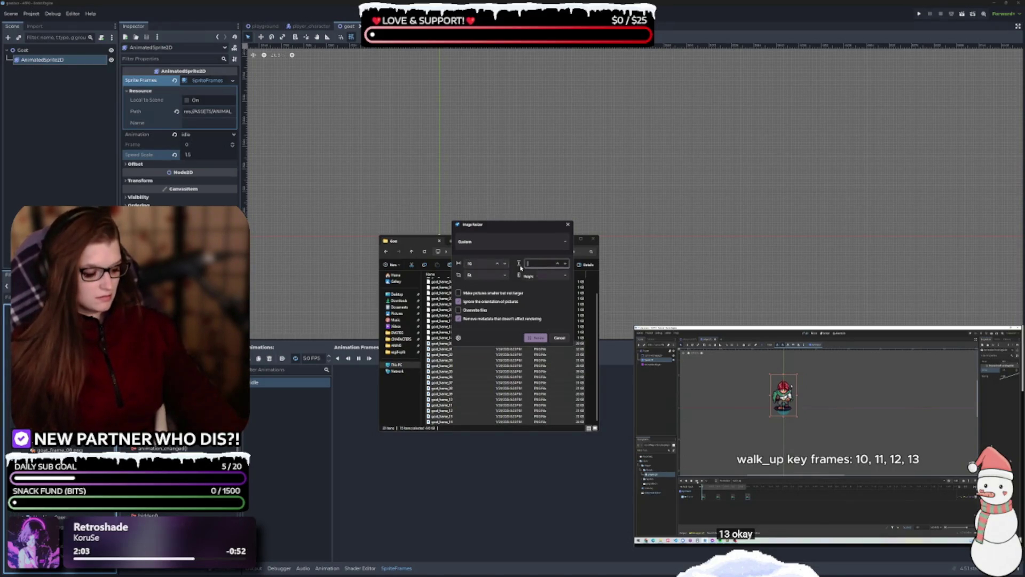
{"action": "type", "text": "16"}
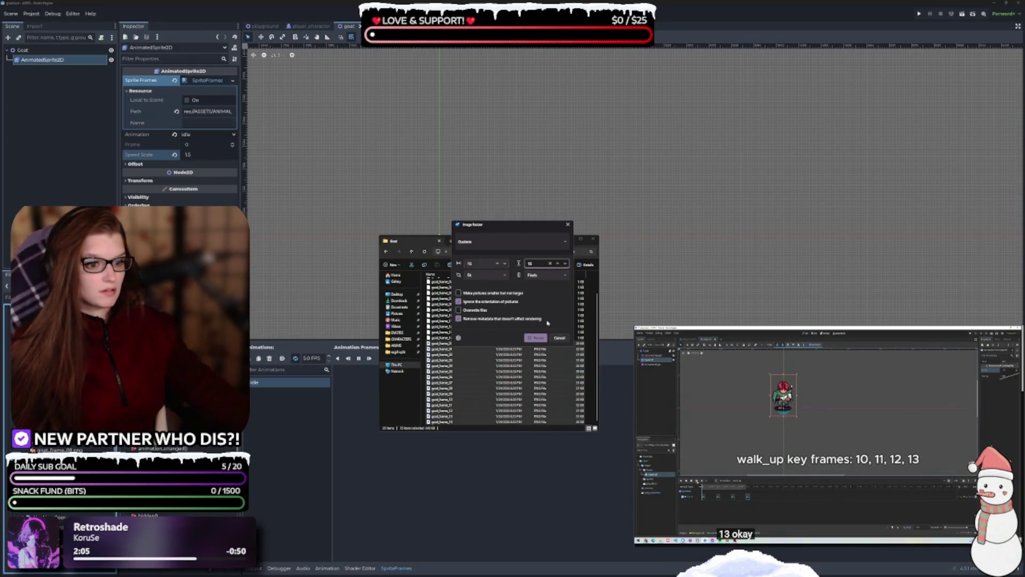
{"action": "left_click", "coordinate": [536, 339]}
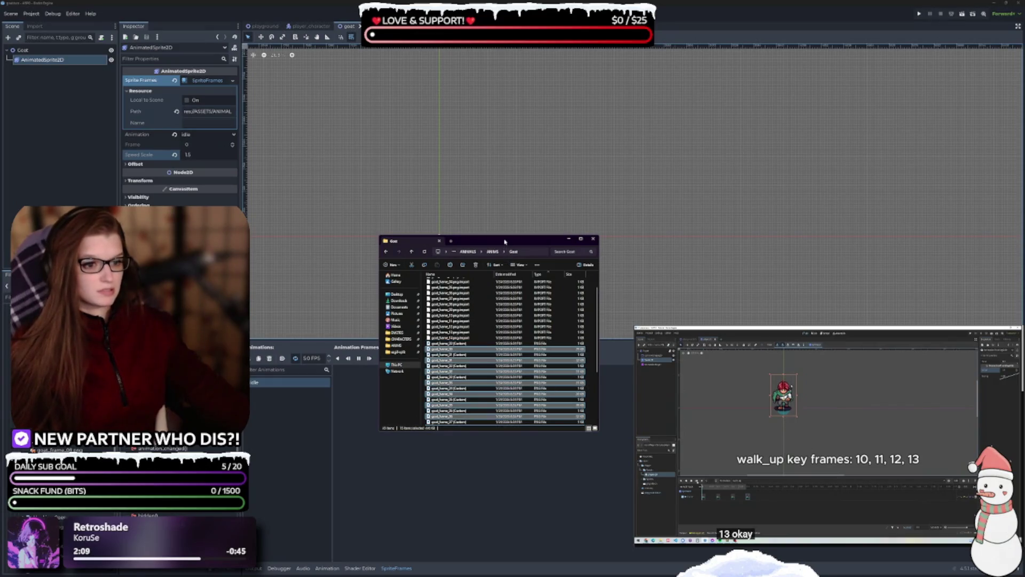
Sort the Goat folder by date modified and select the PNG frames from goat_frame_20 down.
{"action": "scroll", "coordinate": [522, 339], "scroll_direction": "down", "scroll_amount": 2}
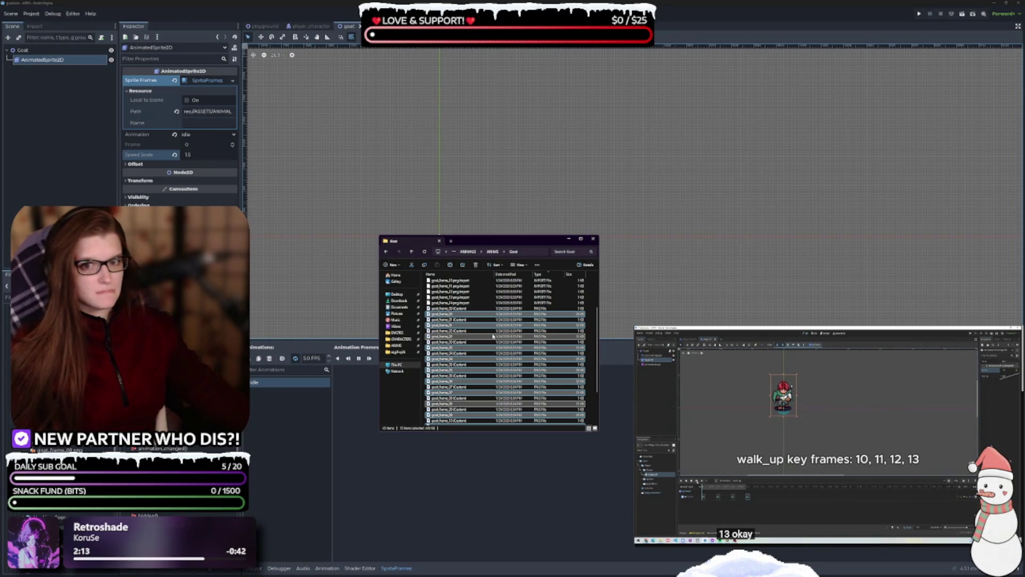
{"action": "left_click", "coordinate": [472, 297]}
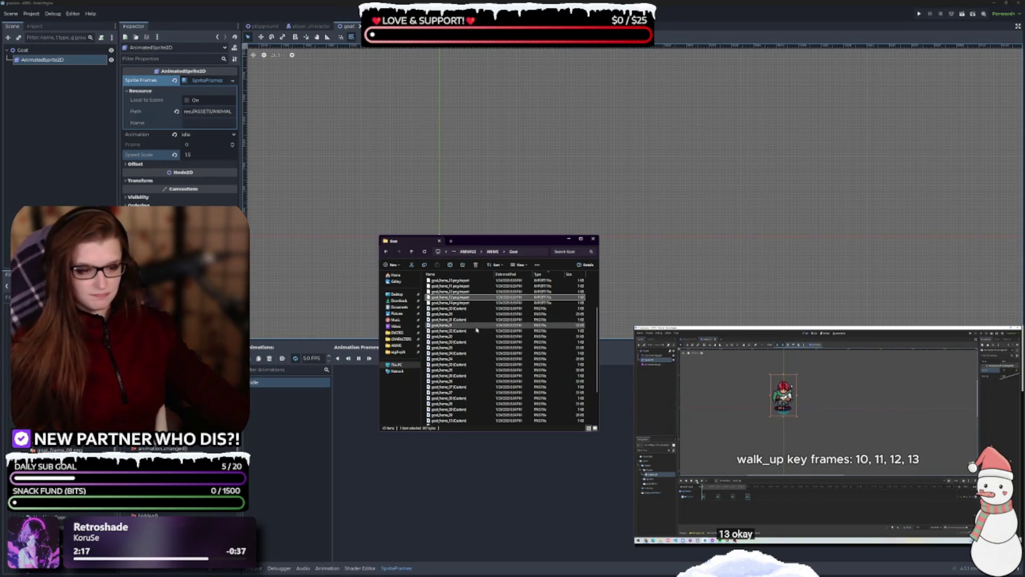
{"action": "left_click", "coordinate": [475, 314]}
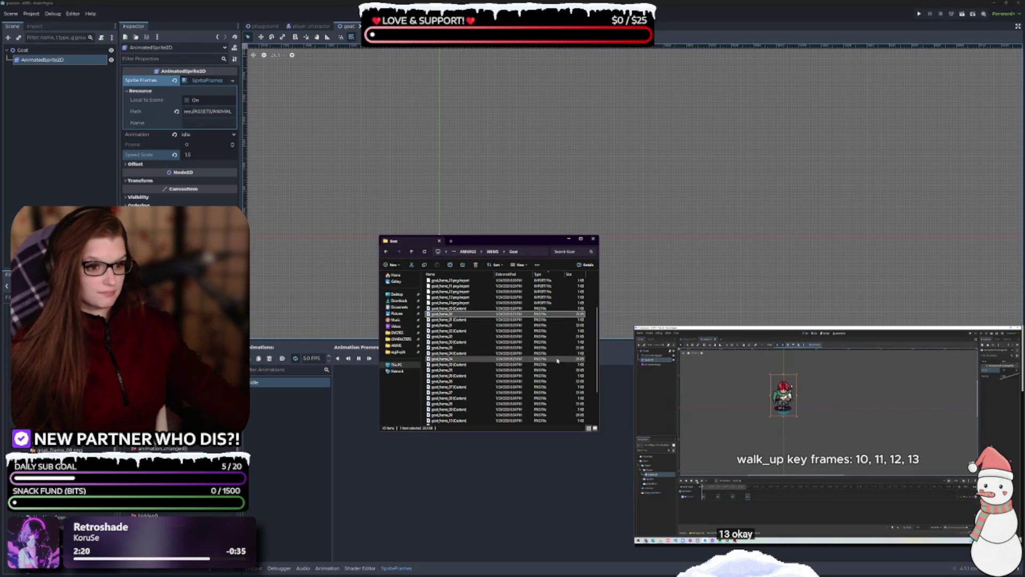
{"action": "left_click", "coordinate": [507, 274]}
{"action": "scroll", "coordinate": [519, 344], "scroll_direction": "down", "scroll_amount": 4}
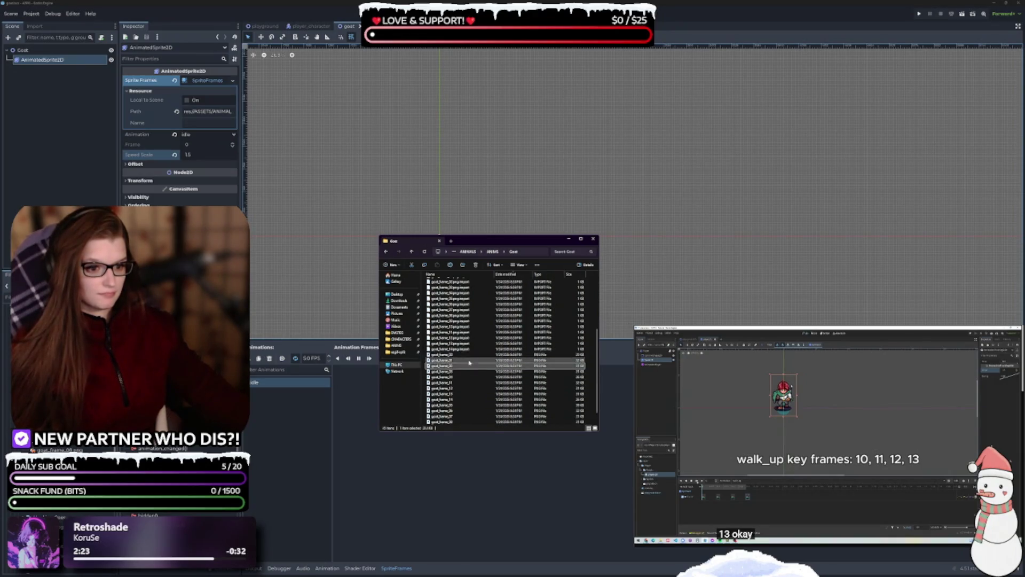
{"action": "left_click", "coordinate": [491, 422], "text": "shift"}
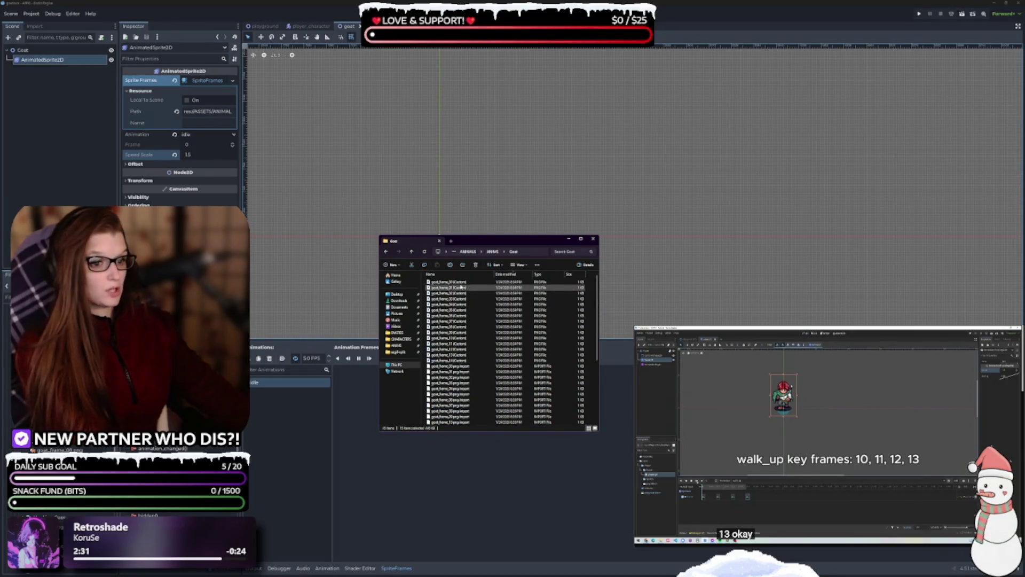
{"action": "left_click", "coordinate": [462, 282]}
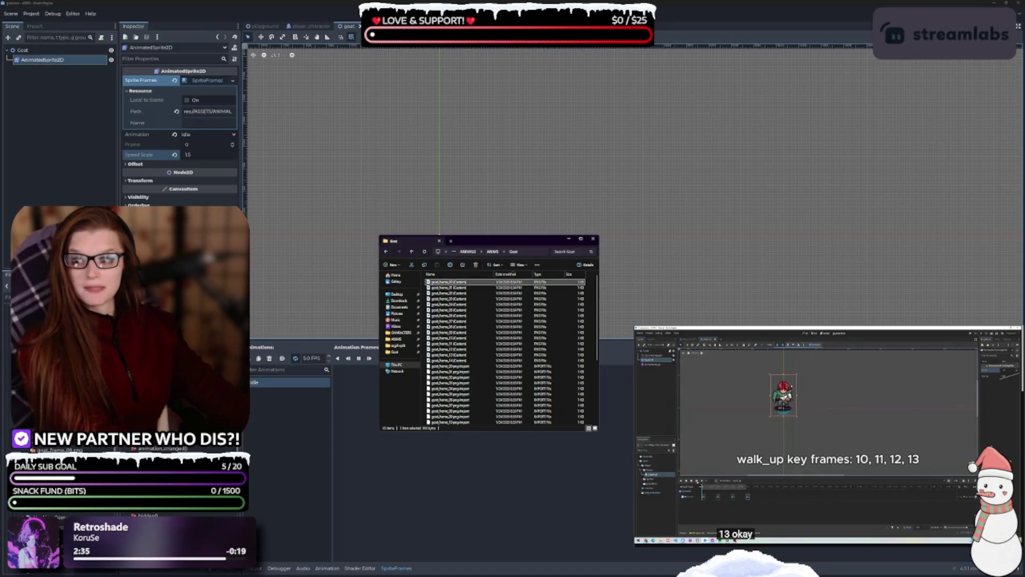
{"action": "scroll", "coordinate": [460, 368], "scroll_direction": "down", "scroll_amount": 5}
{"action": "mouse_move", "coordinate": [461, 371]}
{"action": "left_mouse_down"}
{"action": "mouse_move", "coordinate": [465, 465]}
{"action": "mouse_move", "coordinate": [516, 464]}
{"action": "mouse_move", "coordinate": [483, 398]}
{"action": "left_mouse_up"}
{"action": "scroll", "coordinate": [470, 347], "scroll_direction": "up", "scroll_amount": 5}
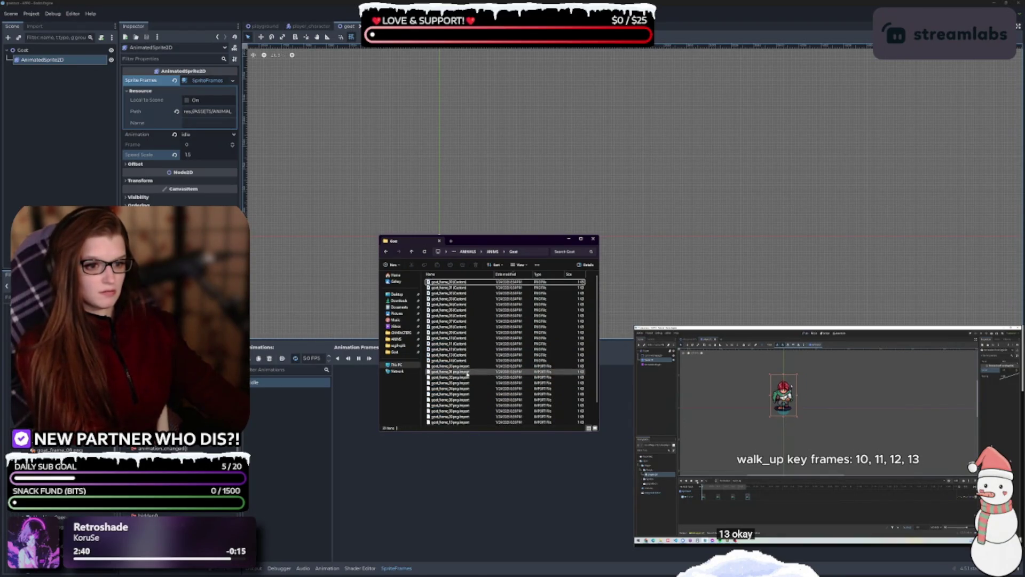
Open the 15 goat frames in PowerRename and enter a regex search pattern.
{"action": "left_click", "coordinate": [481, 361], "text": "shift"}
{"action": "right_click", "coordinate": [483, 343]}
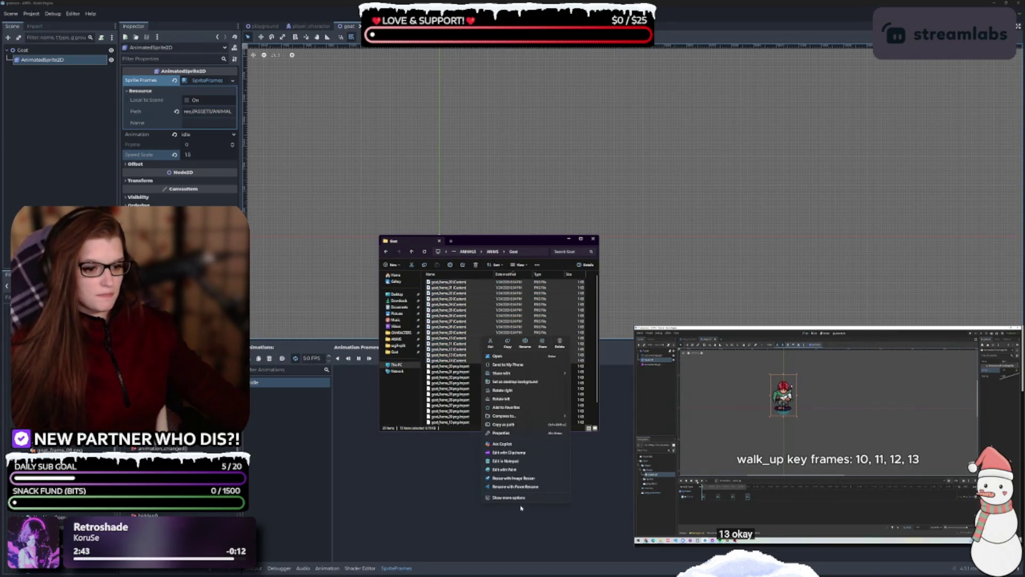
{"action": "left_click", "coordinate": [529, 486]}
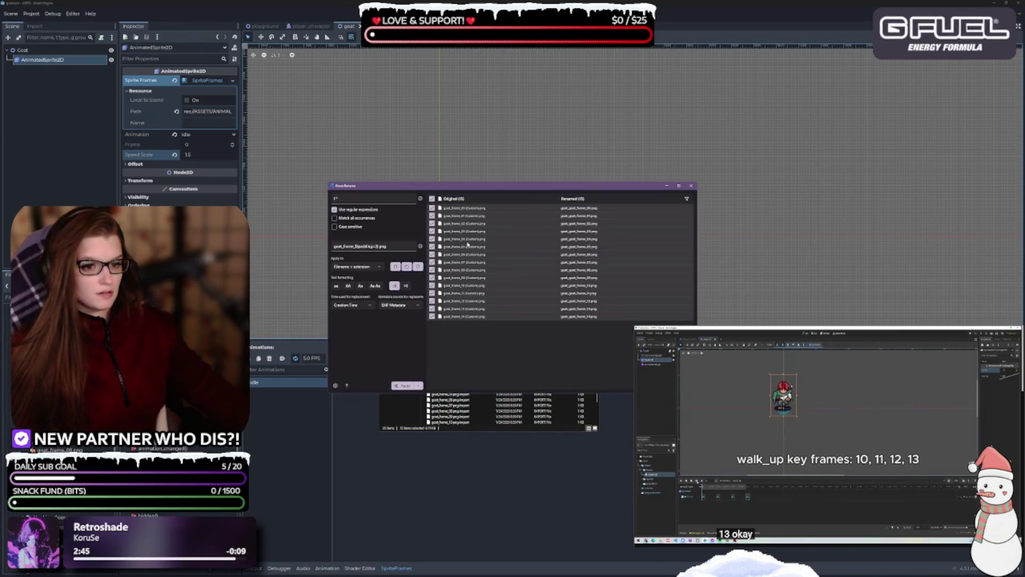
{"action": "left_click", "coordinate": [350, 198]}
{"action": "key", "text": "ctrl+a"}
{"action": "type", "text": "("}
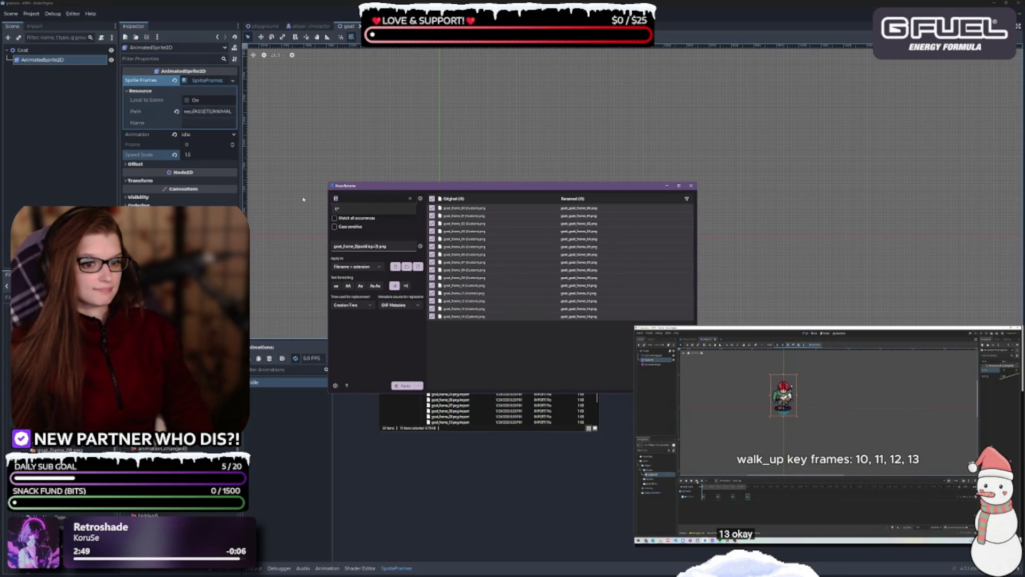
{"action": "key", "text": "Tab"}
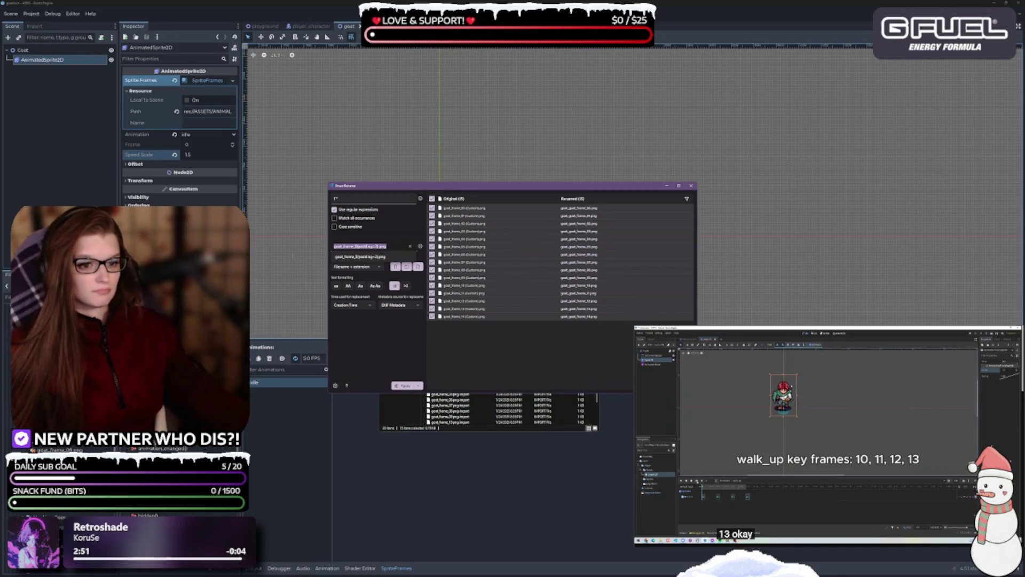
{"action": "key", "text": "BackSpace"}
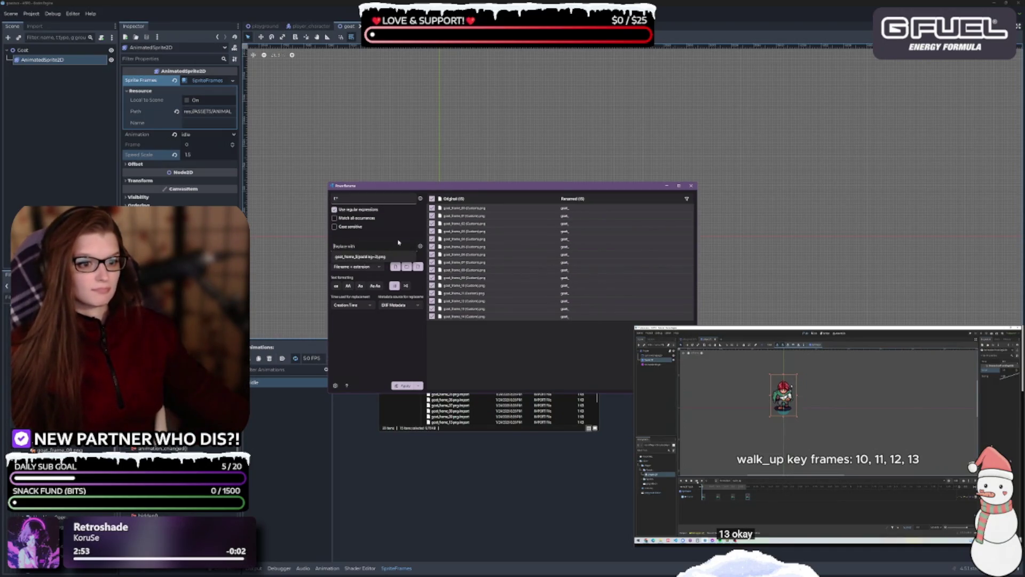
{"action": "left_click", "coordinate": [354, 198]}
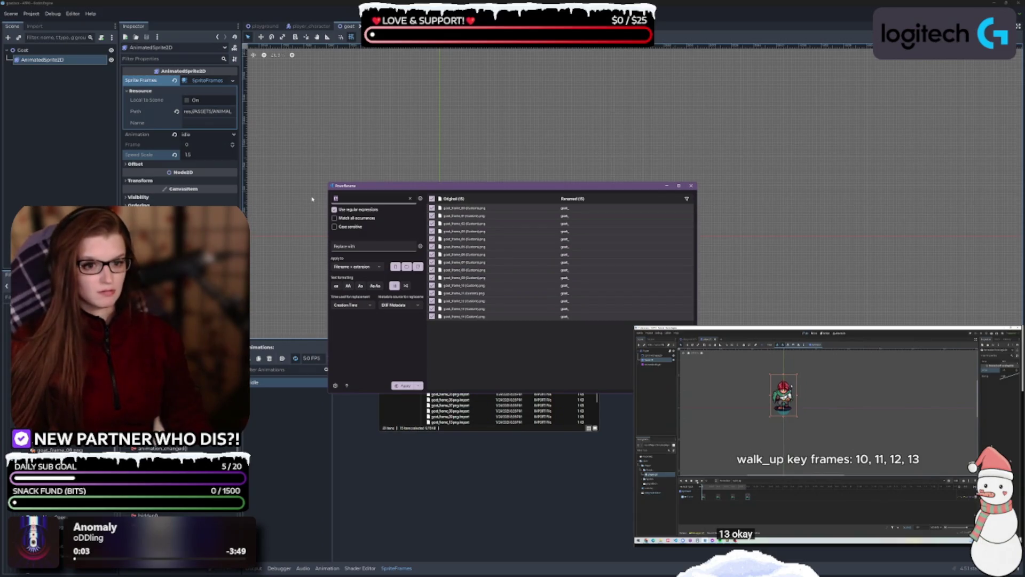
{"action": "type", "text": "."}
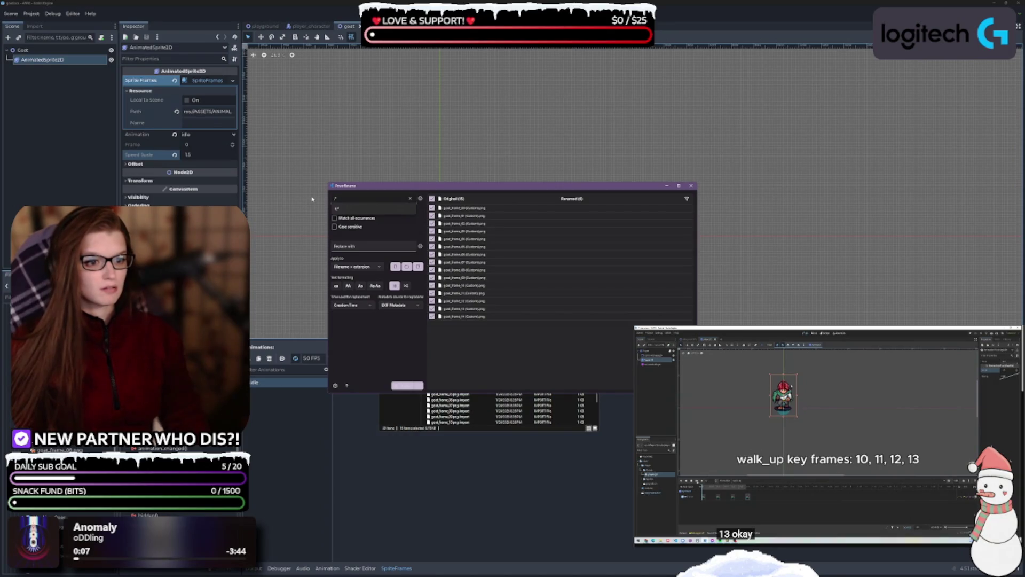
{"action": "type", "text": "*"}
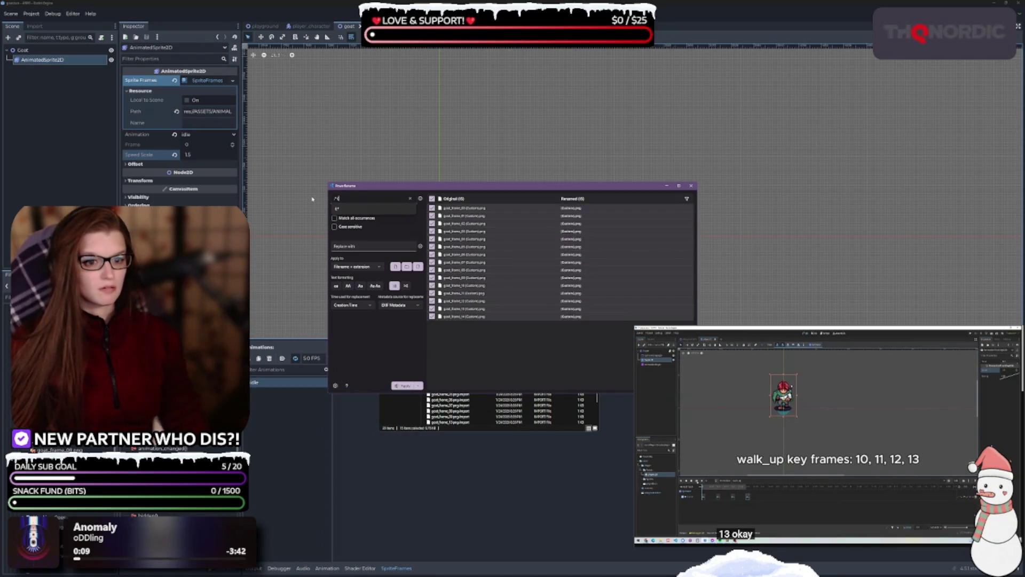
{"action": "type", "text": "(Custom"}
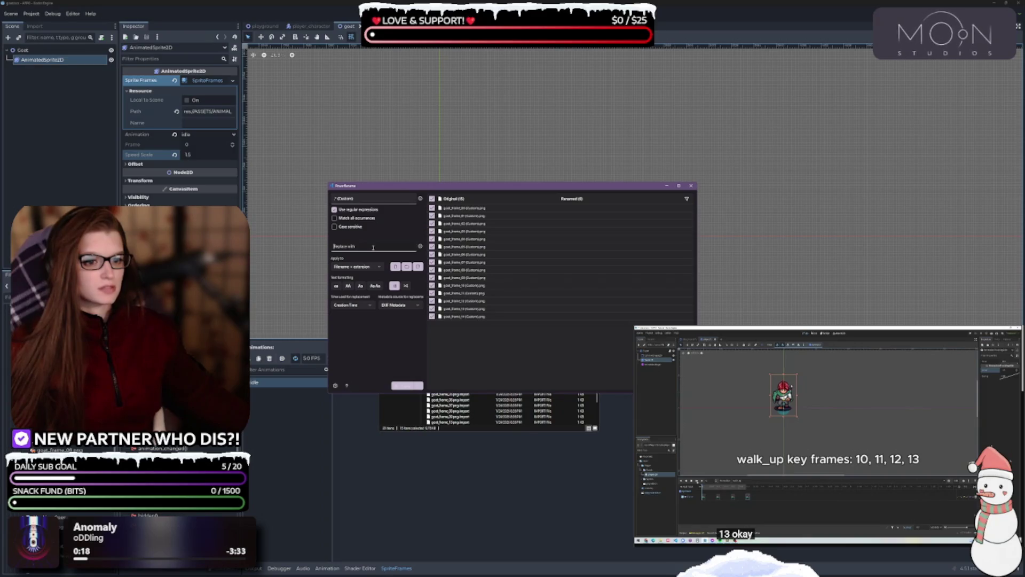
{"action": "key", "text": "shift+Tab"}
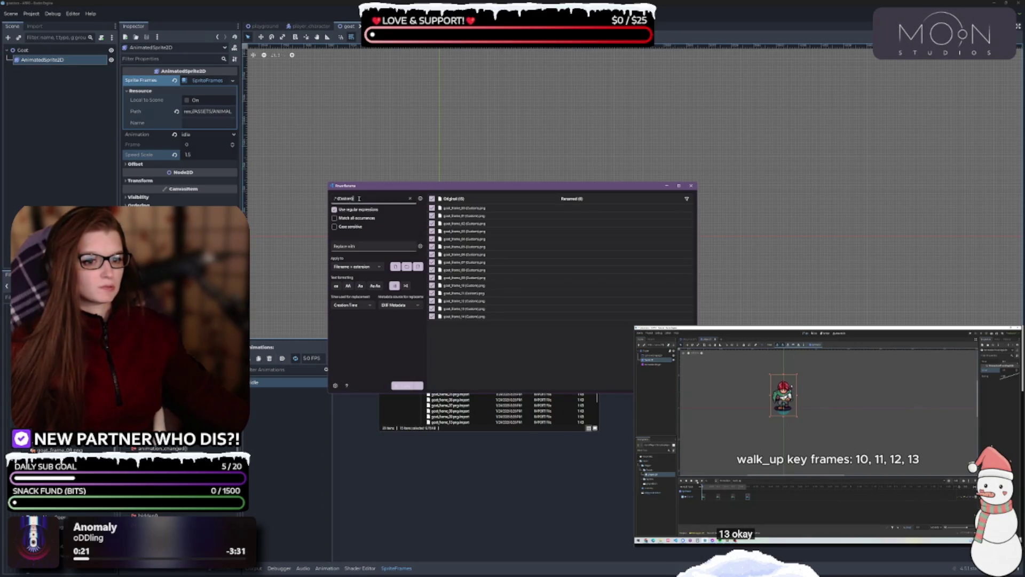
{"action": "type", "text": "\\"}
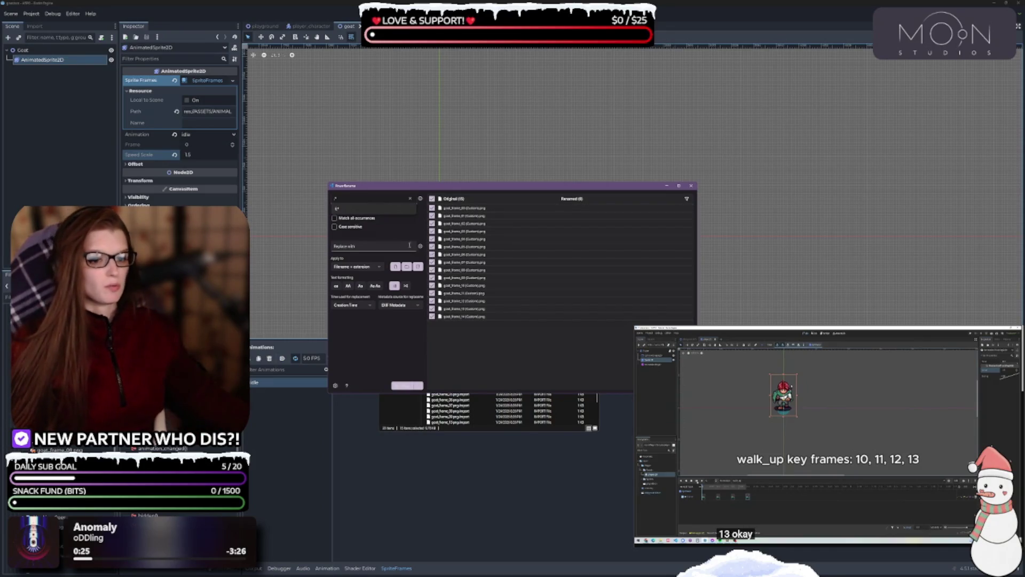
Rename all 15 frames with replacement goat_frame_${padding=2}.png and close PowerRename.
{"action": "left_click", "coordinate": [372, 246]}
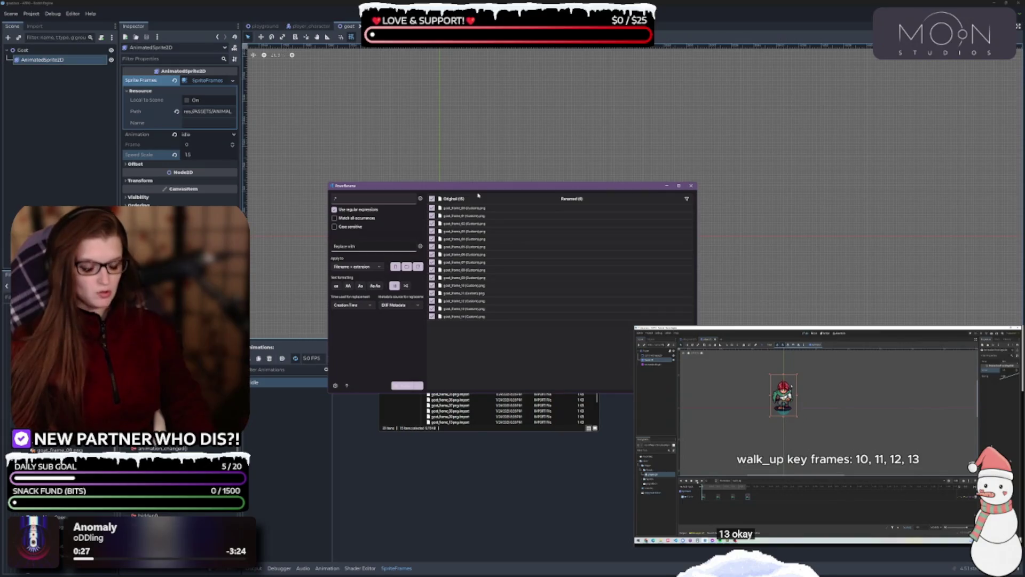
{"action": "type", "text": "goat_frame_${padd"}
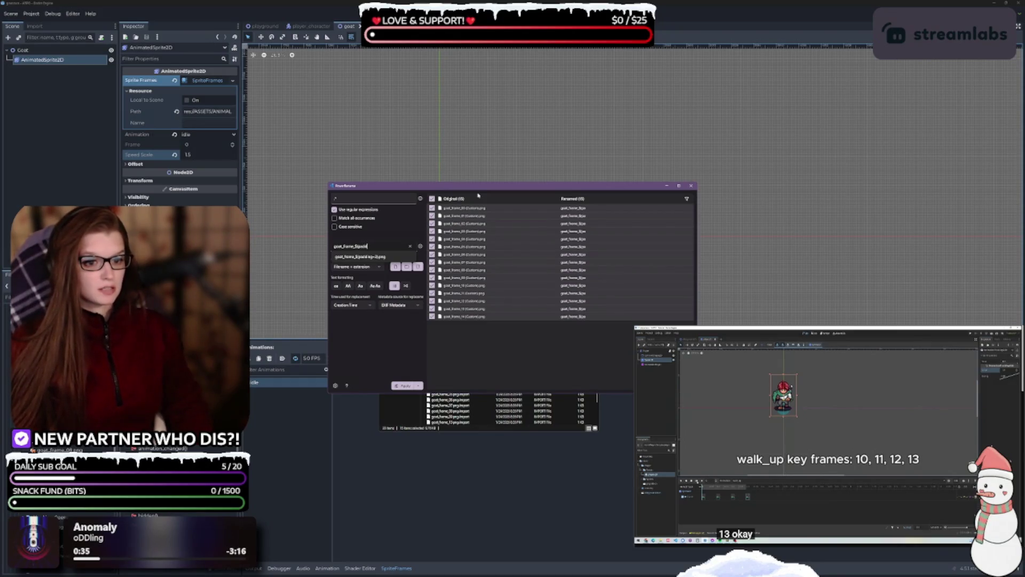
{"action": "type", "text": "ng=2_"}
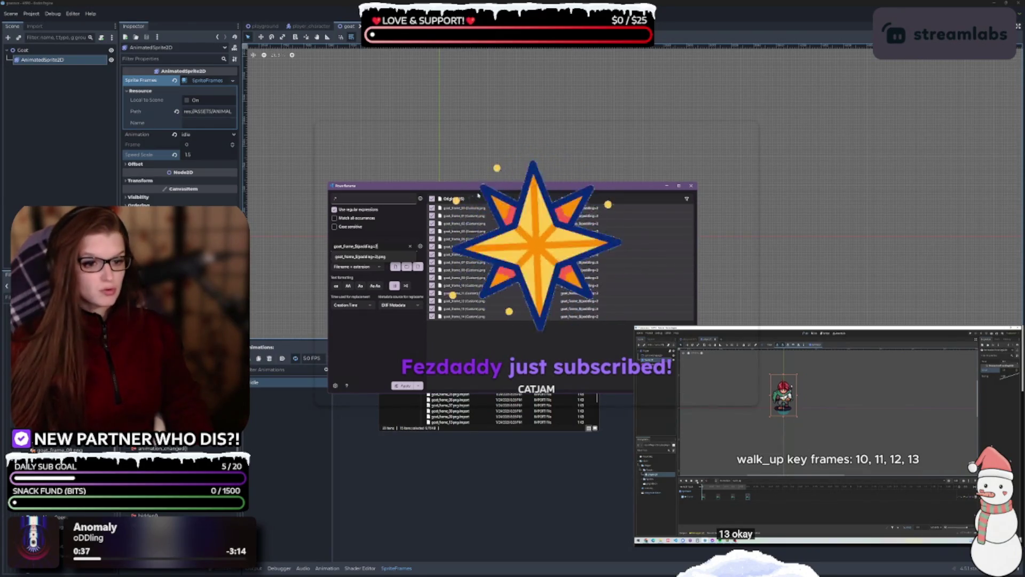
{"action": "type", "text": "}"}
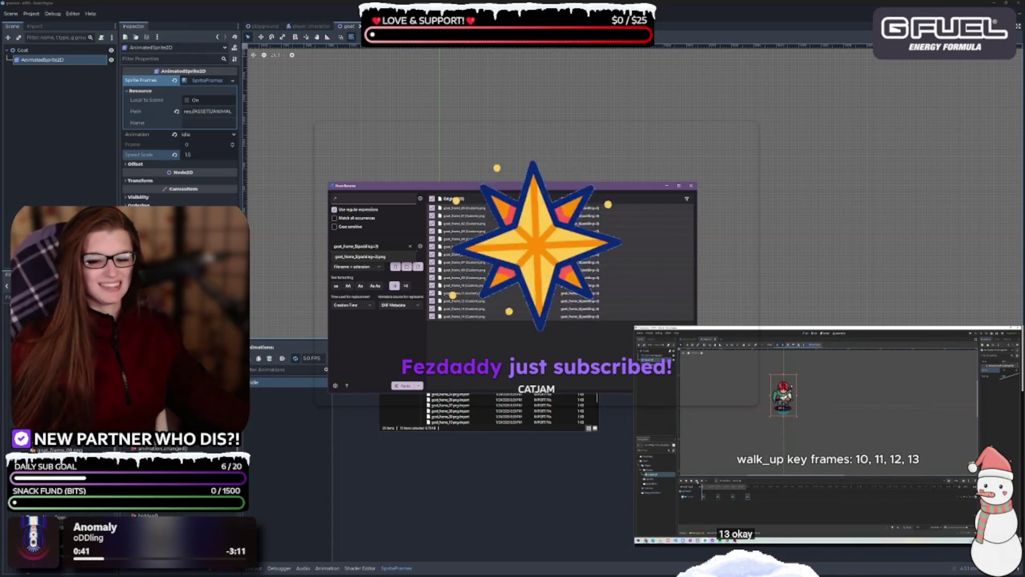
{"action": "key", "text": "alt+Tab"}
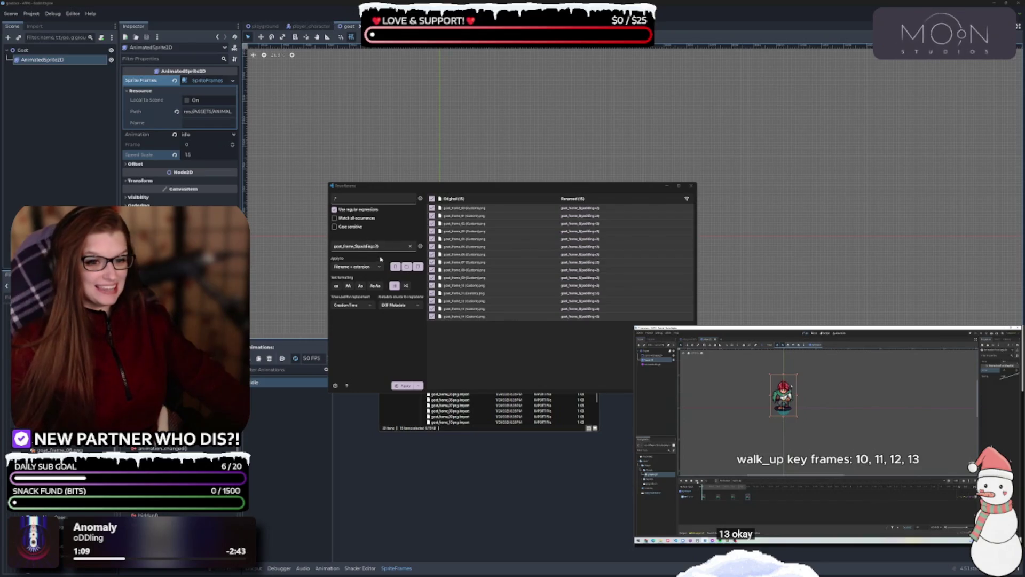
{"action": "left_click", "coordinate": [492, 324]}
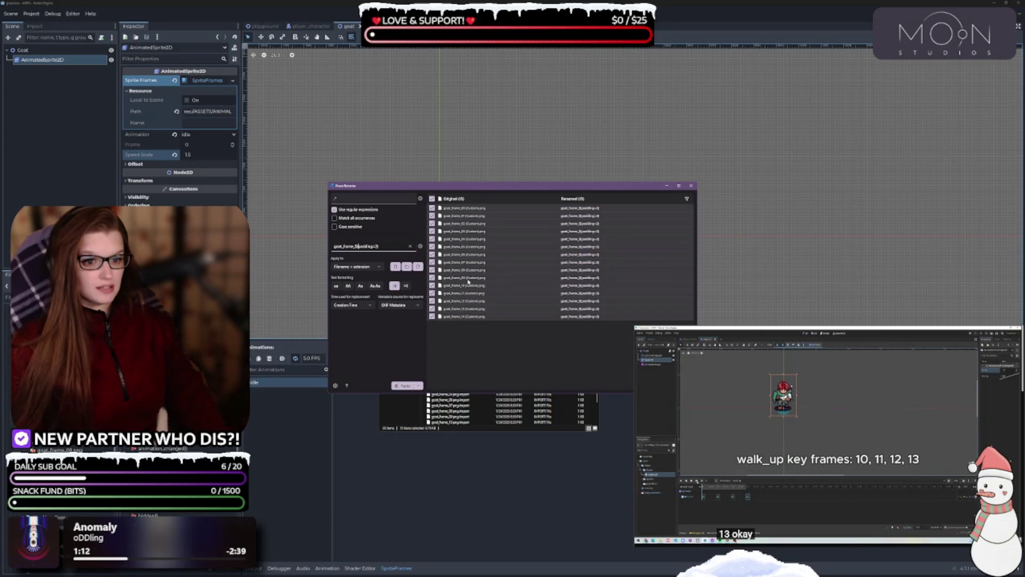
{"action": "key", "text": "BackSpace"}
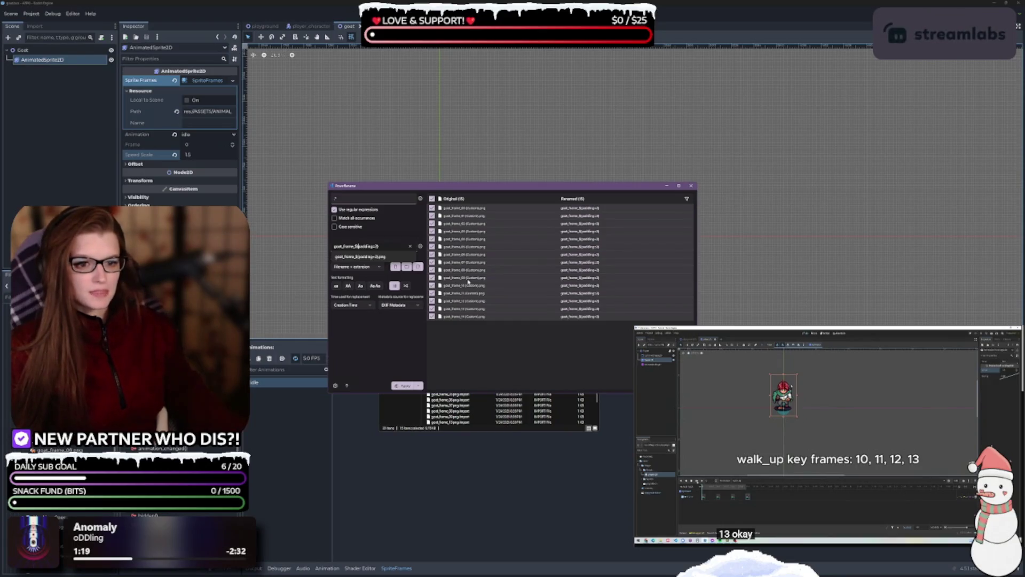
{"action": "left_click", "coordinate": [381, 256]}
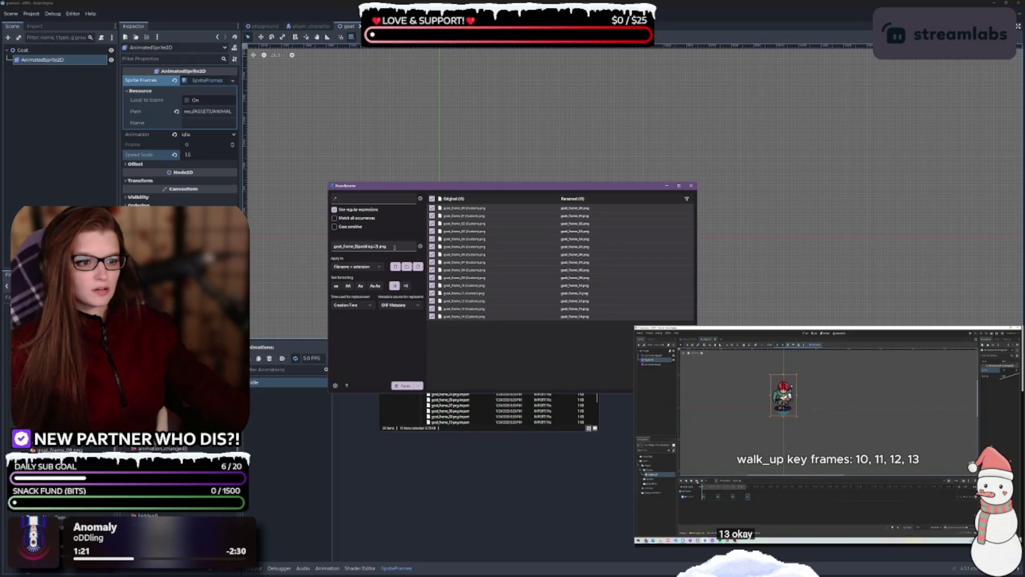
{"action": "left_click", "coordinate": [401, 246]}
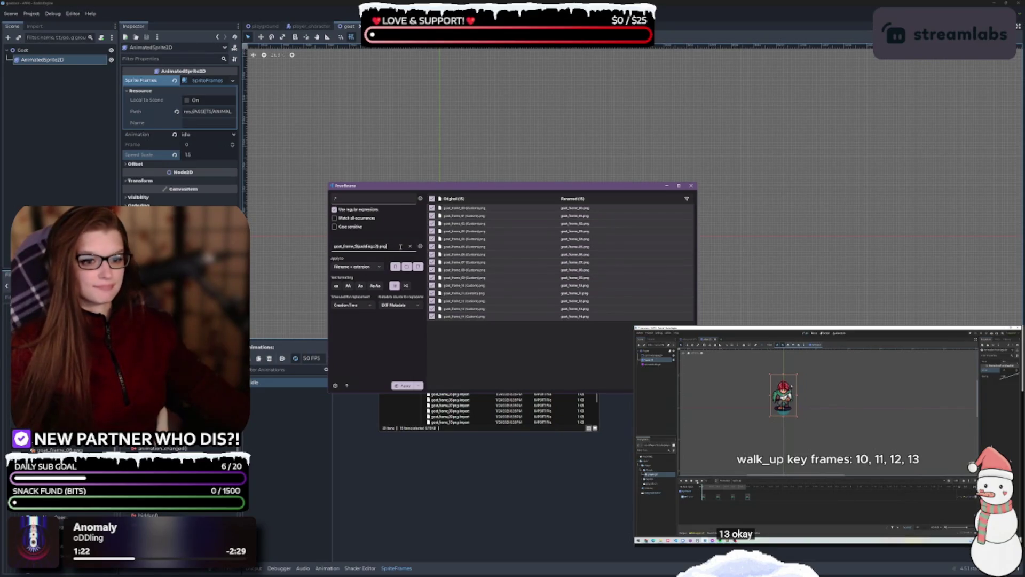
{"action": "left_click", "coordinate": [406, 386]}
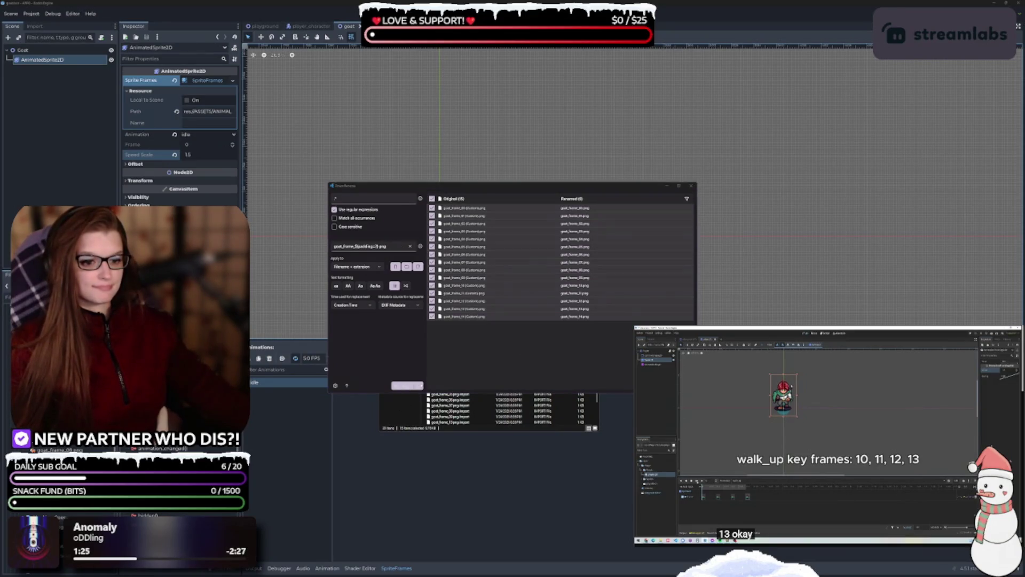
{"action": "left_click", "coordinate": [691, 186]}
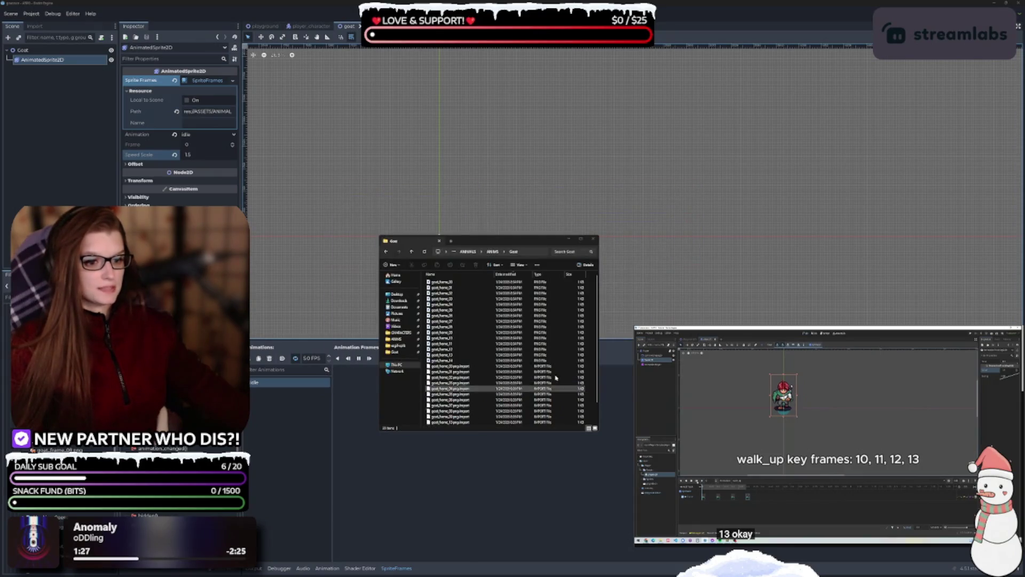
Drag the 15 renamed goat frames into the idle animation.
{"action": "left_click", "coordinate": [477, 360], "text": "shift"}
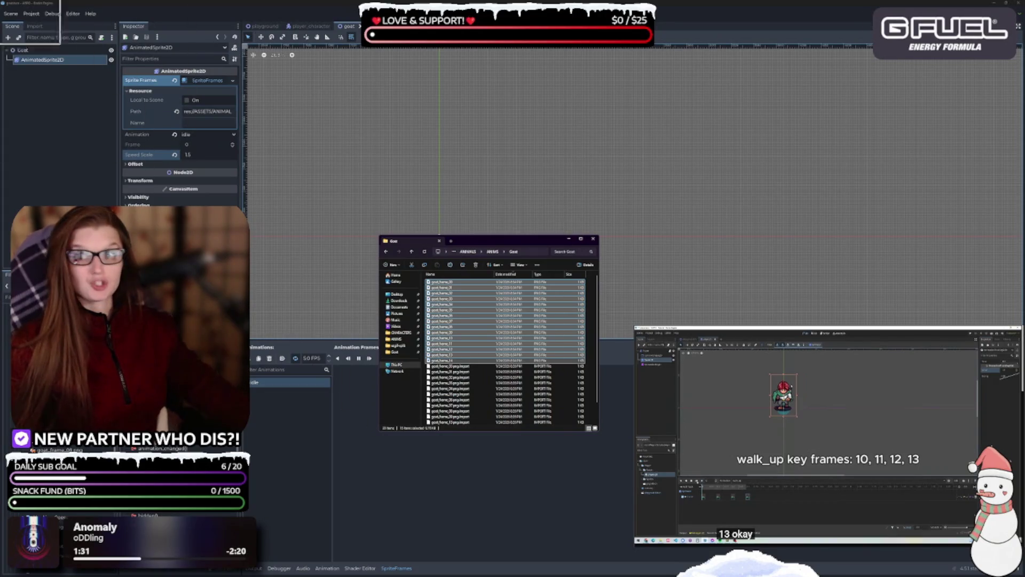
{"action": "left_click", "coordinate": [437, 518]}
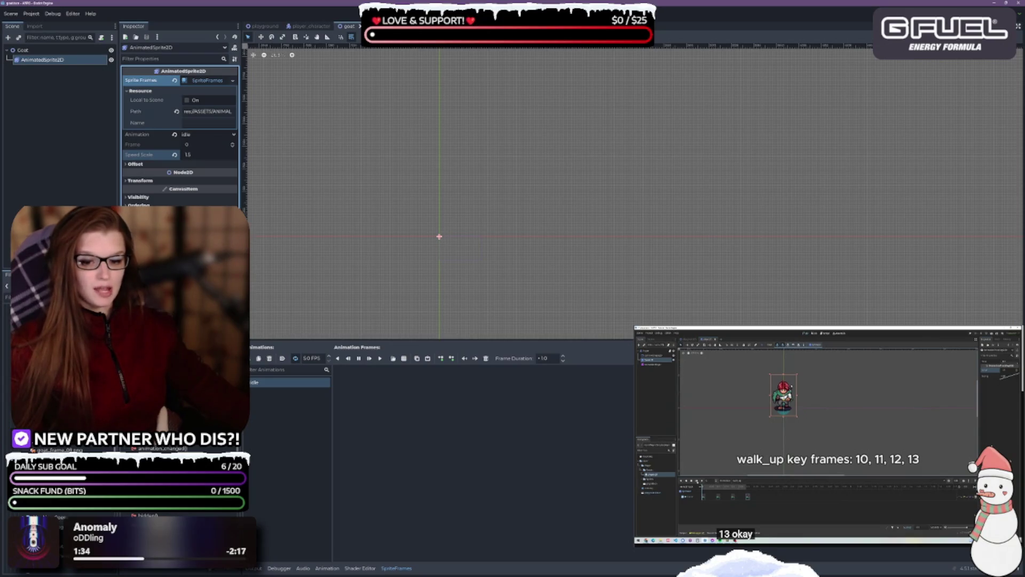
{"action": "left_click_drag", "start_coordinate": [48, 450], "coordinate": [434, 422]}
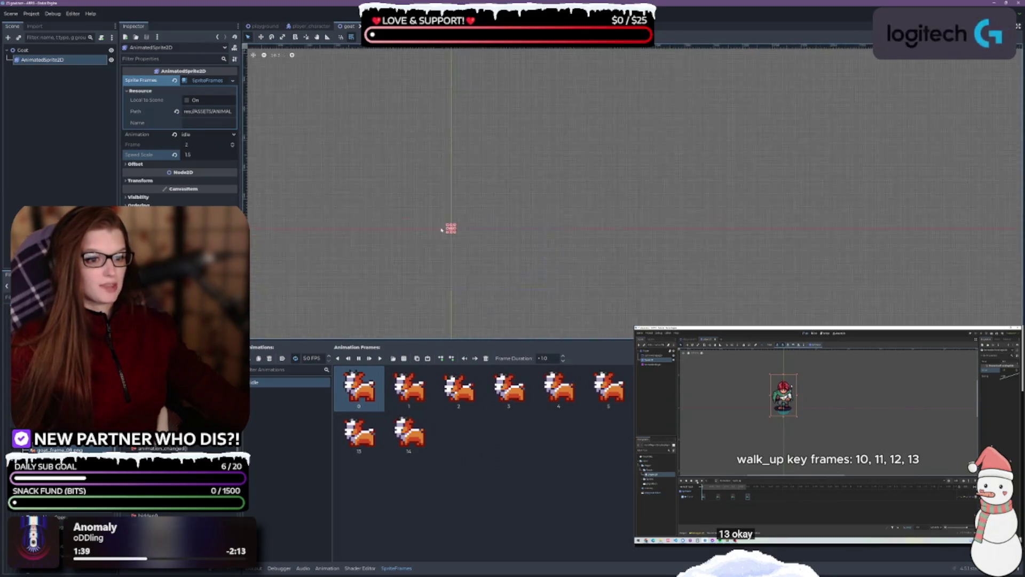
Select idle frame 14 and move the goat sprite up 8 px.
{"action": "scroll", "coordinate": [432, 242], "scroll_direction": "up", "scroll_amount": 5}
{"action": "scroll", "coordinate": [464, 215], "scroll_direction": "up", "scroll_amount": 3}
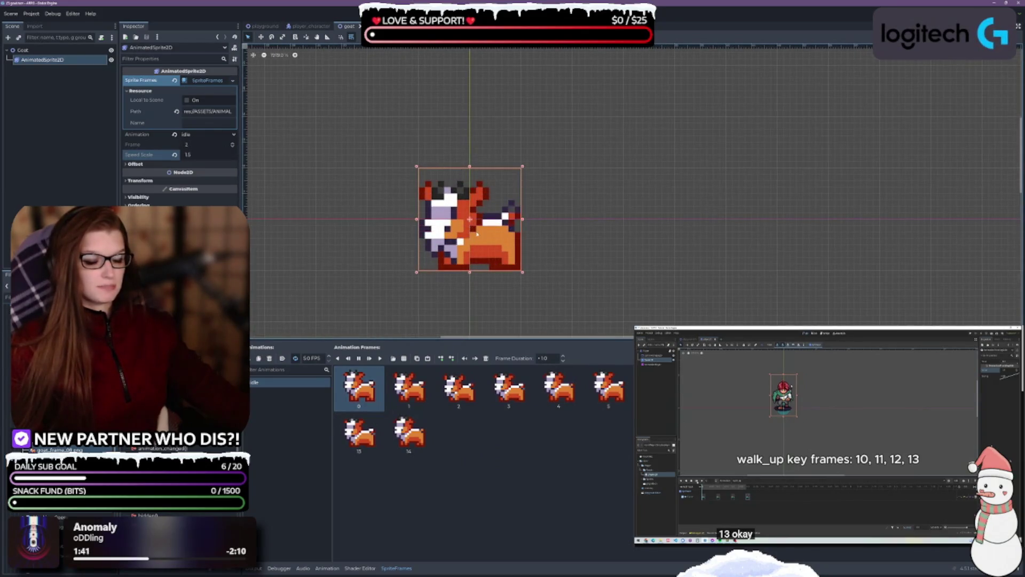
{"action": "left_click", "coordinate": [422, 444]}
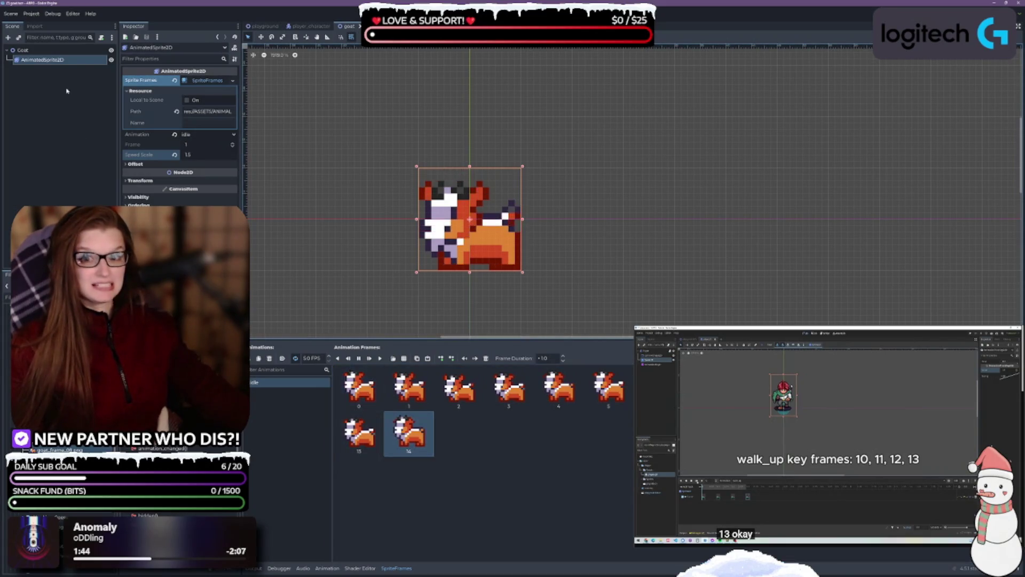
{"action": "left_click_drag", "start_coordinate": [478, 251], "coordinate": [478, 200]}
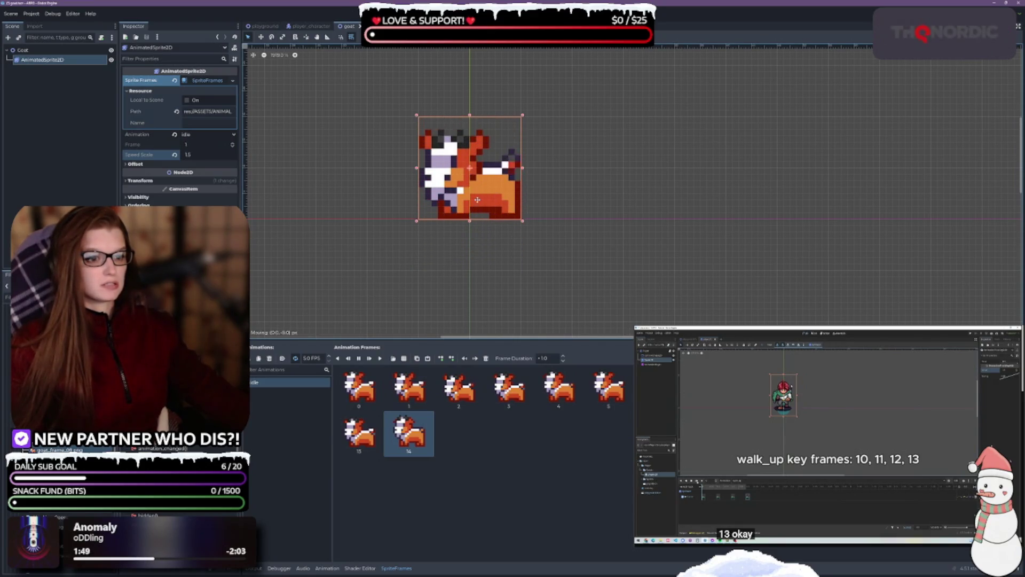
{"action": "scroll", "coordinate": [553, 268], "scroll_direction": "down", "scroll_amount": 2}
{"action": "scroll", "coordinate": [571, 280], "scroll_direction": "down", "scroll_amount": 1}
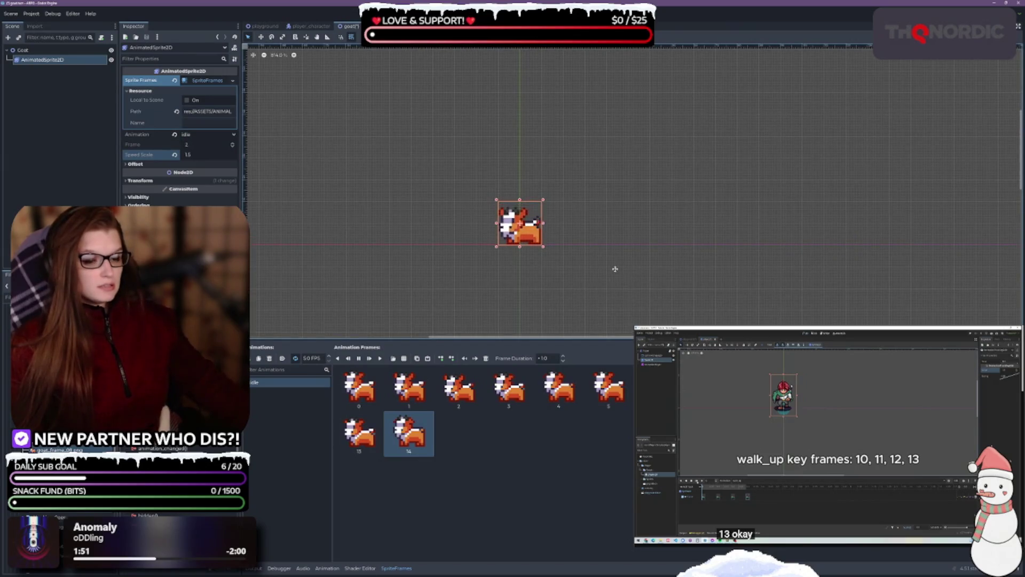
{"action": "left_click_drag", "start_coordinate": [613, 270], "coordinate": [535, 245]}
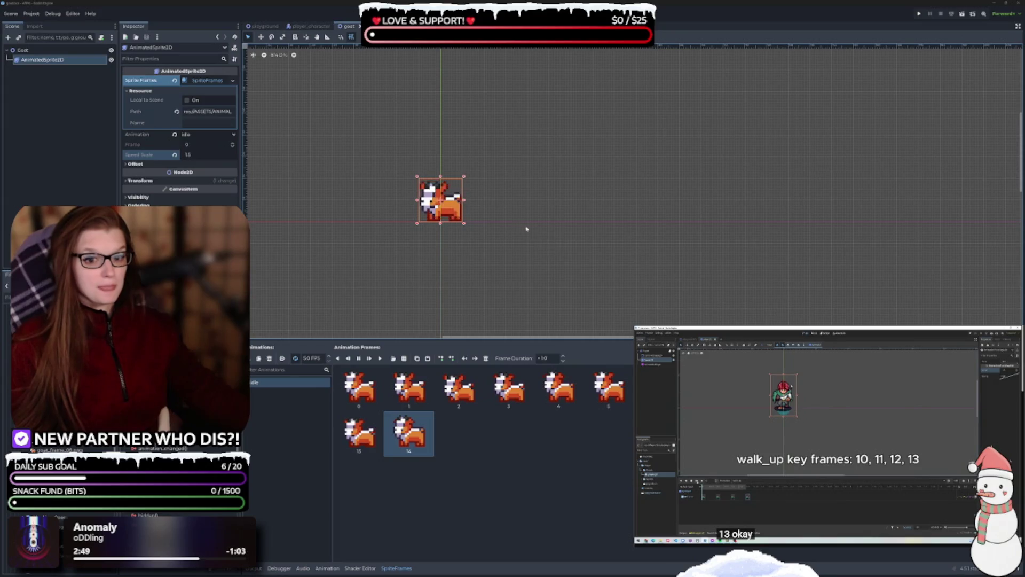
Nudge the goat sprite a few pixels up and left with the Move tool.
{"action": "left_click_drag", "start_coordinate": [537, 222], "coordinate": [533, 204]}
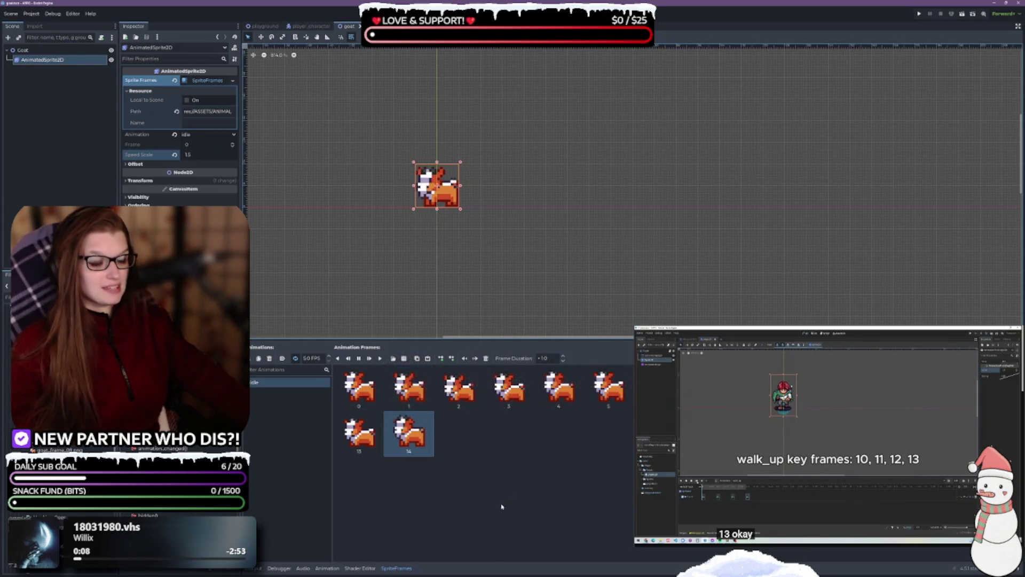
Flip between the goat and player_character scenes to compare them.
{"action": "left_click_drag", "start_coordinate": [448, 280], "coordinate": [498, 286]}
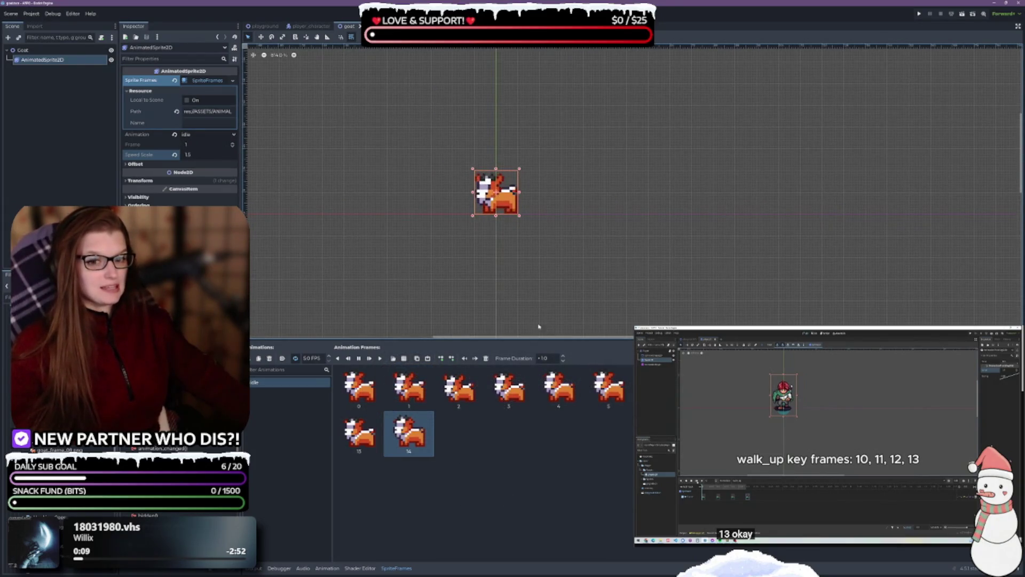
{"action": "left_click", "coordinate": [309, 27]}
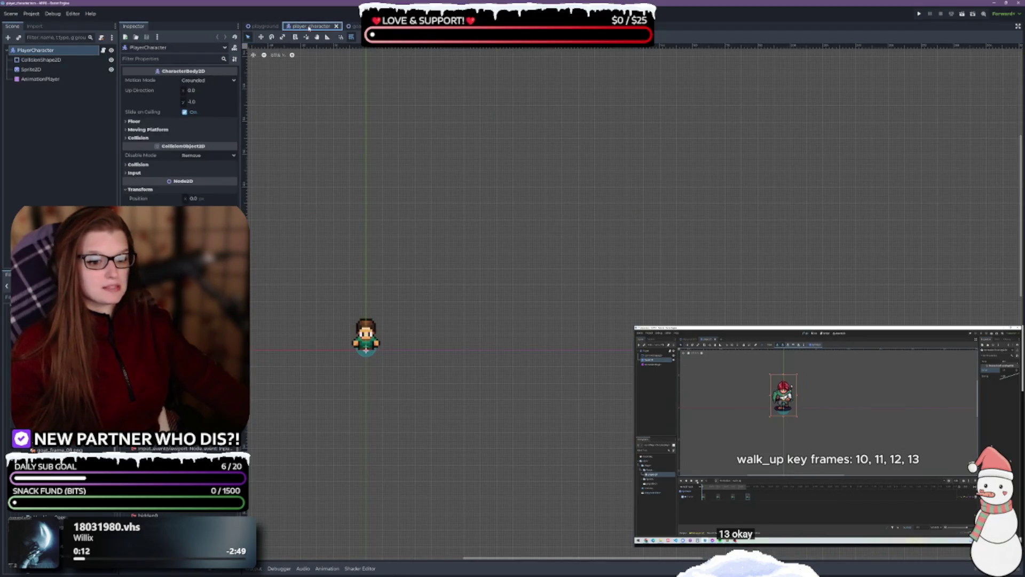
{"action": "left_click", "coordinate": [350, 26]}
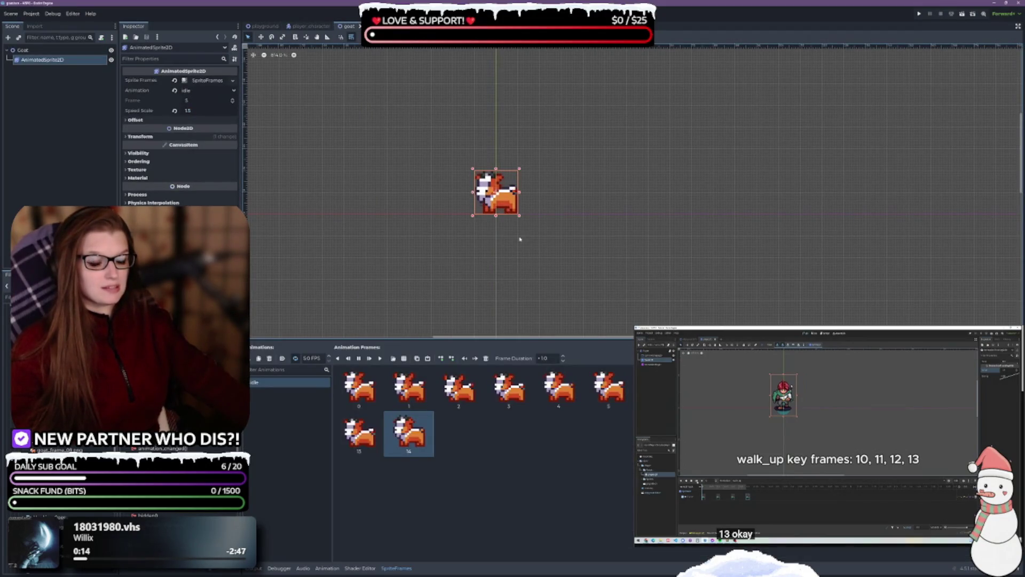
{"action": "left_click", "coordinate": [308, 27]}
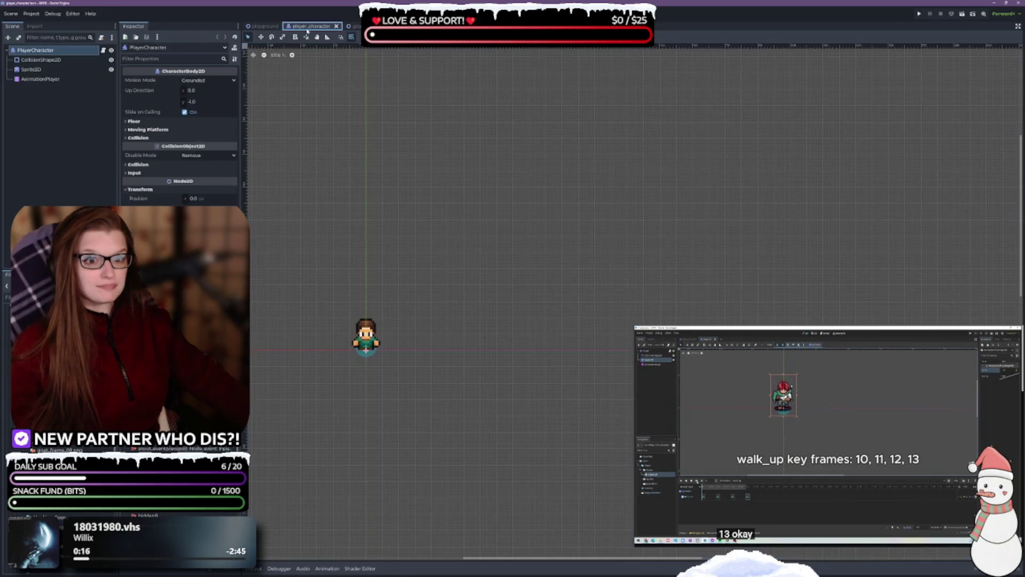
{"action": "left_click", "coordinate": [355, 26]}
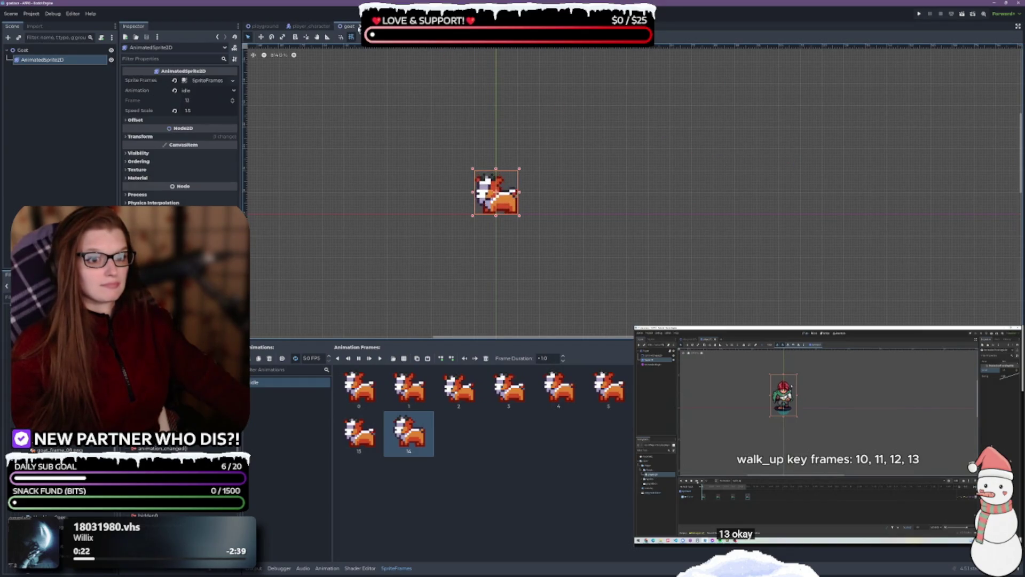
{"action": "left_click", "coordinate": [309, 26]}
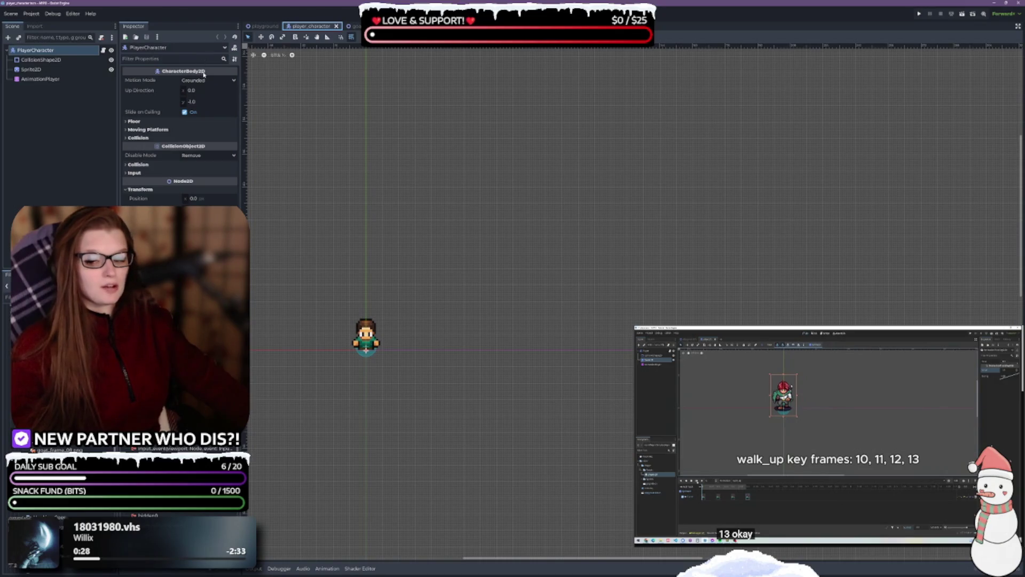
{"action": "left_click", "coordinate": [348, 26]}
Bring up the Goat root node's context menu in the Scene dock.
{"action": "left_click", "coordinate": [46, 51]}
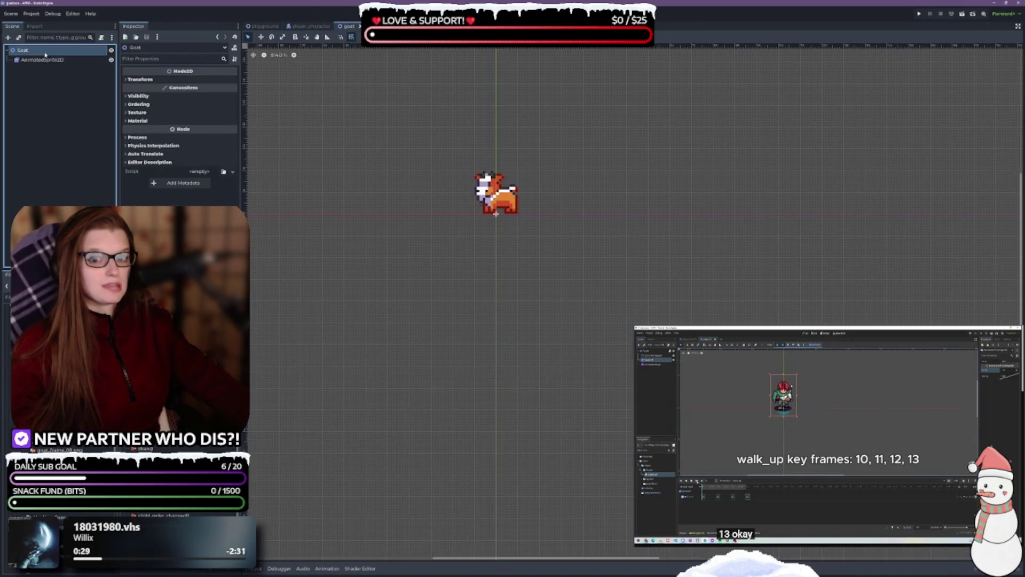
{"action": "right_click", "coordinate": [36, 54]}
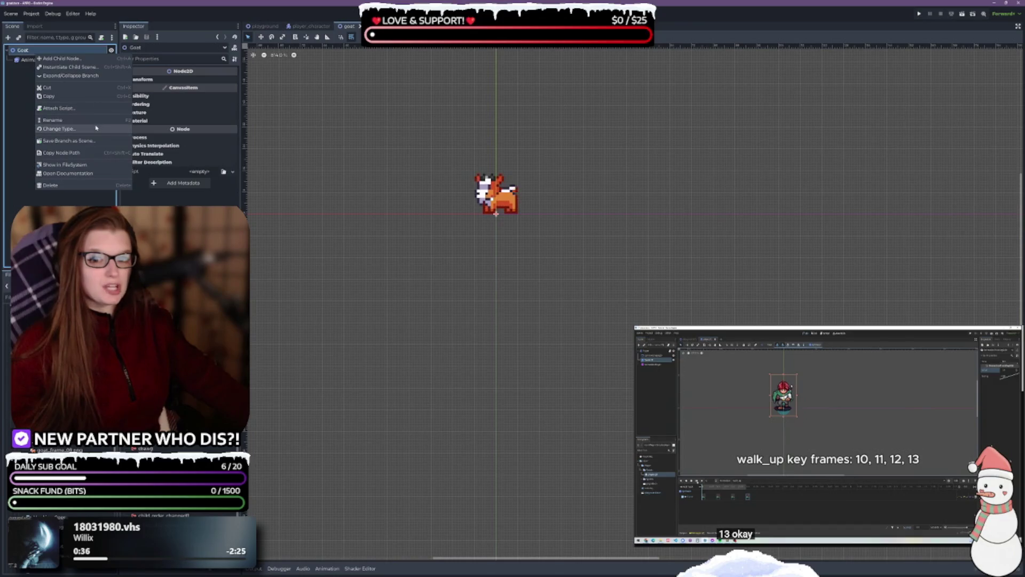
{"action": "key", "text": "Escape"}
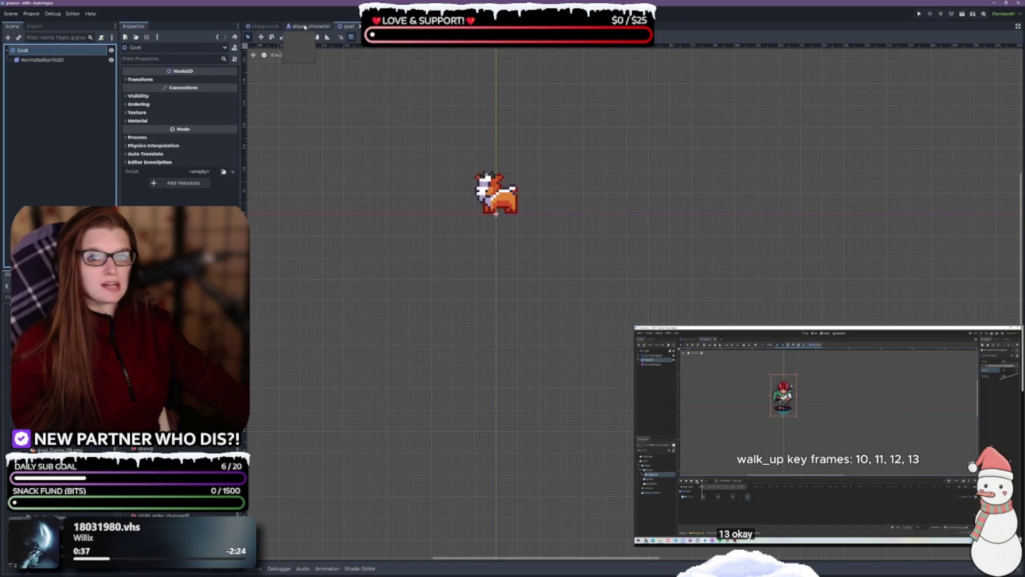
{"action": "left_click", "coordinate": [305, 27]}
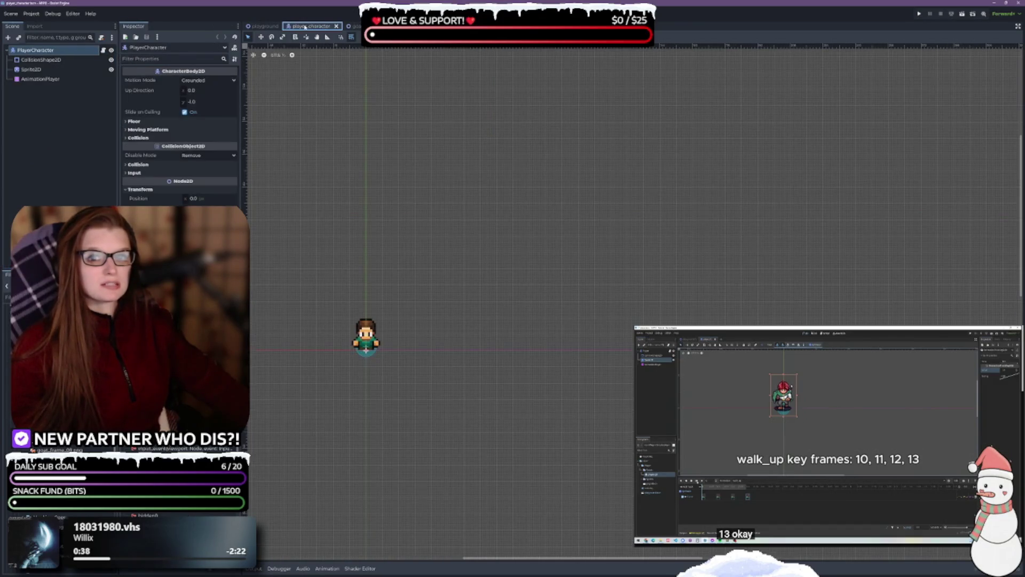
{"action": "left_click", "coordinate": [349, 26]}
{"action": "right_click", "coordinate": [22, 49]}
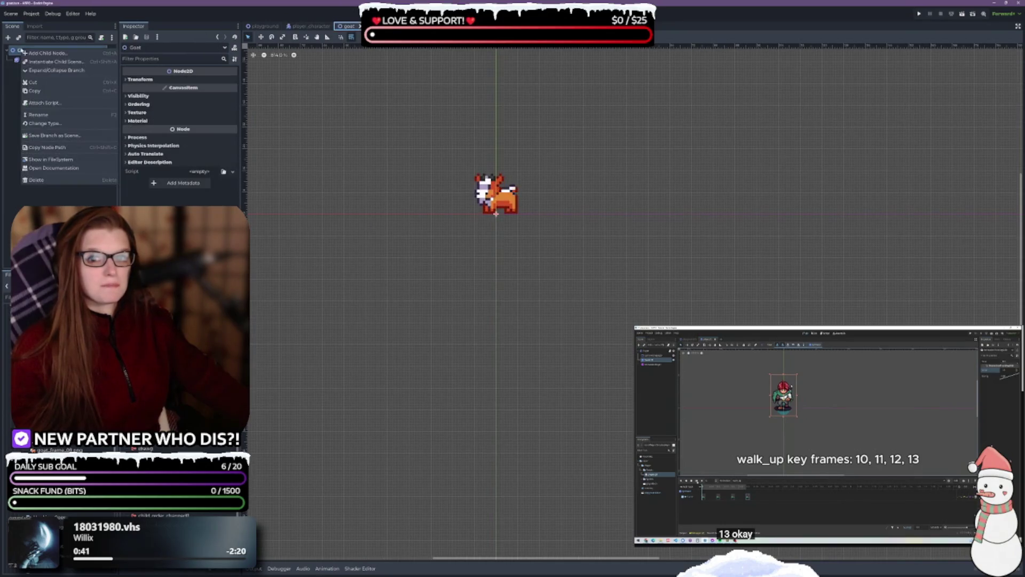
{"action": "left_click", "coordinate": [52, 124]}
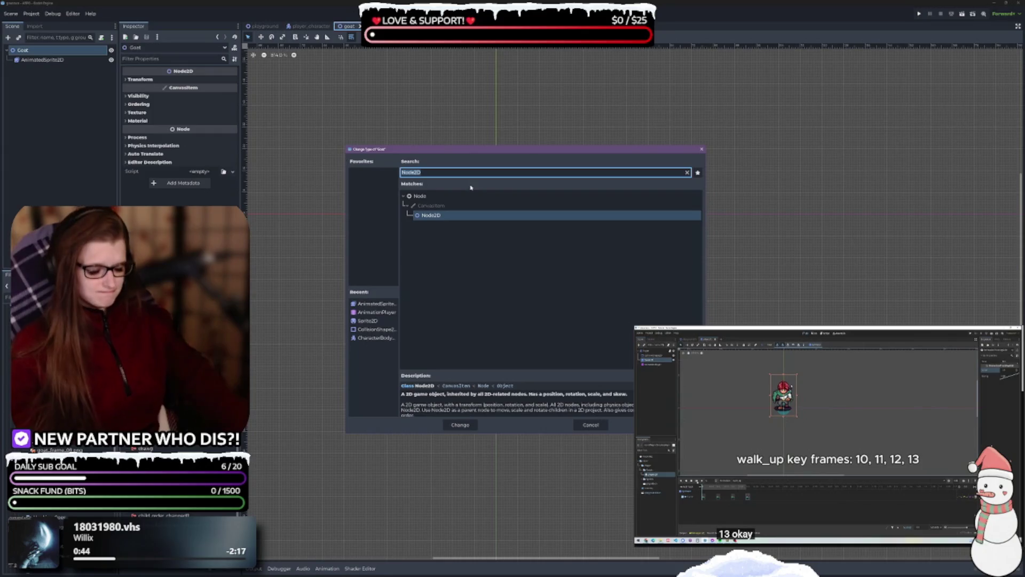
{"action": "key", "text": "BackSpace"}
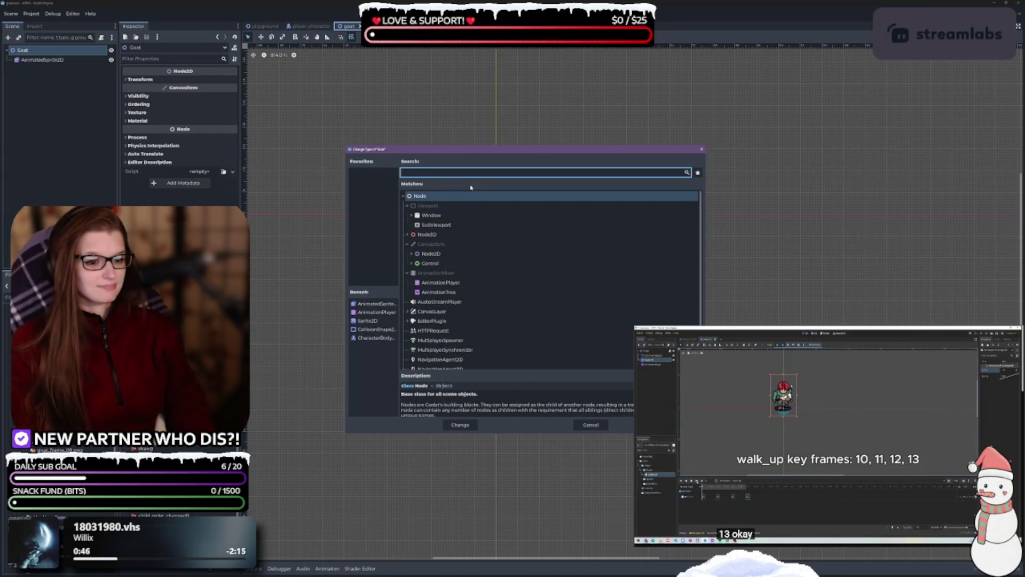
{"action": "type", "text": "chara"}
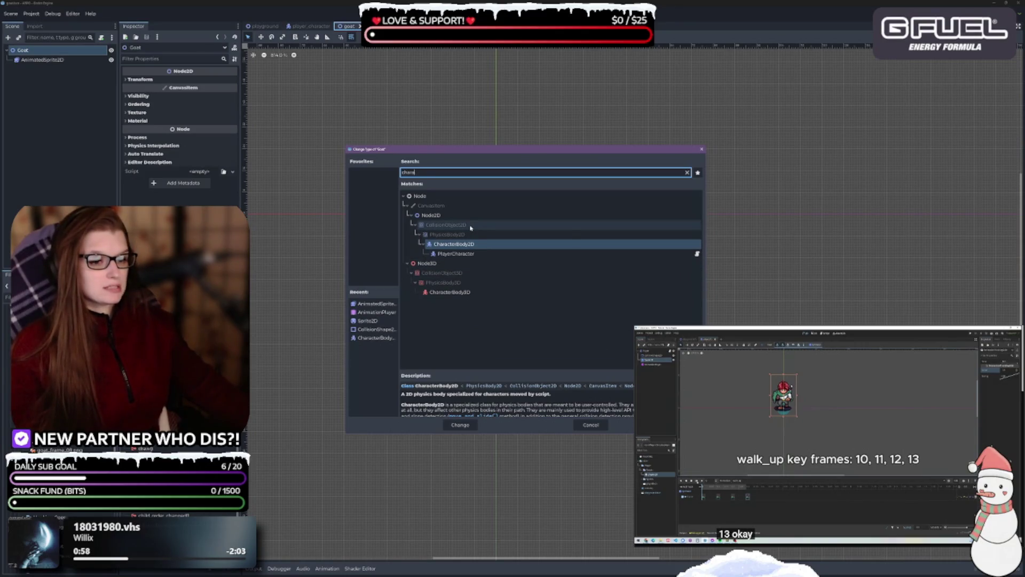
{"action": "left_click", "coordinate": [438, 215]}
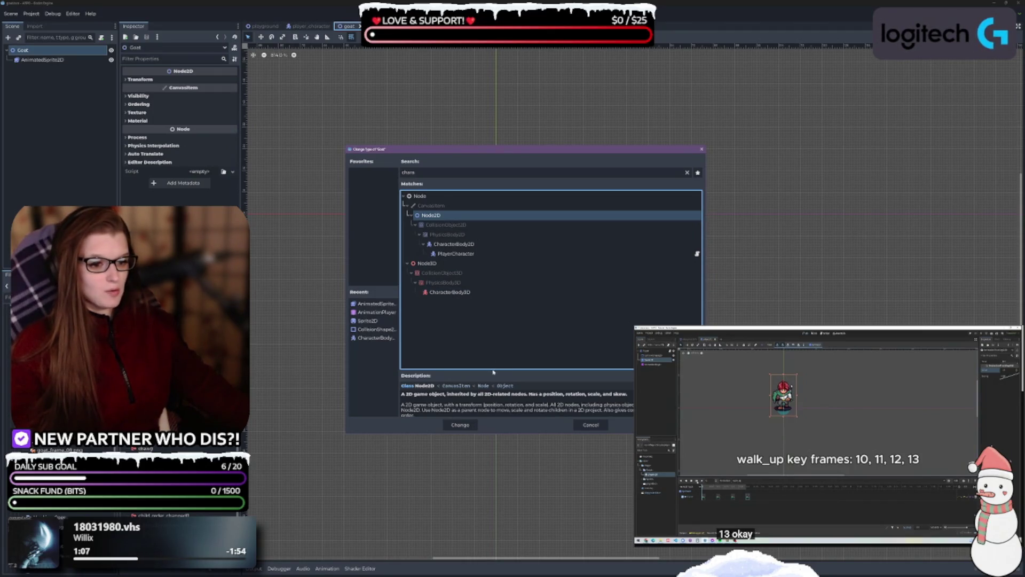
{"action": "scroll", "coordinate": [490, 392], "scroll_direction": "down", "scroll_amount": 1}
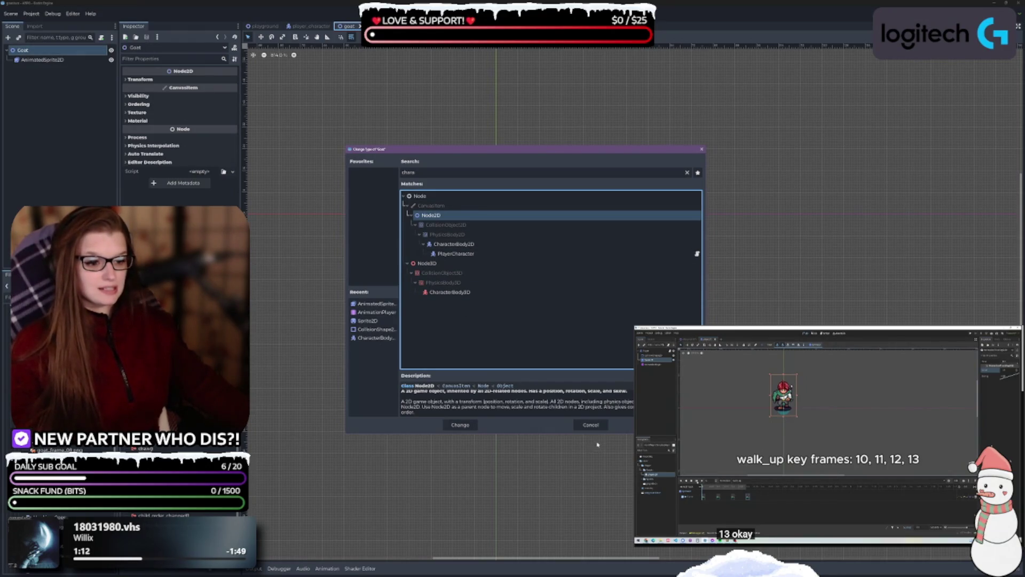
{"action": "left_click", "coordinate": [591, 425]}
{"action": "left_click", "coordinate": [45, 60]}
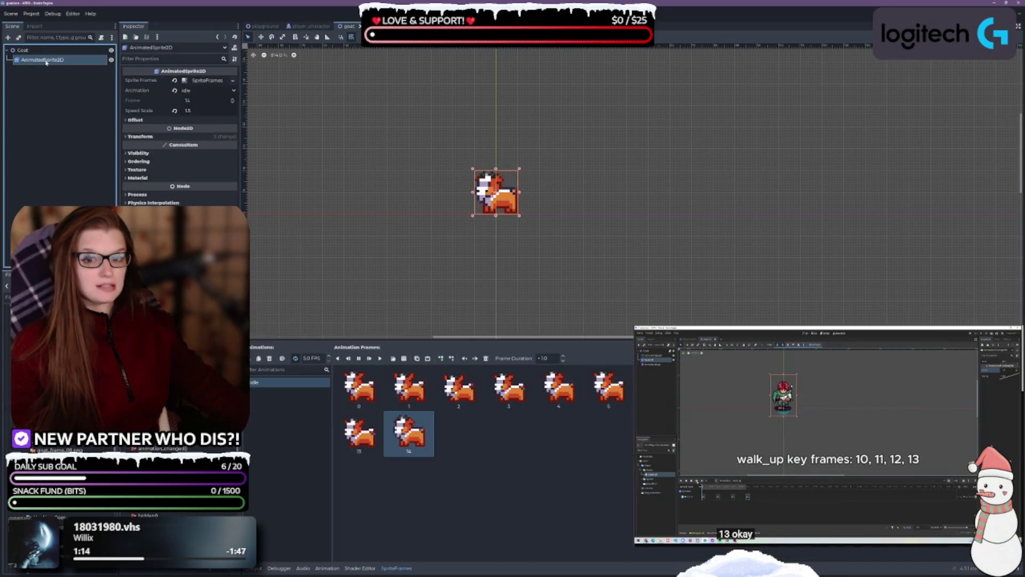
Compare the goat scene with the player_character scene once more.
{"action": "left_click", "coordinate": [311, 27]}
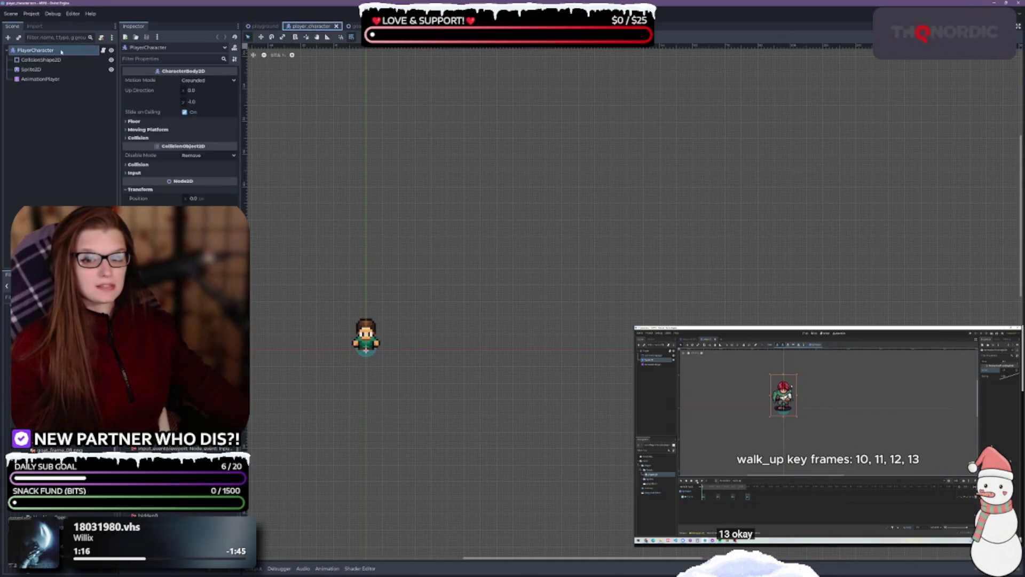
{"action": "left_click", "coordinate": [349, 28]}
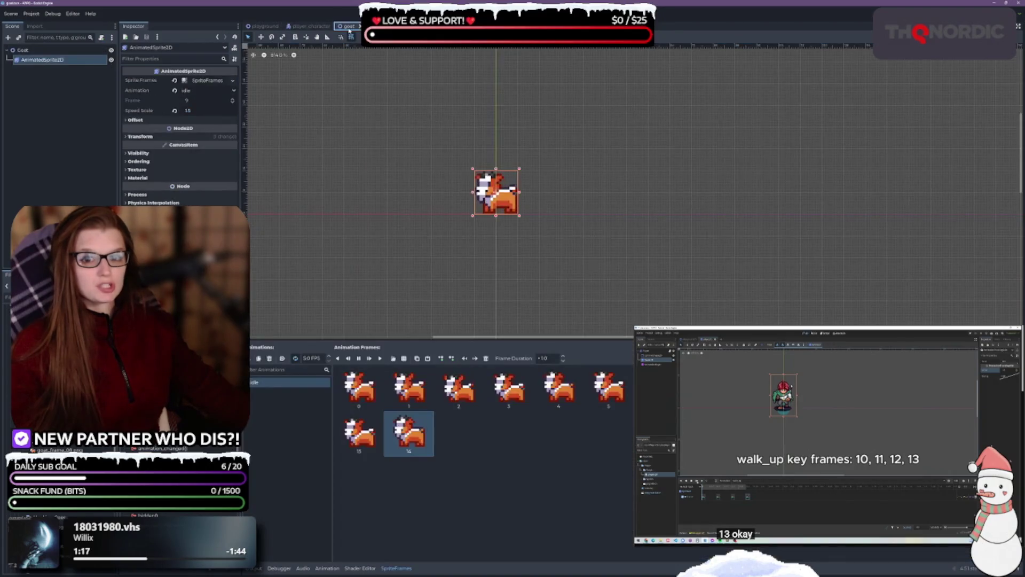
{"action": "left_click", "coordinate": [313, 26]}
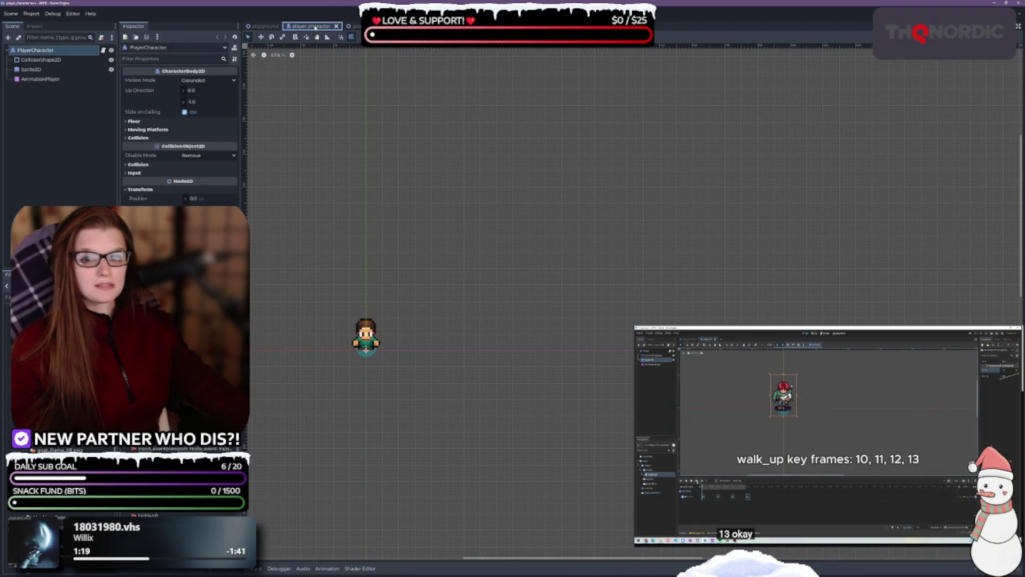
{"action": "left_click", "coordinate": [349, 26]}
Add a CollisionShape2D child under Goat, found by searching 'coll'.
{"action": "right_click", "coordinate": [47, 63]}
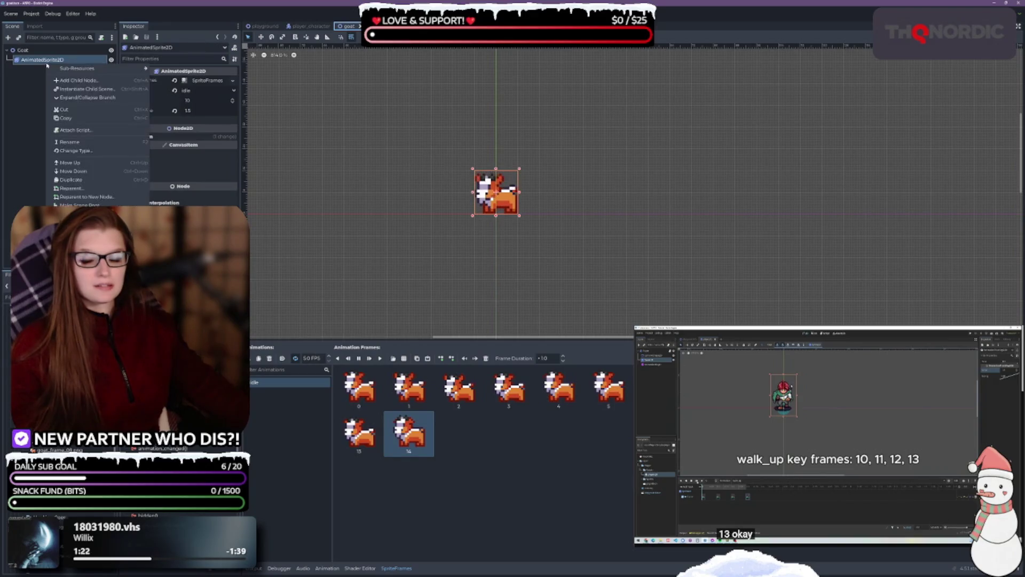
{"action": "right_click", "coordinate": [29, 51]}
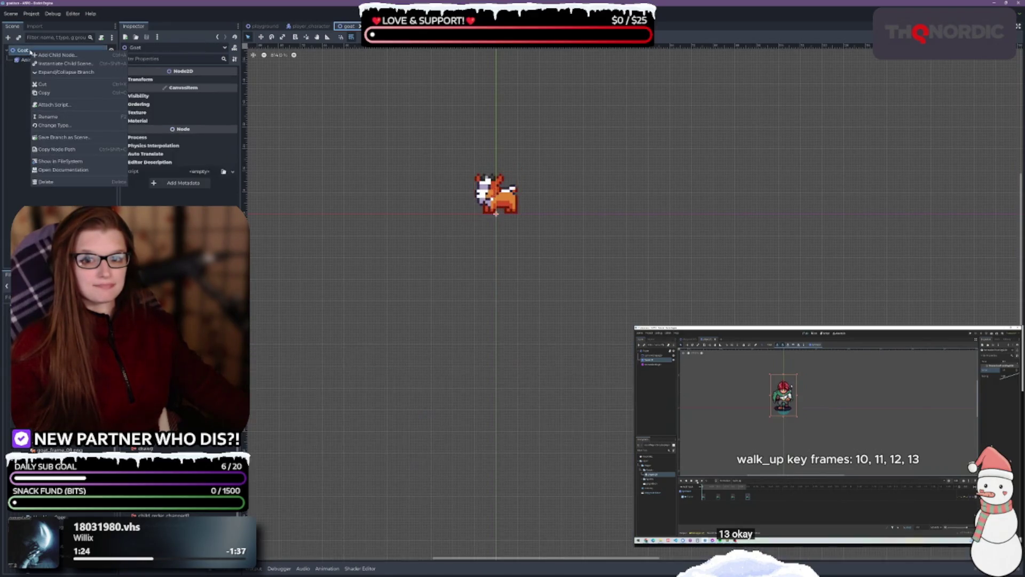
{"action": "left_click", "coordinate": [73, 55]}
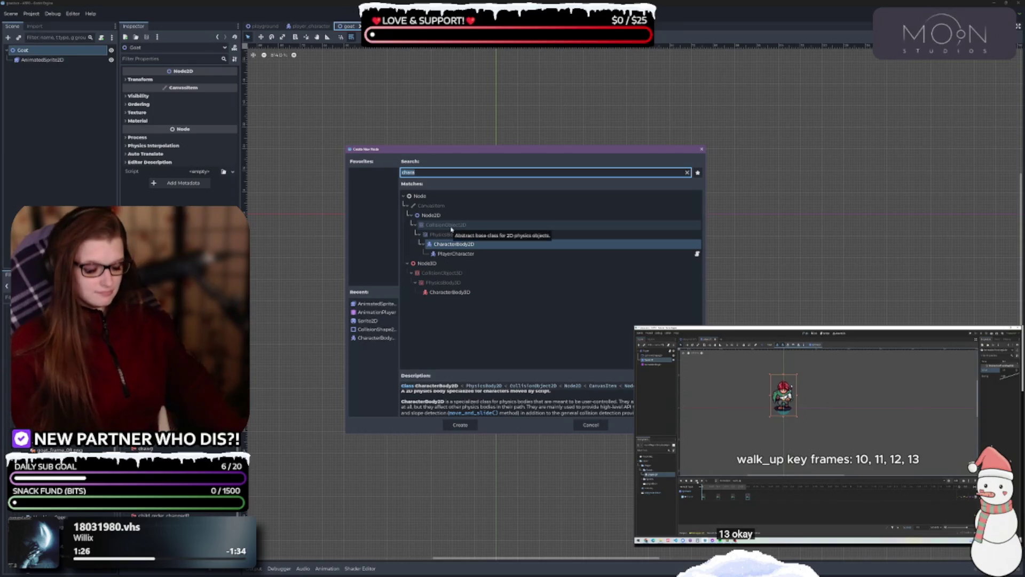
{"action": "type", "text": "coll"}
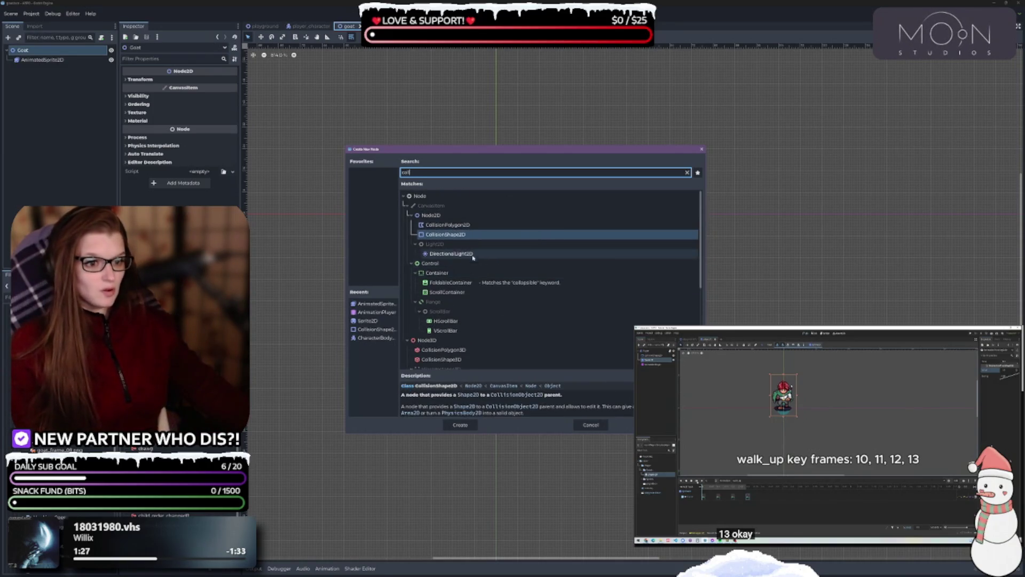
{"action": "left_click", "coordinate": [456, 236]}
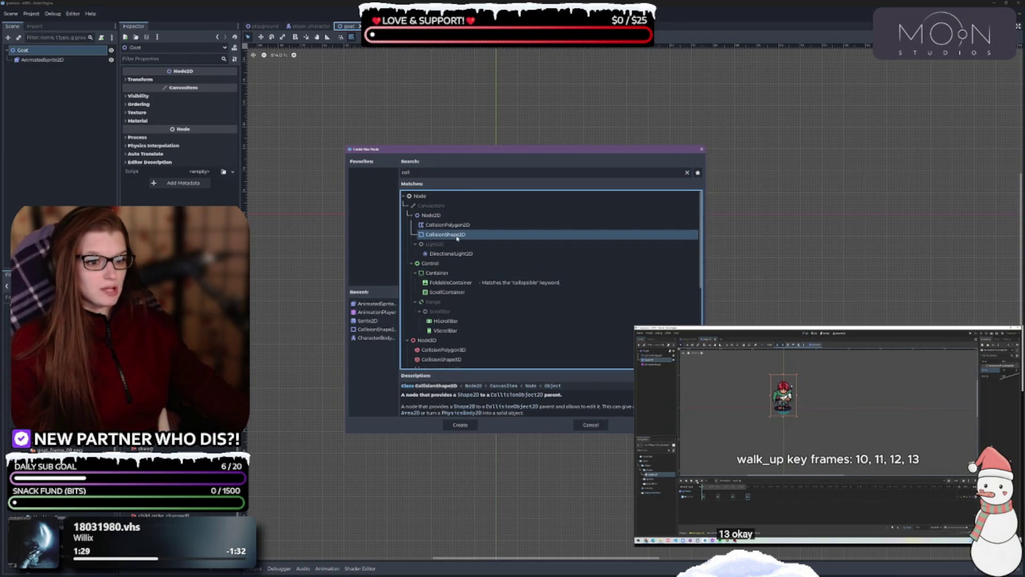
{"action": "left_click", "coordinate": [460, 425]}
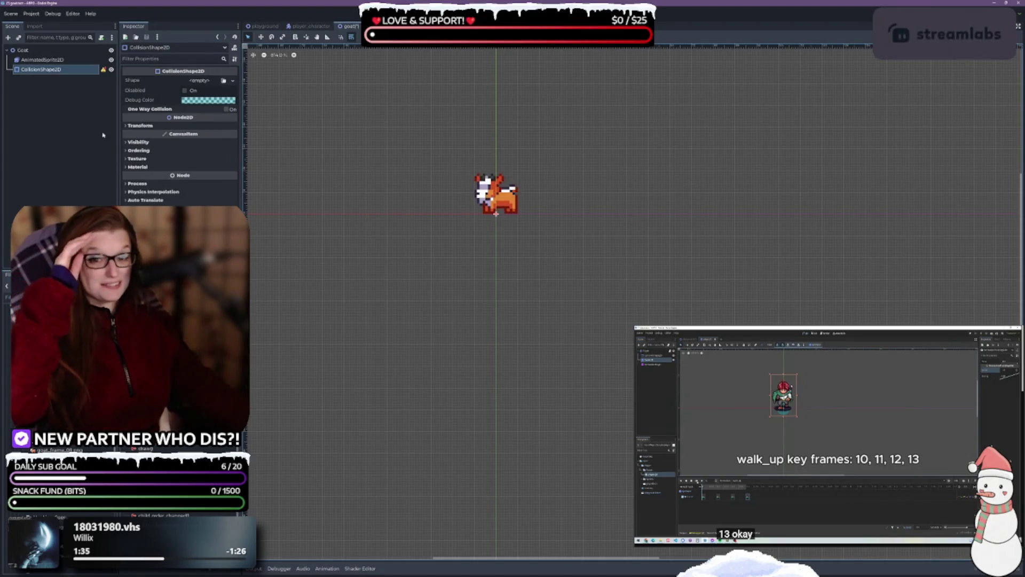
{"action": "mouse_move", "coordinate": [104, 72]}
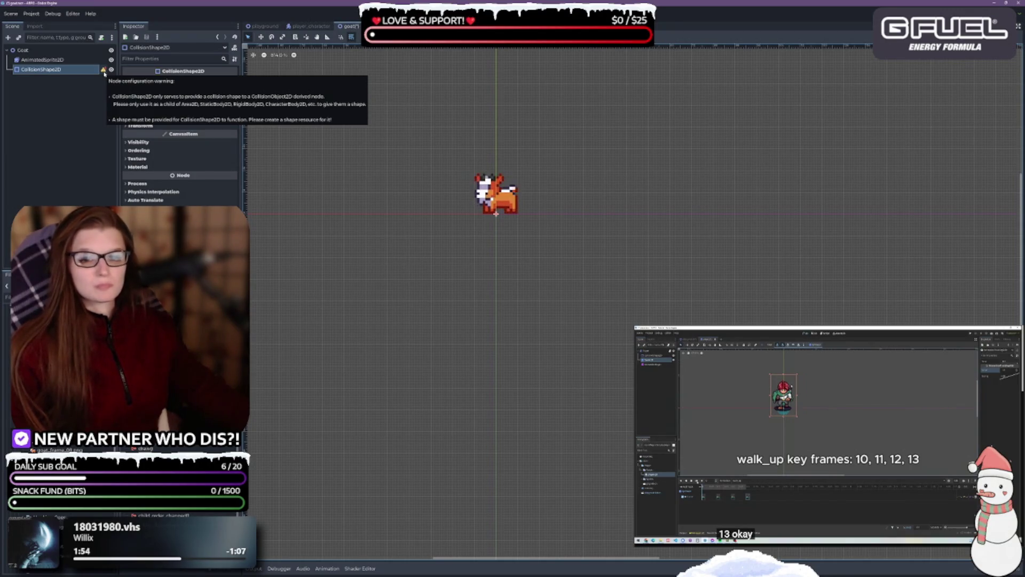
Delete the goat scene's CollisionShape2D node, confirming the removal.
{"action": "left_click", "coordinate": [80, 59]}
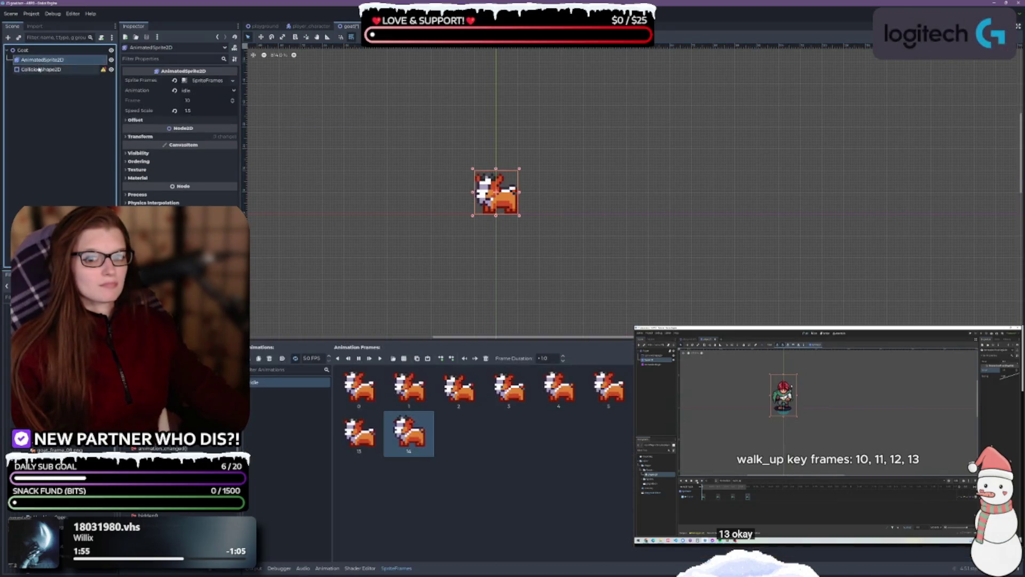
{"action": "left_click", "coordinate": [80, 68]}
{"action": "key", "text": "Delete"}
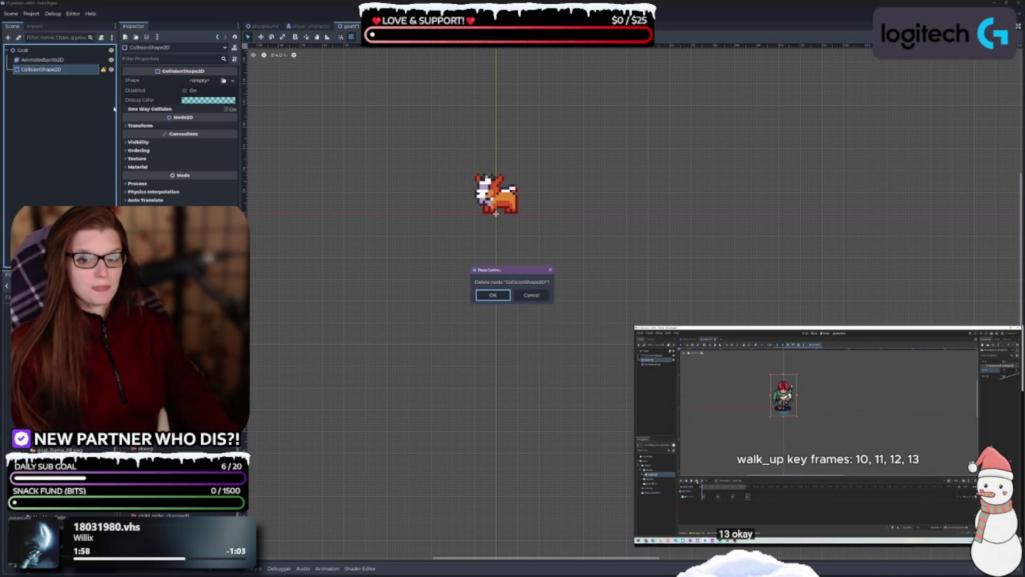
{"action": "key", "text": "Return"}
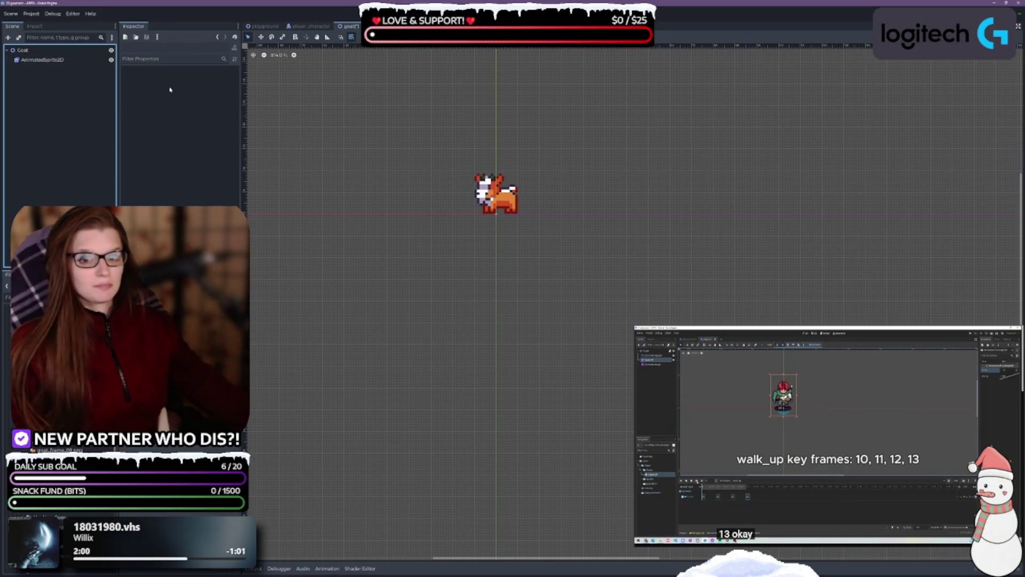
Deselect the goat sprite and close the goat scene.
{"action": "left_click", "coordinate": [48, 60]}
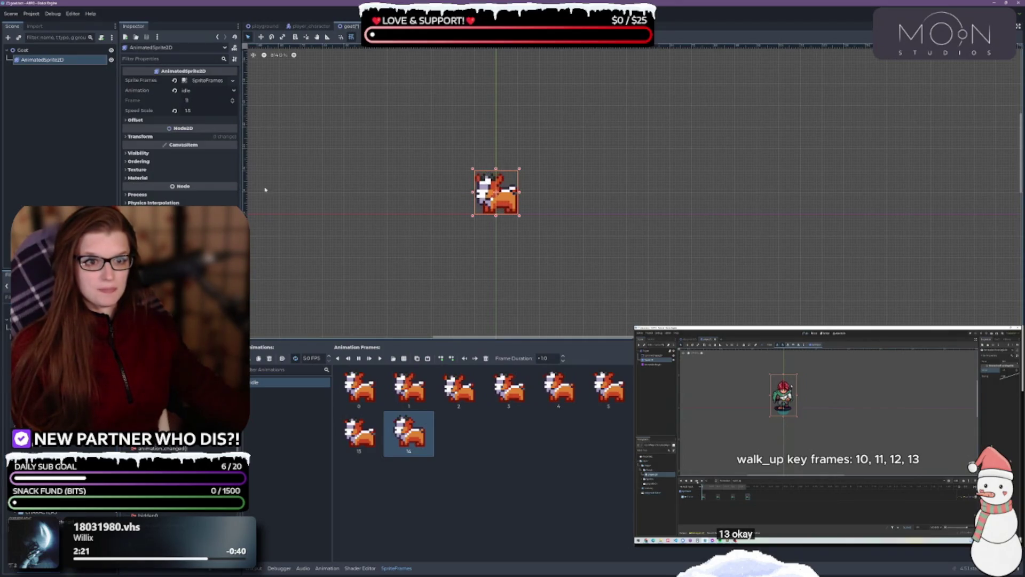
{"action": "left_click", "coordinate": [419, 168]}
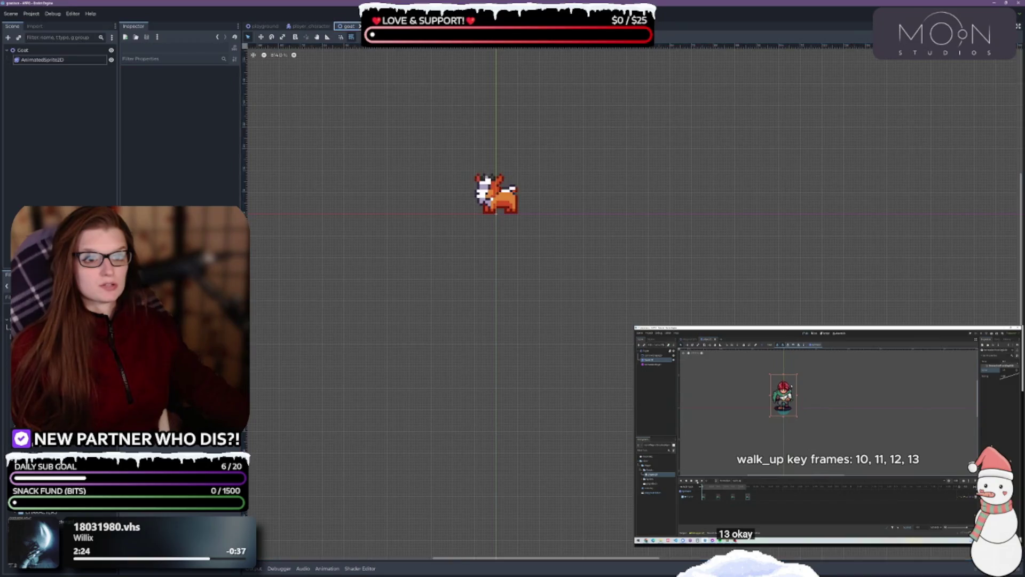
{"action": "key", "text": "ctrl+shift+w"}
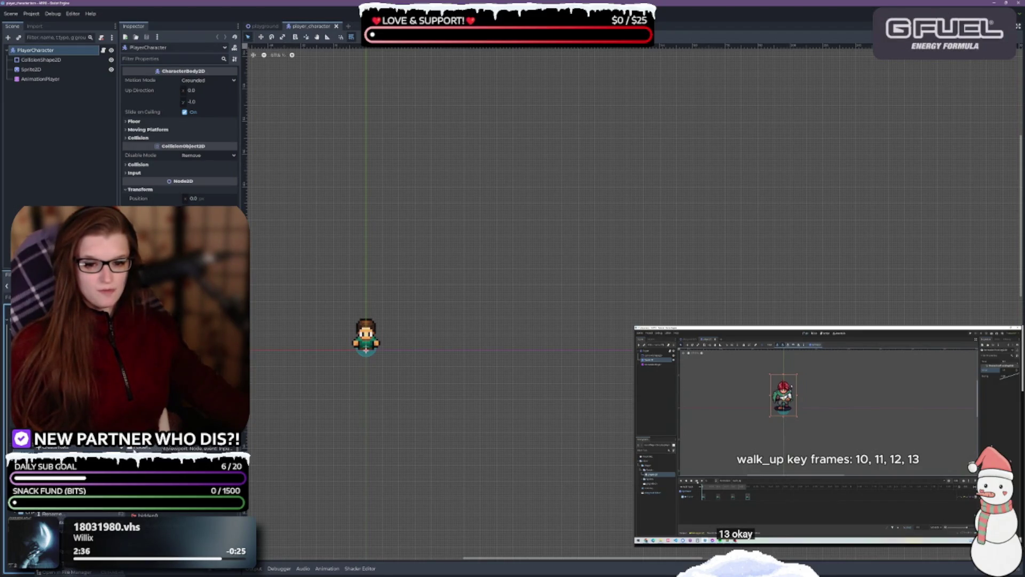
Dismiss a stray new-folder prompt and switch to the playground scene.
{"action": "left_click", "coordinate": [255, 462]}
{"action": "type", "text": "ANIMALS"}
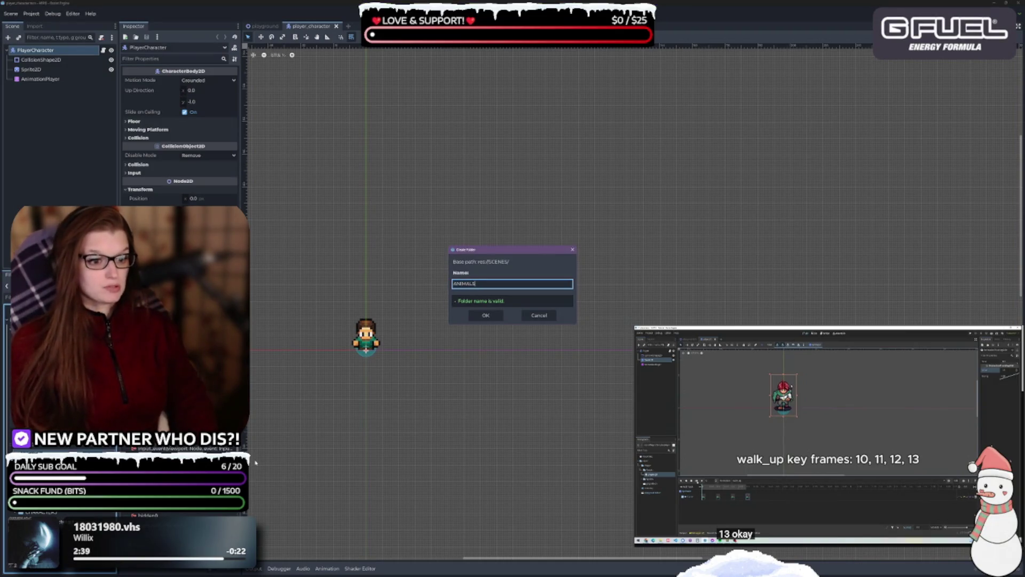
{"action": "key", "text": "Return"}
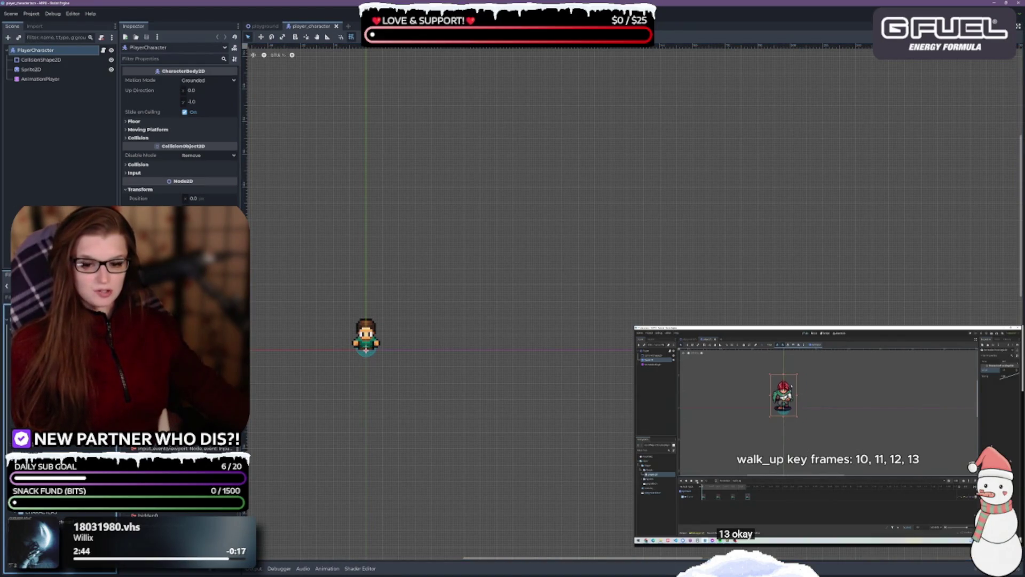
{"action": "key", "text": "ctrl+Tab"}
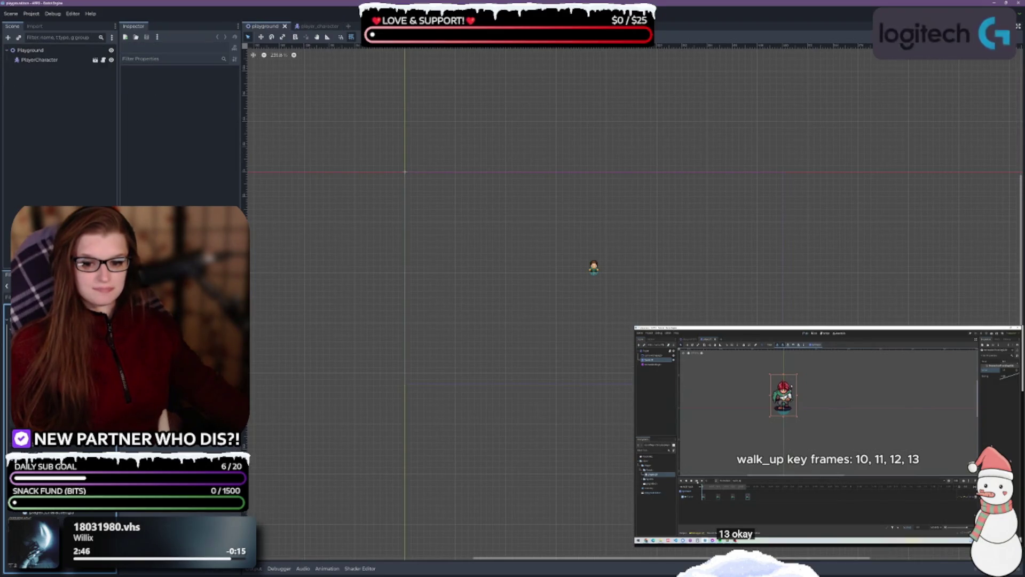
Create a CHARACTERS folder under SCENES and an ANIMALS folder under SCRIPTS, then enlarge the file list.
{"action": "right_click", "coordinate": [34, 511]}
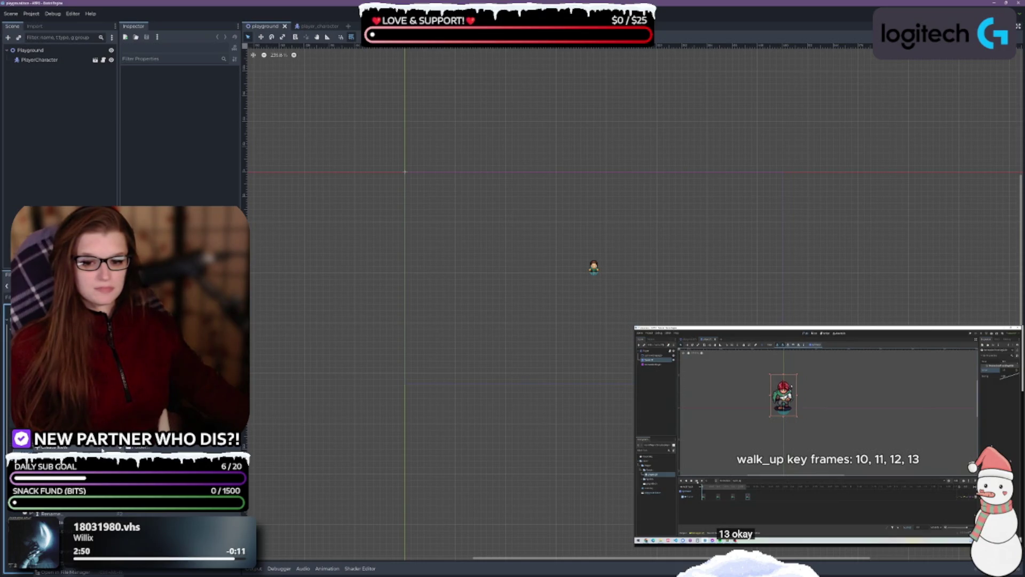
{"action": "left_click", "coordinate": [102, 450]}
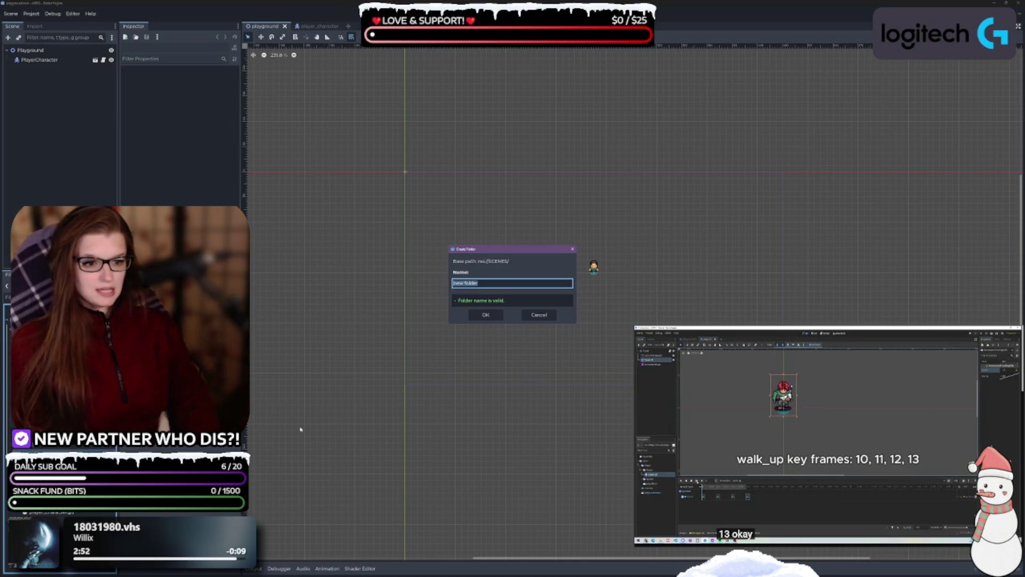
{"action": "type", "text": "CHARACTERS"}
{"action": "key", "text": "Return"}
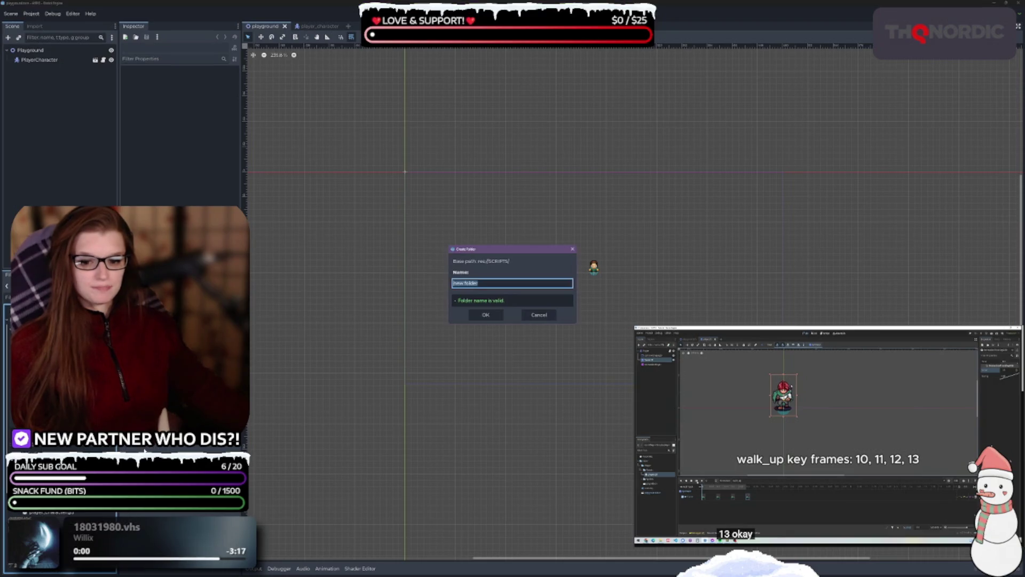
{"action": "type", "text": "ANIMALS"}
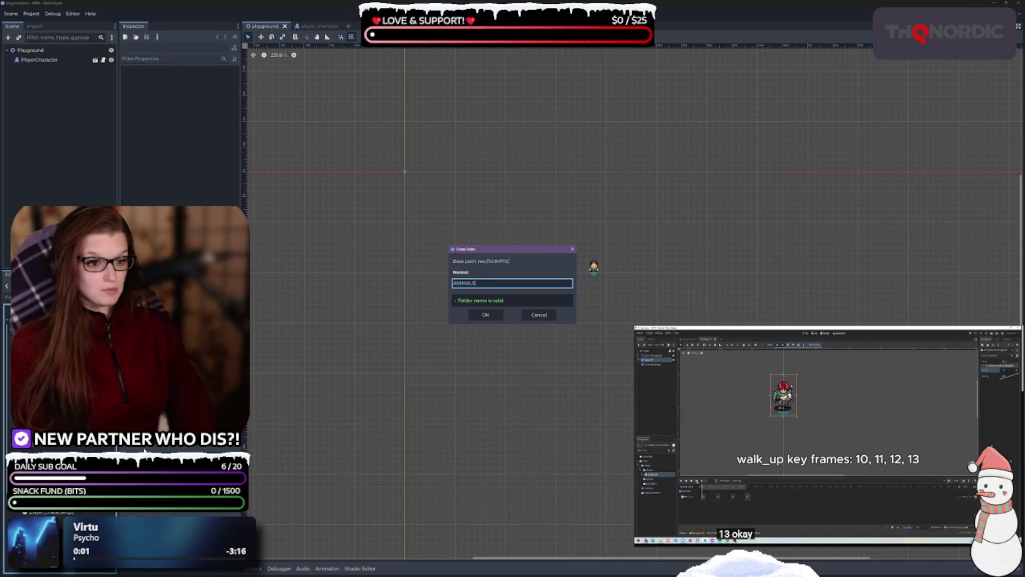
{"action": "key", "text": "Return"}
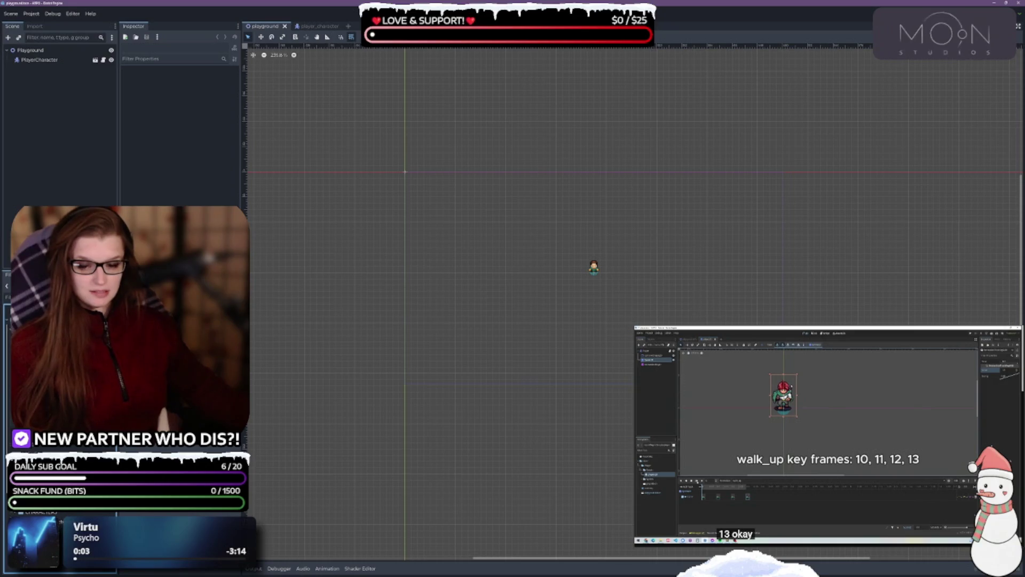
{"action": "left_click_drag", "start_coordinate": [58, 269], "coordinate": [59, 189]}
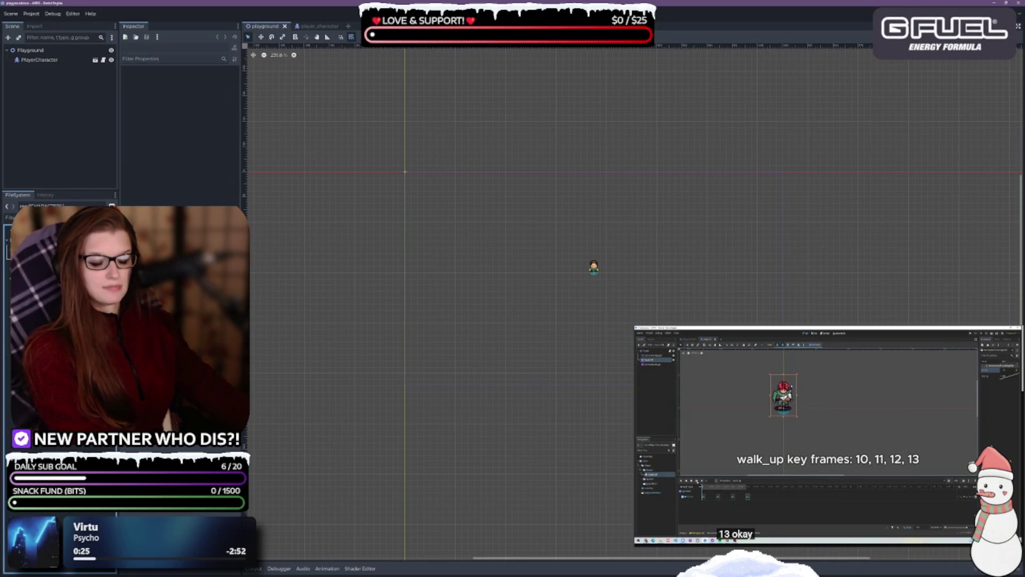
Remove the CHARACTERS folder and add ITEMS, ENEMIES and TRAPS folders under SCENES.
{"action": "key", "text": "Delete"}
{"action": "left_click", "coordinate": [461, 321]}
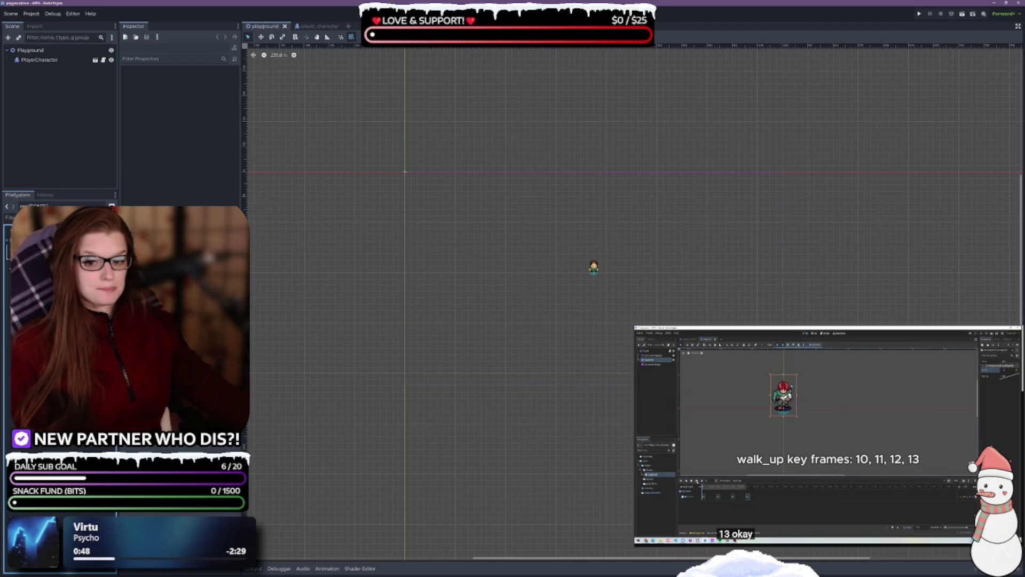
{"action": "left_click", "coordinate": [261, 283]}
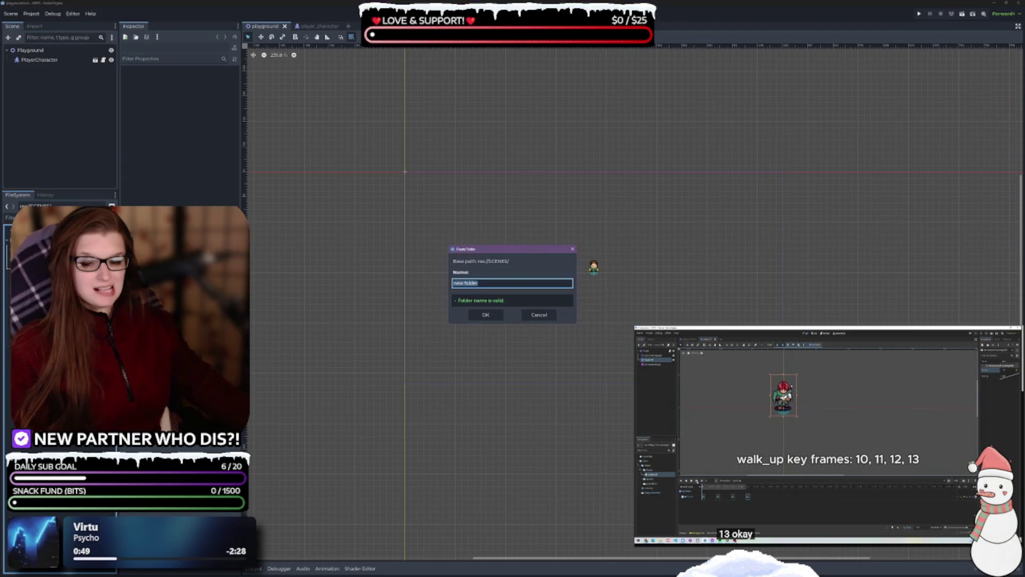
{"action": "type", "text": "items"}
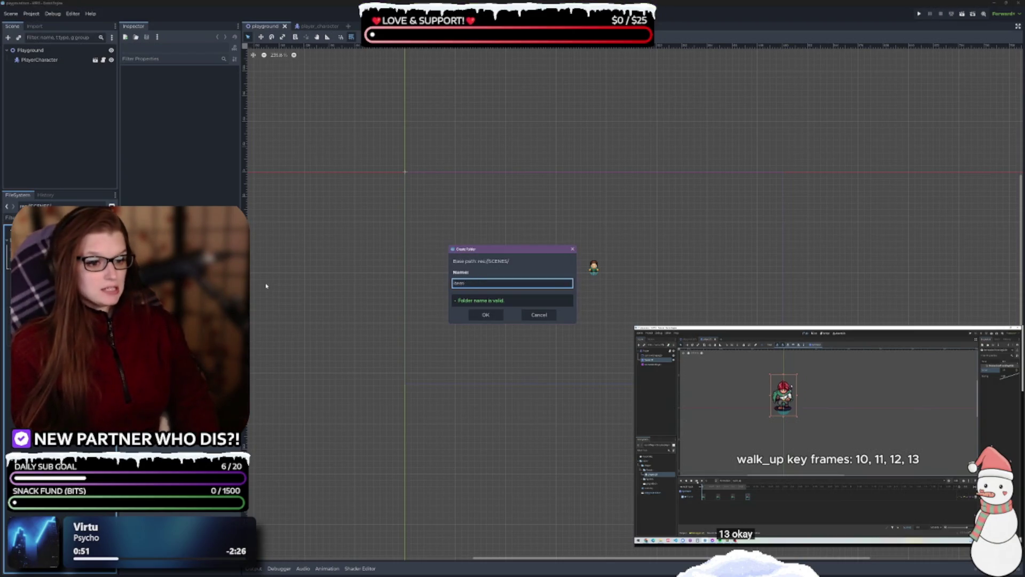
{"action": "key", "text": "BackSpace"}
{"action": "key", "text": "BackSpace"}
{"action": "key", "text": "BackSpace"}
{"action": "type", "text": "Items"}
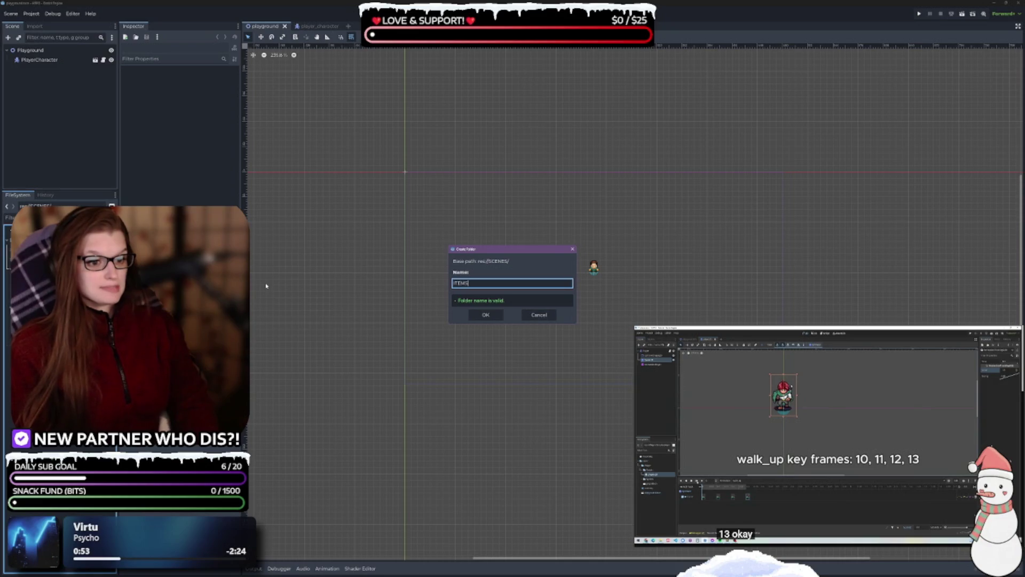
{"action": "key", "text": "Return"}
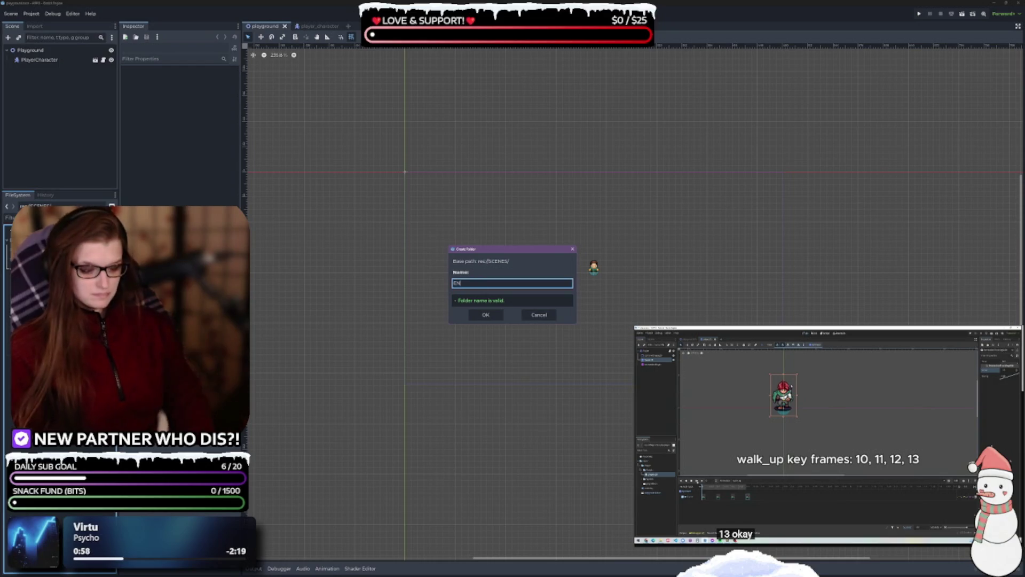
{"action": "type", "text": "ENEMIES"}
{"action": "key", "text": "Return"}
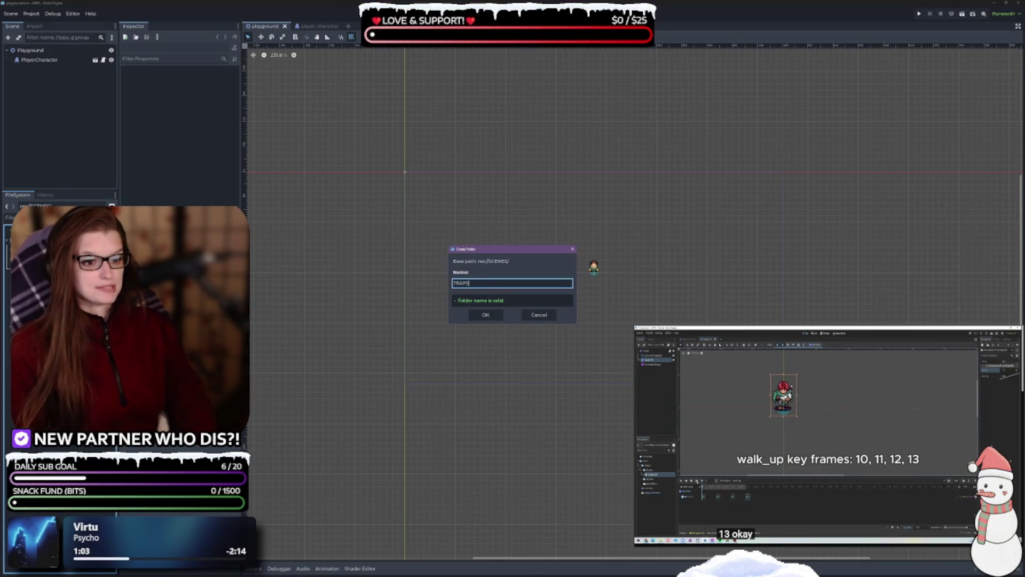
{"action": "key", "text": "Return"}
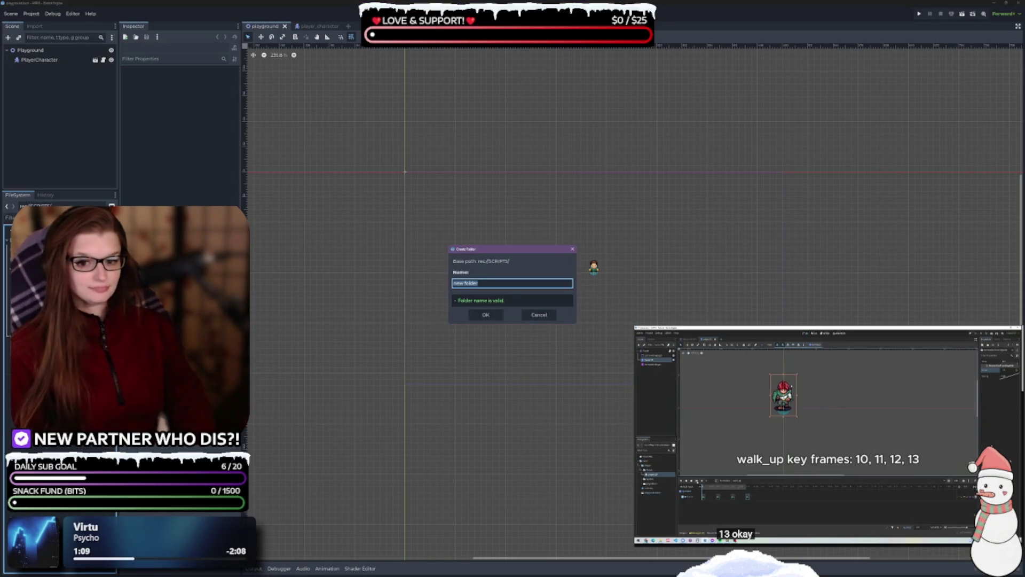
Add ENEMIES, PLAYER and one more new folder under SCRIPTS.
{"action": "type", "text": "ENEMIES"}
{"action": "key", "text": "Return"}
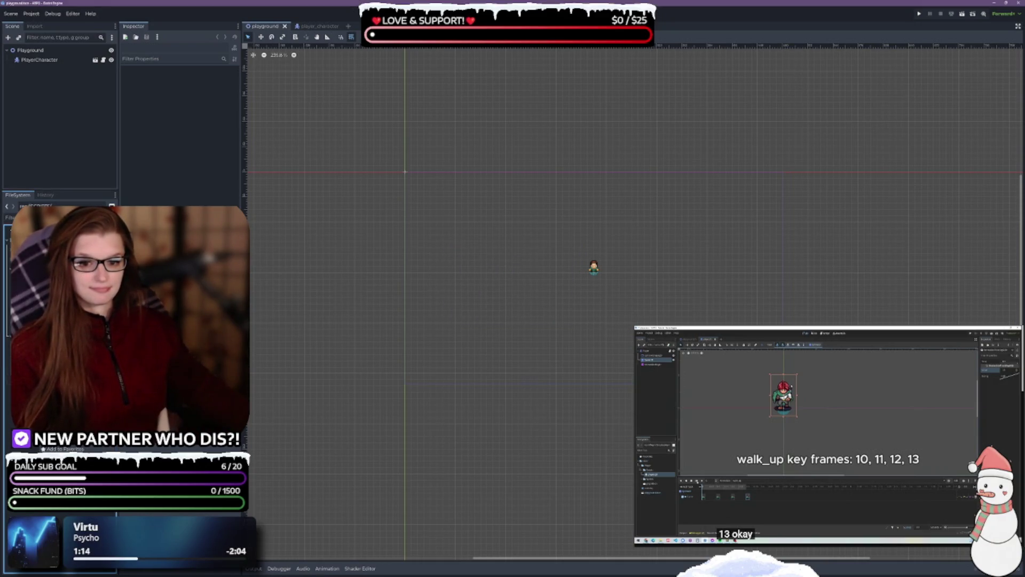
{"action": "type", "text": "PLAYER"}
{"action": "key", "text": "Return"}
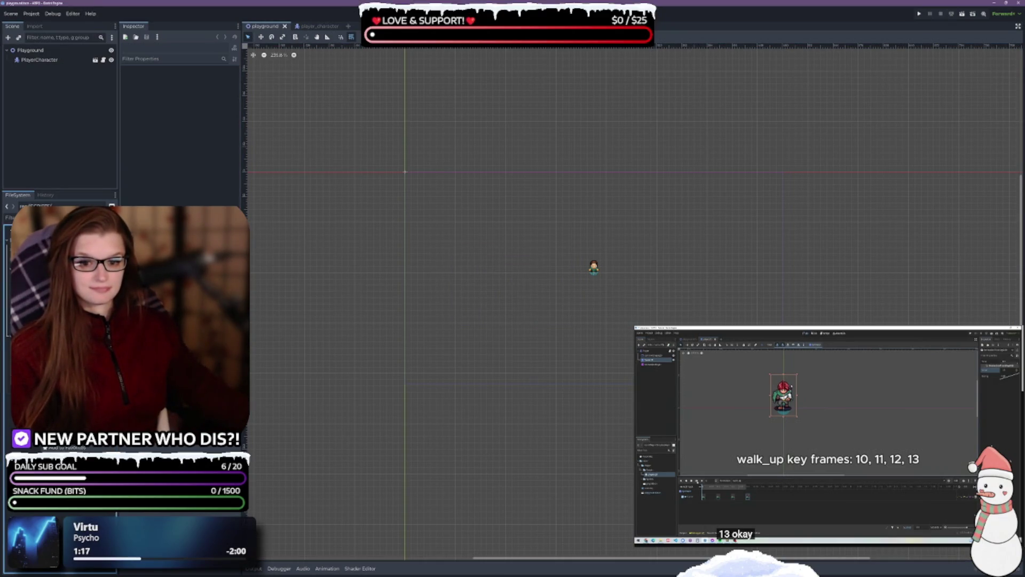
{"action": "type", "text": "TRAPS"}
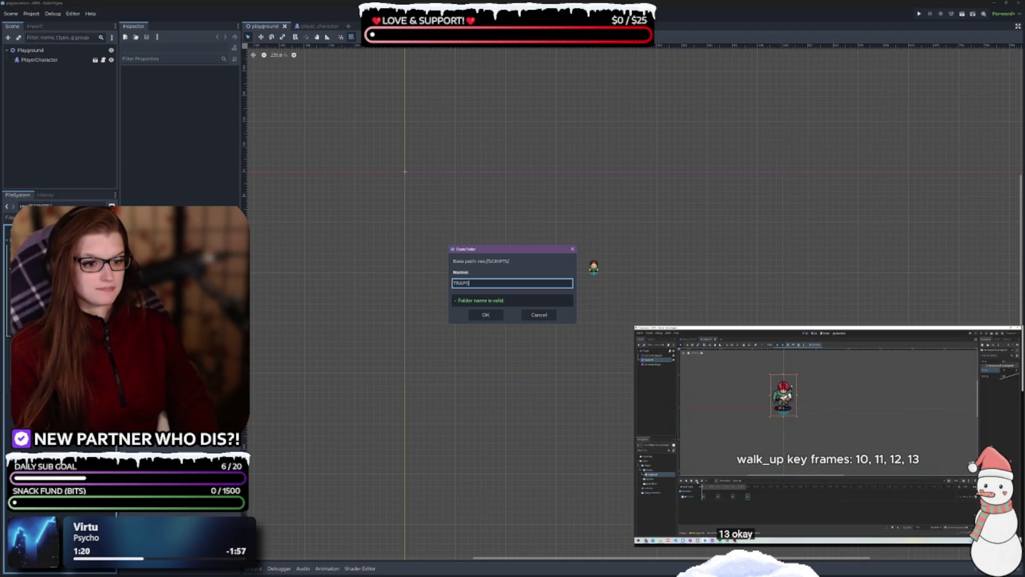
{"action": "key", "text": "Return"}
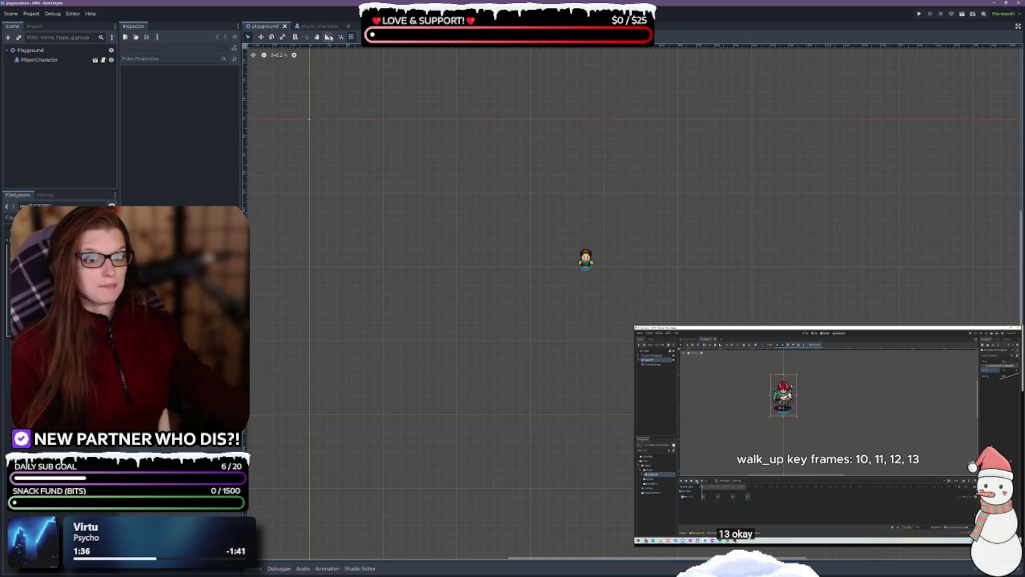
Bring up the player_character scene and scroll the 2D viewport to recentre the character.
{"action": "left_click", "coordinate": [323, 26]}
{"action": "scroll", "coordinate": [412, 382], "scroll_direction": "down", "scroll_amount": 3}
{"action": "scroll", "coordinate": [412, 381], "scroll_direction": "left", "scroll_amount": 3}
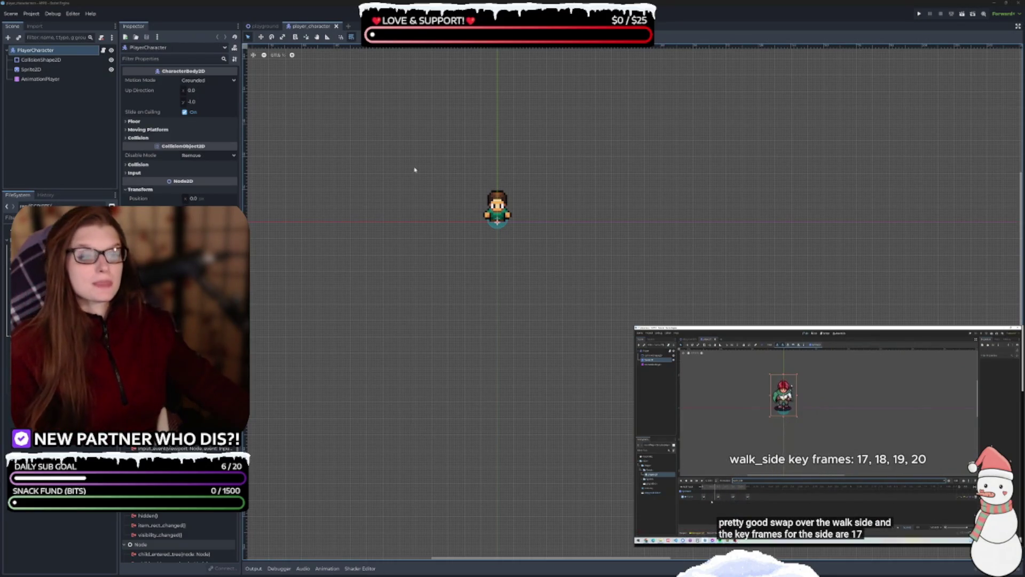
Recentre the character, select AnimationPlayer, and open player_character.gd in the script editor.
{"action": "mouse_move", "coordinate": [506, 310]}
{"action": "left_mouse_down"}
{"action": "mouse_move", "coordinate": [544, 304]}
{"action": "mouse_move", "coordinate": [515, 325]}
{"action": "left_mouse_up"}
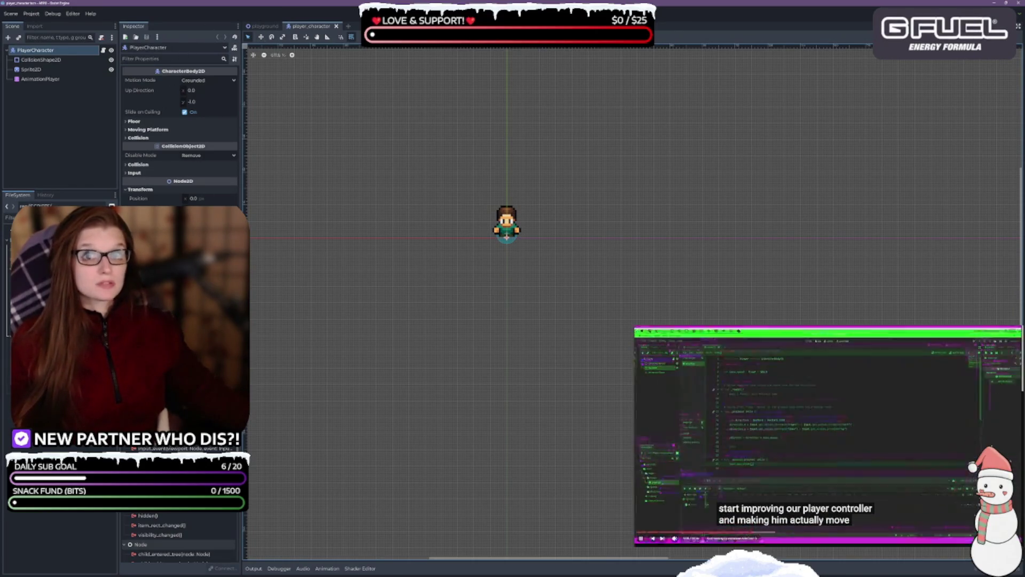
{"action": "left_click", "coordinate": [829, 440]}
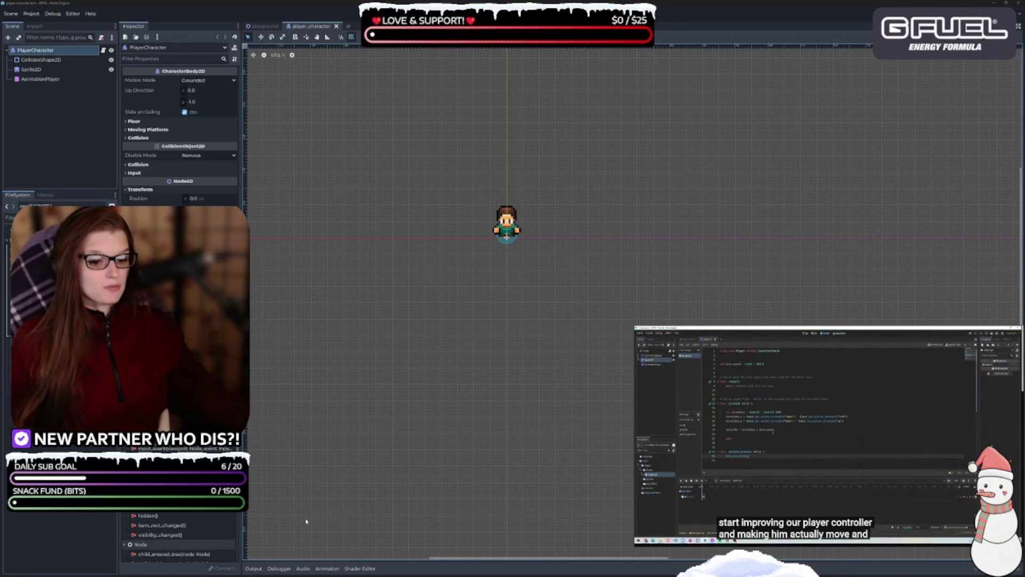
{"action": "left_click", "coordinate": [42, 79]}
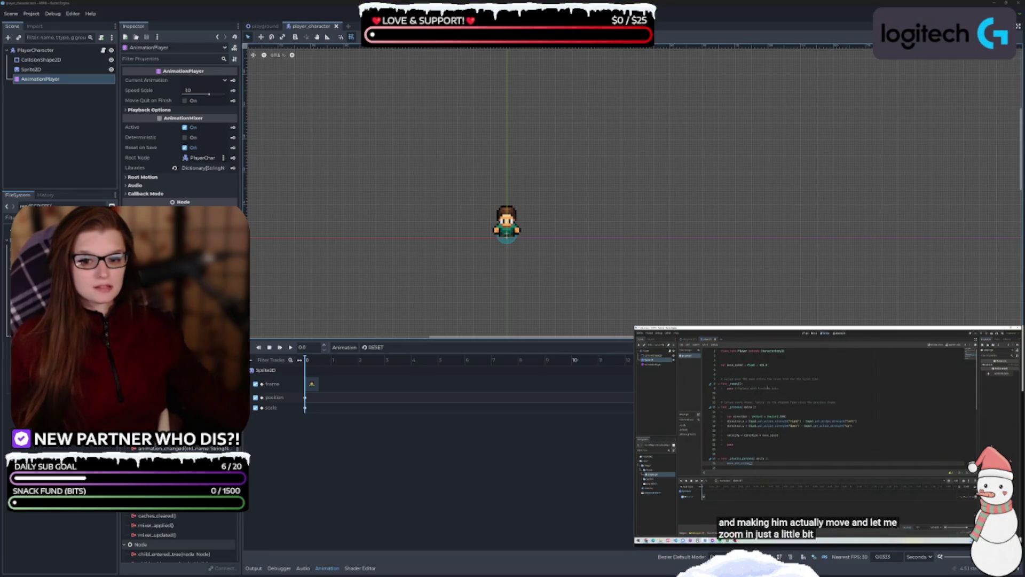
{"action": "left_click", "coordinate": [103, 50]}
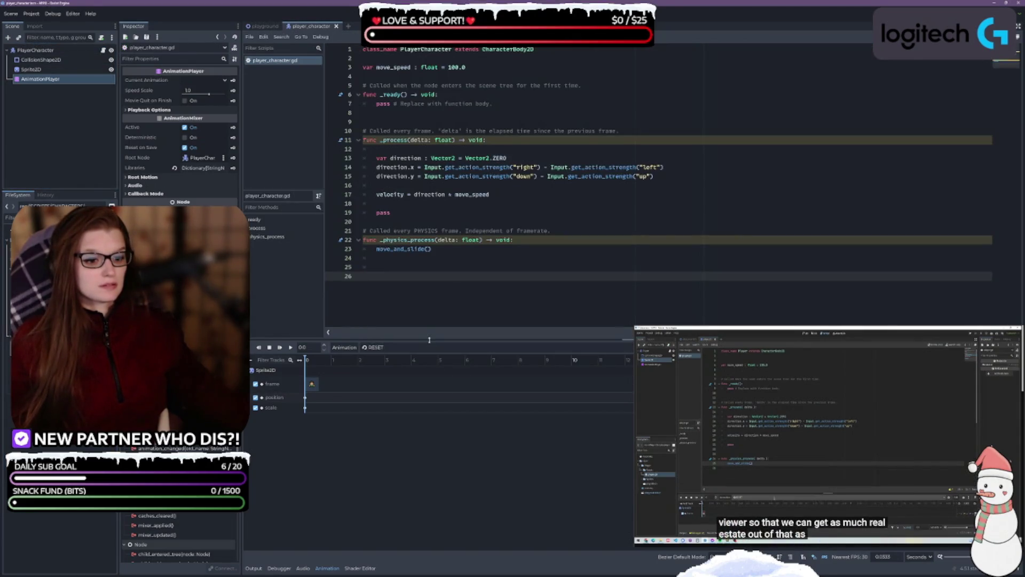
Enlarge the code area and insert a blank line above move_speed.
{"action": "left_click_drag", "start_coordinate": [444, 340], "coordinate": [444, 463]}
{"action": "left_click", "coordinate": [64, 156]}
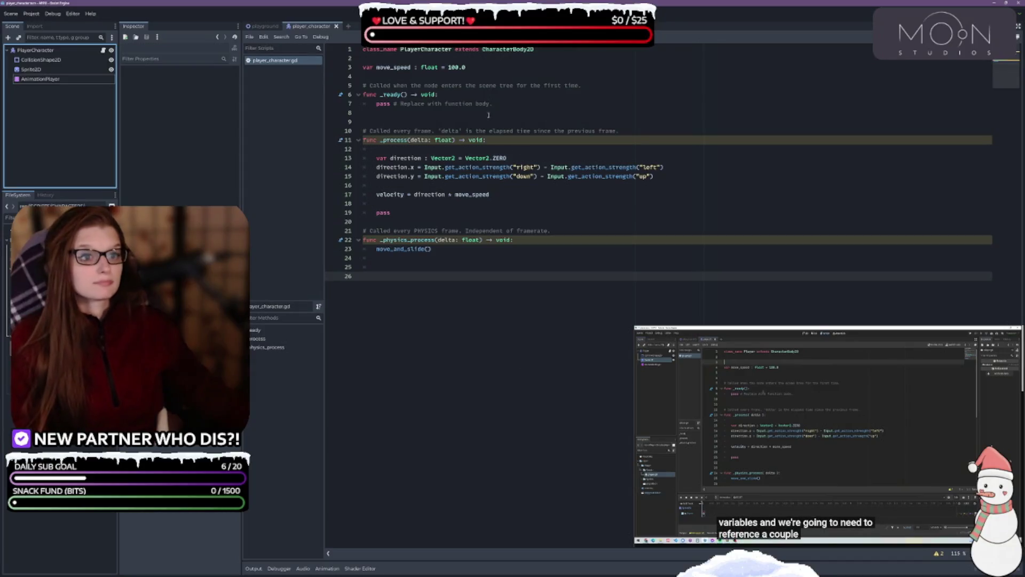
{"action": "left_click", "coordinate": [401, 58]}
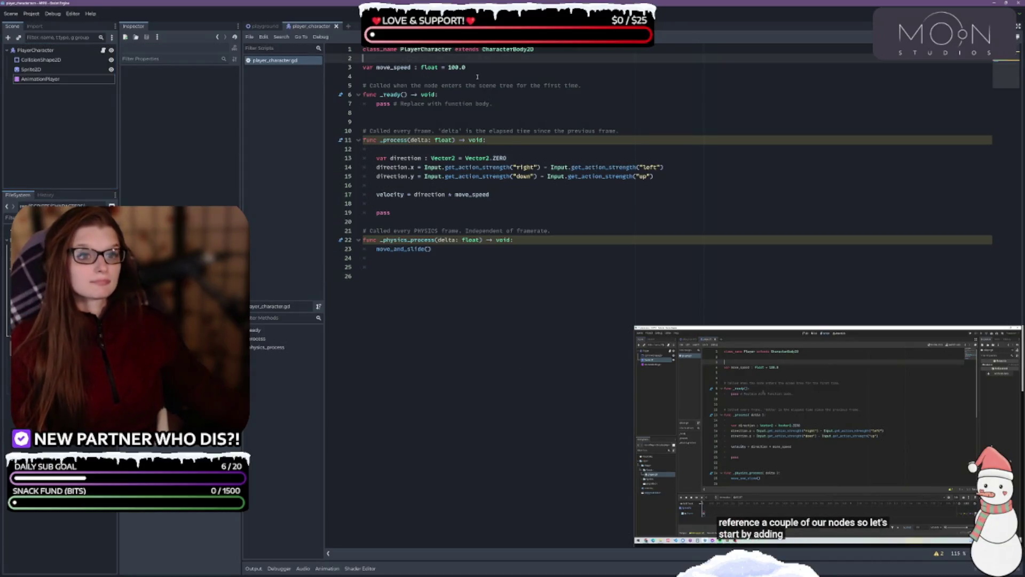
{"action": "key", "text": "Return"}
{"action": "key", "text": "Return"}
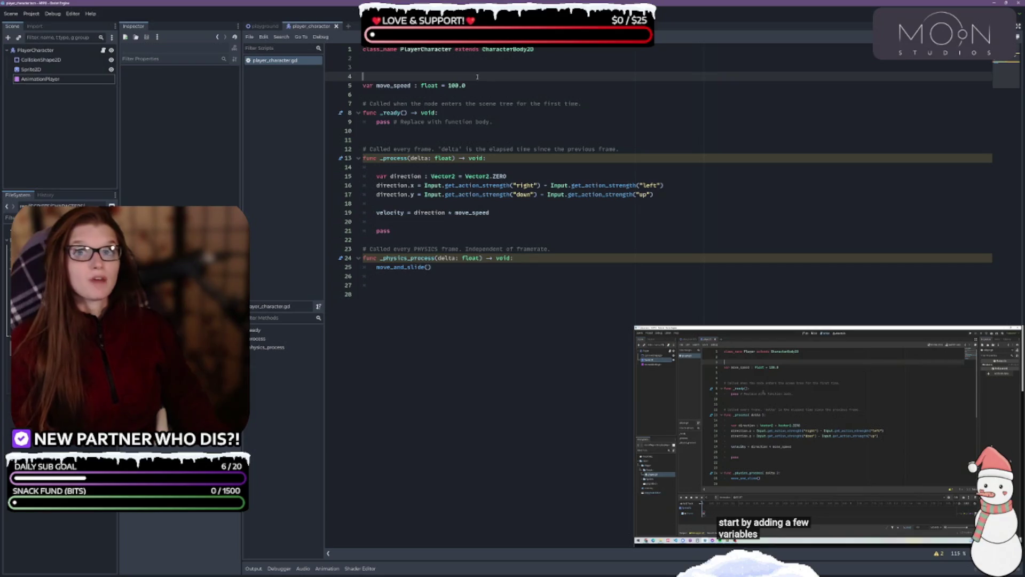
{"action": "key", "text": "Up"}
Declare var cardinal_direction : Vector2 = Vector2.DOWN and save the script.
{"action": "type", "text": "VAR"}
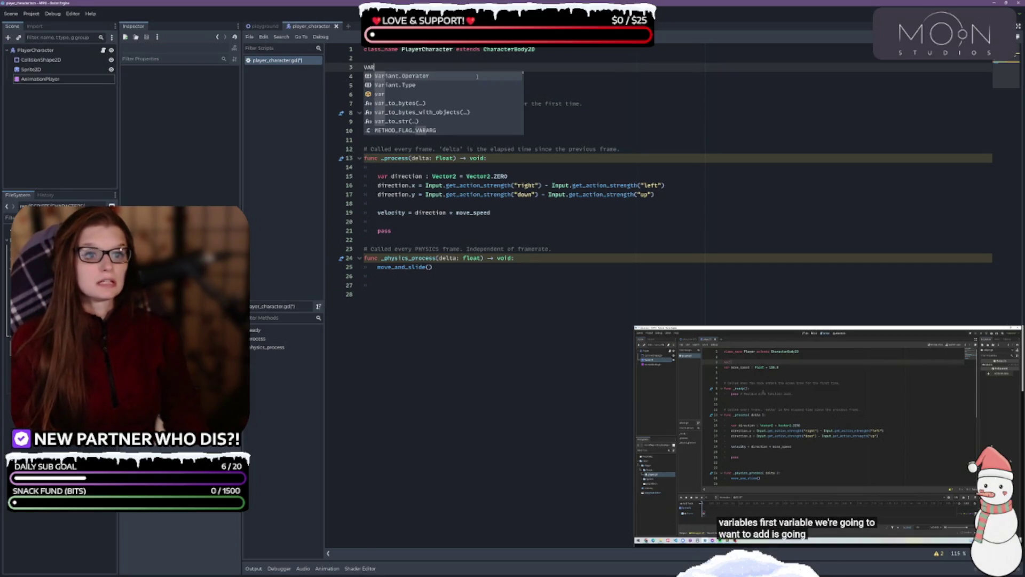
{"action": "key", "text": "BackSpace"}
{"action": "key", "text": "BackSpace"}
{"action": "key", "text": "BackSpace"}
{"action": "type", "text": "var car"}
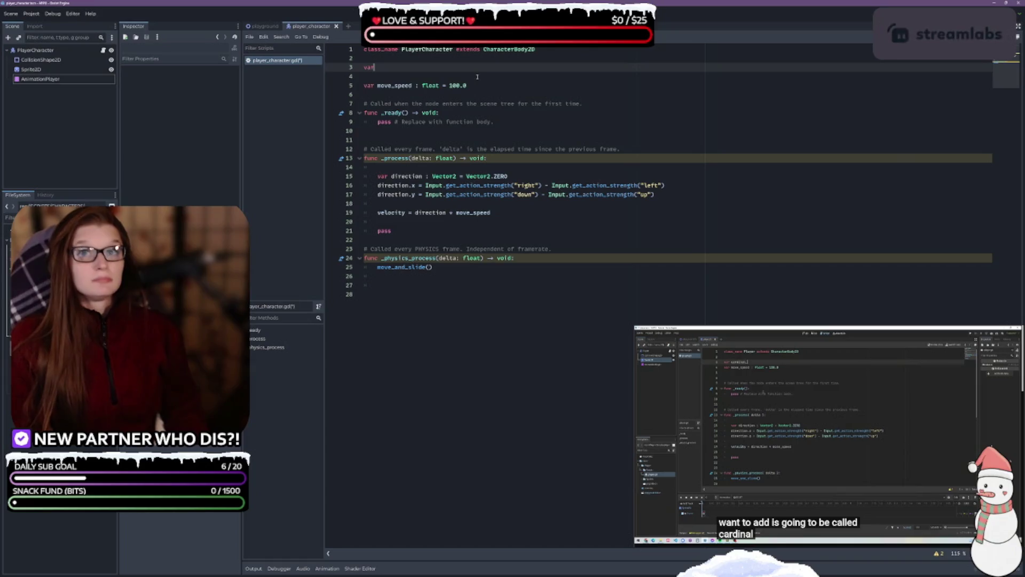
{"action": "type", "text": "dinal_di"}
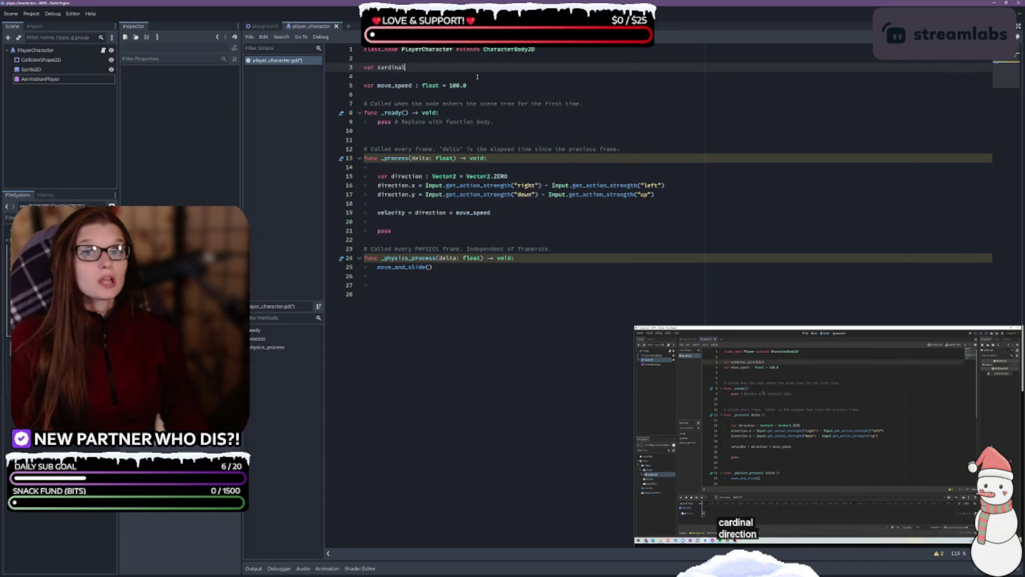
{"action": "type", "text": "rection"}
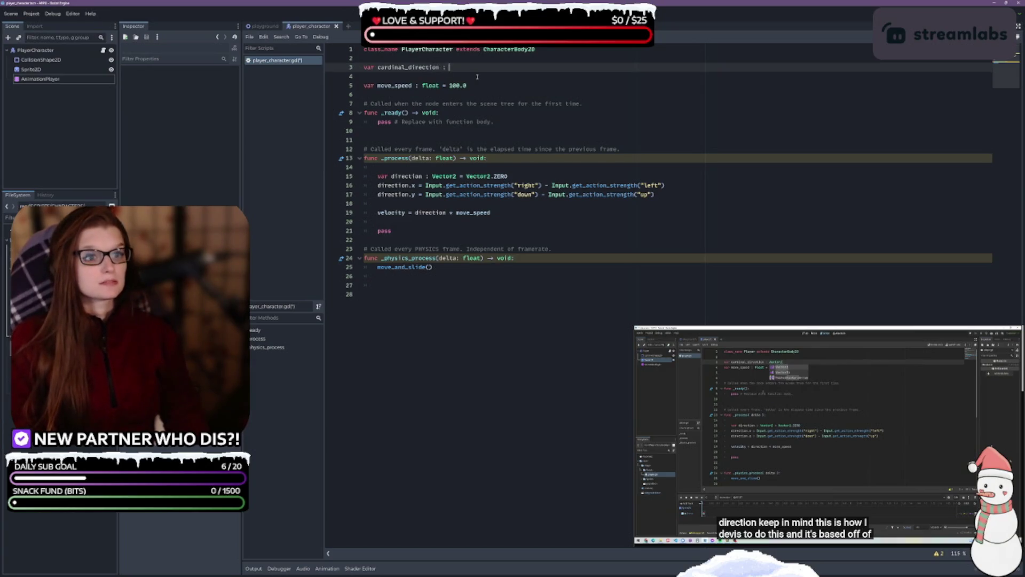
{"action": "type", "text": " : Ve"}
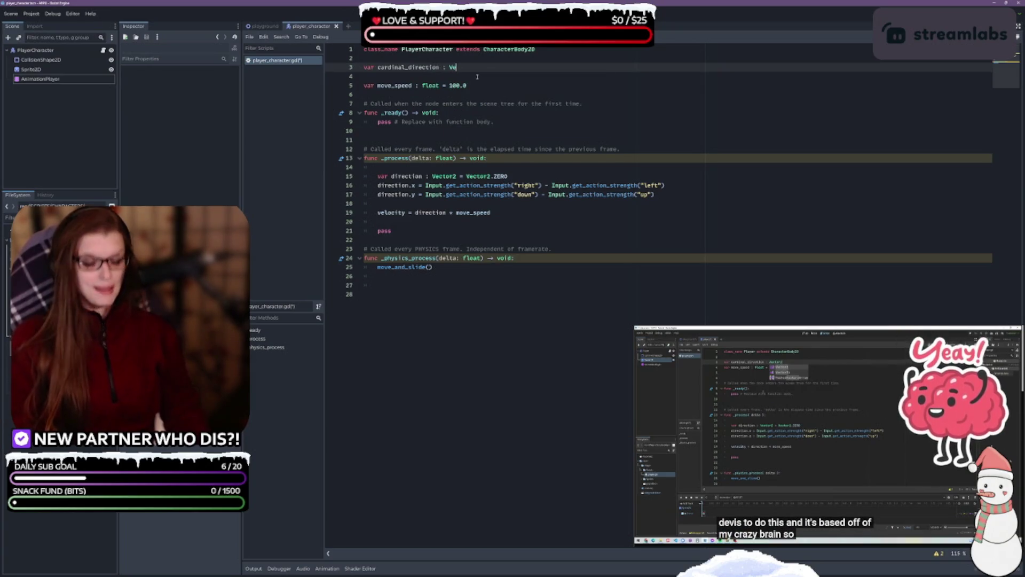
{"action": "type", "text": "ctor2 ="}
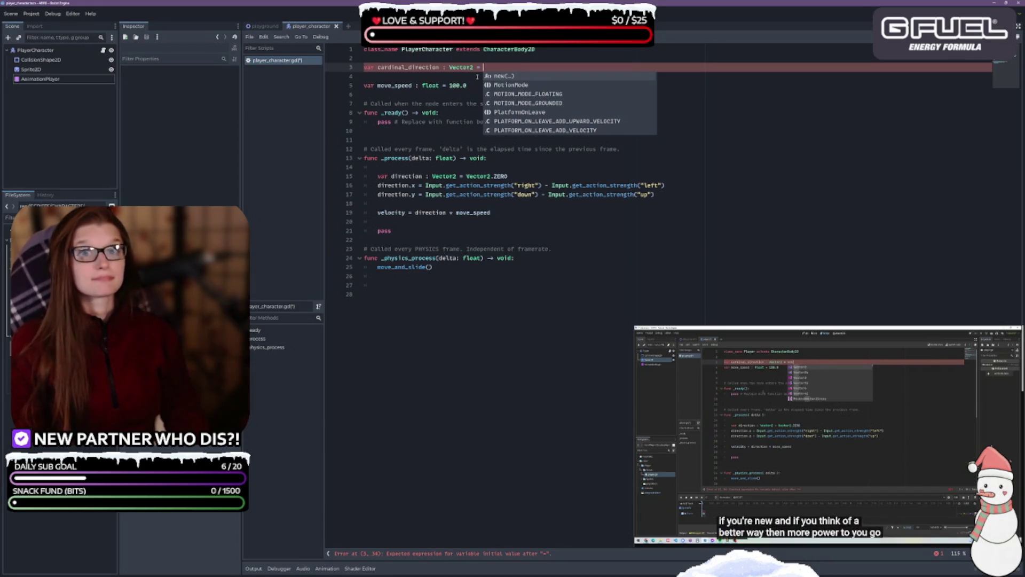
{"action": "type", "text": " Vec"}
{"action": "key", "text": "Return"}
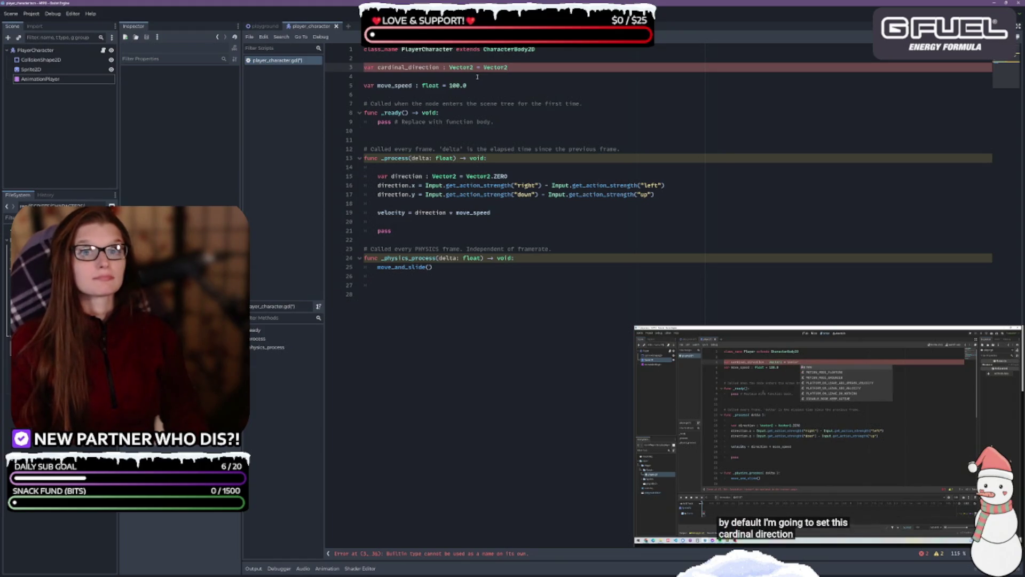
{"action": "key", "text": "BackSpace"}
{"action": "type", "text": "DOWN"}
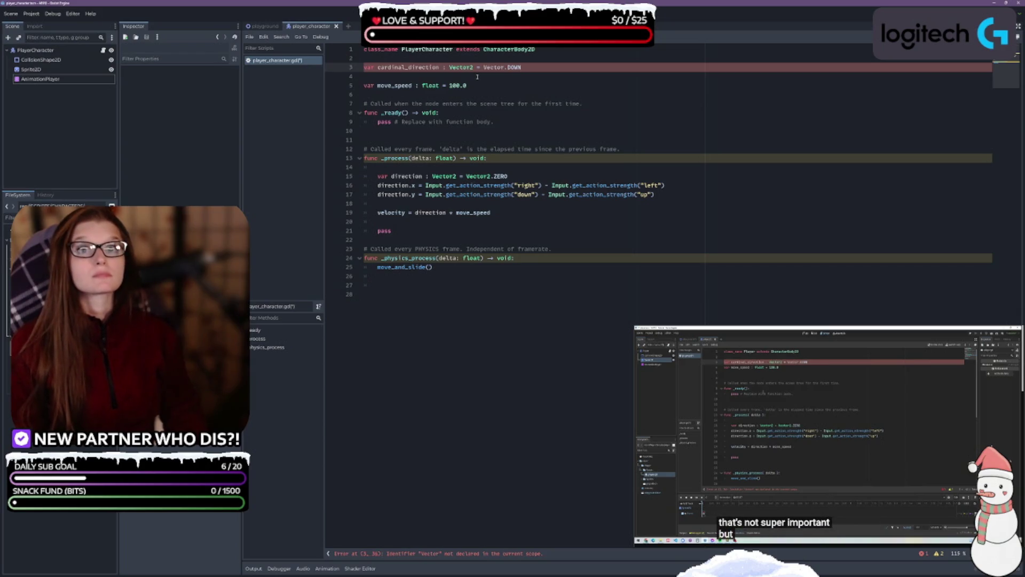
{"action": "key", "text": "ctrl+Left"}
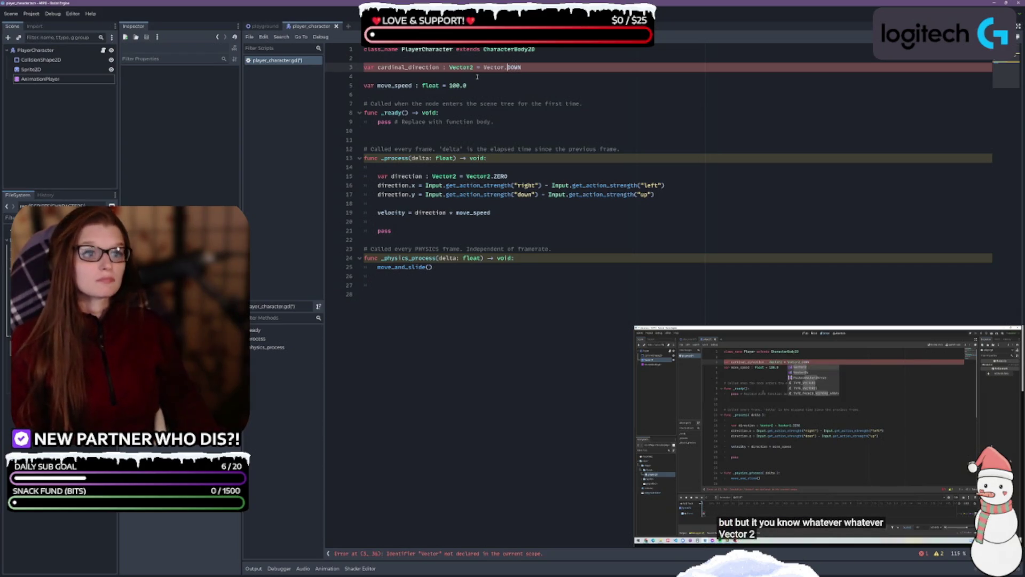
{"action": "type", "text": "2"}
{"action": "key", "text": "Escape"}
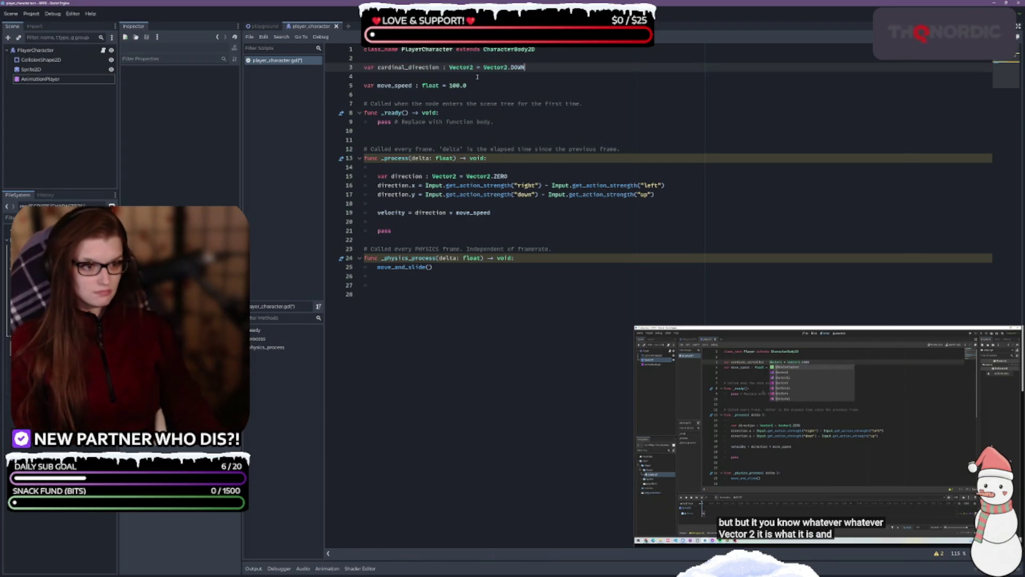
{"action": "key", "text": "Return"}
{"action": "key", "text": "ctrl+s"}
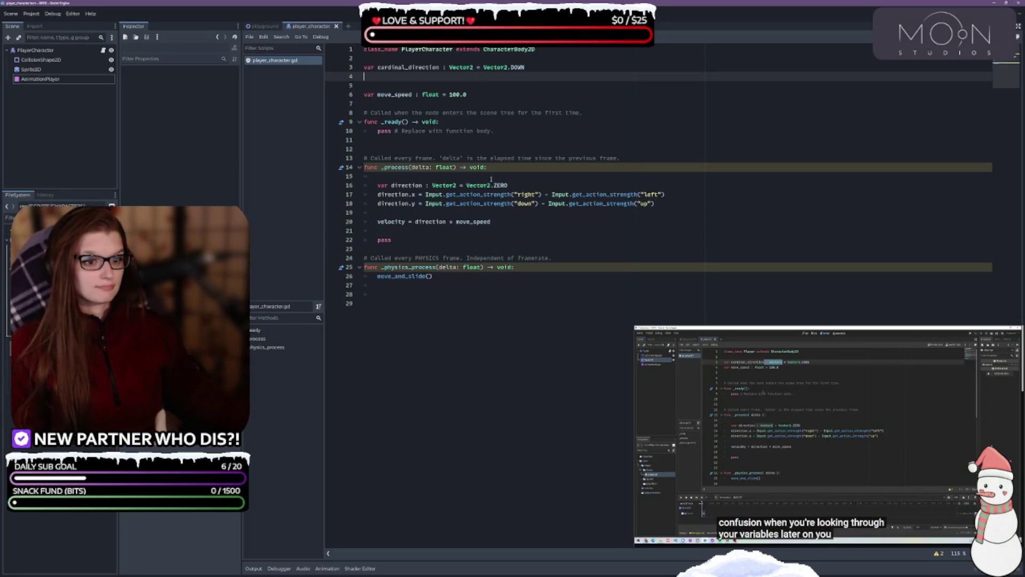
Declare var direction : Vector2 = Vector2.ZERO below cardinal_direction.
{"action": "scroll", "coordinate": [459, 133], "scroll_direction": "up", "scroll_amount": 1, "text": "ctrl"}
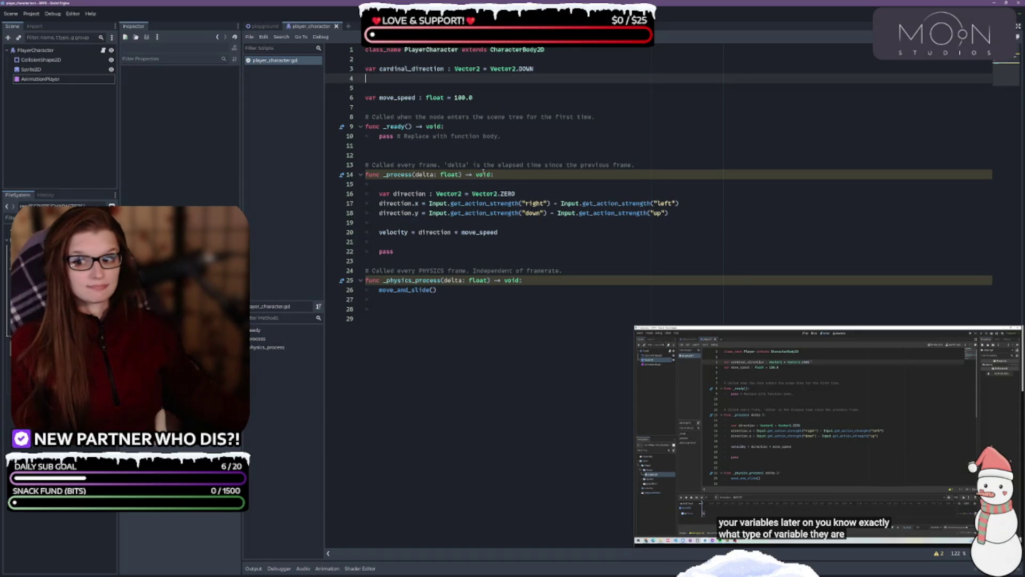
{"action": "scroll", "coordinate": [483, 172], "scroll_direction": "up", "scroll_amount": 1, "text": "ctrl"}
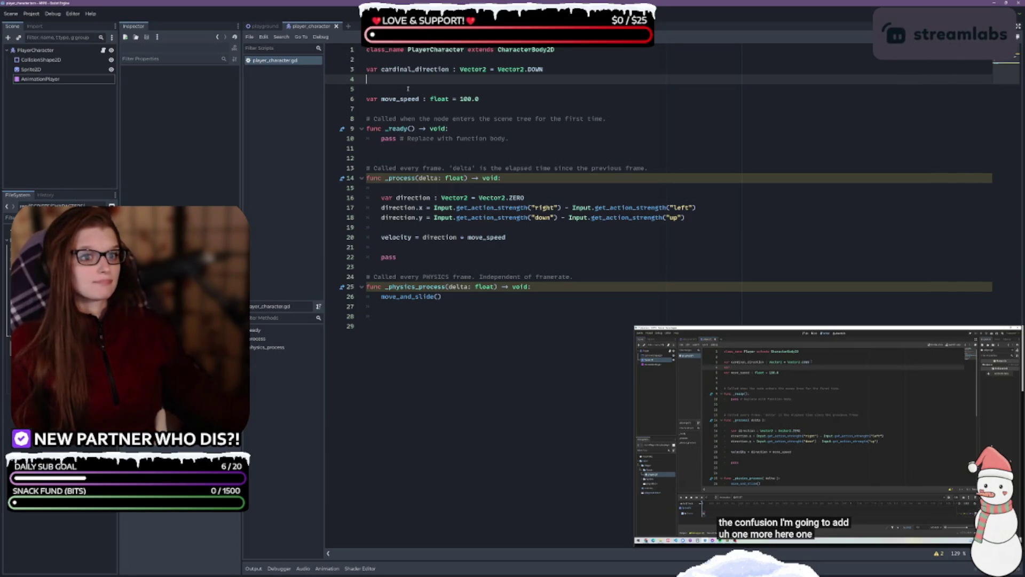
{"action": "type", "text": "var direction :"}
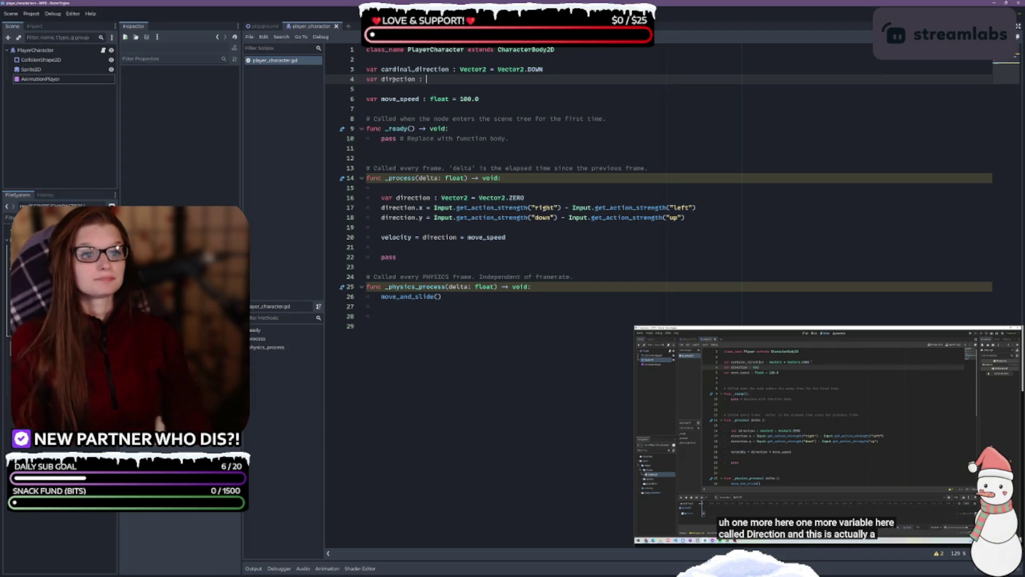
{"action": "type", "text": "Vector2"}
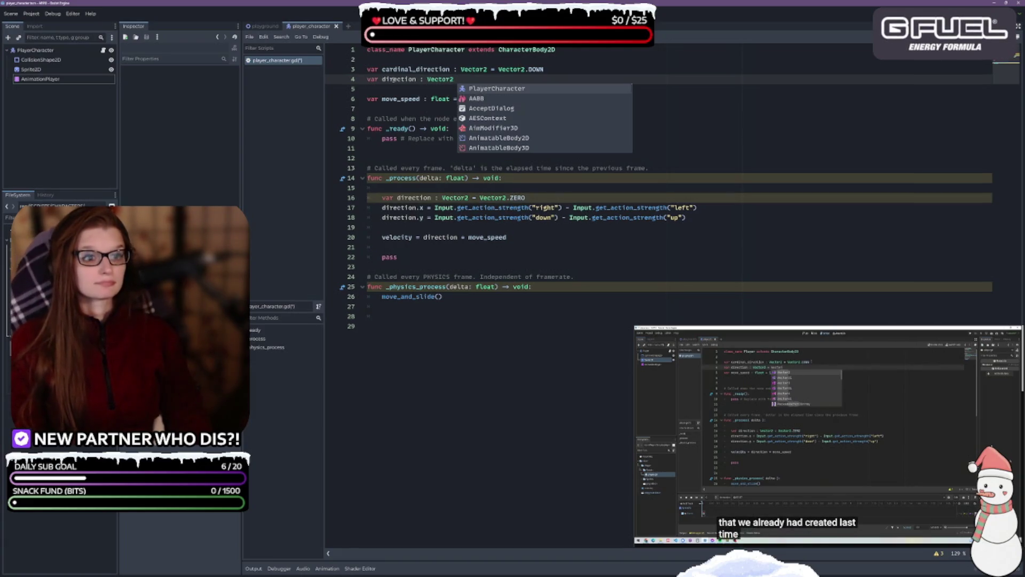
{"action": "key", "text": "BackSpace"}
{"action": "type", "text": "= "}
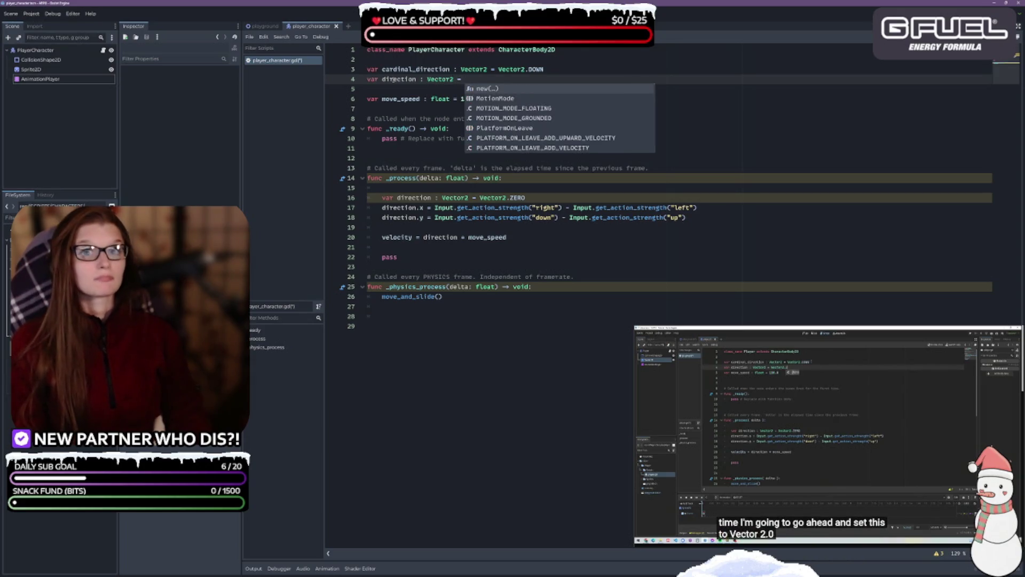
{"action": "type", "text": "Vector"}
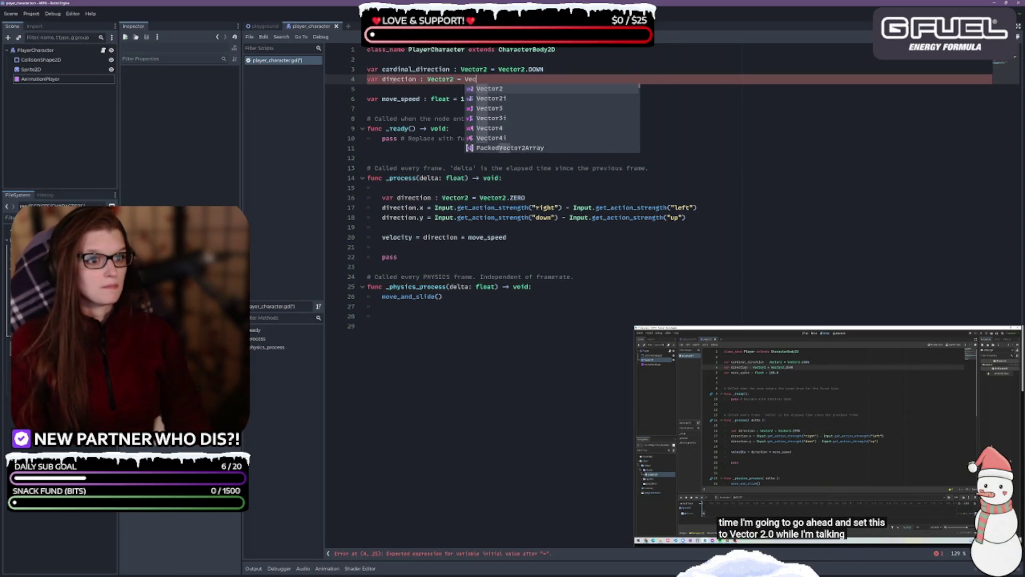
{"action": "type", "text": "2.ZE"}
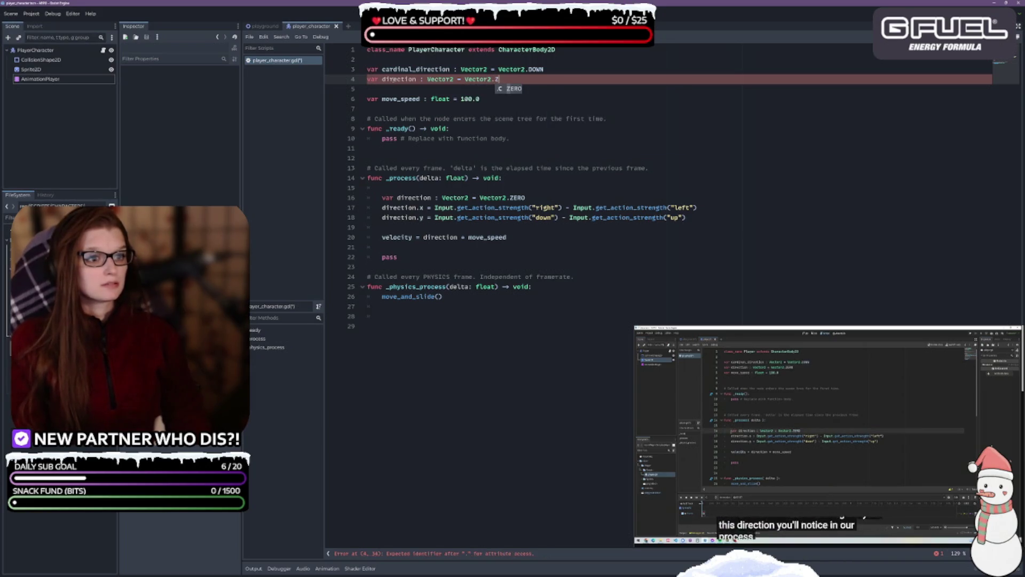
{"action": "key", "text": "Return"}
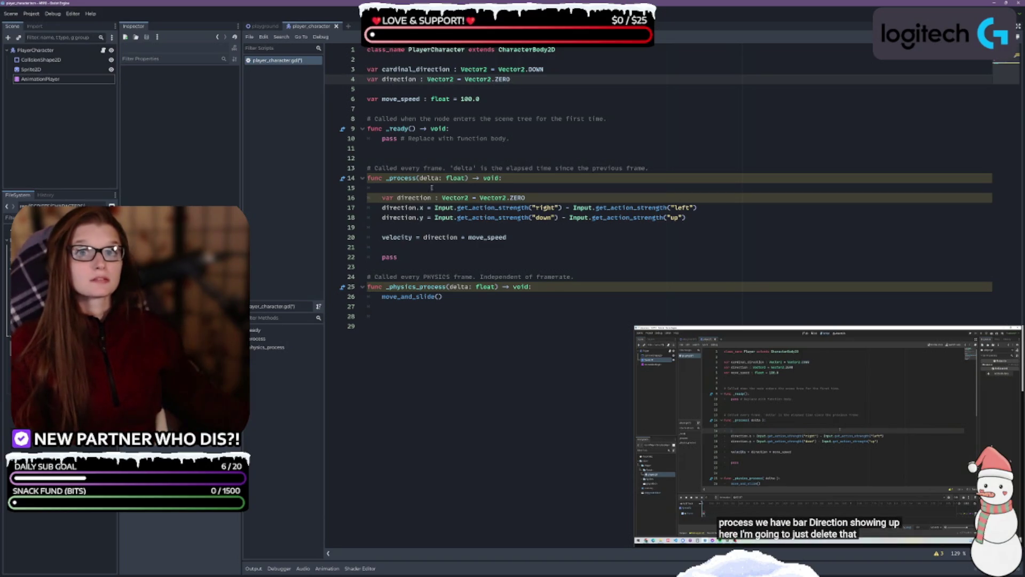
{"action": "left_click", "coordinate": [542, 198]}
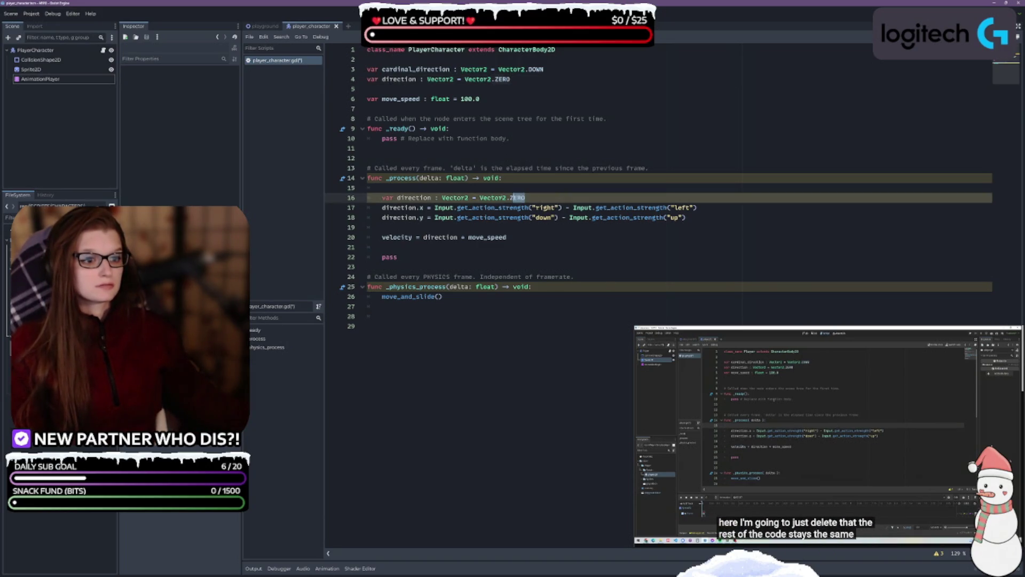
Delete the local direction declaration on line 16 of _process and save.
{"action": "left_click_drag", "start_coordinate": [516, 199], "coordinate": [380, 198]}
{"action": "key", "text": "BackSpace"}
{"action": "key", "text": "BackSpace"}
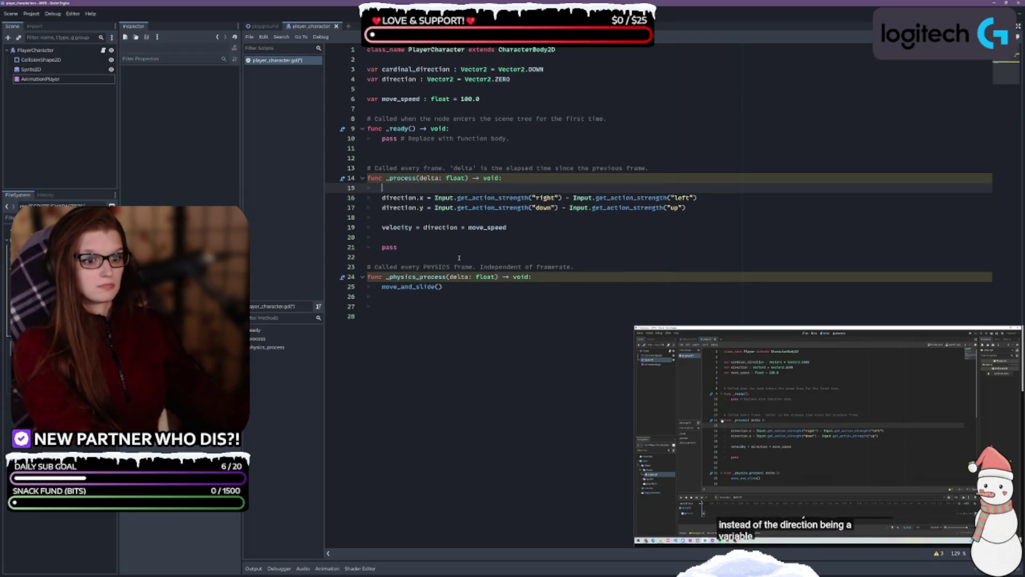
{"action": "left_click", "coordinate": [520, 352]}
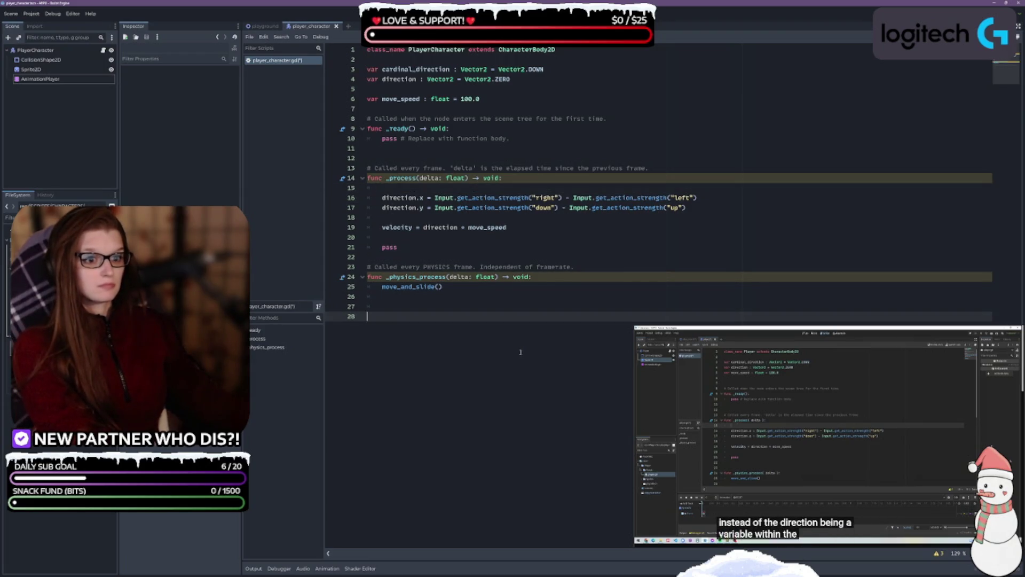
{"action": "left_click", "coordinate": [517, 178]}
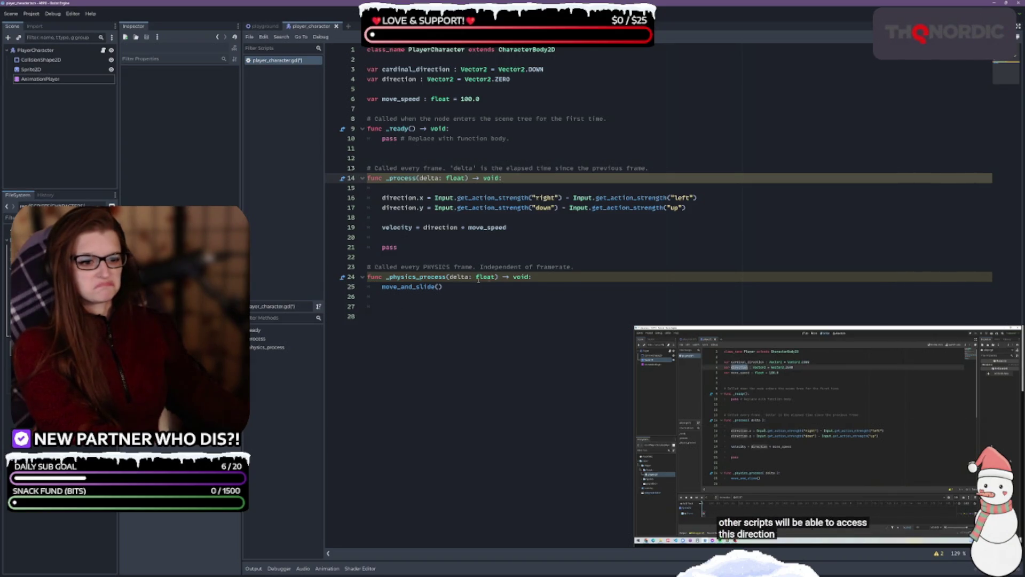
{"action": "left_click", "coordinate": [490, 291]}
{"action": "key", "text": "ctrl+s"}
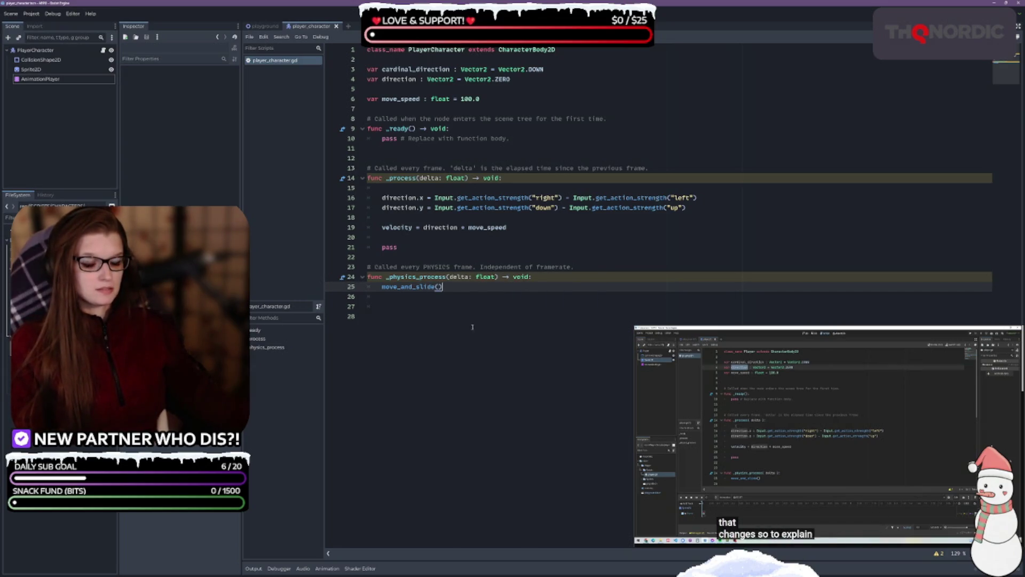
Open the documentation for the overridden _physics_process method.
{"action": "right_click", "coordinate": [540, 279]}
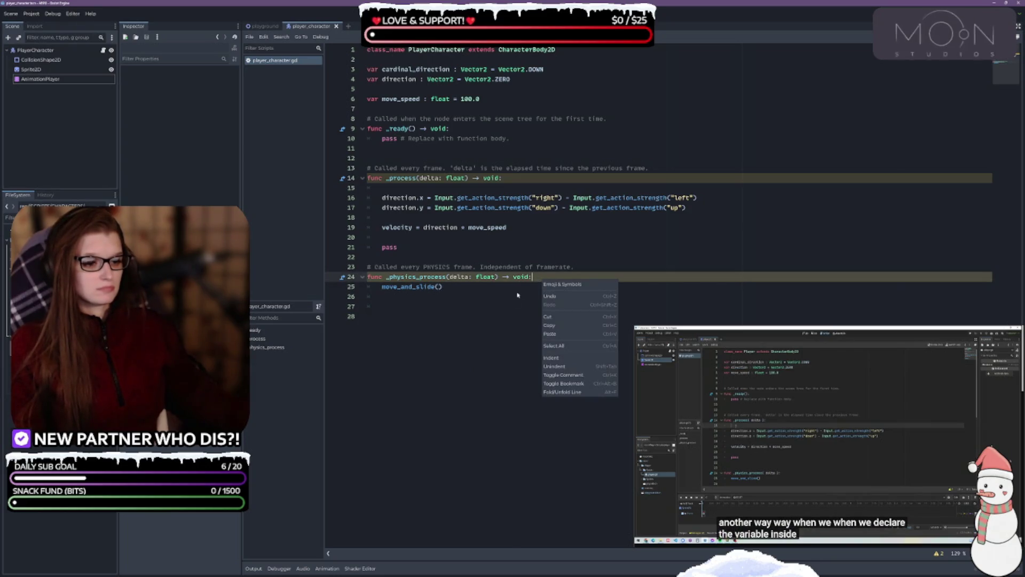
{"action": "left_click", "coordinate": [491, 286]}
{"action": "left_click", "coordinate": [469, 287]}
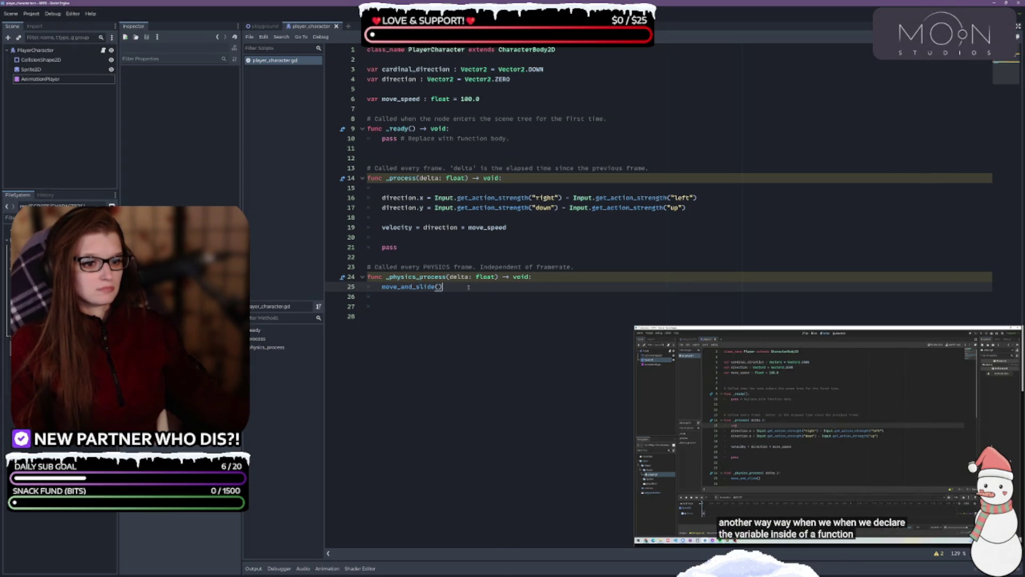
{"action": "left_click", "coordinate": [342, 278]}
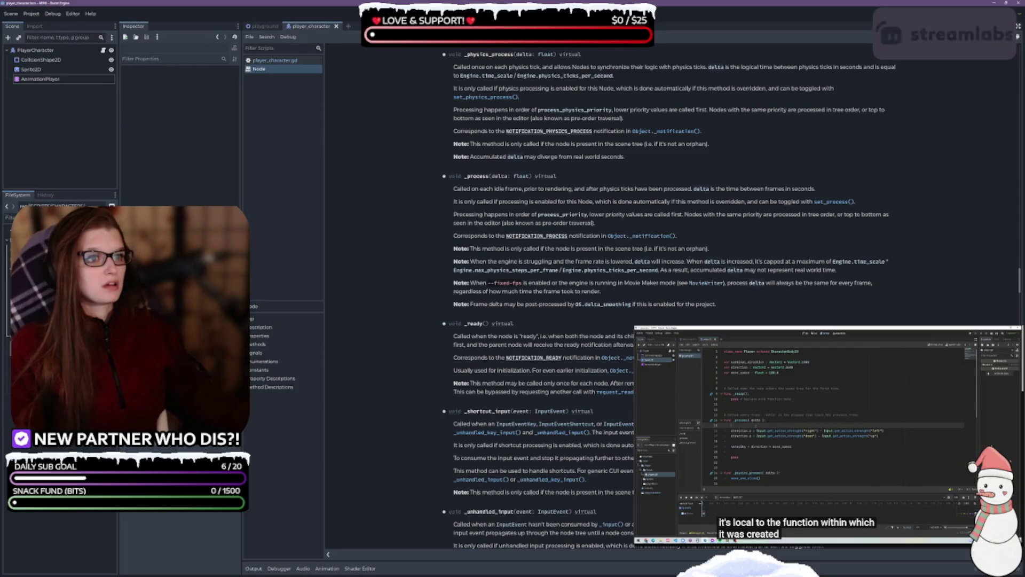
Go back from the Node class reference to the player_character.gd code.
{"action": "left_click", "coordinate": [274, 60]}
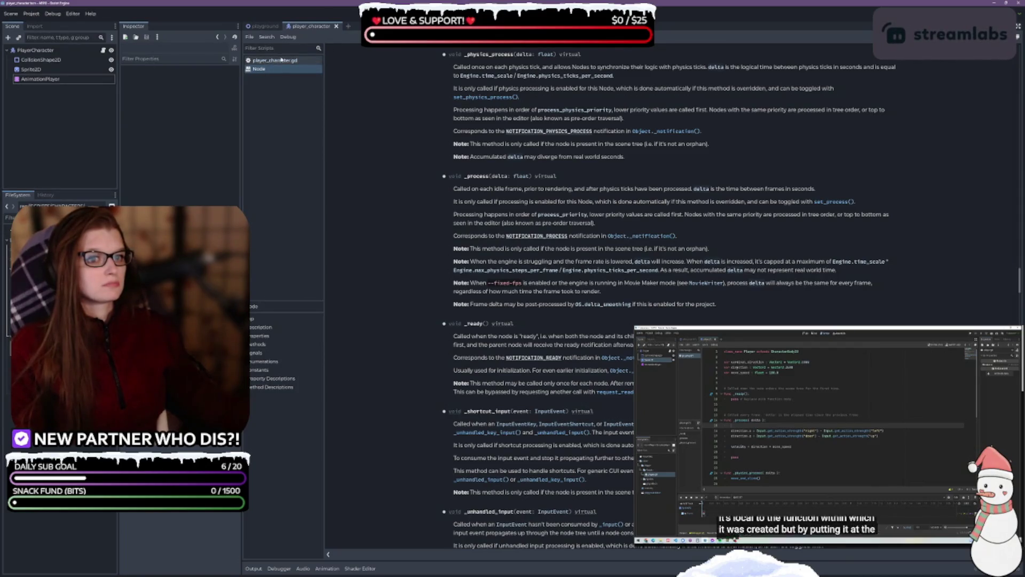
{"action": "left_click", "coordinate": [261, 69]}
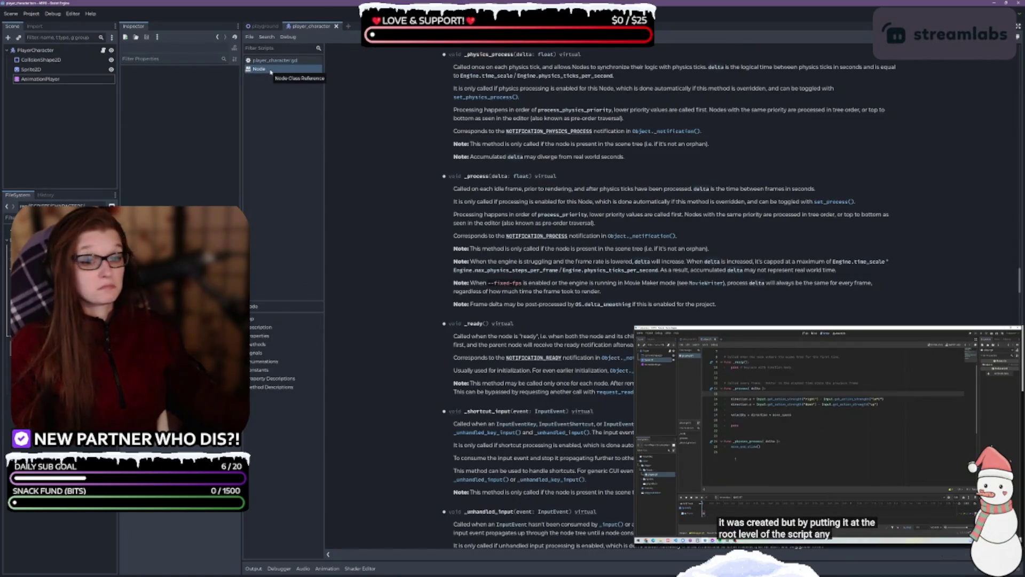
{"action": "left_click", "coordinate": [269, 63]}
{"action": "left_click", "coordinate": [261, 69]}
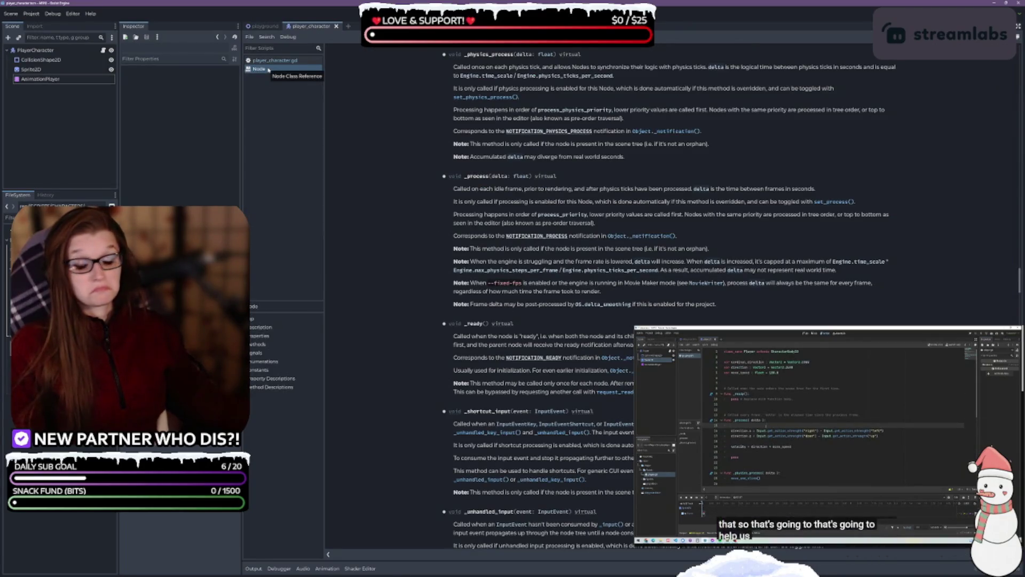
{"action": "left_click", "coordinate": [273, 61]}
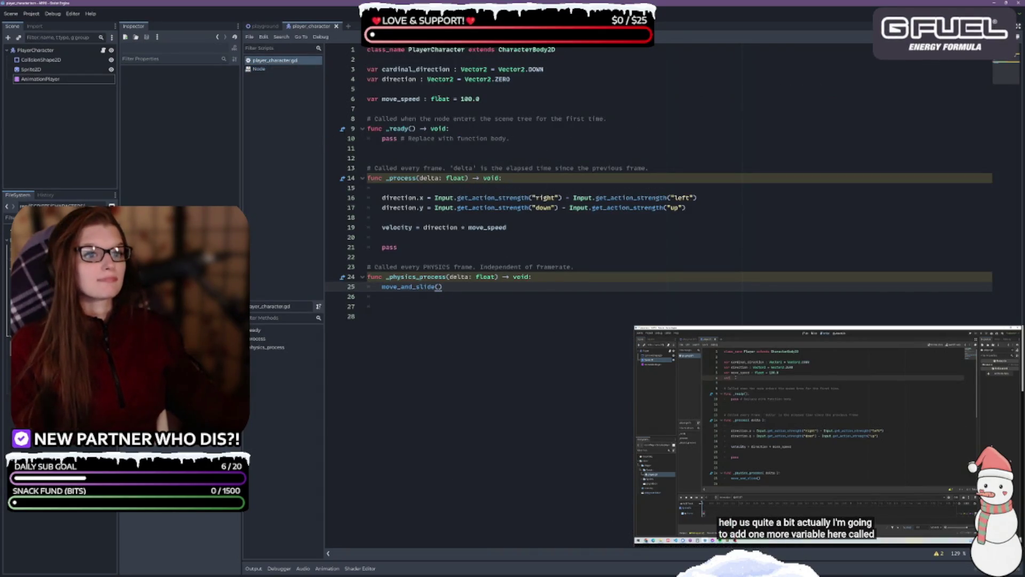
Add var state : String = "idle" after move_speed, save, and leave blank lines below.
{"action": "left_click", "coordinate": [514, 87]}
{"action": "key", "text": "BackSpace"}
{"action": "left_click", "coordinate": [509, 86]}
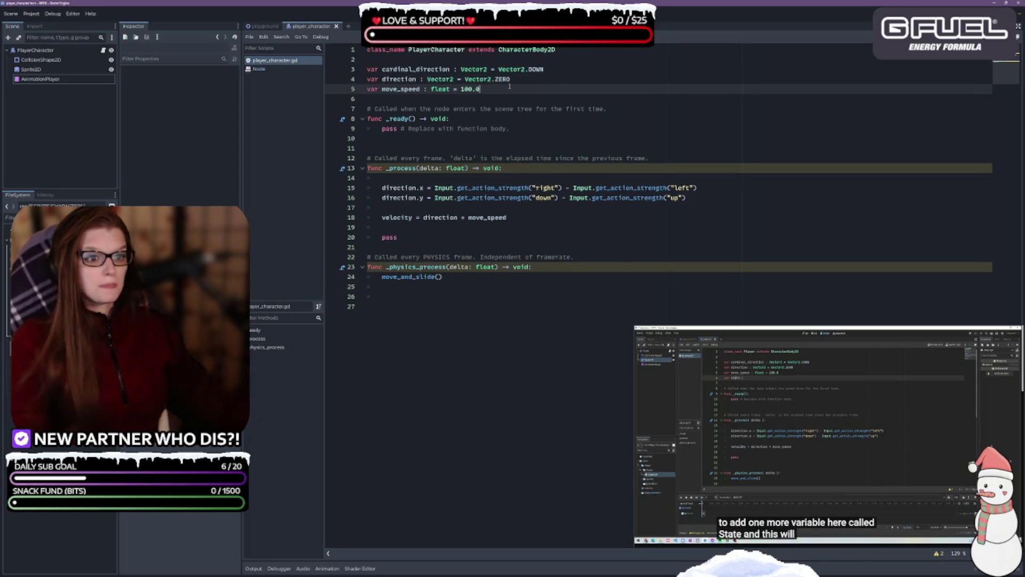
{"action": "key", "text": "Return"}
{"action": "type", "text": "var s"}
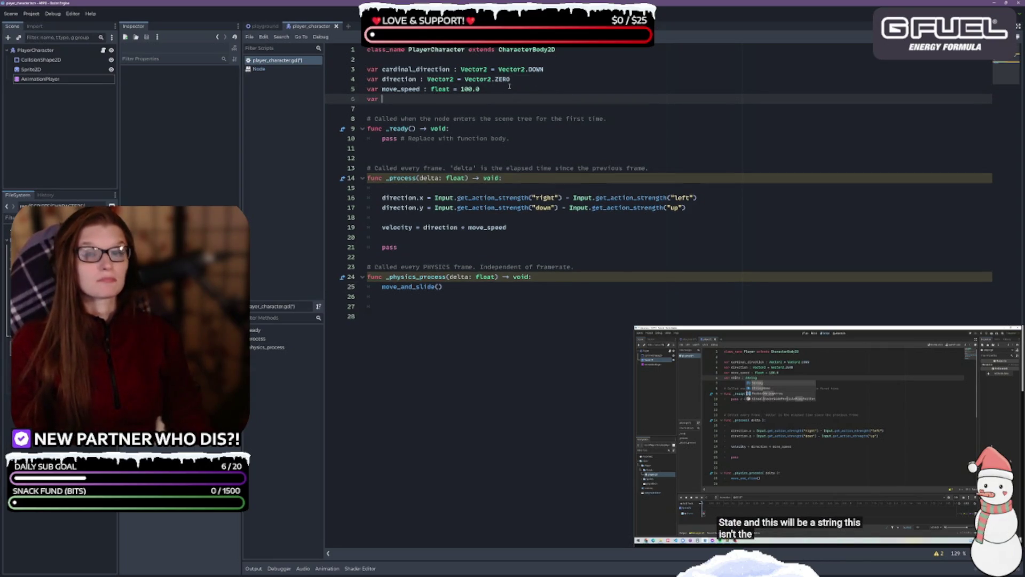
{"action": "type", "text": "tate : "}
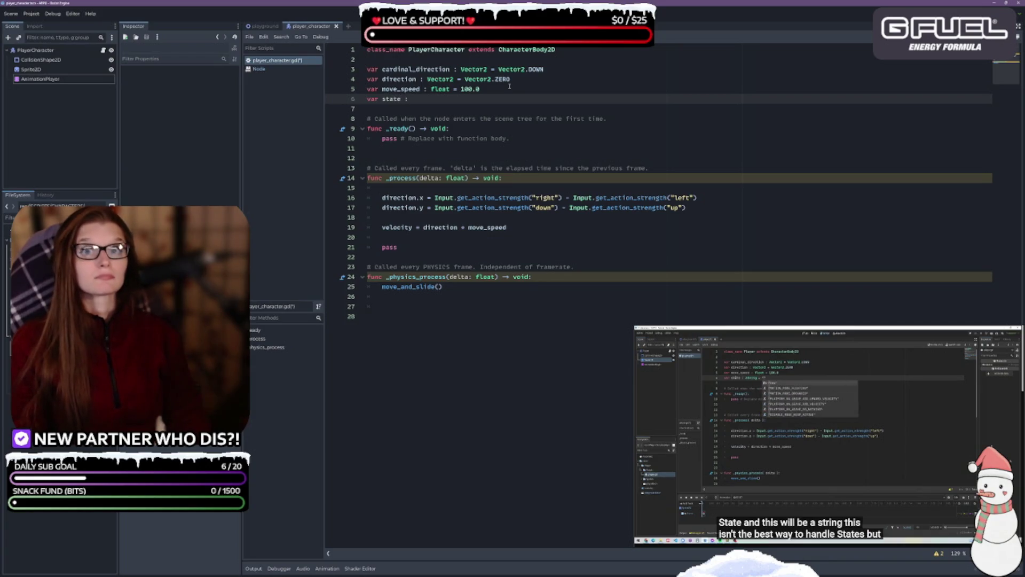
{"action": "type", "text": "String = \"idle"}
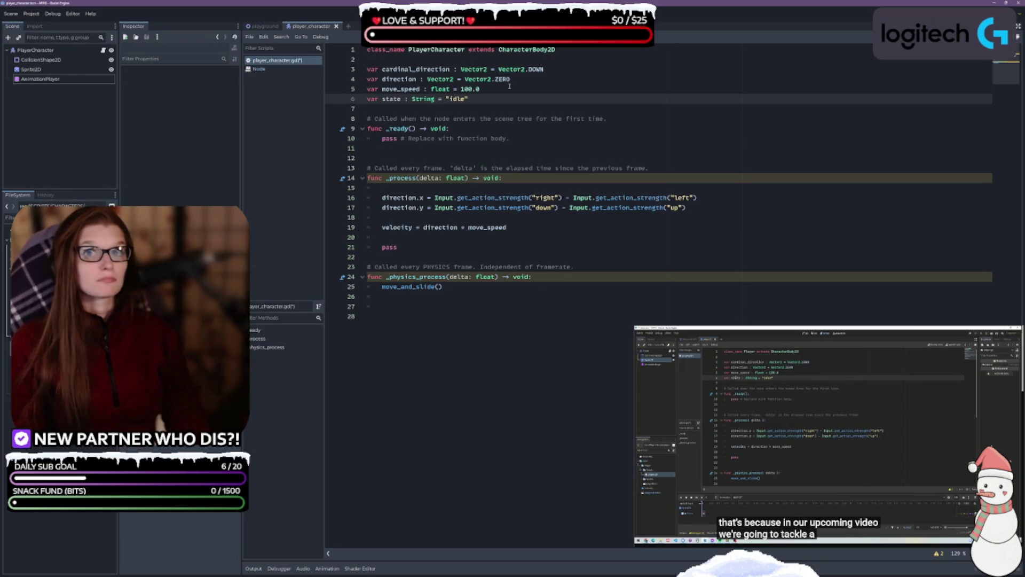
{"action": "key", "text": "ctrl+s"}
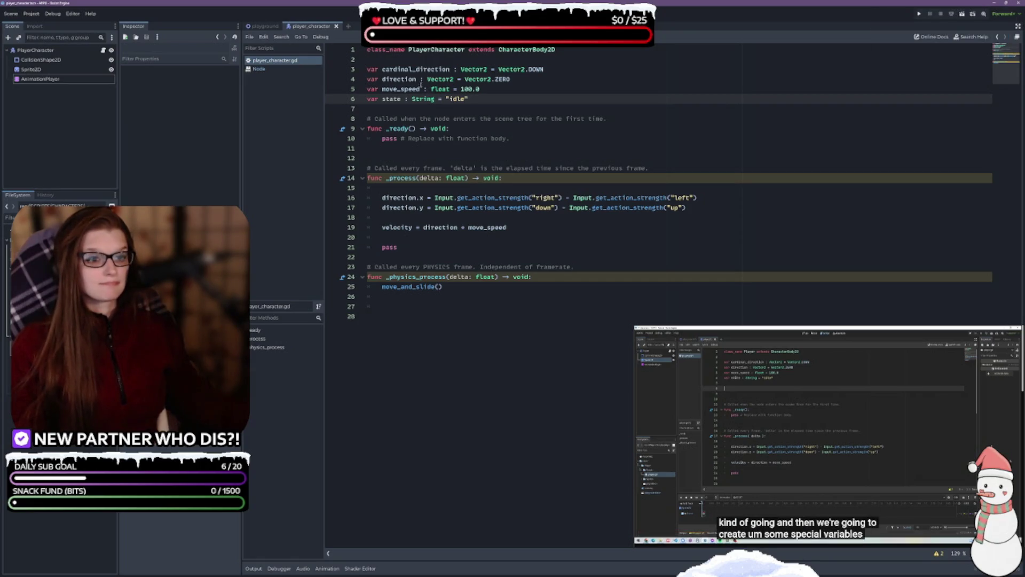
{"action": "key", "text": "Return"}
{"action": "key", "text": "Return"}
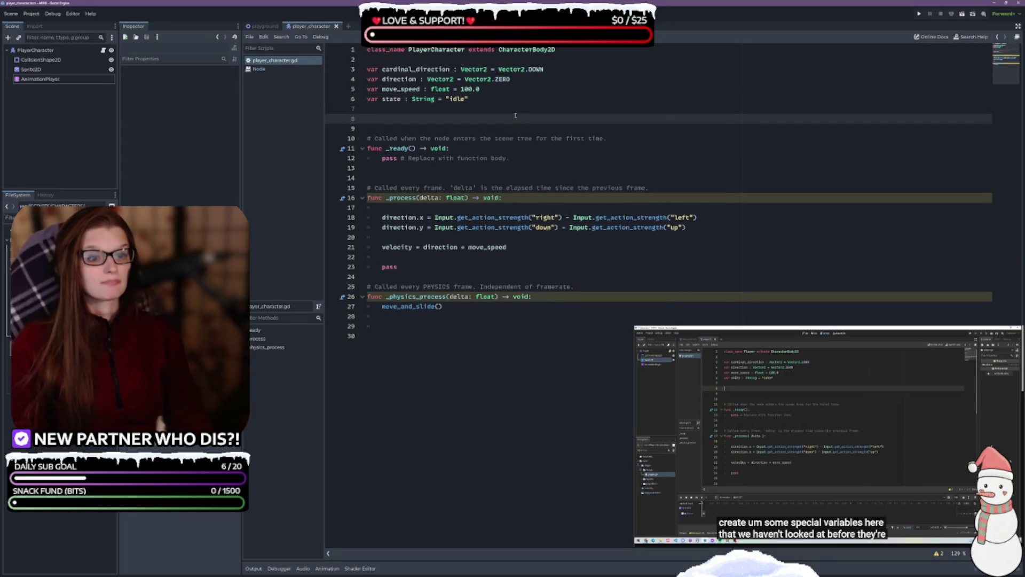
{"action": "type", "text": "@"}
{"action": "key", "text": "BackSpace"}
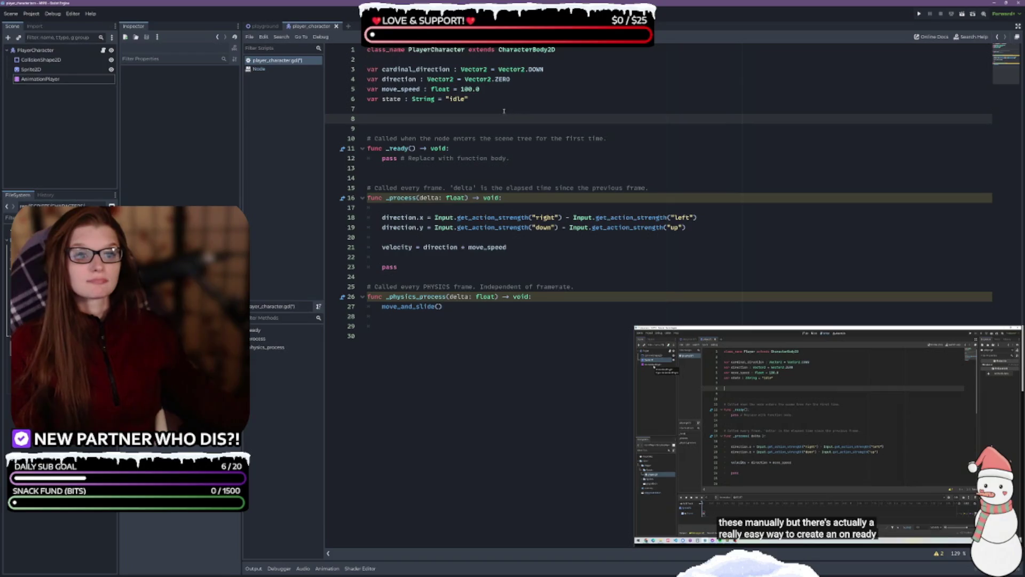
{"action": "left_click", "coordinate": [53, 79]}
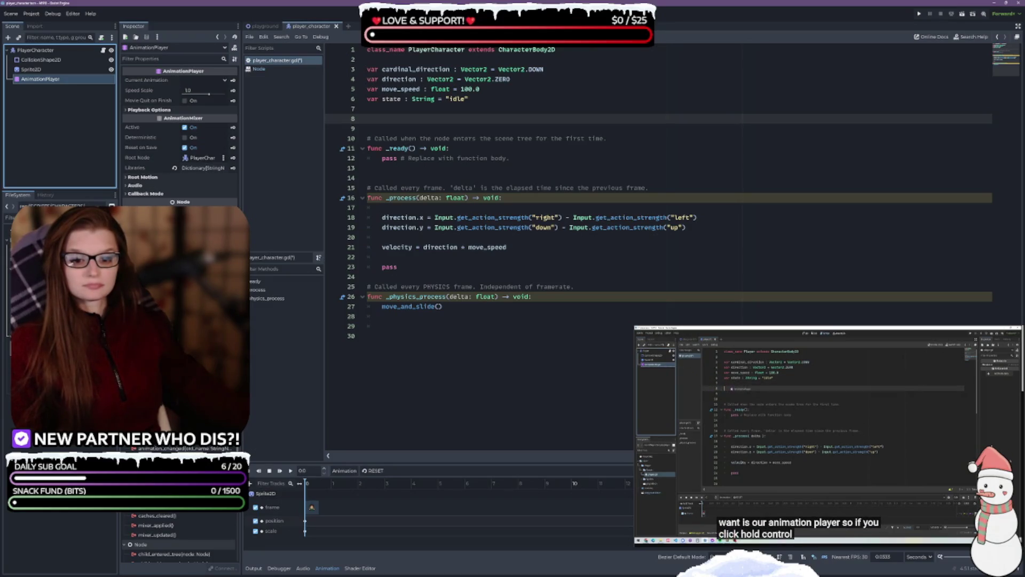
{"action": "scroll", "coordinate": [179, 534], "scroll_direction": "down", "scroll_amount": 5}
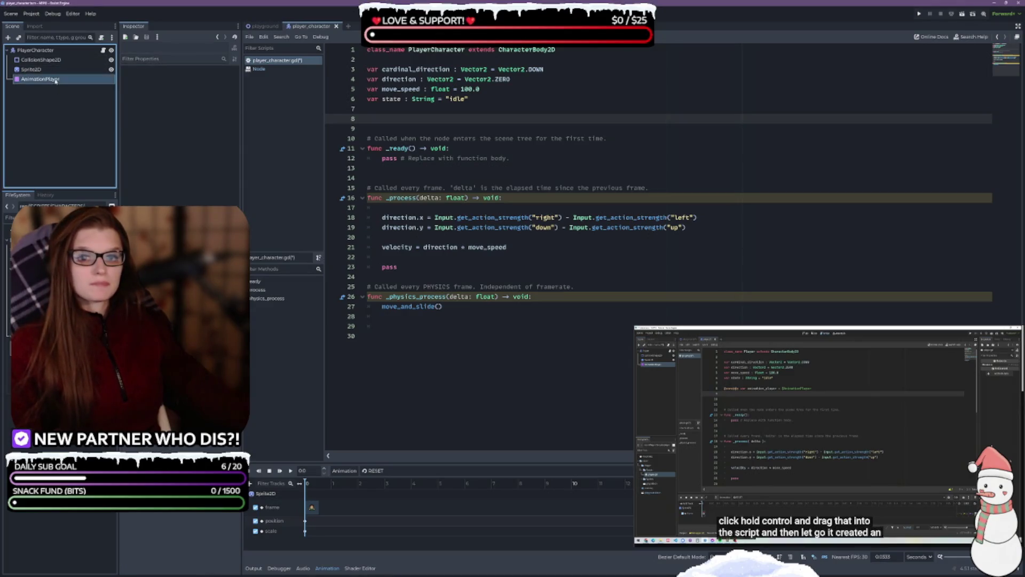
{"action": "left_click_drag", "start_coordinate": [38, 83], "coordinate": [391, 122]}
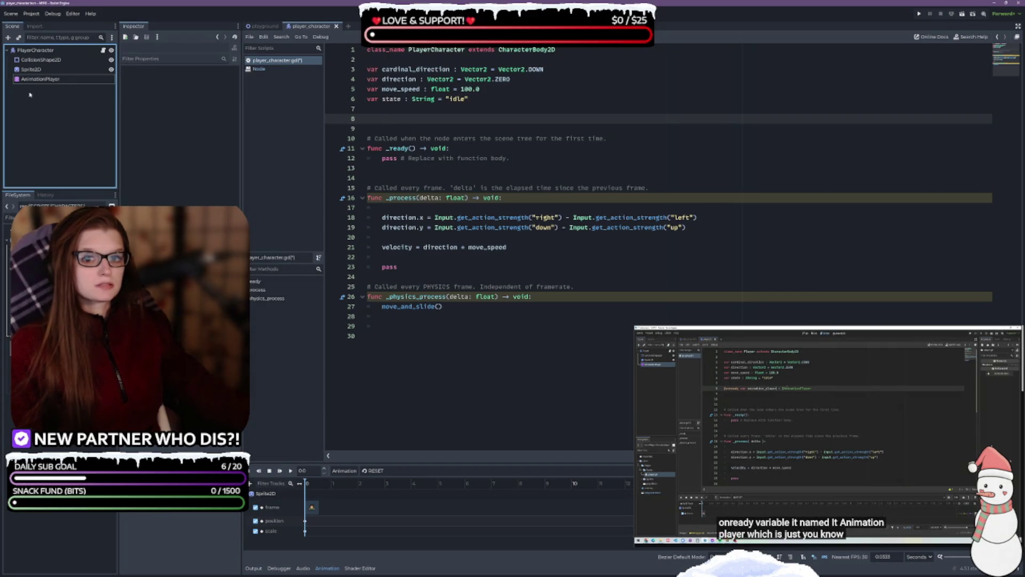
{"action": "left_click_drag", "start_coordinate": [40, 79], "coordinate": [374, 118]}
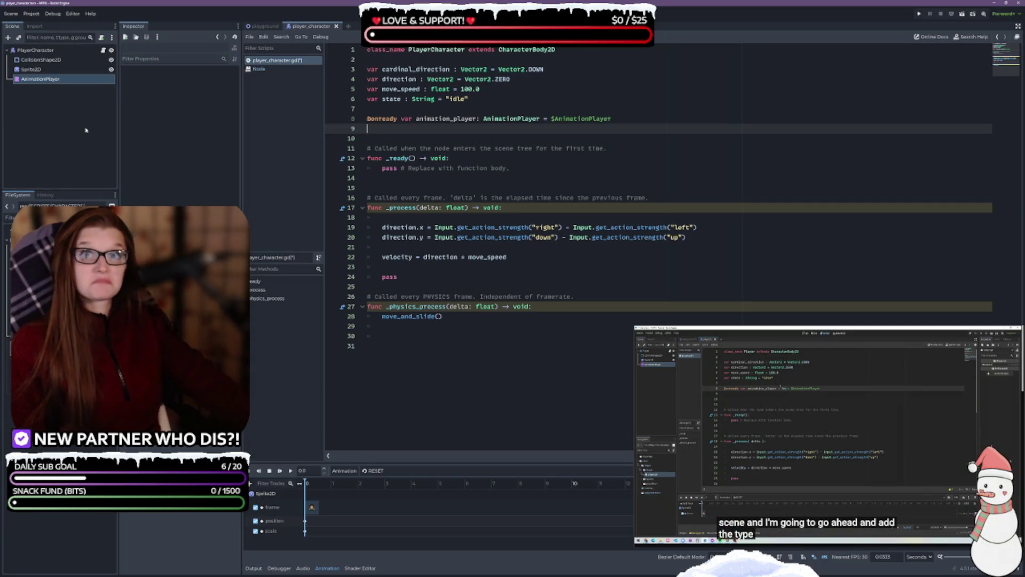
{"action": "mouse_move", "coordinate": [542, 118]}
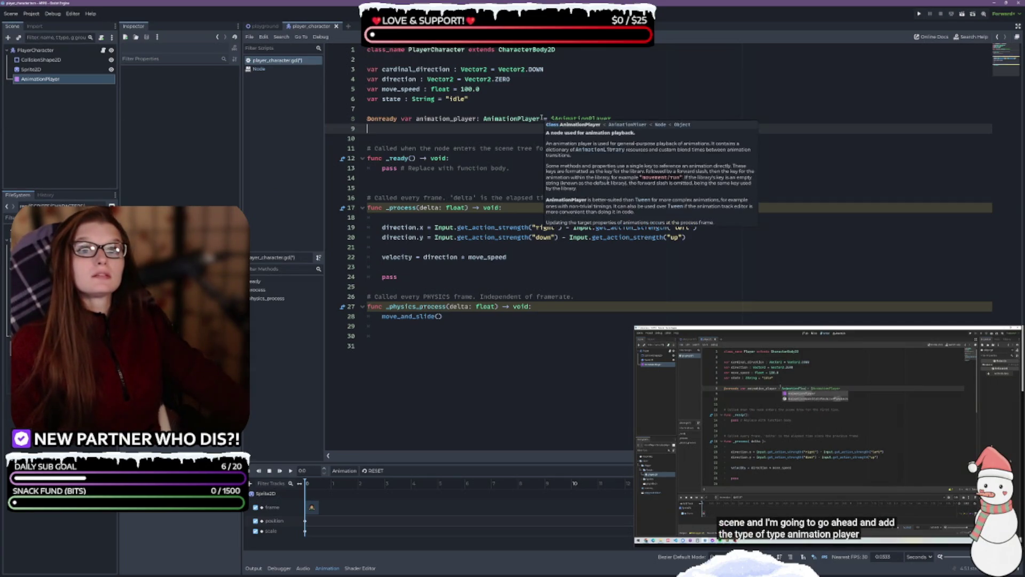
{"action": "left_click", "coordinate": [665, 87]}
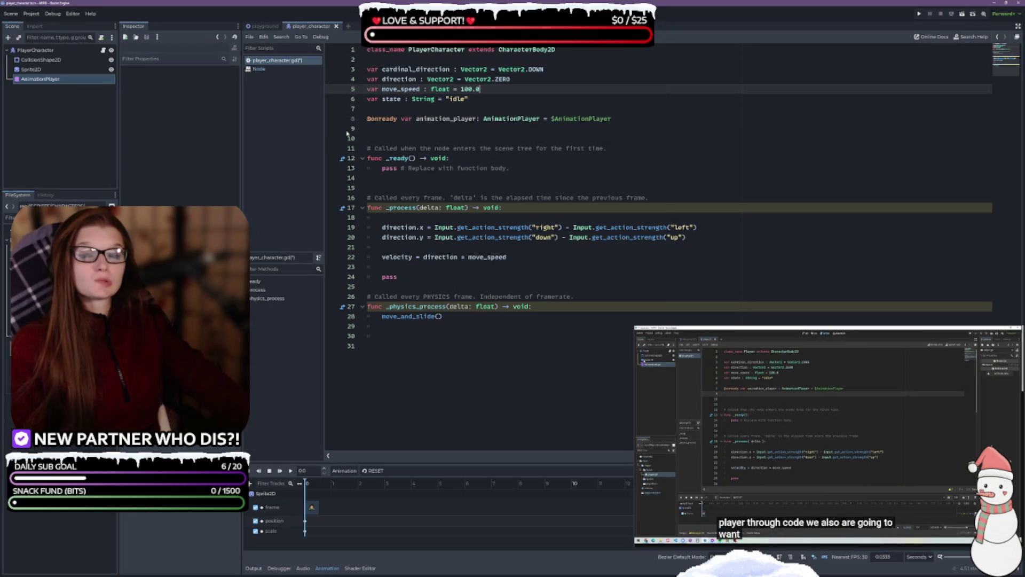
{"action": "left_click", "coordinate": [36, 70], "text": "ctrl"}
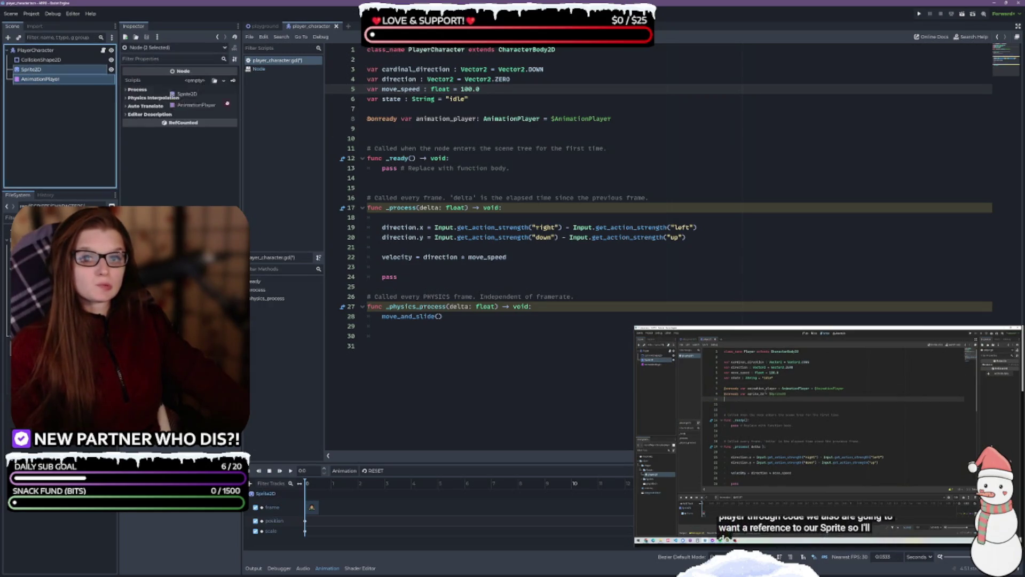
{"action": "mouse_move", "coordinate": [36, 70]}
{"action": "left_mouse_down"}
{"action": "mouse_move", "coordinate": [488, 131]}
{"action": "mouse_move", "coordinate": [418, 129]}
{"action": "left_mouse_up"}
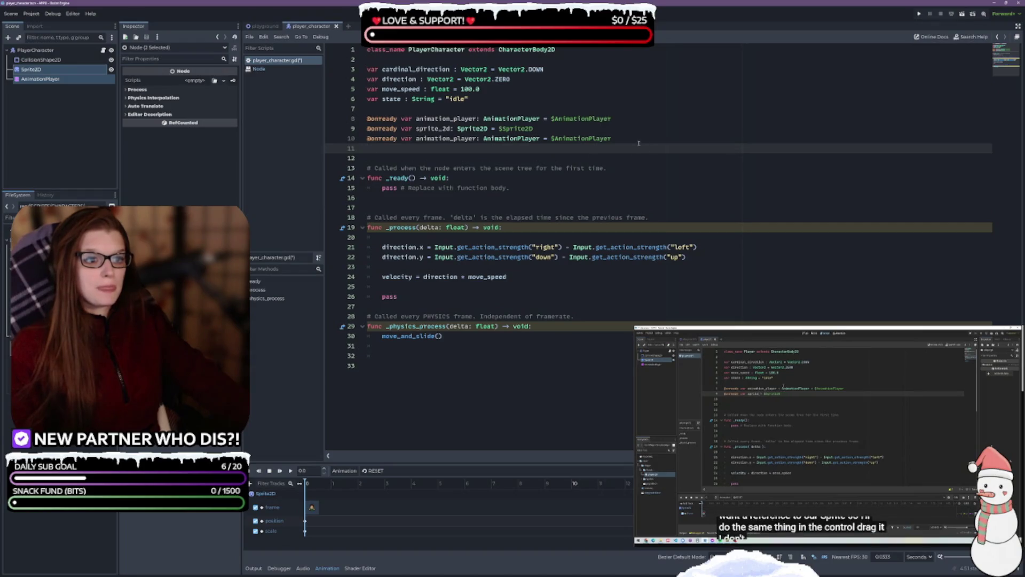
{"action": "left_click_drag", "start_coordinate": [611, 138], "coordinate": [325, 140]}
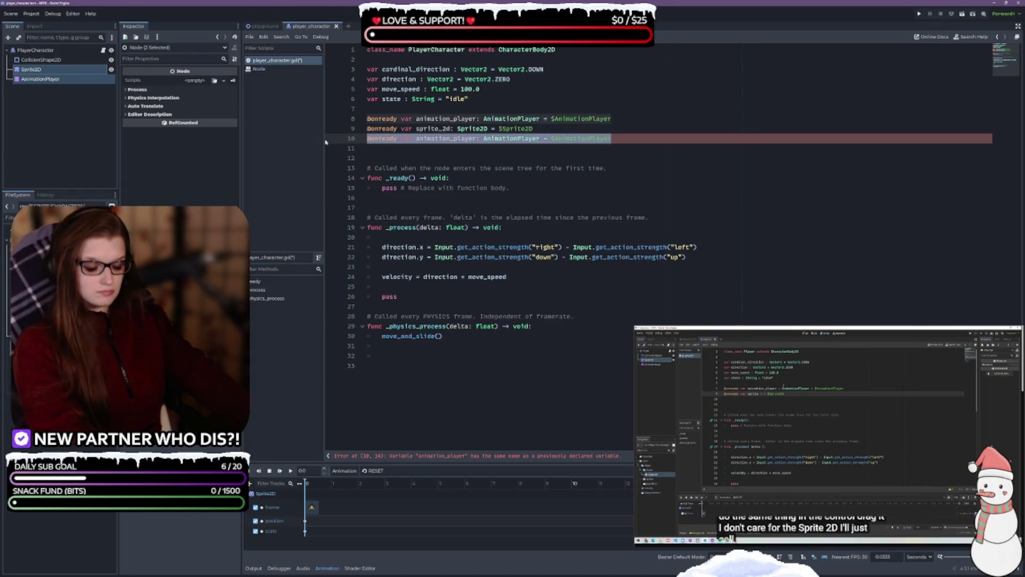
{"action": "key", "text": "BackSpace"}
{"action": "key", "text": "BackSpace"}
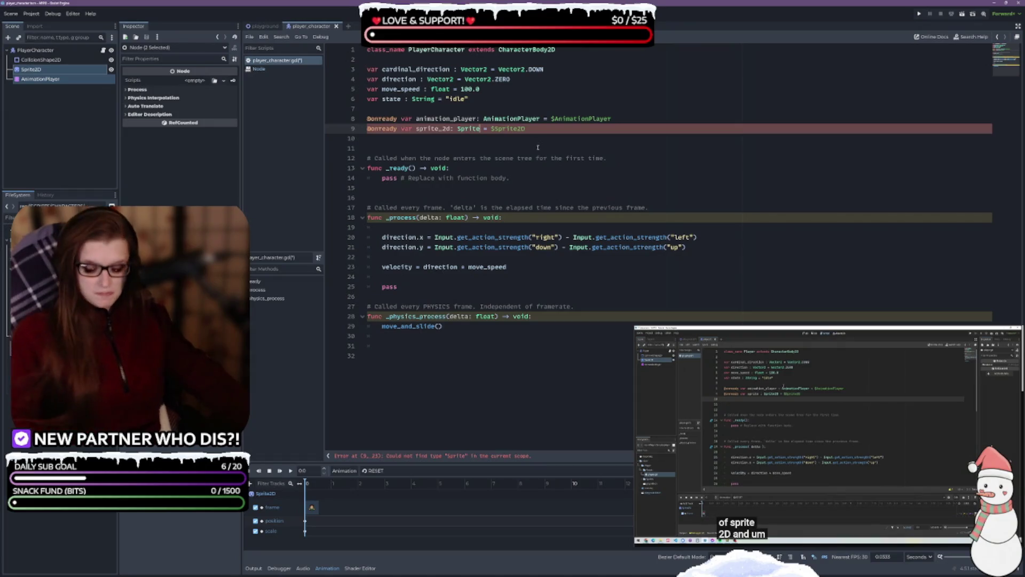
{"action": "type", "text": "2D"}
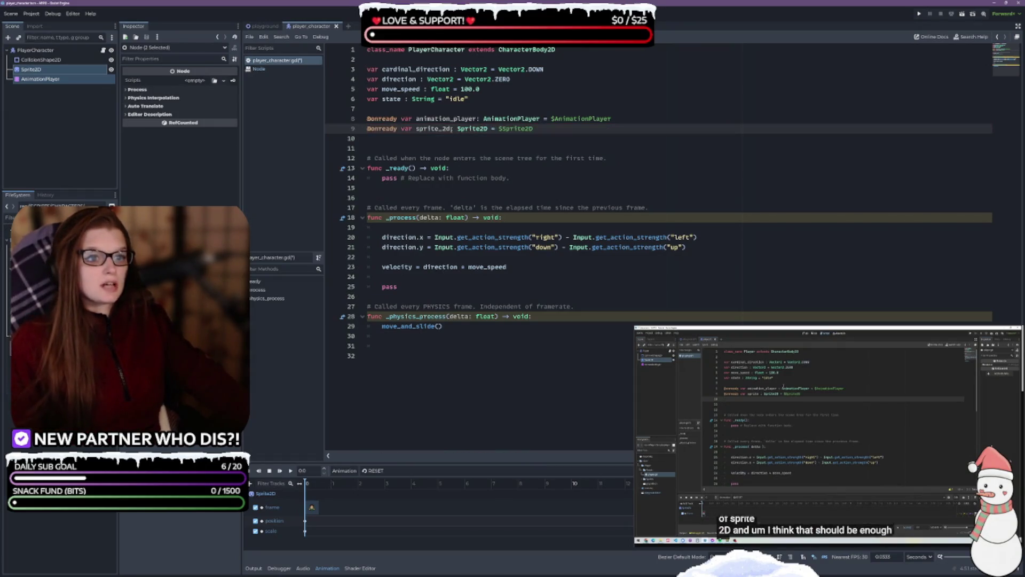
{"action": "left_click", "coordinate": [451, 128]}
{"action": "key", "text": "BackSpace"}
{"action": "key", "text": "BackSpace"}
{"action": "key", "text": "BackSpace"}
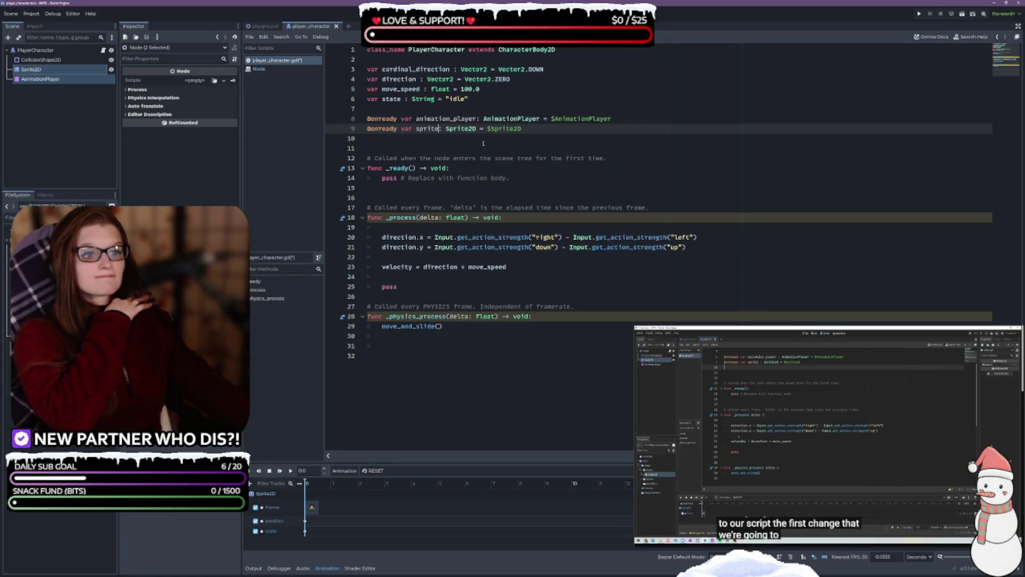
{"action": "key", "text": "Down"}
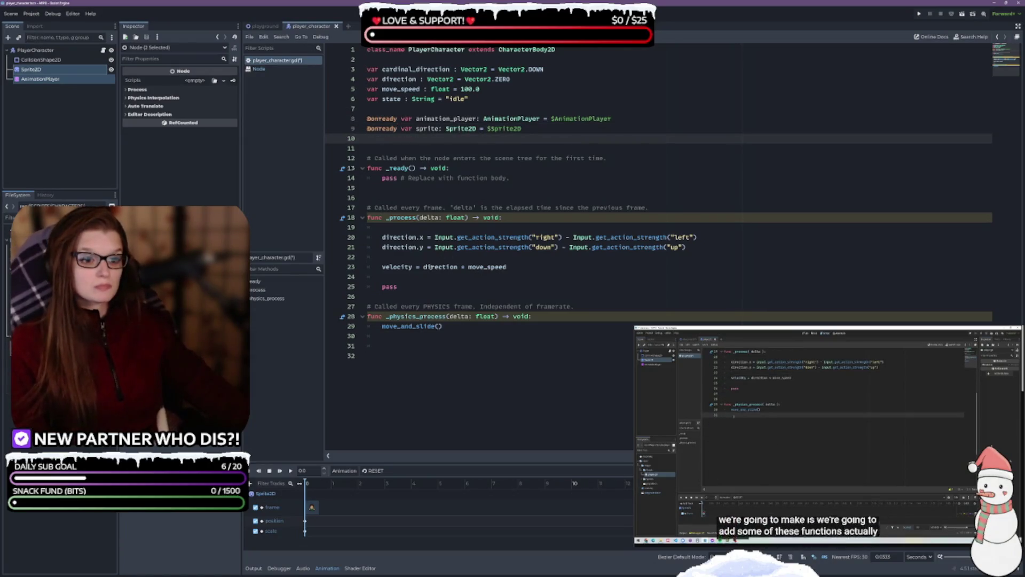
Add a 'func SetDirection() -> bool:' declaration on a new line at the end of the script.
{"action": "left_click", "coordinate": [428, 256]}
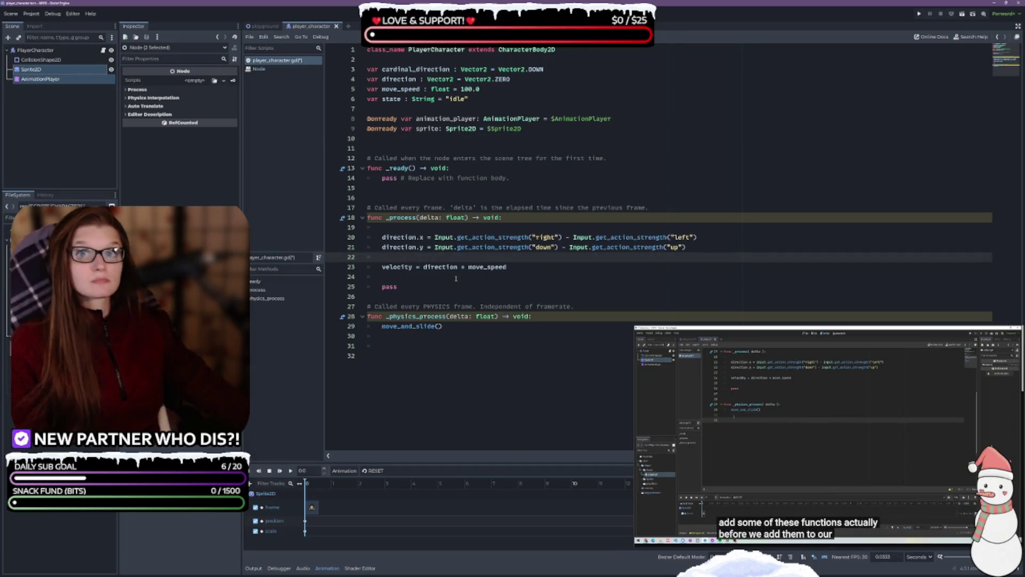
{"action": "left_click", "coordinate": [418, 365]}
{"action": "key", "text": "Return"}
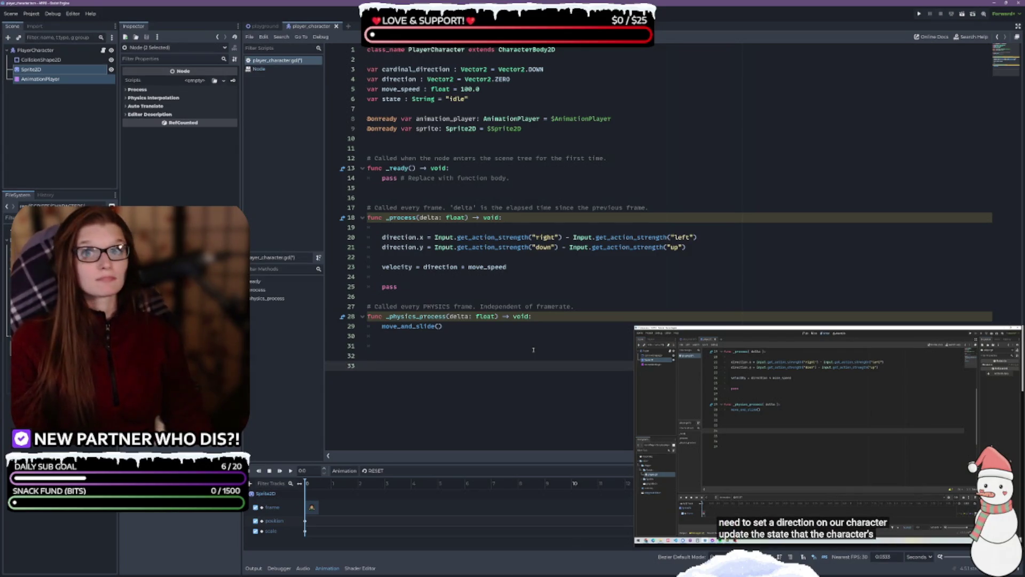
{"action": "type", "text": "c"}
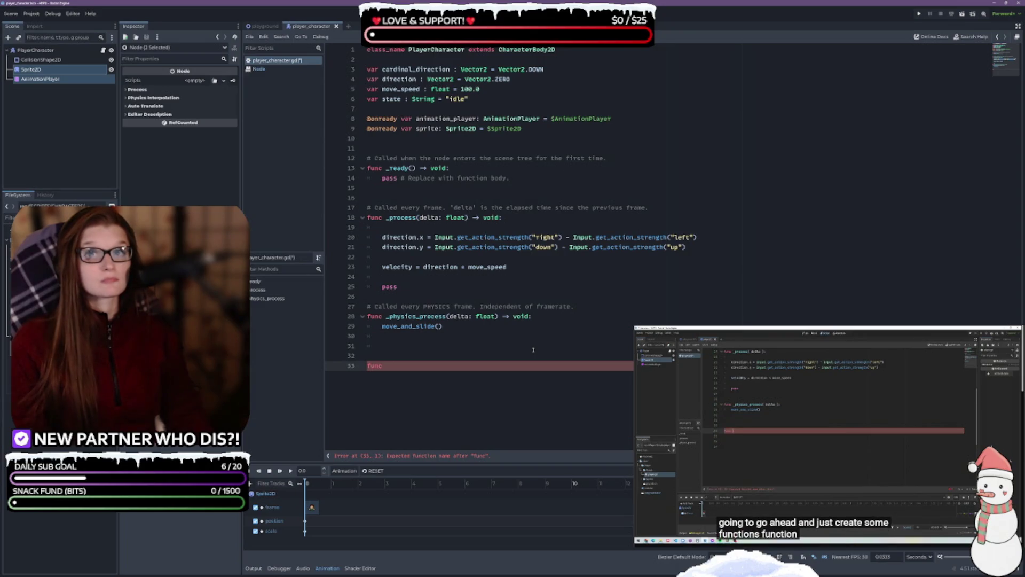
{"action": "type", "text": "s"}
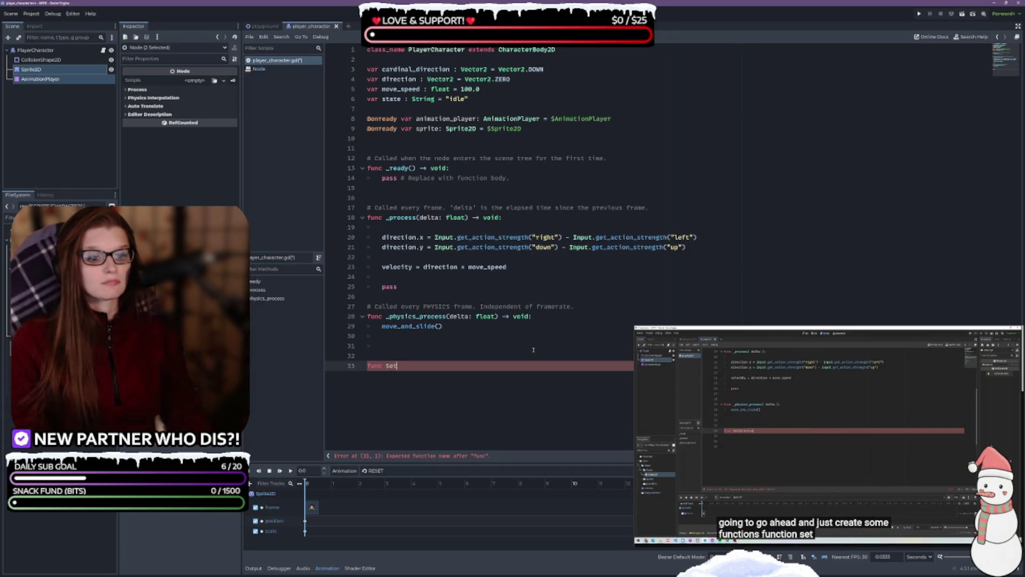
{"action": "type", "text": "Direct"}
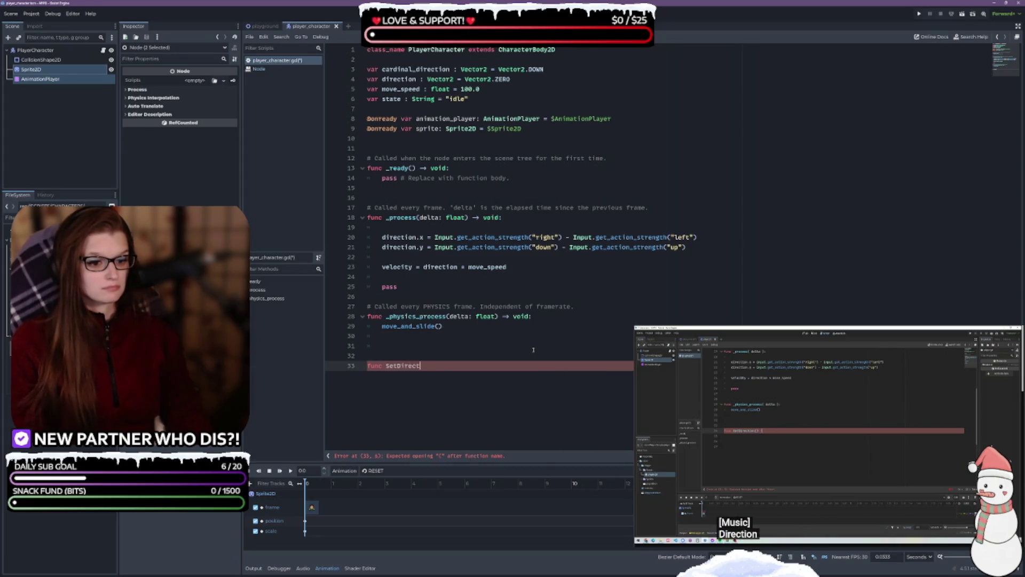
{"action": "type", "text": ") -> boo"}
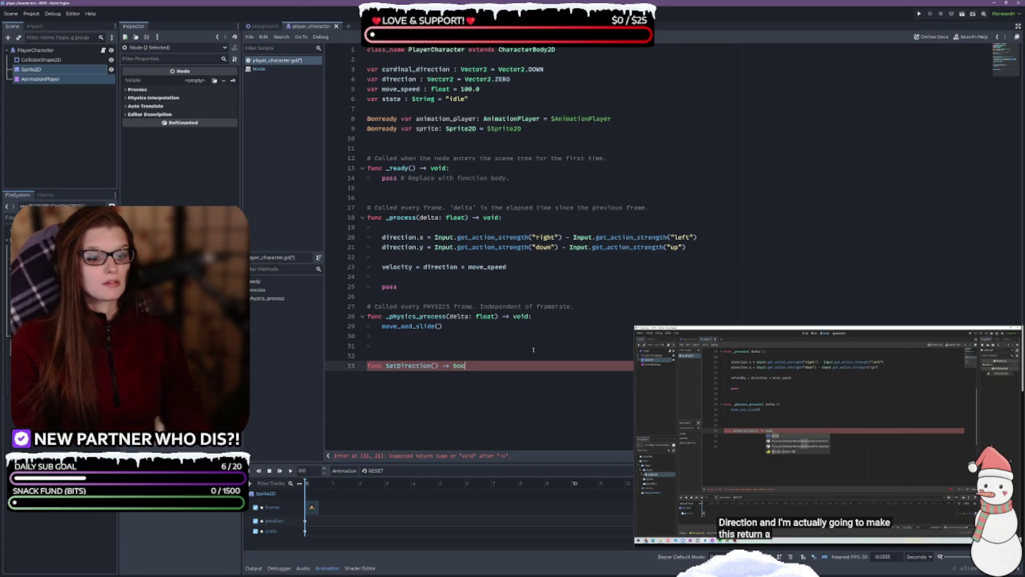
{"action": "type", "text": " l:"}
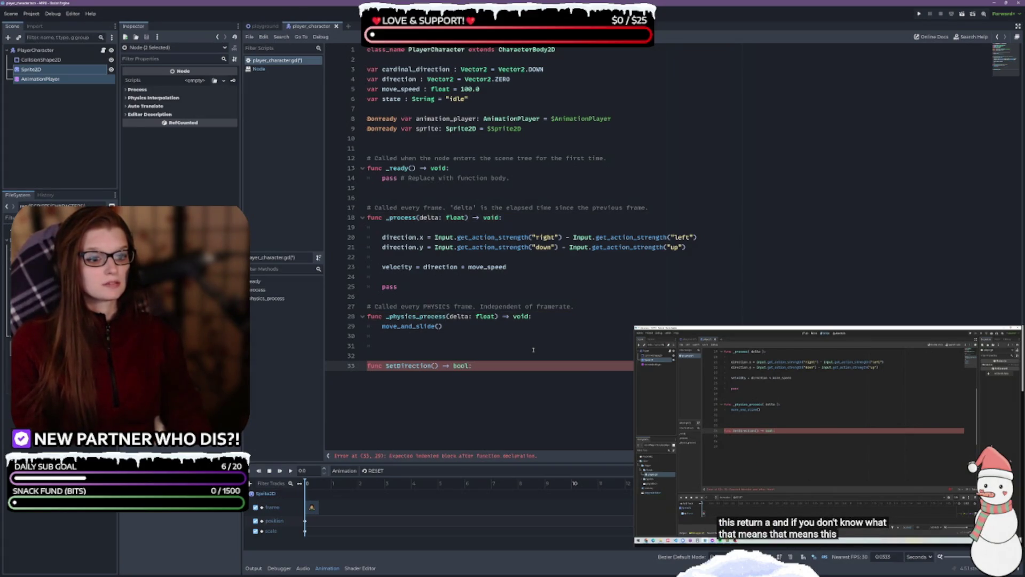
{"action": "key", "text": "Return"}
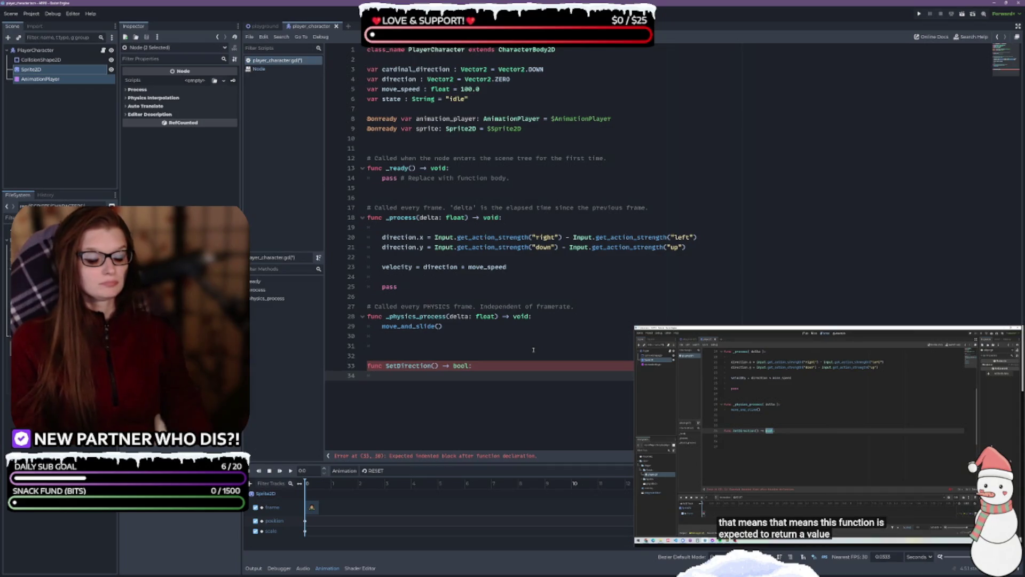
Collapse the Animation bottom panel and give SetDirection the body 'return true'.
{"action": "left_click", "coordinate": [335, 567]}
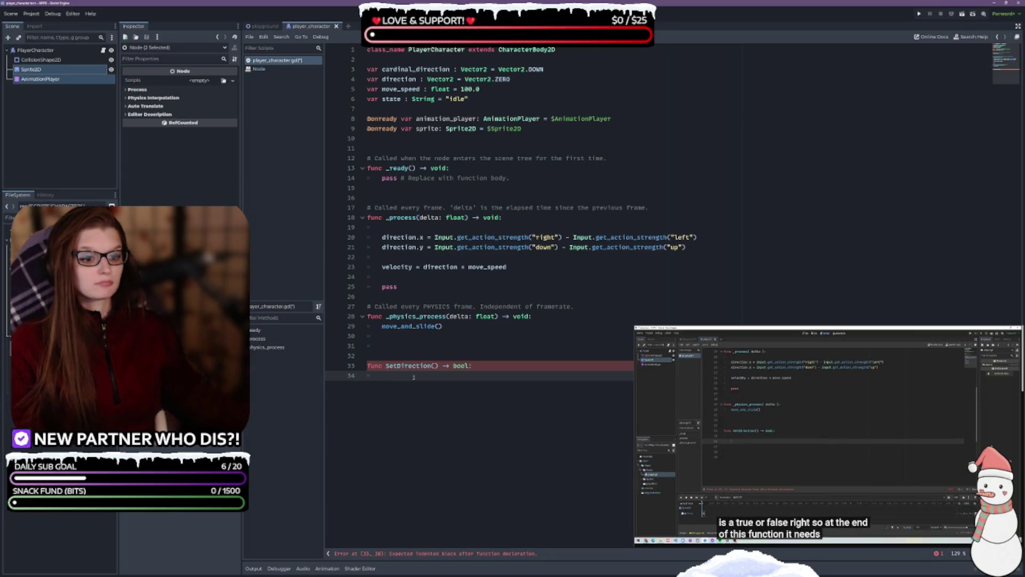
{"action": "key", "text": "Return"}
{"action": "key", "text": "Return"}
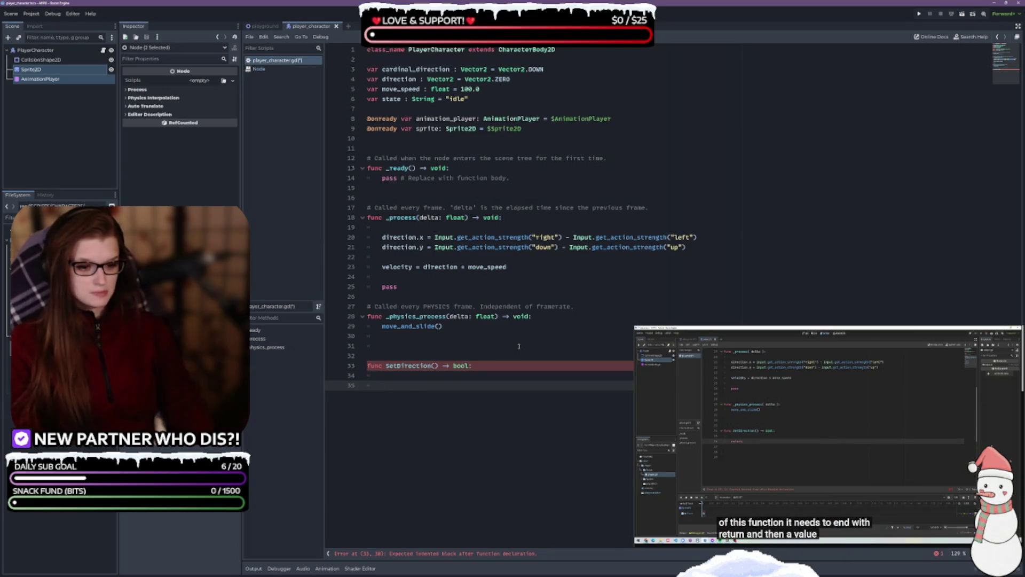
{"action": "type", "text": "turn true"}
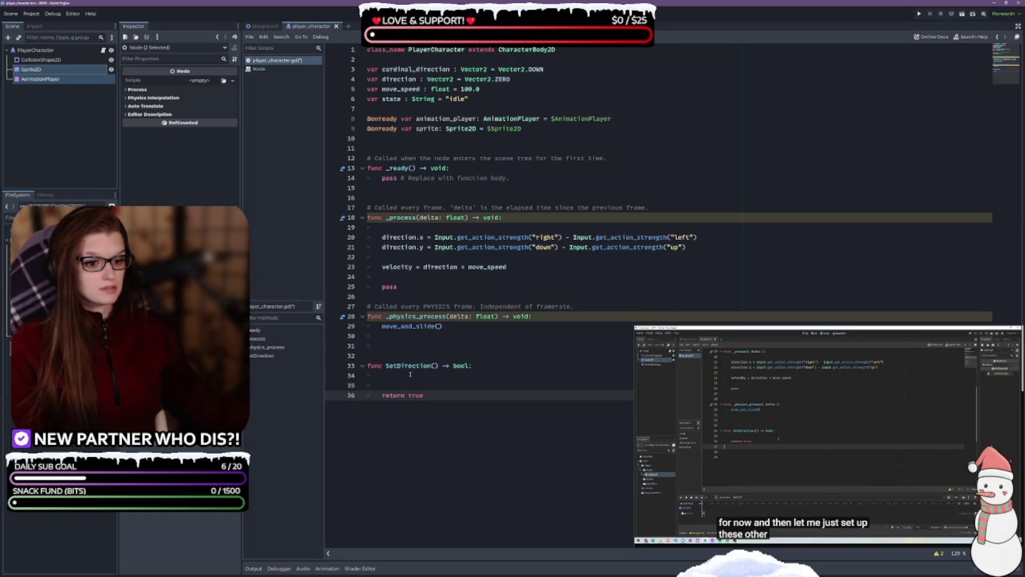
{"action": "left_click", "coordinate": [480, 375]}
{"action": "left_click", "coordinate": [461, 405]}
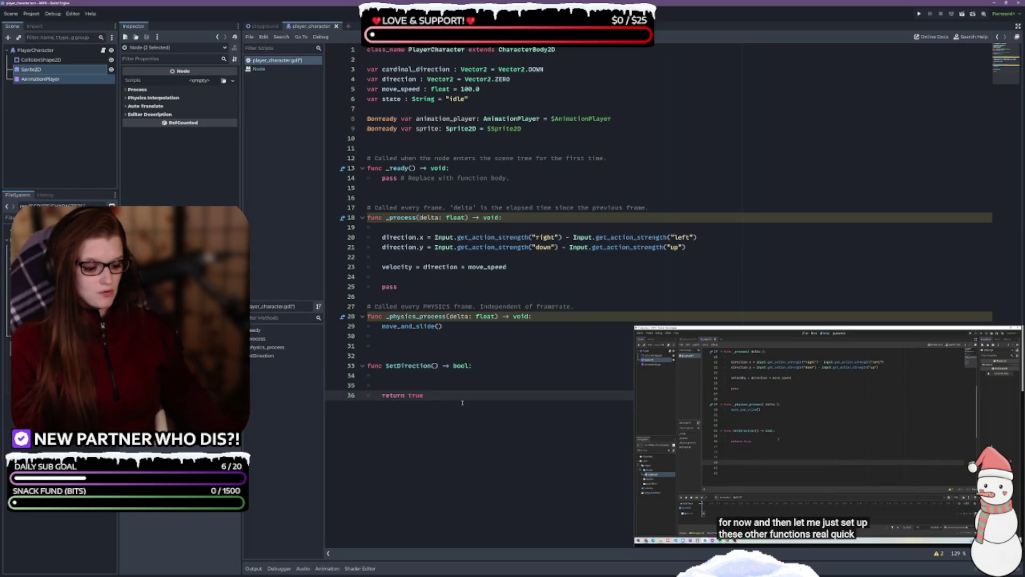
Add a 'func SetState() -> bool:' function returning true below SetDirection.
{"action": "key", "text": "Return"}
{"action": "key", "text": "Return"}
{"action": "key", "text": "Return"}
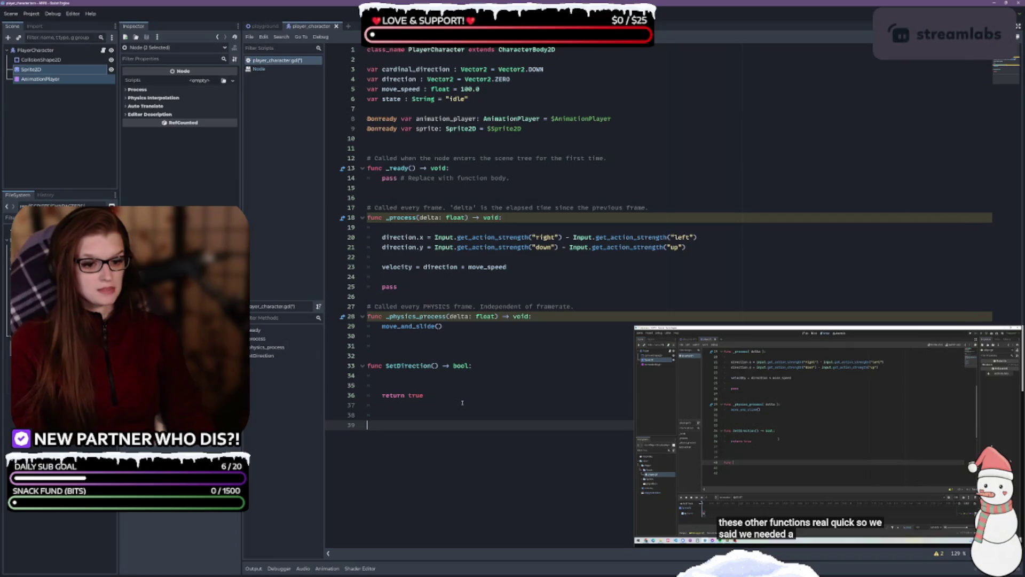
{"action": "key", "text": "BackSpace"}
{"action": "type", "text": "func Se"}
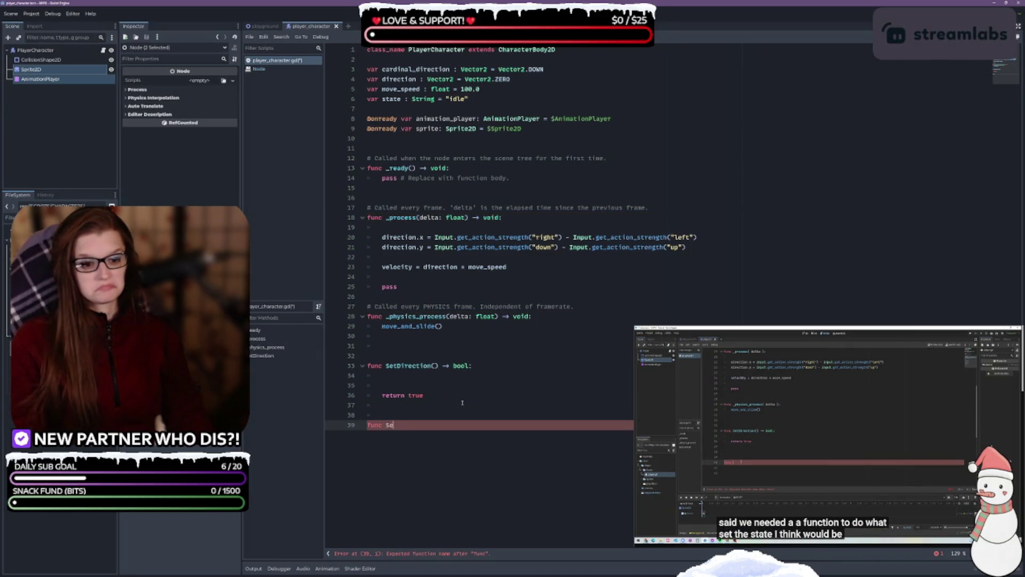
{"action": "type", "text": "tState("}
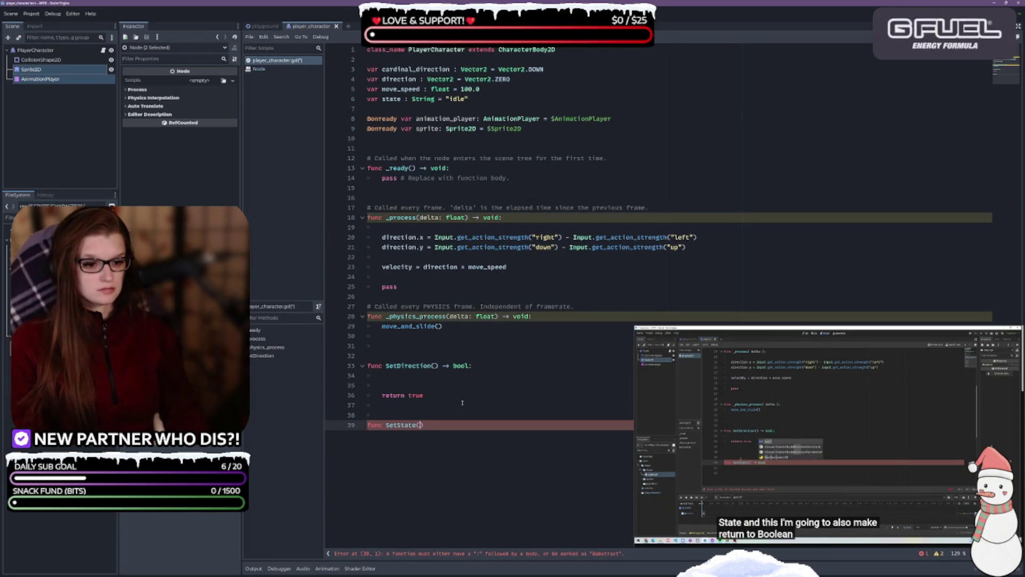
{"action": "type", "text": "-> bo"}
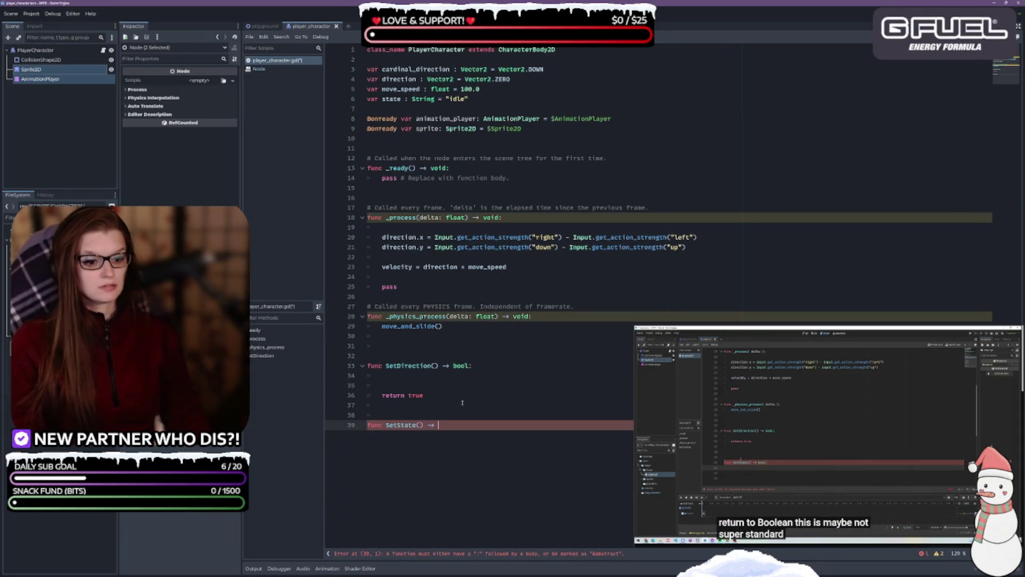
{"action": "type", "text": "ol:"}
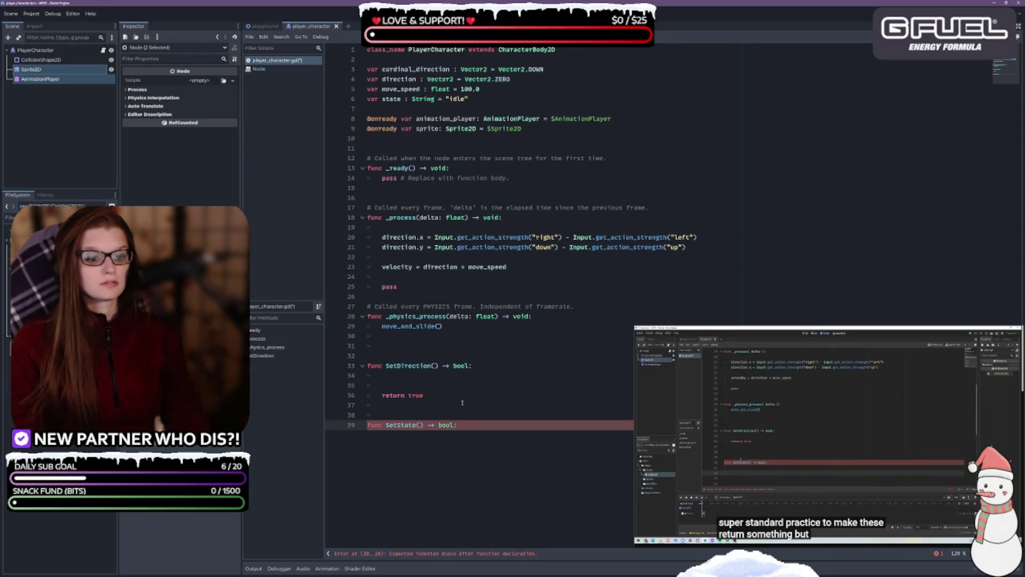
{"action": "key", "text": "Return"}
{"action": "key", "text": "Return"}
{"action": "key", "text": "Return"}
{"action": "type", "text": "return tr"}
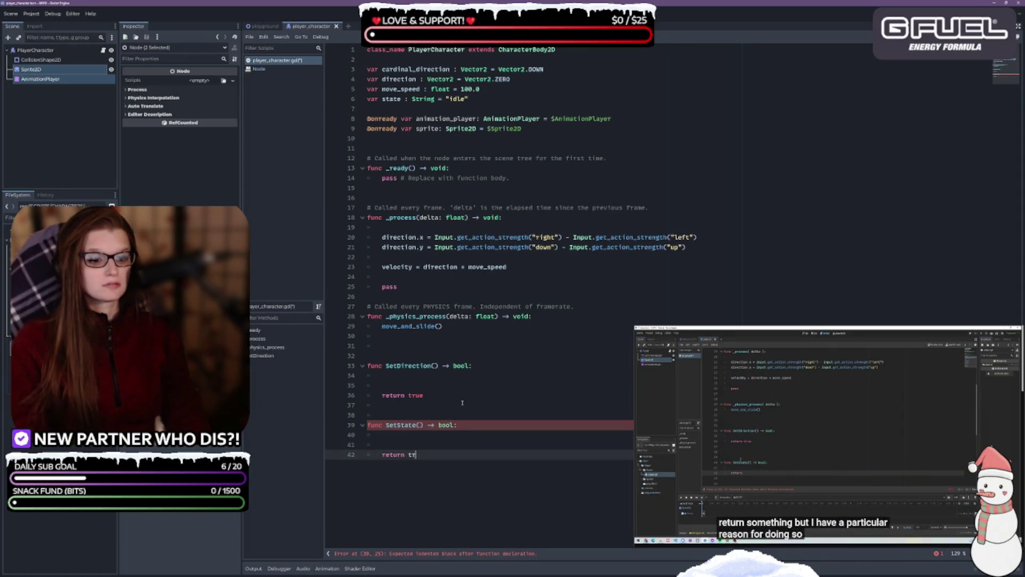
Start a new top-level 'func' declaration for UpdateAnim below SetState.
{"action": "key", "text": "Return"}
{"action": "key", "text": "Return"}
{"action": "key", "text": "Return"}
{"action": "key", "text": "BackSpace"}
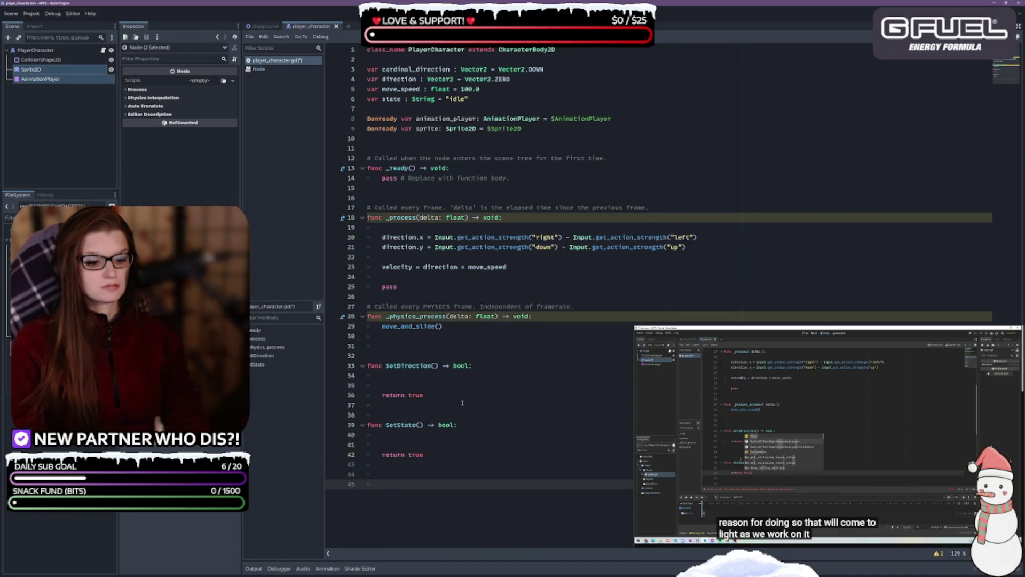
{"action": "type", "text": "func UpdateAnim"}
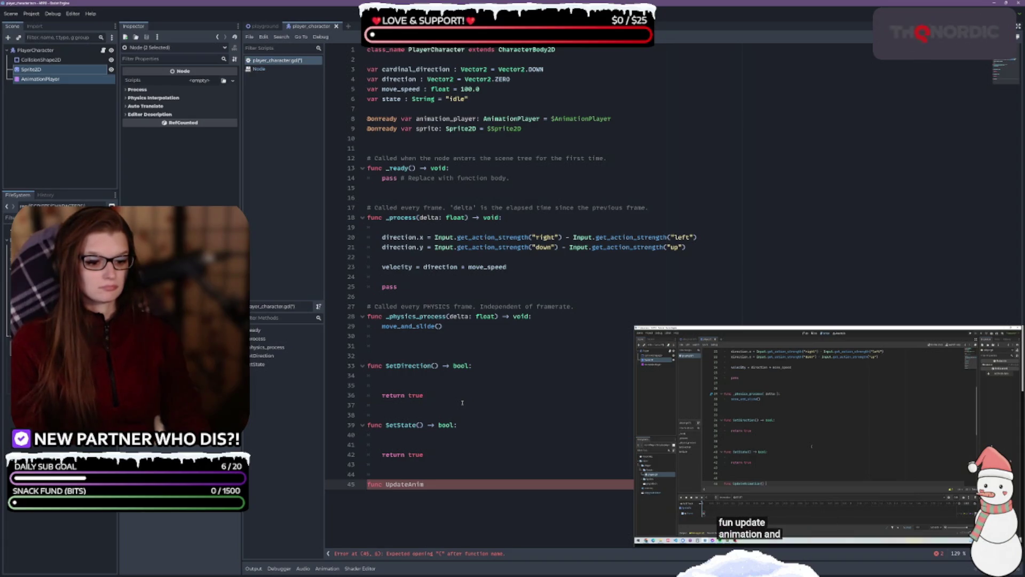
Complete the 'func UpdateAnimation() -> void:' header and open its body for the idle_down play call.
{"action": "type", "text": "ion() -> void:"}
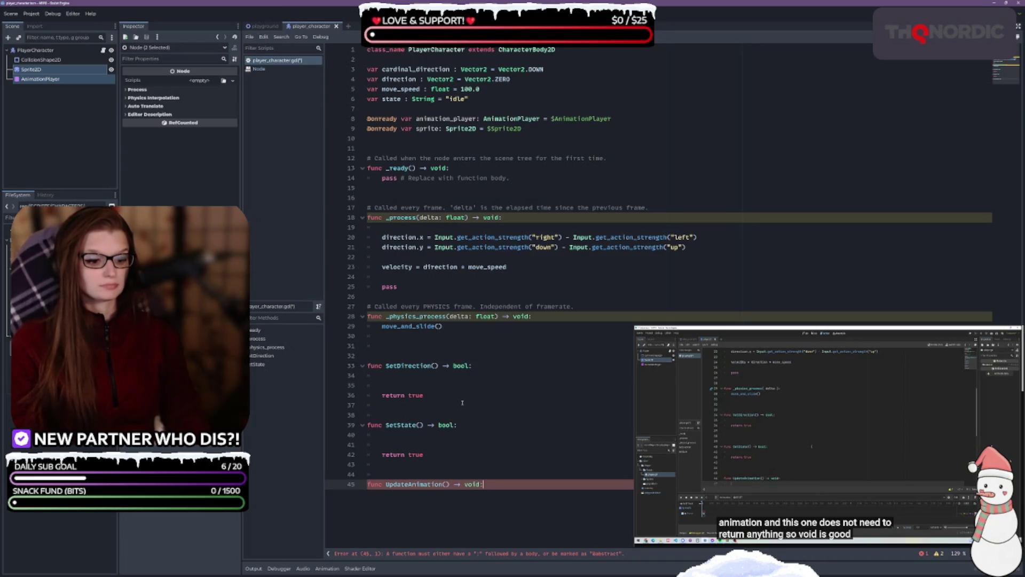
{"action": "key", "text": "Return"}
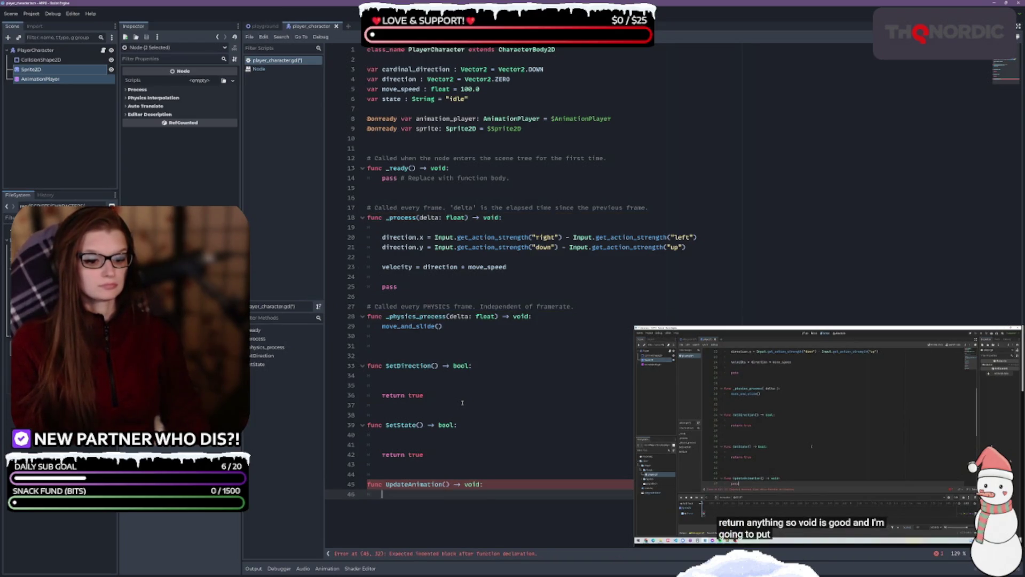
{"action": "key", "text": "Return"}
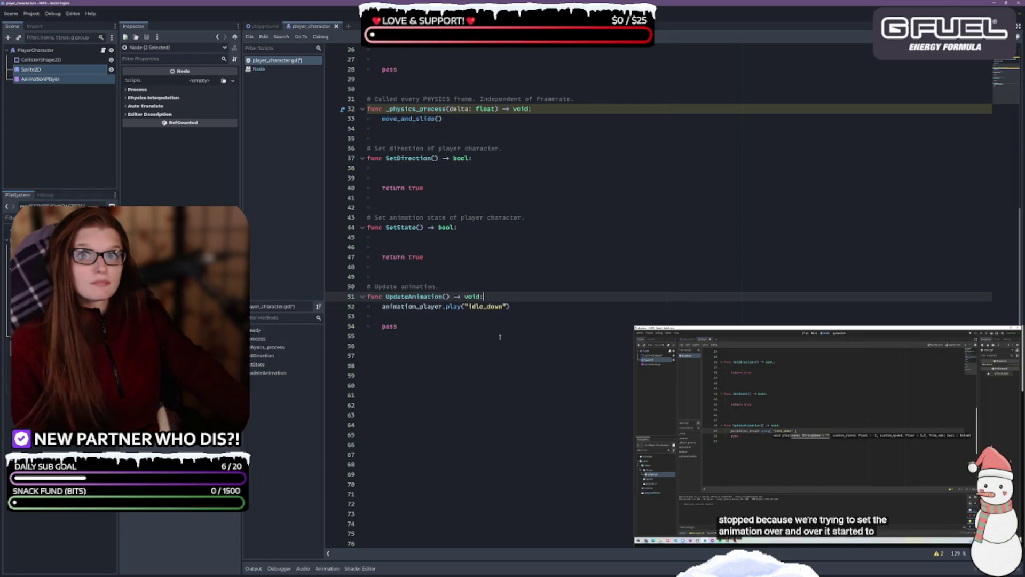
{"action": "scroll", "coordinate": [497, 334], "scroll_direction": "up", "scroll_amount": 3}
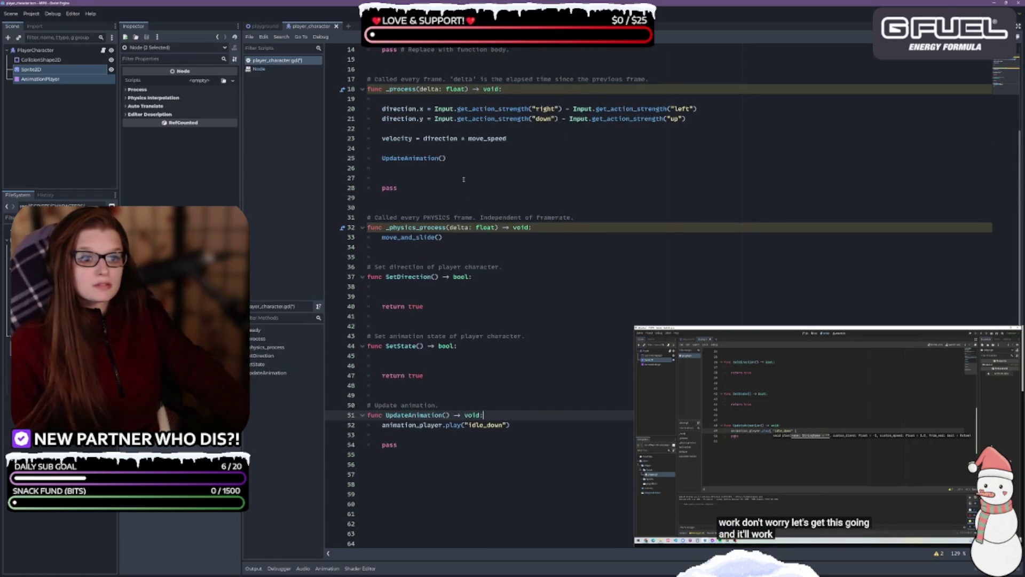
{"action": "scroll", "coordinate": [507, 300], "scroll_direction": "down", "scroll_amount": 3}
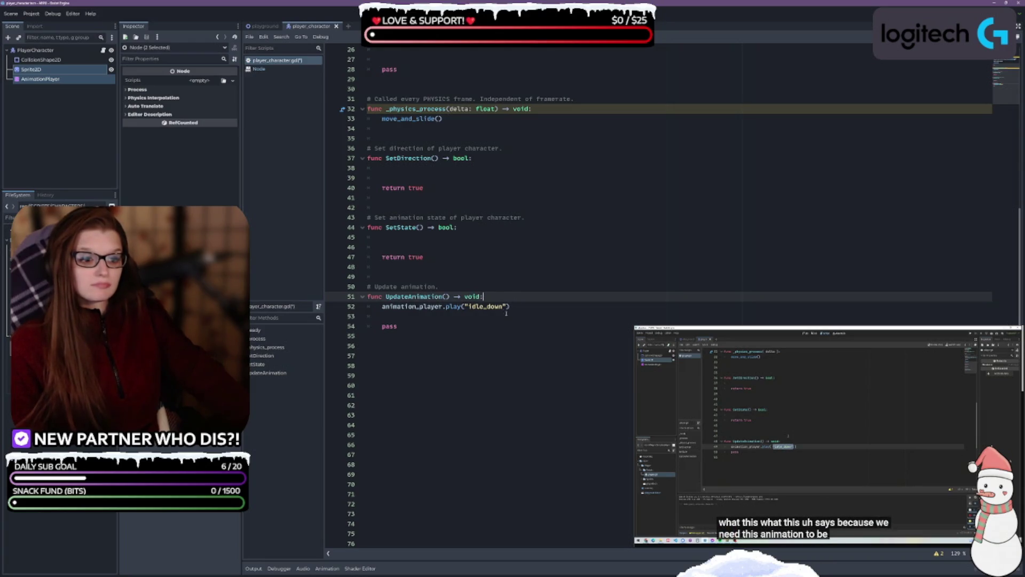
Replace the hard-coded "idle_down" argument of the play call with state, and save.
{"action": "left_click", "coordinate": [508, 307]}
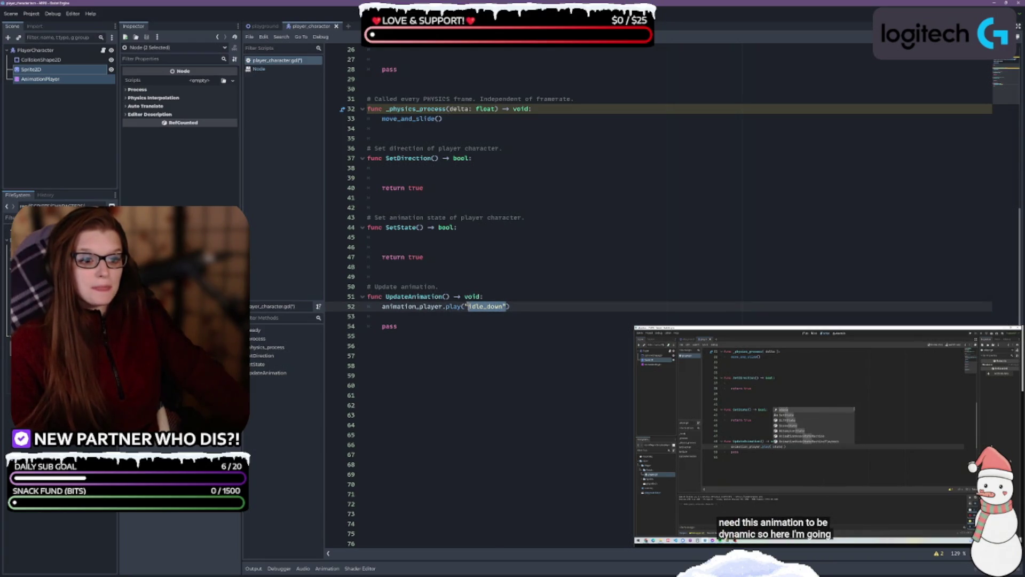
{"action": "left_click_drag", "start_coordinate": [467, 305], "coordinate": [464, 306]}
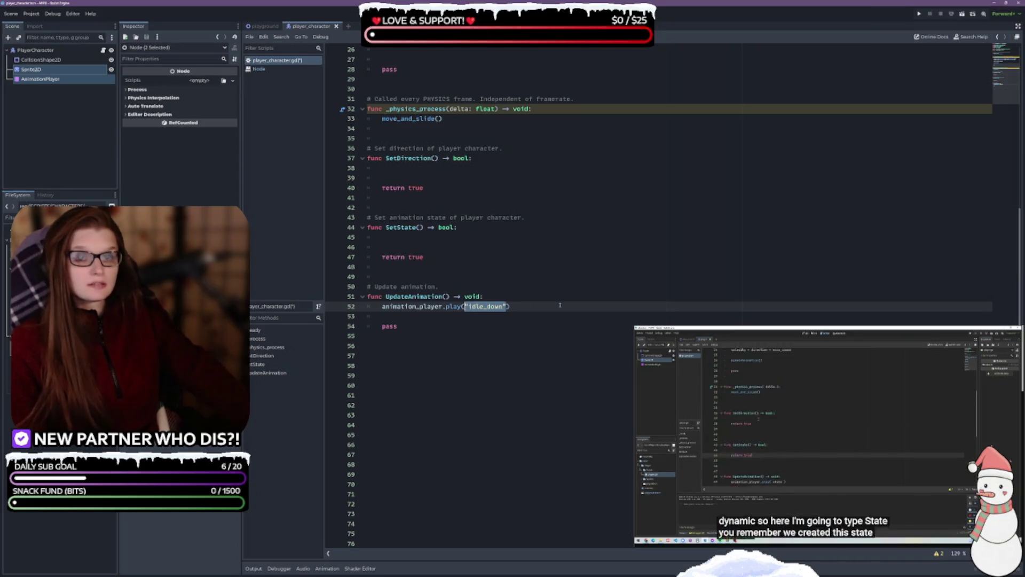
{"action": "type", "text": "state"}
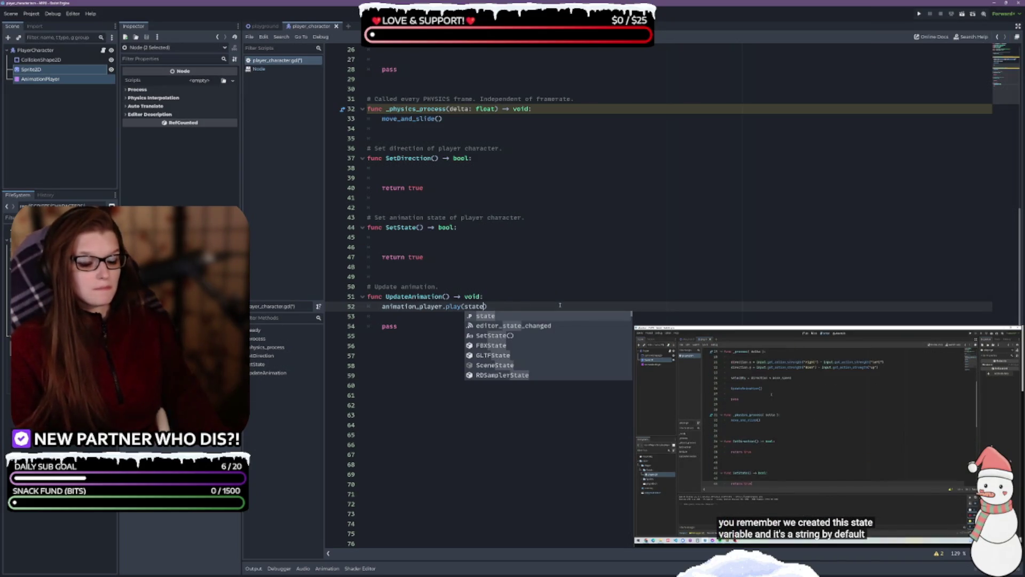
{"action": "left_click", "coordinate": [465, 306]}
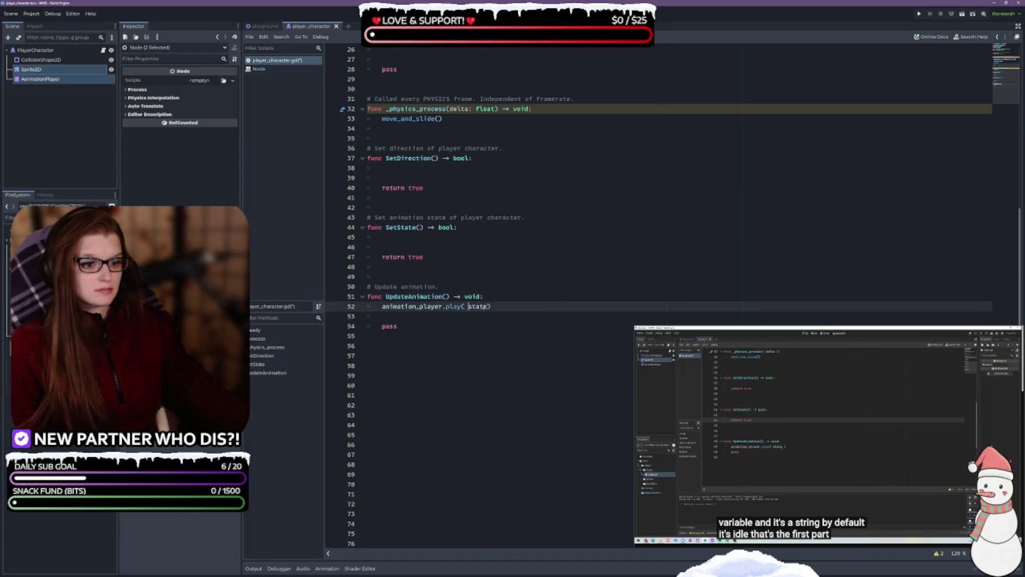
{"action": "left_click", "coordinate": [487, 306]}
{"action": "left_click", "coordinate": [505, 327]}
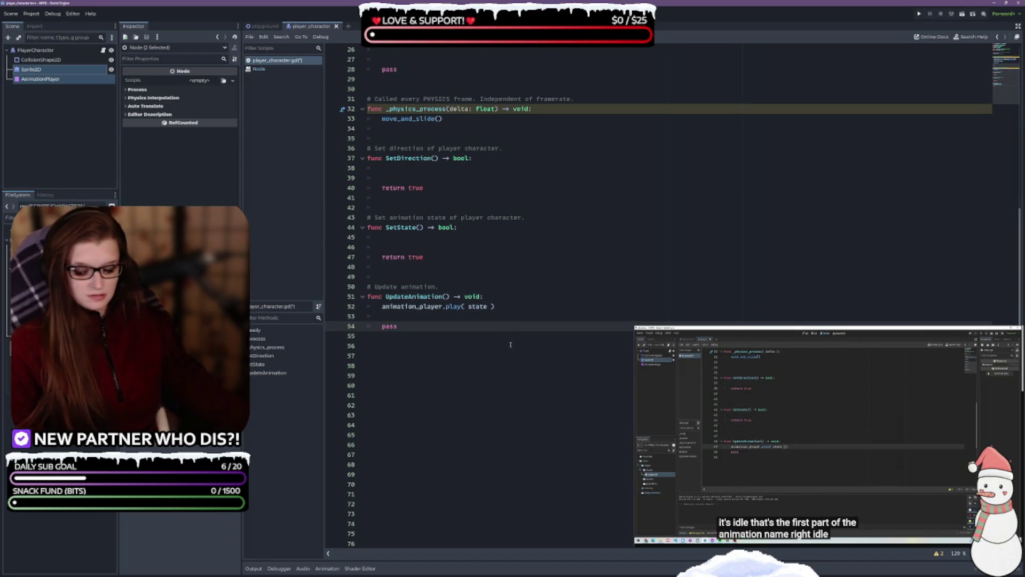
{"action": "key", "text": "ctrl+s"}
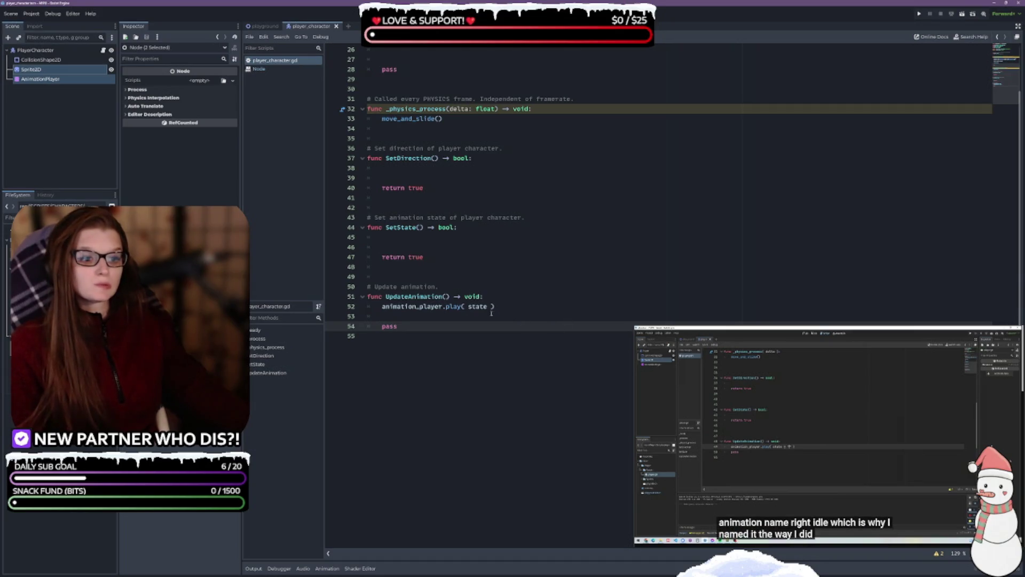
Extend the play argument to state + "_" + "down", remove the extra space after play(, and save.
{"action": "left_click", "coordinate": [492, 309]}
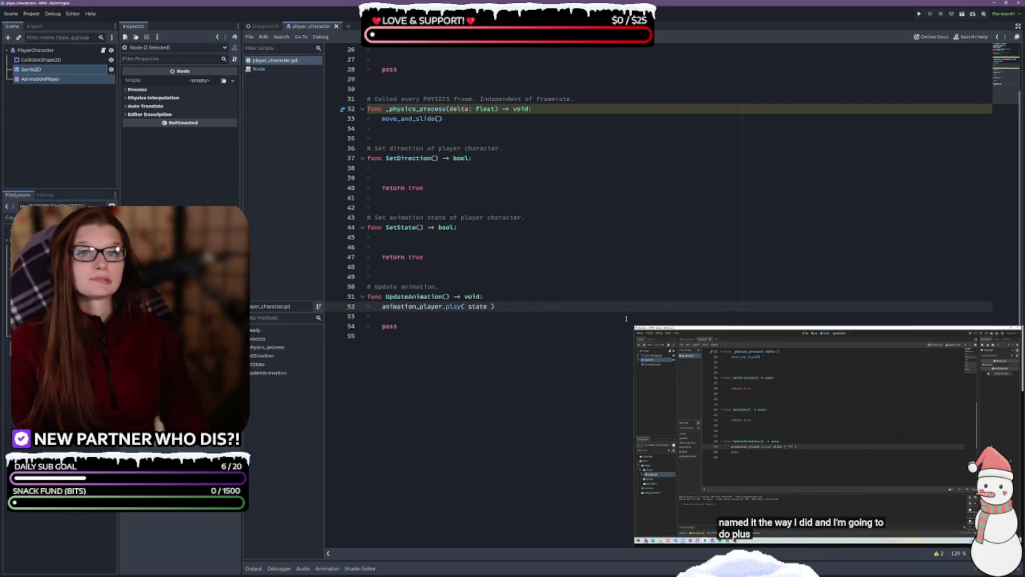
{"action": "type", "text": "\""}
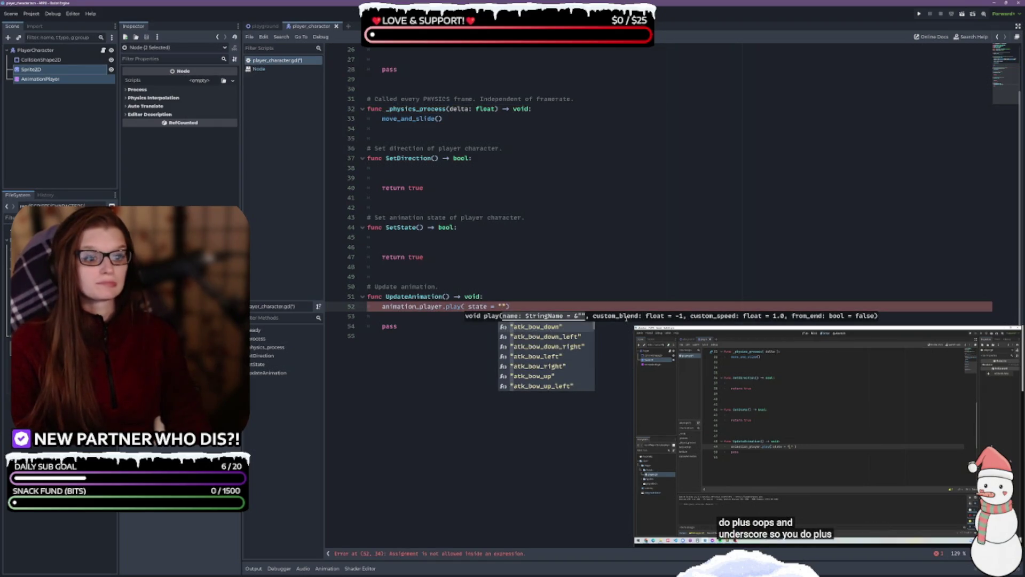
{"action": "key", "text": "Left"}
{"action": "key", "text": "Left"}
{"action": "key", "text": "BackSpace"}
{"action": "type", "text": "+"}
{"action": "key", "text": "Right"}
{"action": "key", "text": "Right"}
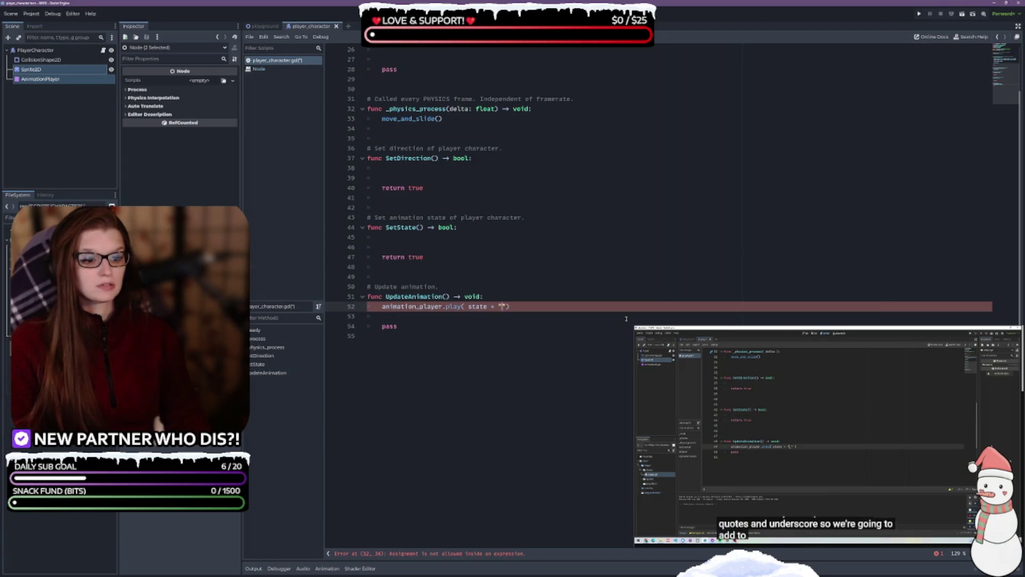
{"action": "type", "text": "_\" + \"down"}
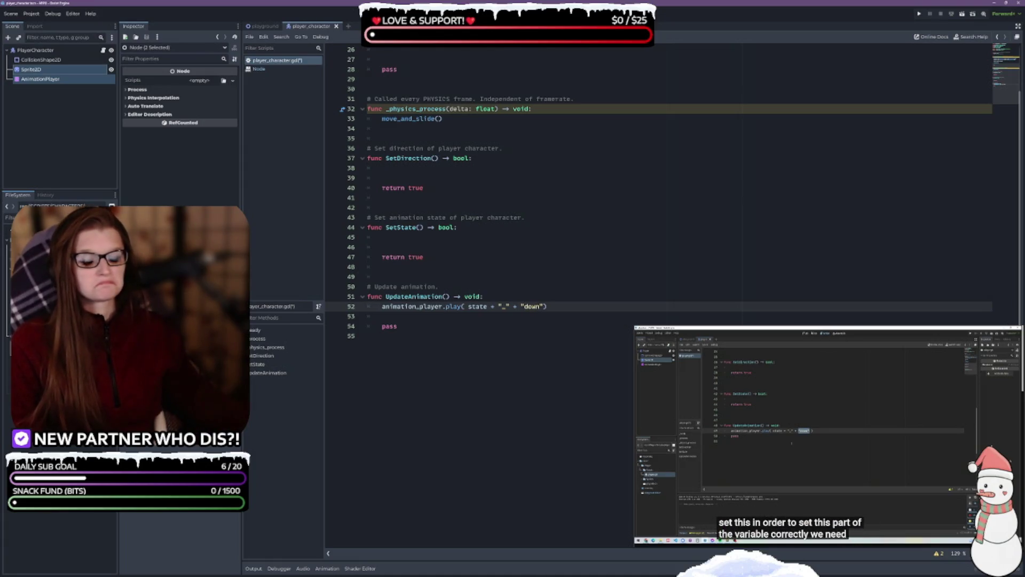
{"action": "left_click", "coordinate": [468, 306]}
{"action": "key", "text": "BackSpace"}
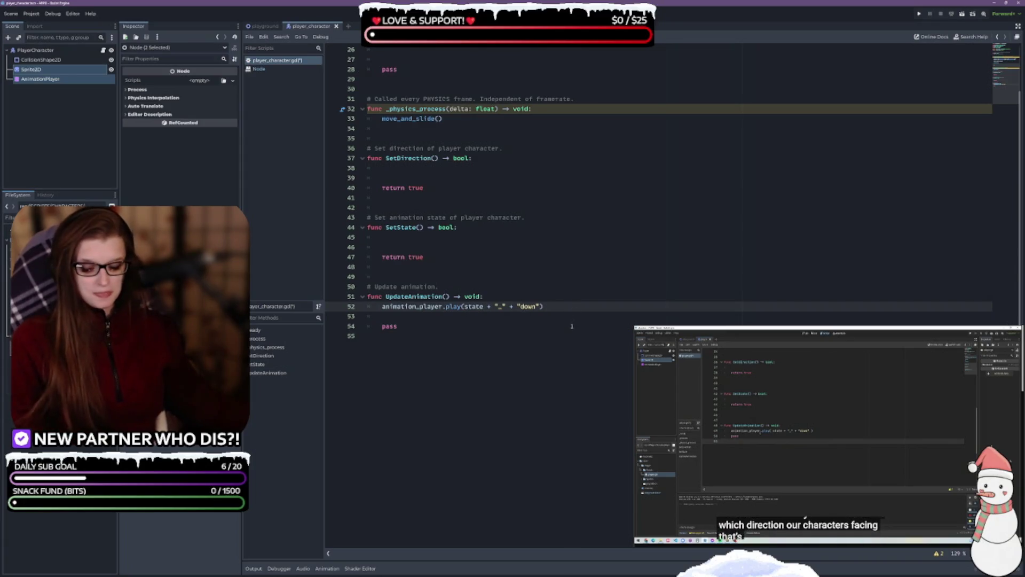
{"action": "key", "text": "ctrl+s"}
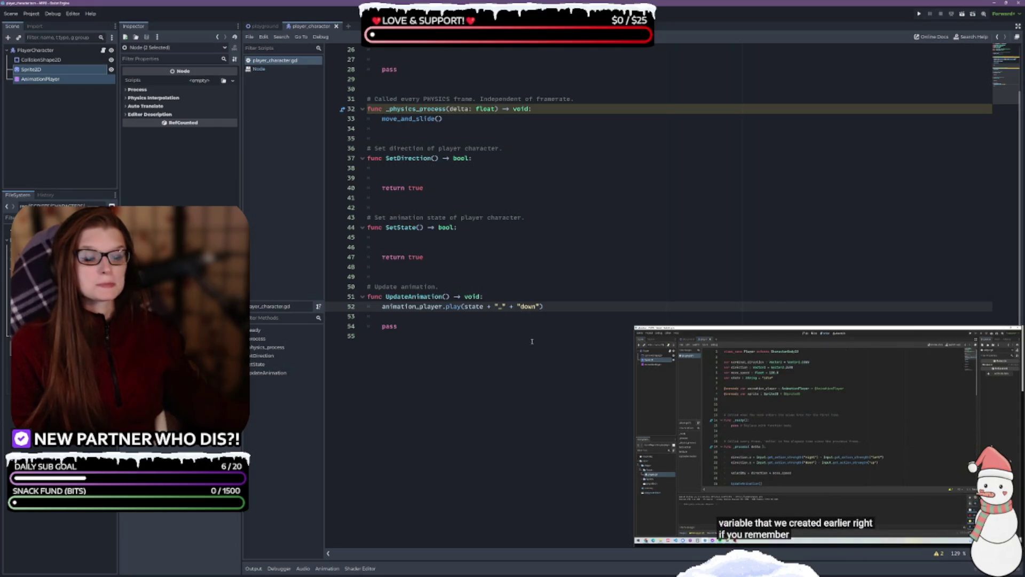
Add 'func AnimDirection() -> String:' returning "down" when cardinal_direction == Vector2.DOWN.
{"action": "scroll", "coordinate": [520, 267], "scroll_direction": "up", "scroll_amount": 8}
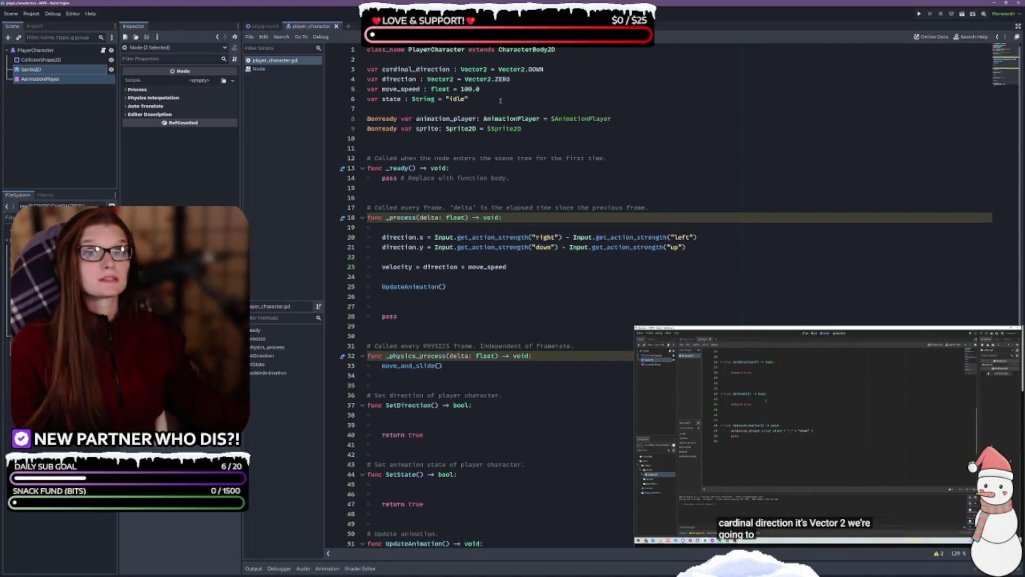
{"action": "scroll", "coordinate": [562, 278], "scroll_direction": "down", "scroll_amount": 2}
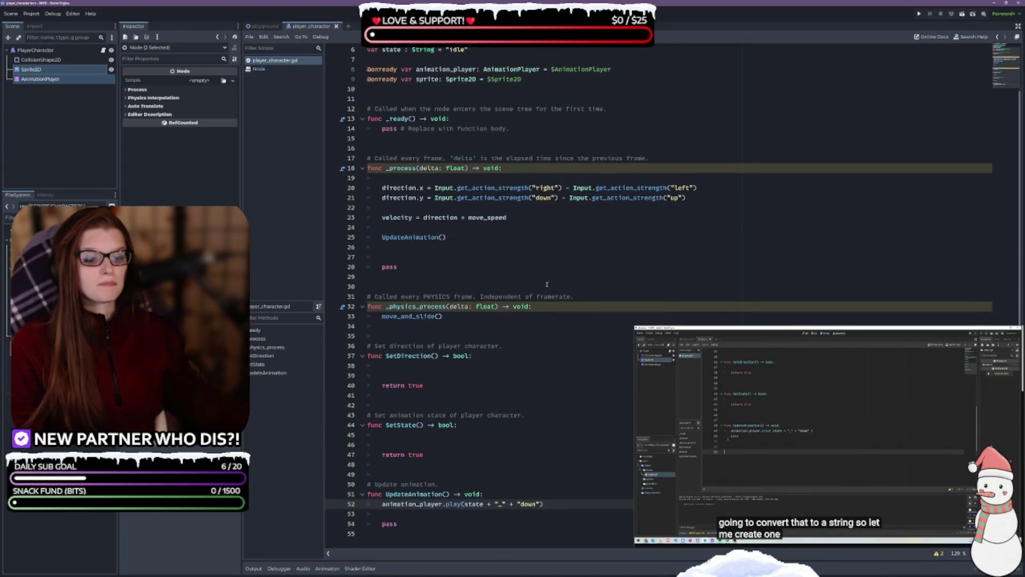
{"action": "left_click", "coordinate": [472, 523]}
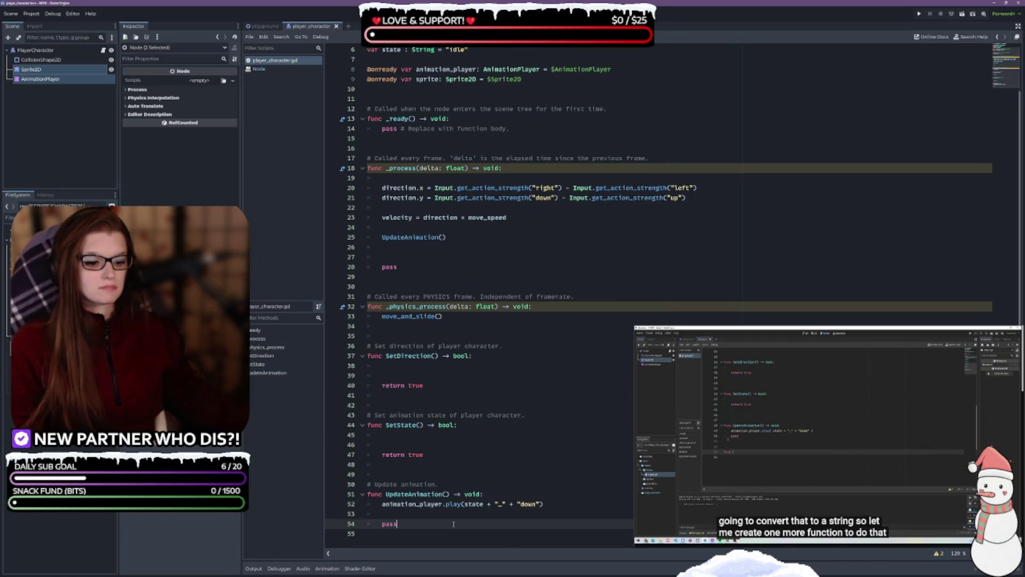
{"action": "key", "text": "Return"}
{"action": "key", "text": "Return"}
{"action": "key", "text": "Return"}
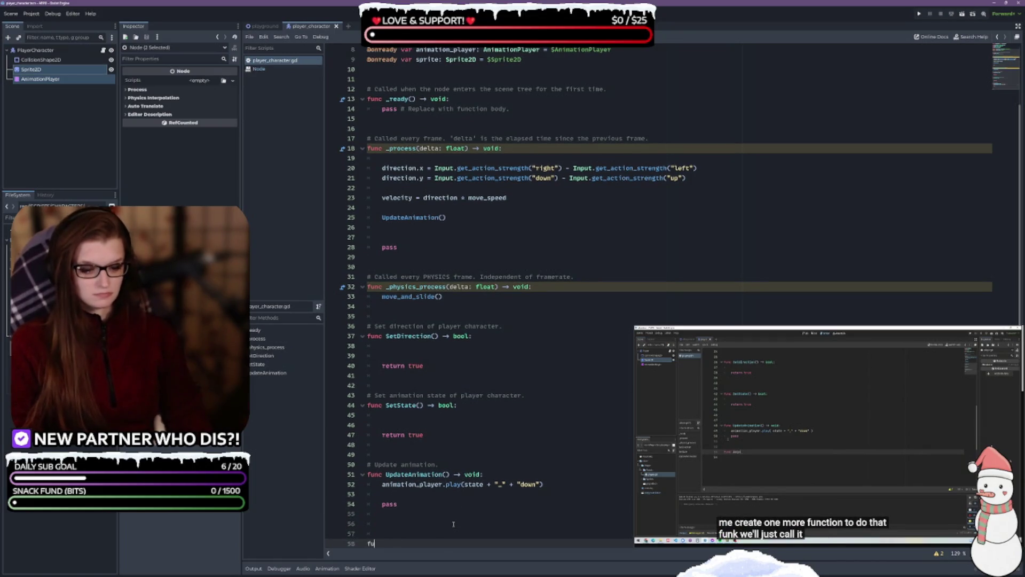
{"action": "type", "text": "nc Anim"}
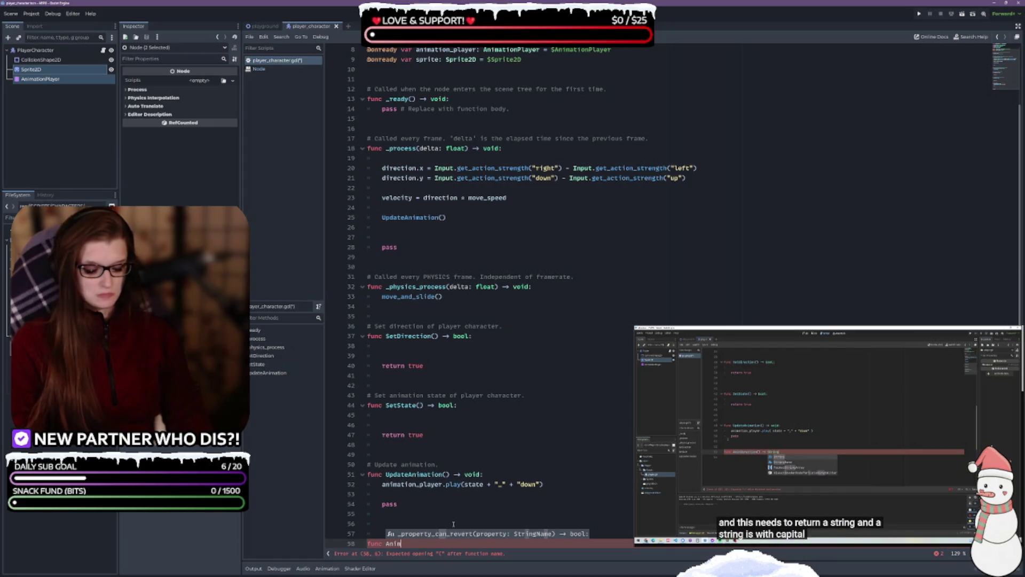
{"action": "type", "text": "Direction"}
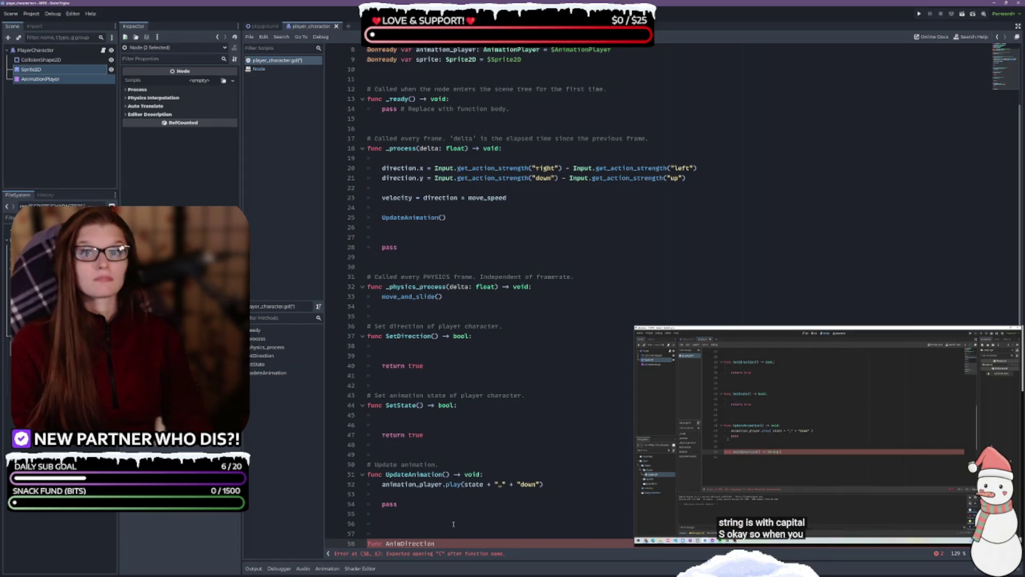
{"action": "type", "text": "() -> Str"}
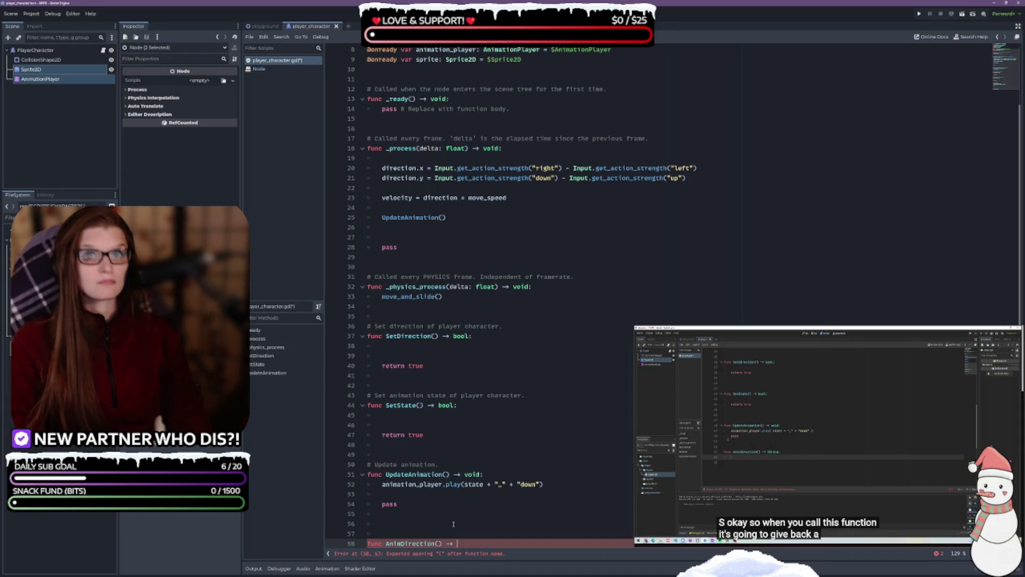
{"action": "type", "text": "ing:"}
{"action": "key", "text": "Return"}
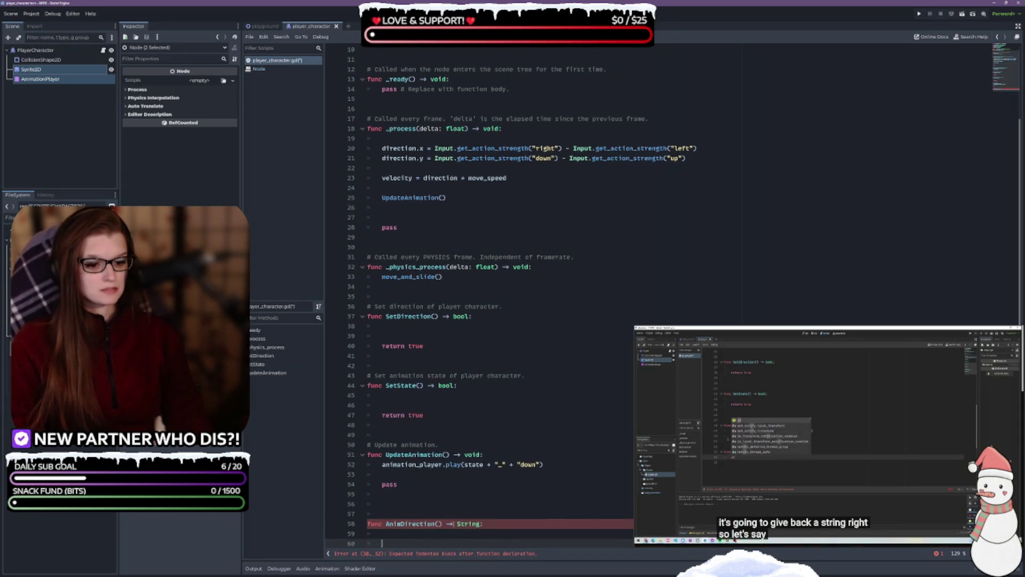
{"action": "key", "text": "Return"}
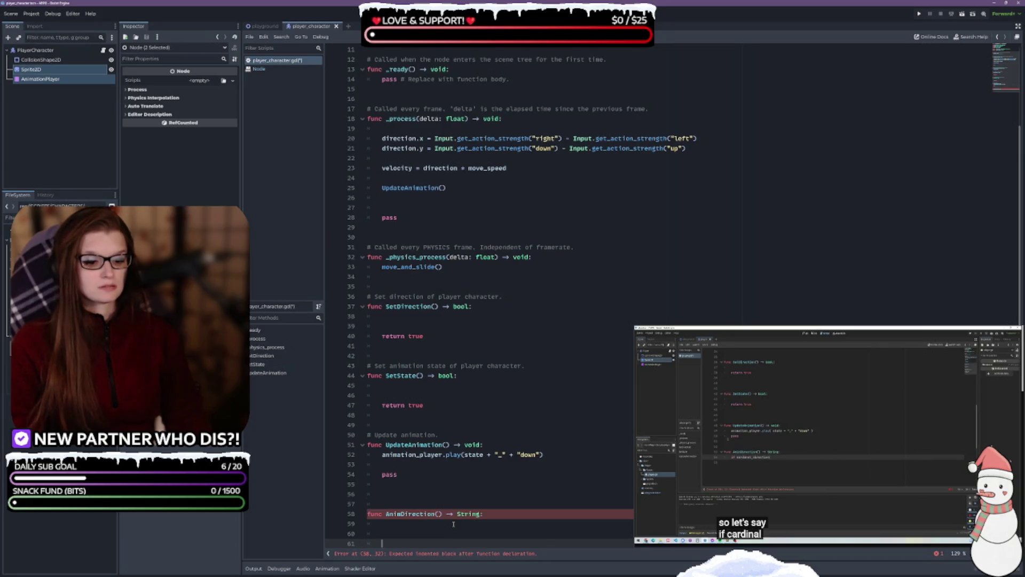
{"action": "type", "text": "if ("}
{"action": "key", "text": "BackSpace"}
{"action": "type", "text": "d"}
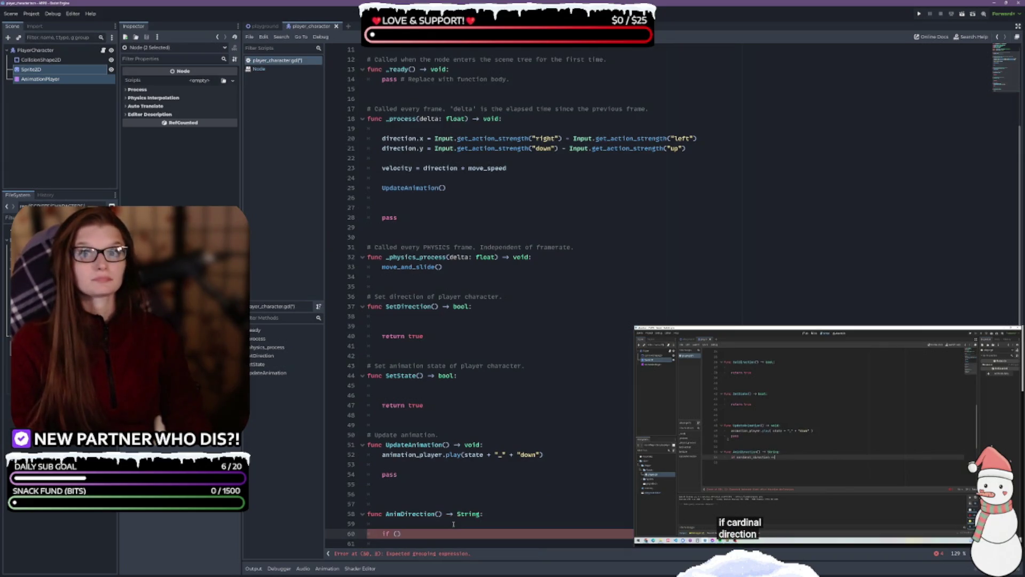
{"action": "type", "text": "ardinal_direction =="}
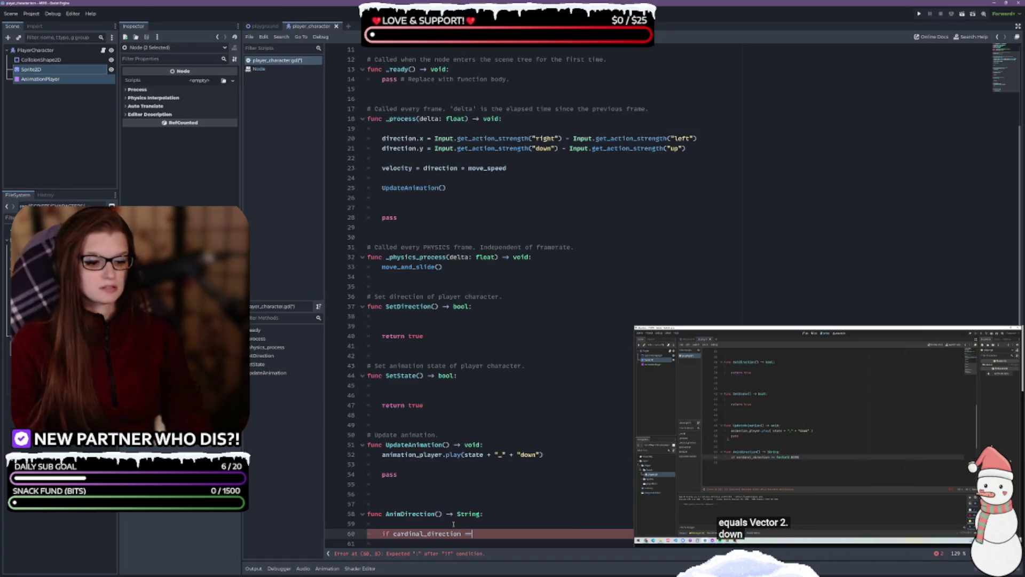
{"action": "type", "text": " Vector2.DOWN"}
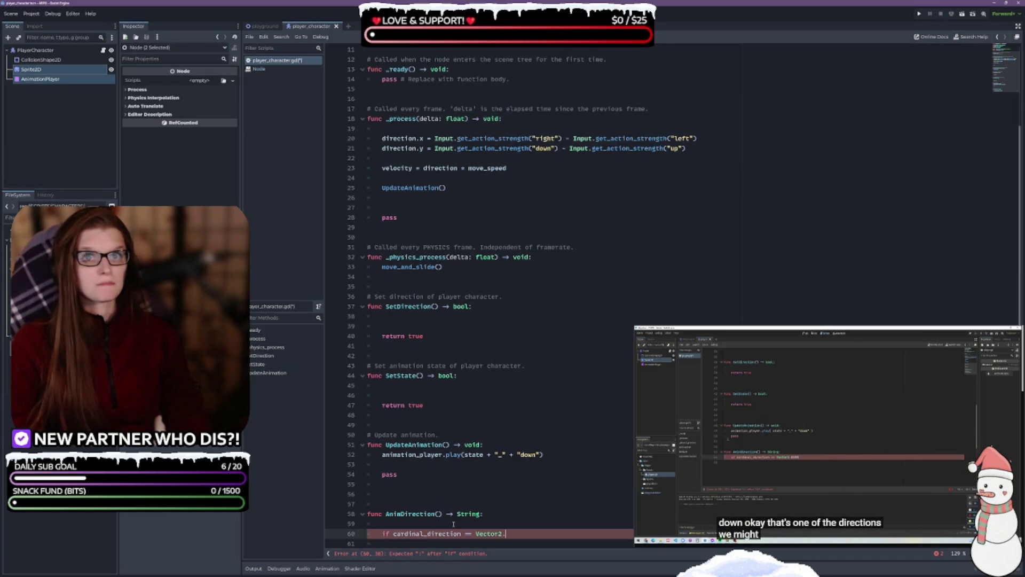
{"action": "type", "text": ":"}
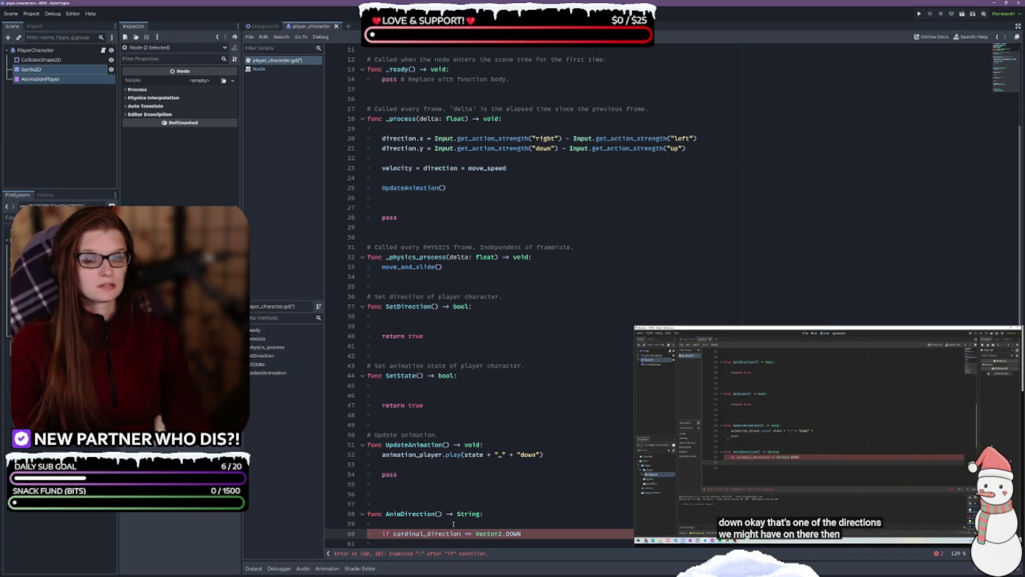
{"action": "key", "text": "Return"}
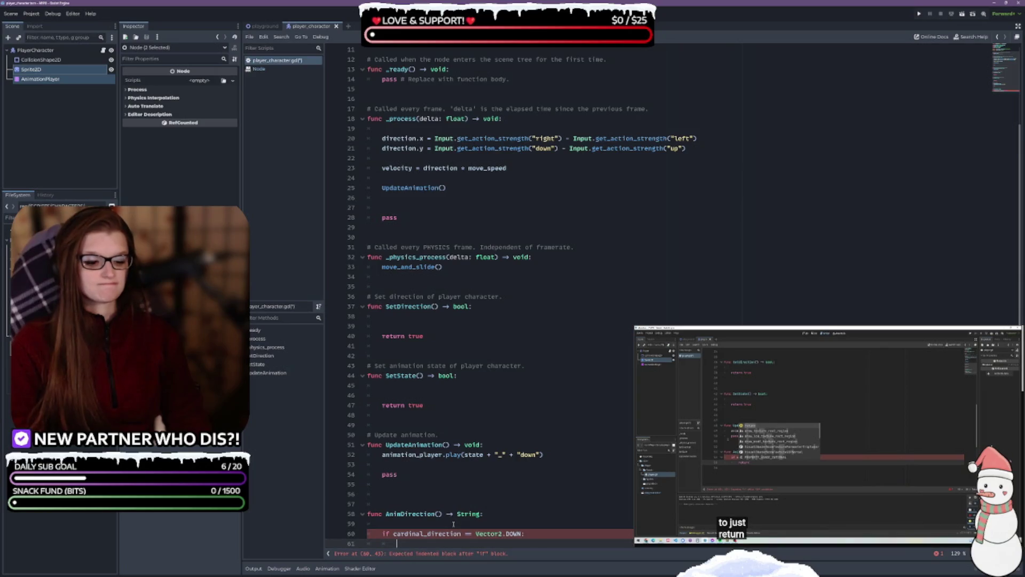
{"action": "type", "text": "return"}
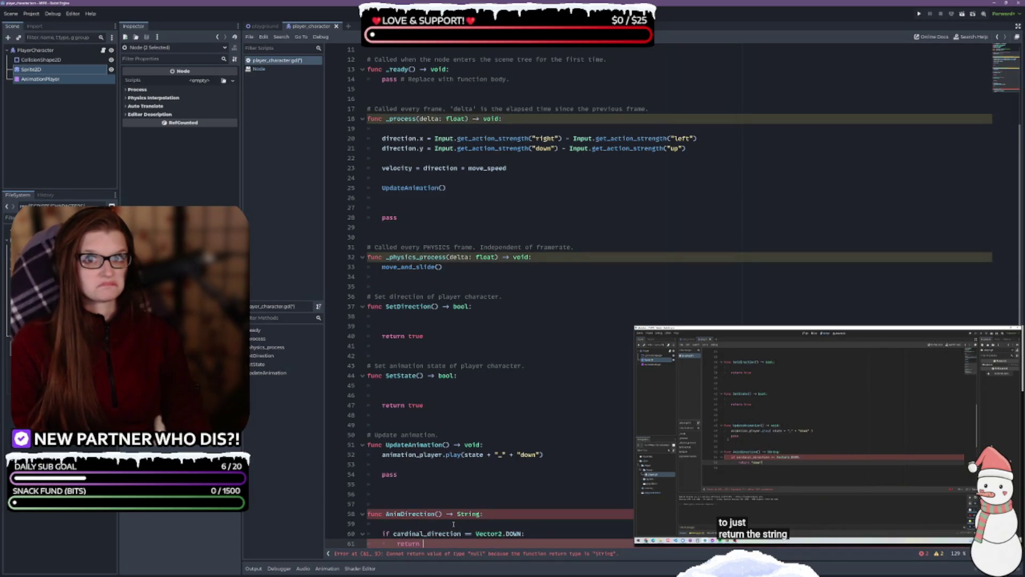
{"action": "type", "text": "\"down"}
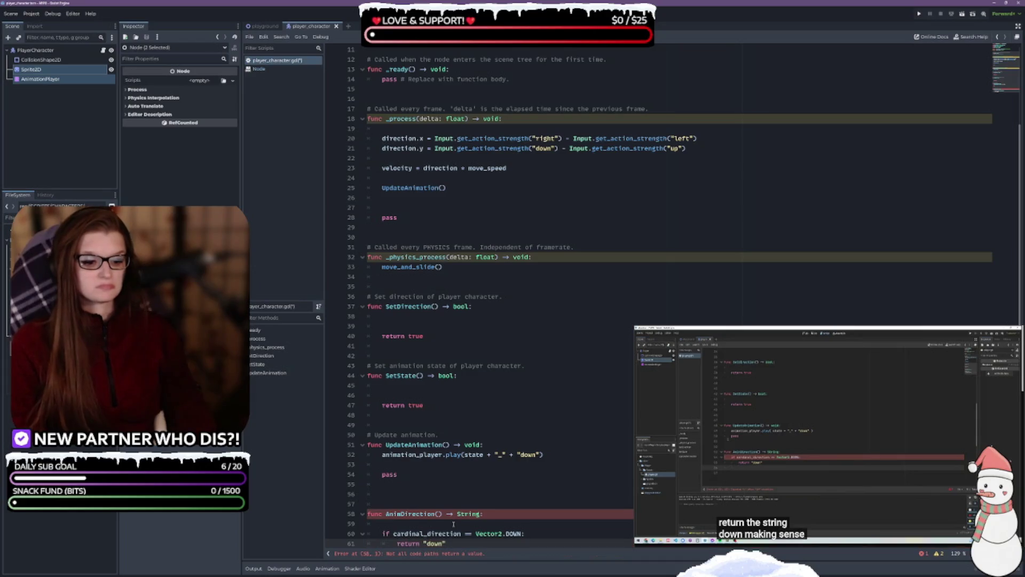
{"action": "scroll", "coordinate": [597, 437], "scroll_direction": "down", "scroll_amount": 1}
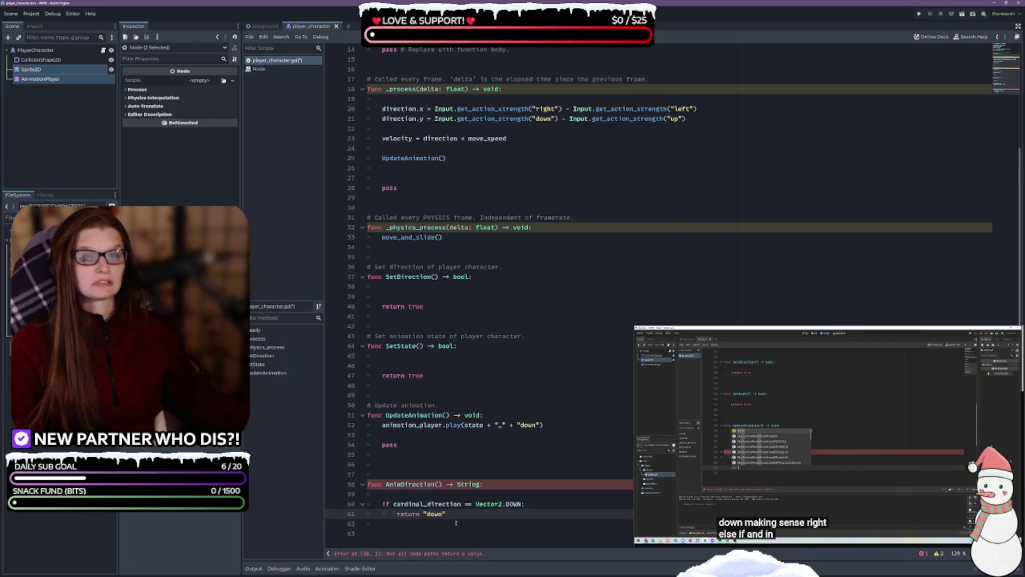
Add an elif returning "up" for cardinal_direction == Vector2.UP, then save.
{"action": "key", "text": "Return"}
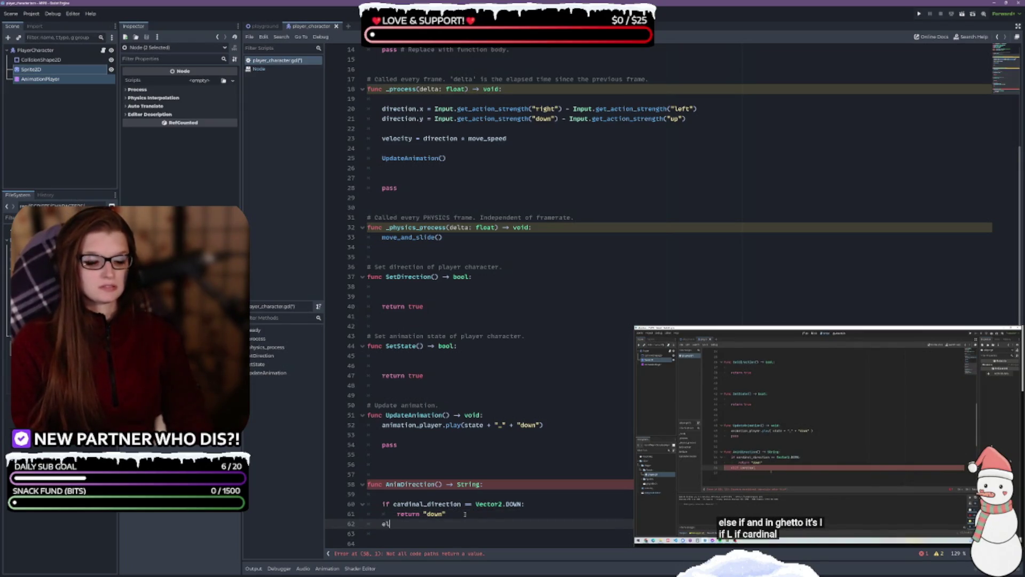
{"action": "type", "text": "if "}
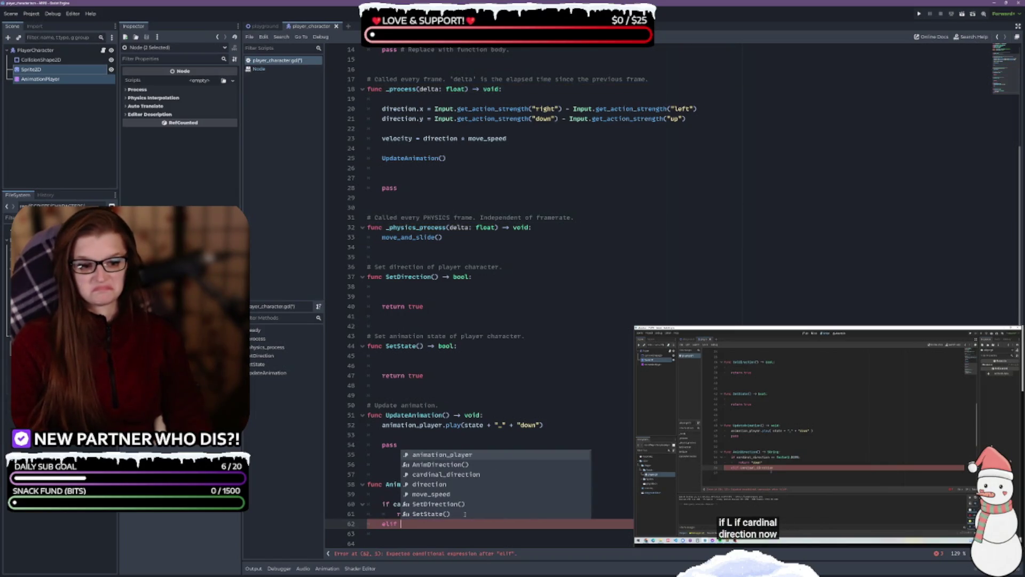
{"action": "type", "text": "car"}
{"action": "key", "text": "Return"}
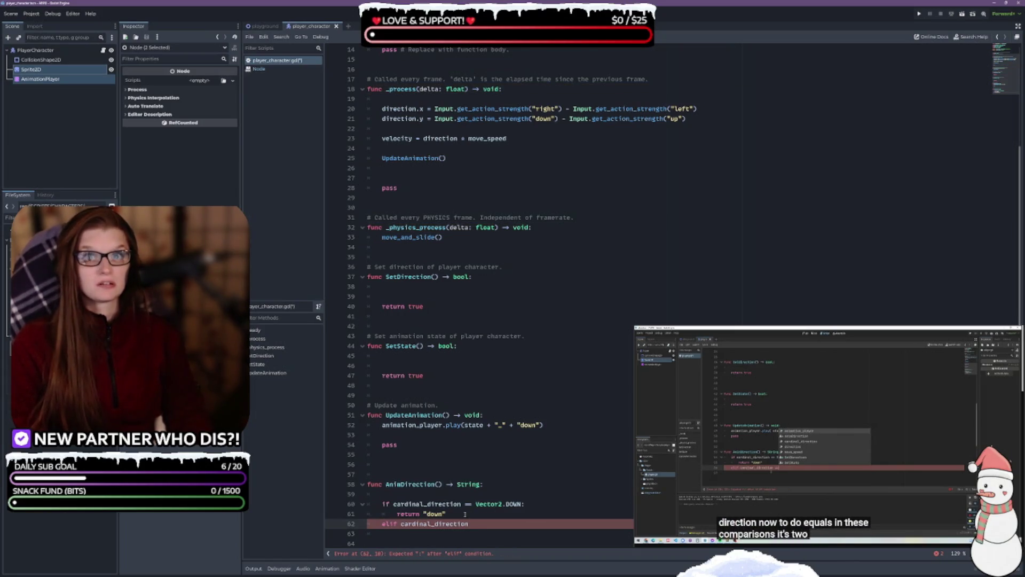
{"action": "type", "text": "== "}
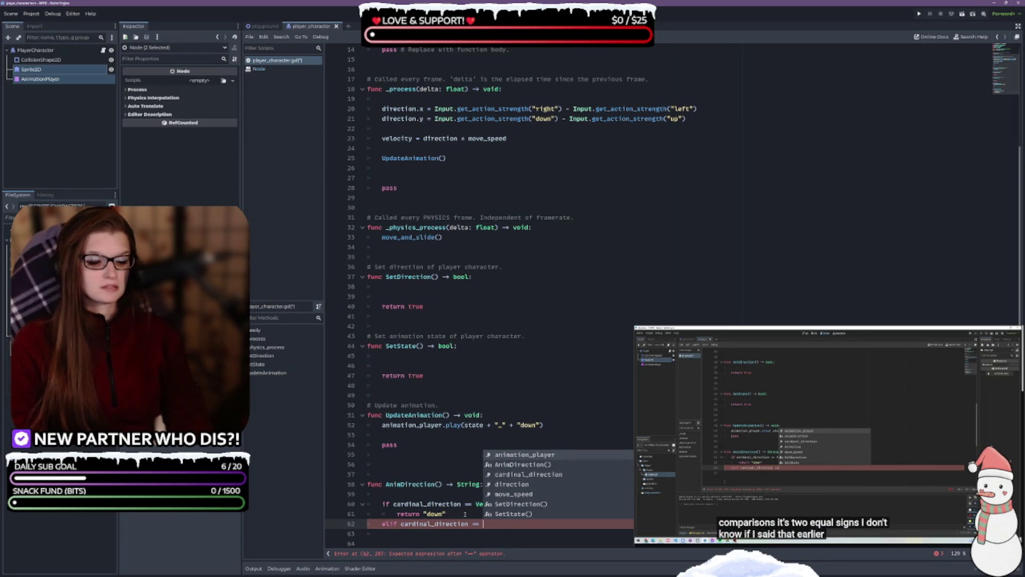
{"action": "type", "text": "Vector2"}
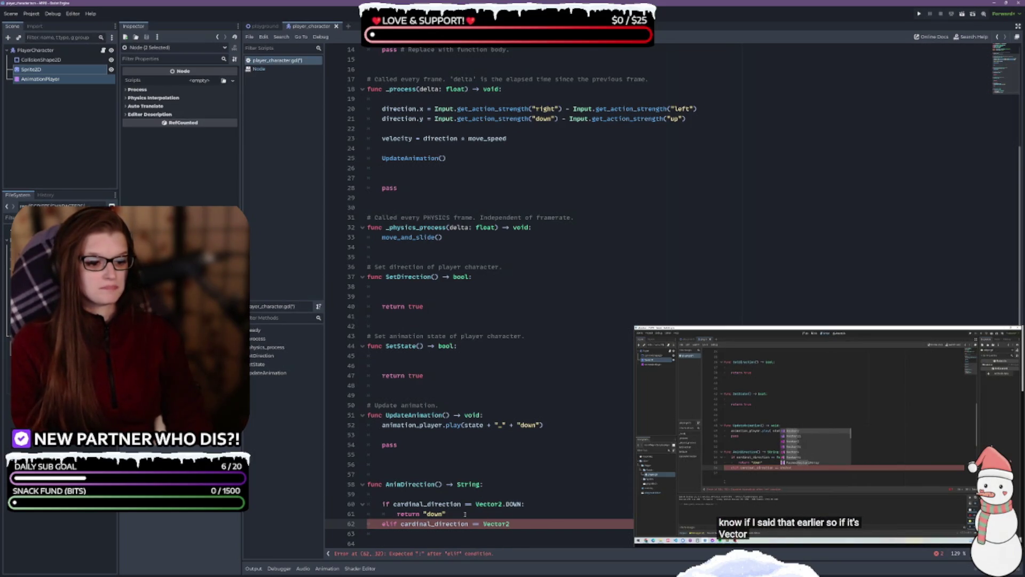
{"action": "type", "text": "."}
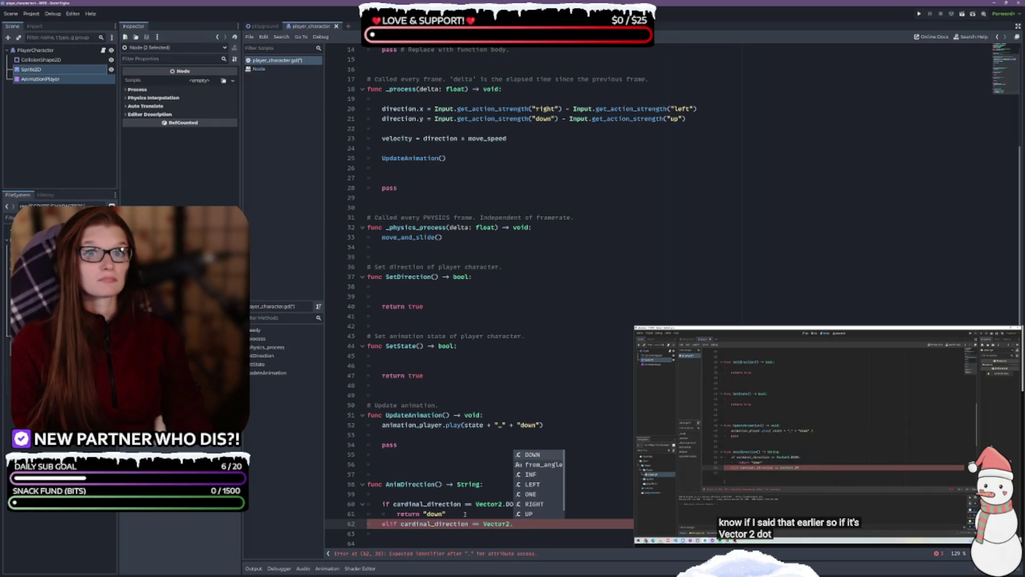
{"action": "type", "text": "UP:"}
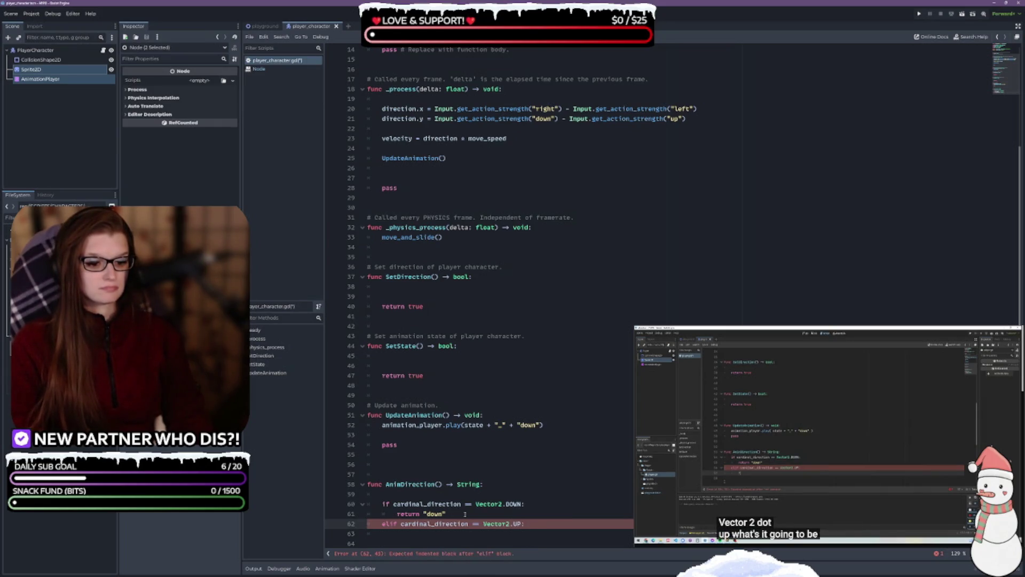
{"action": "key", "text": "Return"}
{"action": "type", "text": "return"}
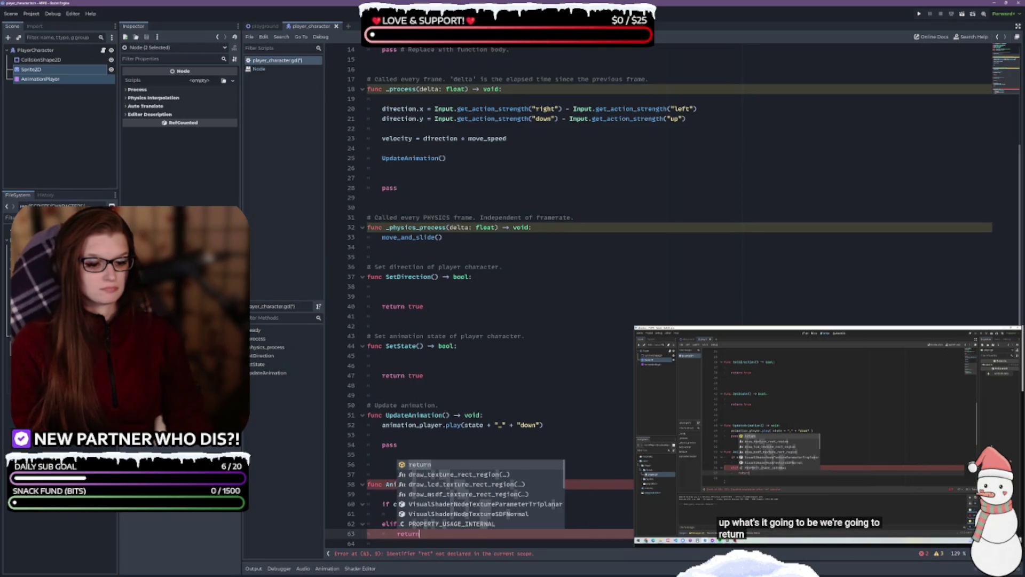
{"action": "type", "text": " \"up\""}
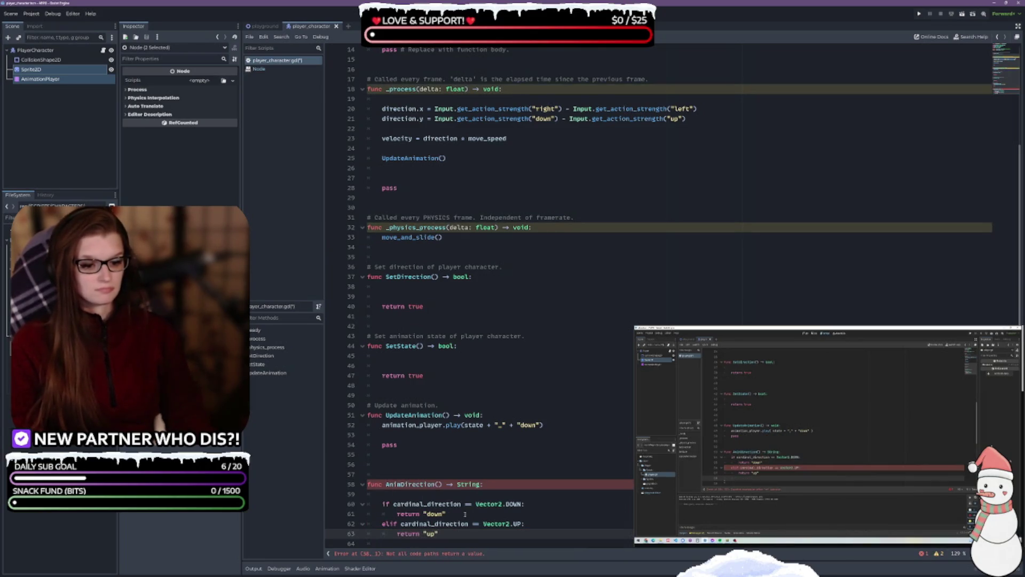
{"action": "key", "text": "Return"}
{"action": "type", "text": "elif"}
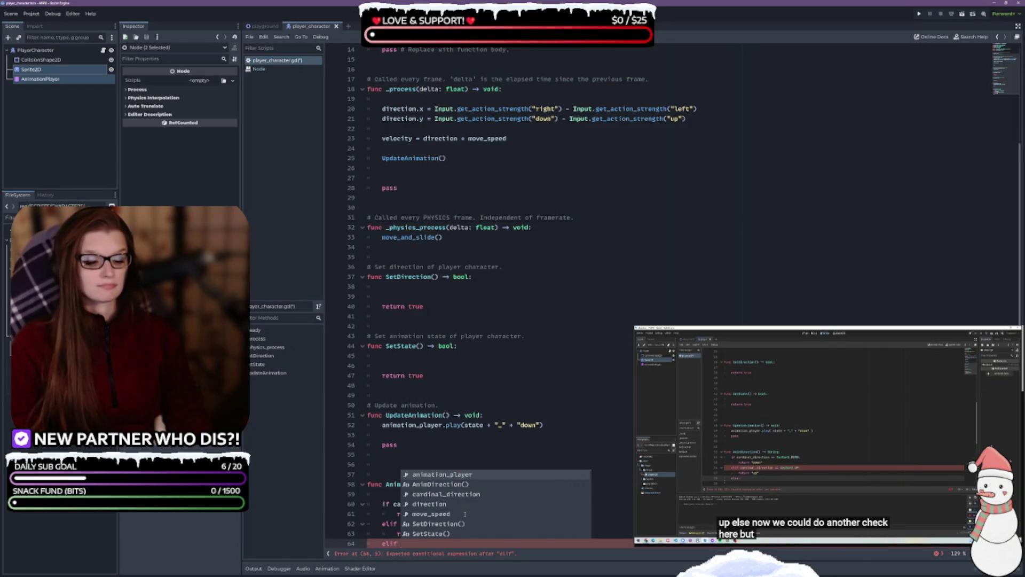
{"action": "key", "text": "BackSpace"}
{"action": "key", "text": "BackSpace"}
{"action": "key", "text": "BackSpace"}
{"action": "type", "text": "se"}
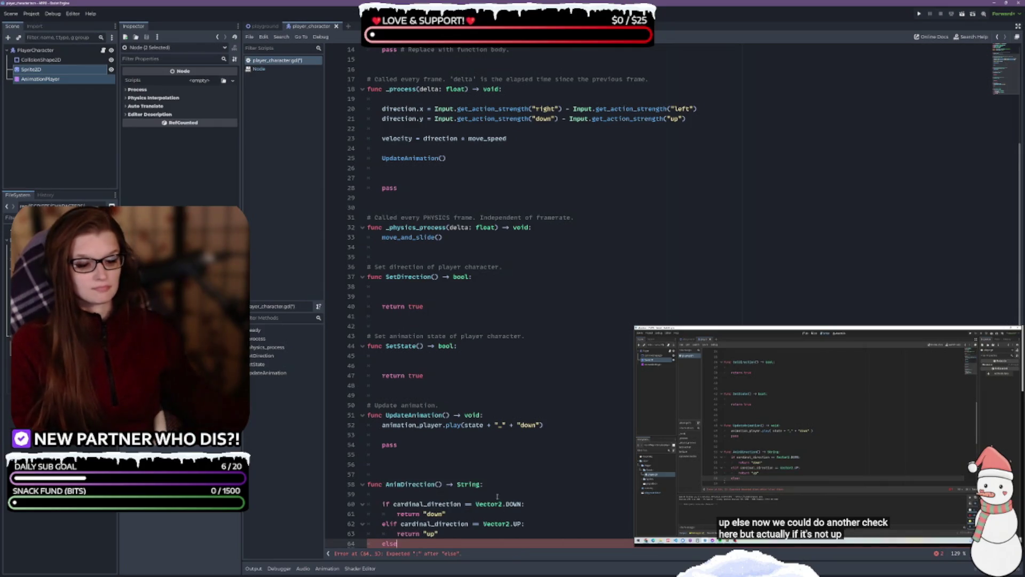
{"action": "scroll", "coordinate": [515, 404], "scroll_direction": "down", "scroll_amount": 1}
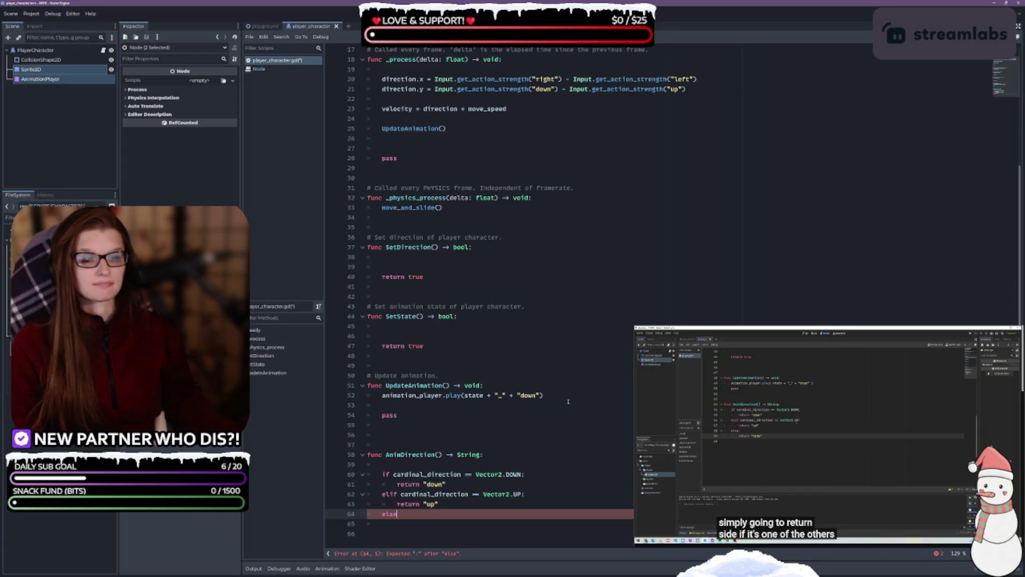
{"action": "key", "text": "ctrl+s"}
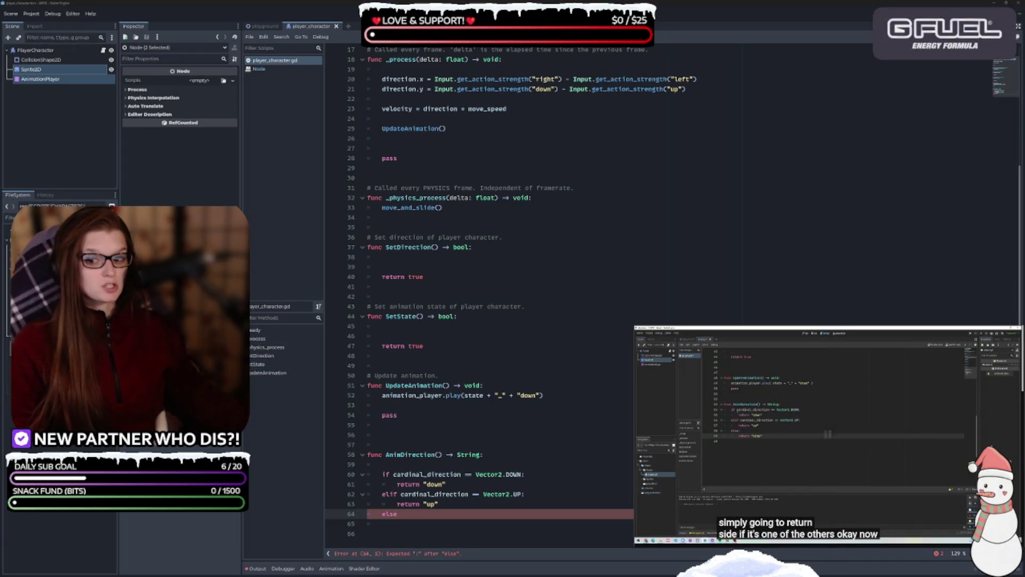
Add an elif returning "right" for Vector2.RIGHT and an else returning "left", then save.
{"action": "left_click", "coordinate": [409, 515]}
{"action": "key", "text": "BackSpace"}
{"action": "key", "text": "BackSpace"}
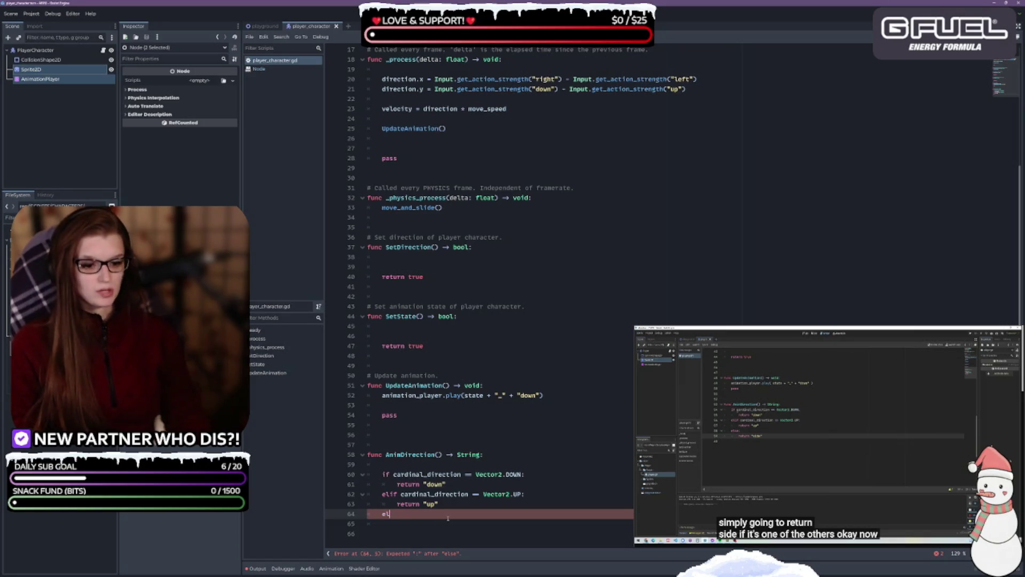
{"action": "type", "text": "if card"}
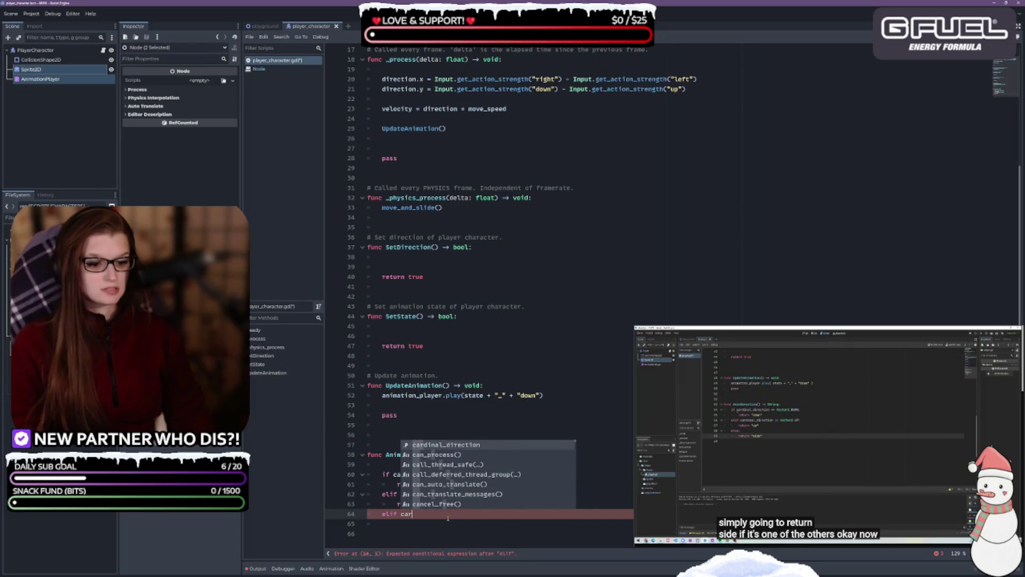
{"action": "key", "text": "Return"}
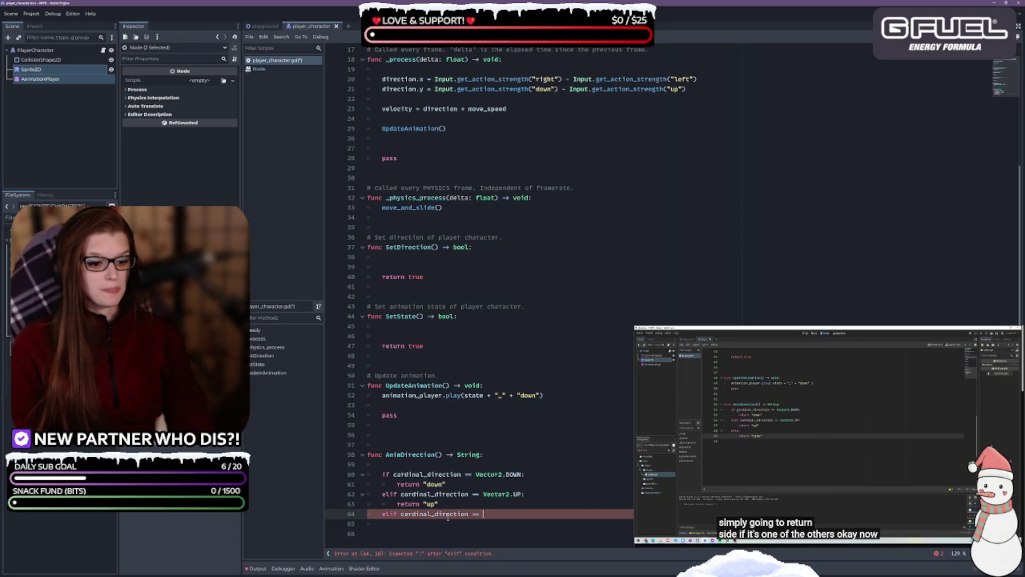
{"action": "type", "text": "Vector2."}
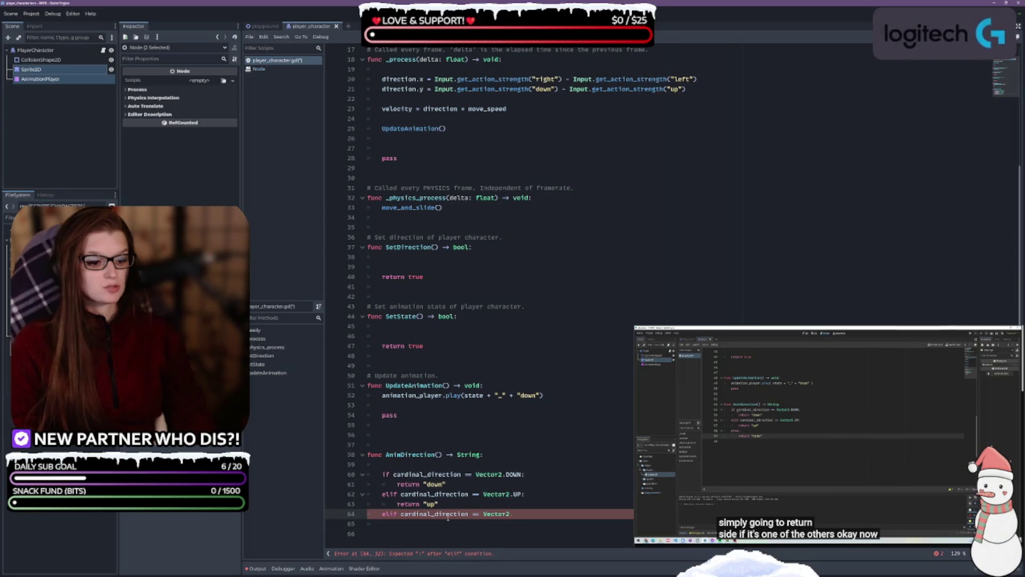
{"action": "type", "text": "RI"}
{"action": "key", "text": "Return"}
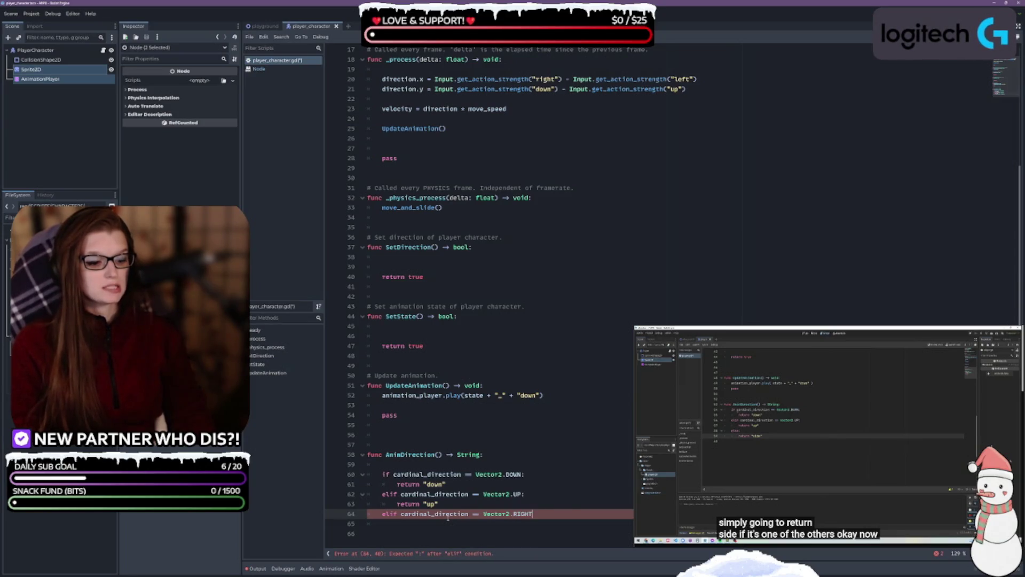
{"action": "type", "text": ":"}
{"action": "key", "text": "Return"}
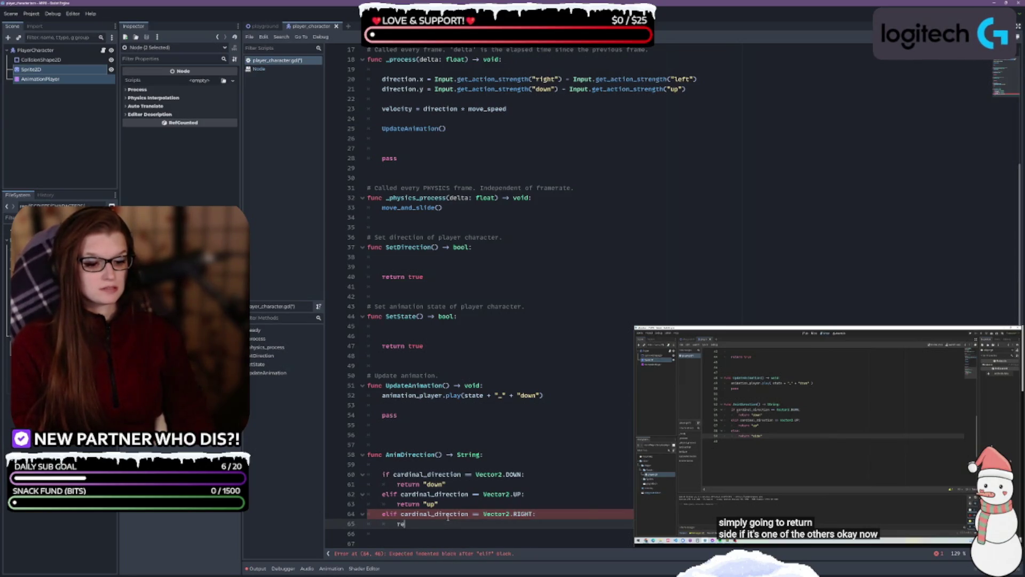
{"action": "type", "text": "turn \"right"}
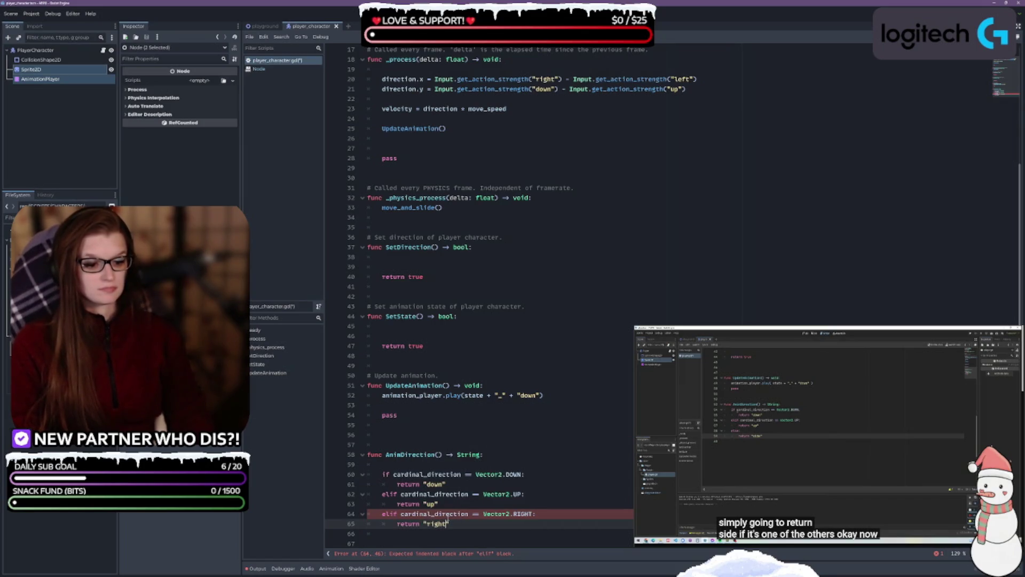
{"action": "key", "text": "Return"}
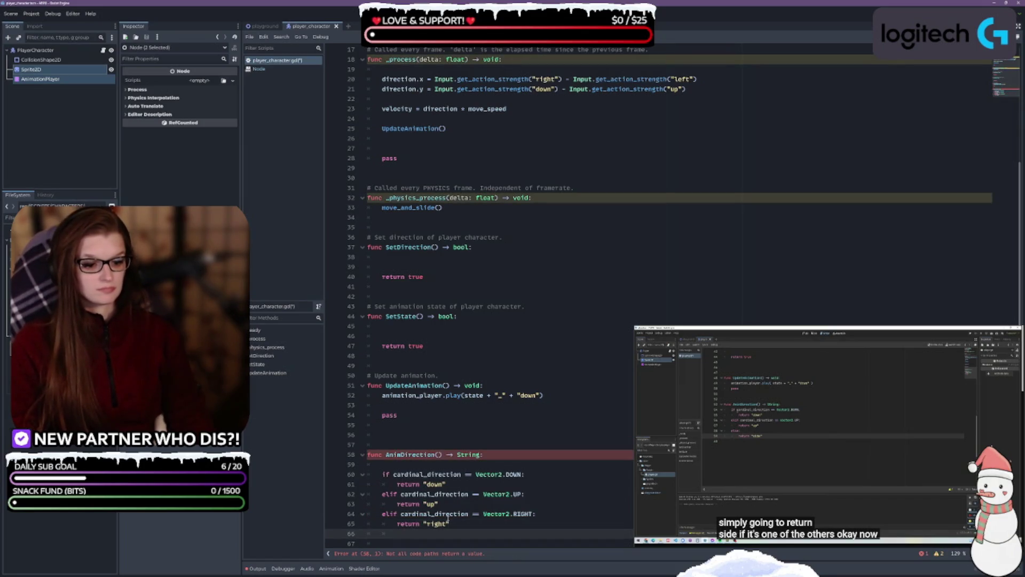
{"action": "type", "text": "se:"}
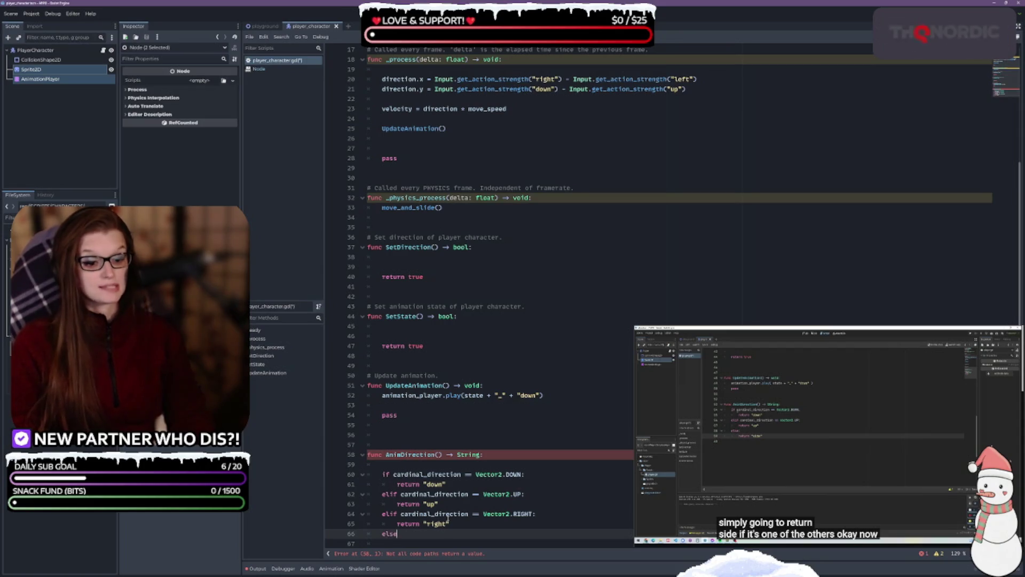
{"action": "key", "text": "Return"}
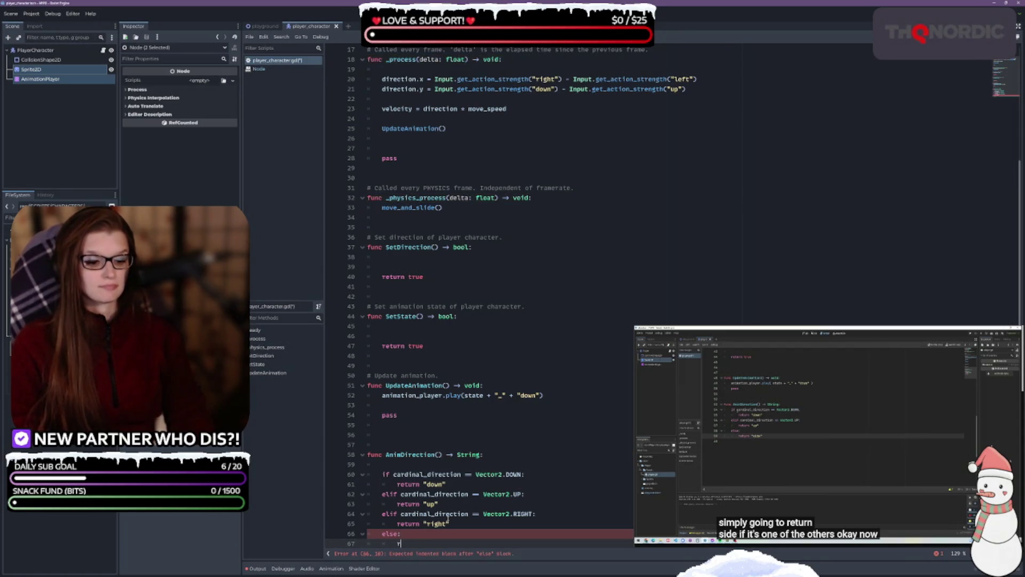
{"action": "type", "text": "return :\""}
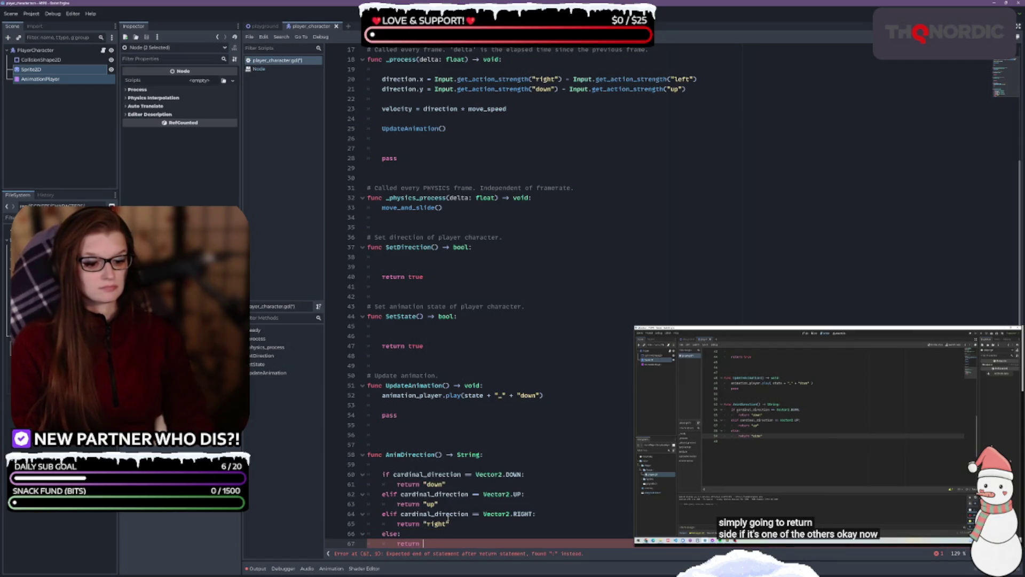
{"action": "type", "text": "\"left\""}
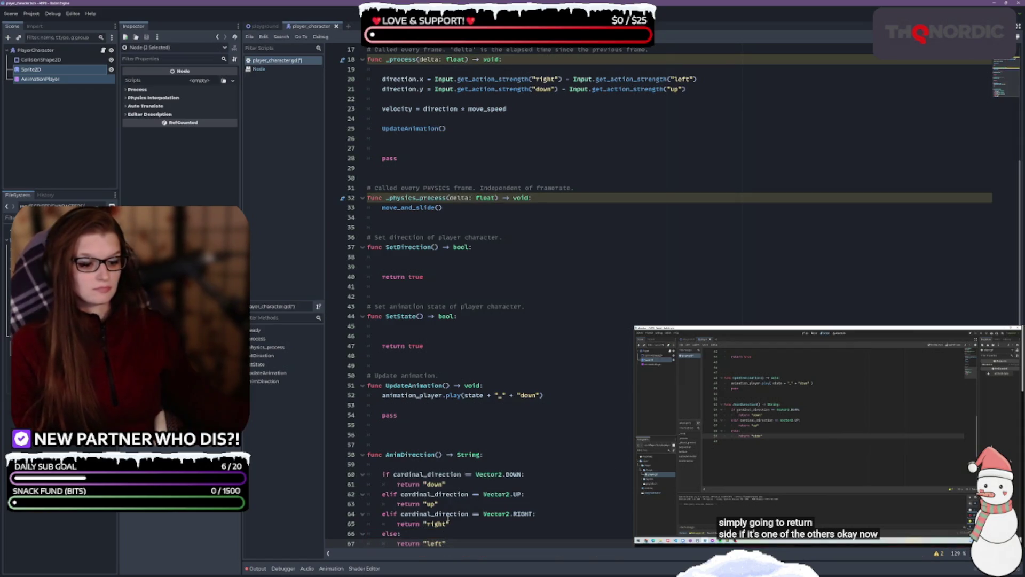
{"action": "scroll", "coordinate": [448, 518], "scroll_direction": "down", "scroll_amount": 1}
{"action": "key", "text": "ctrl+s"}
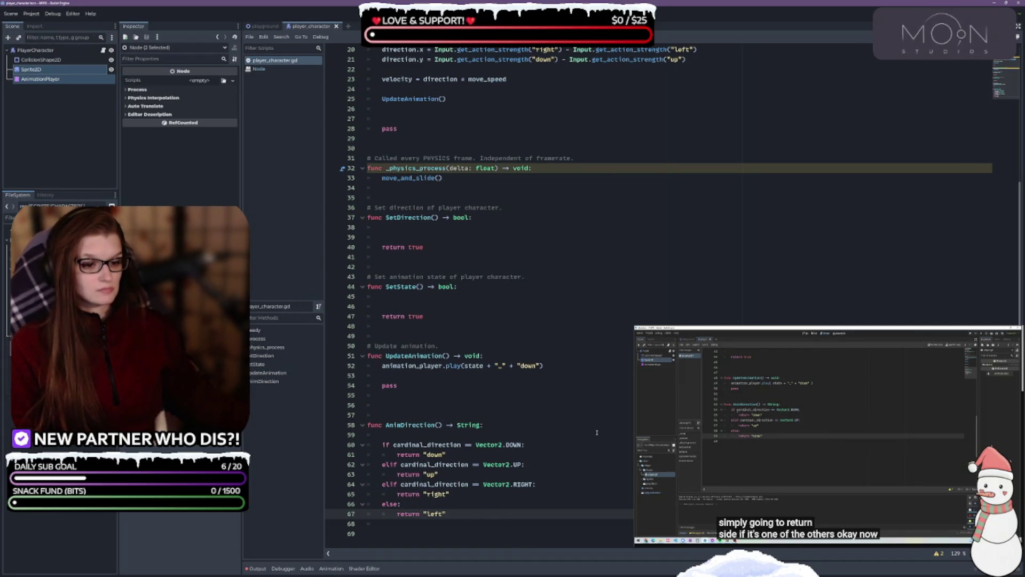
Locate the UpdateAnimation function on line 51 via its context menu and the function list.
{"action": "scroll", "coordinate": [546, 413], "scroll_direction": "up", "scroll_amount": 4}
{"action": "scroll", "coordinate": [546, 413], "scroll_direction": "down", "scroll_amount": 5}
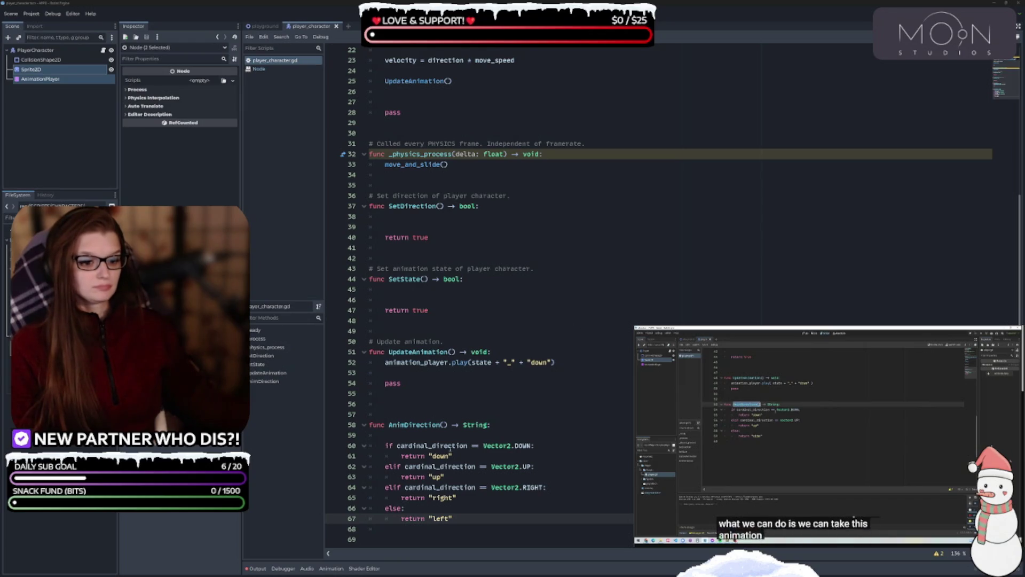
{"action": "left_click", "coordinate": [442, 434]}
{"action": "left_click", "coordinate": [441, 355]}
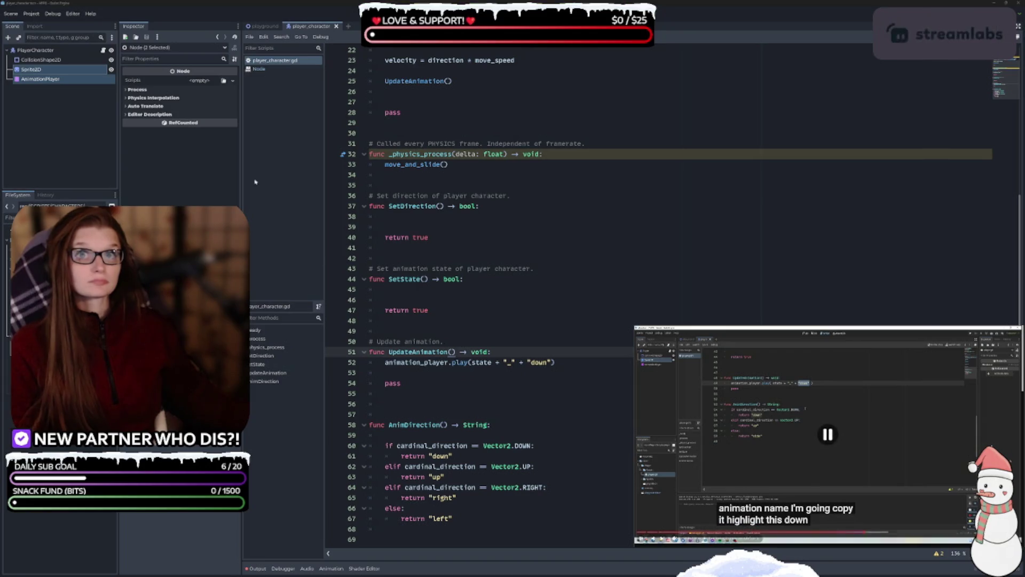
{"action": "right_click", "coordinate": [421, 351]}
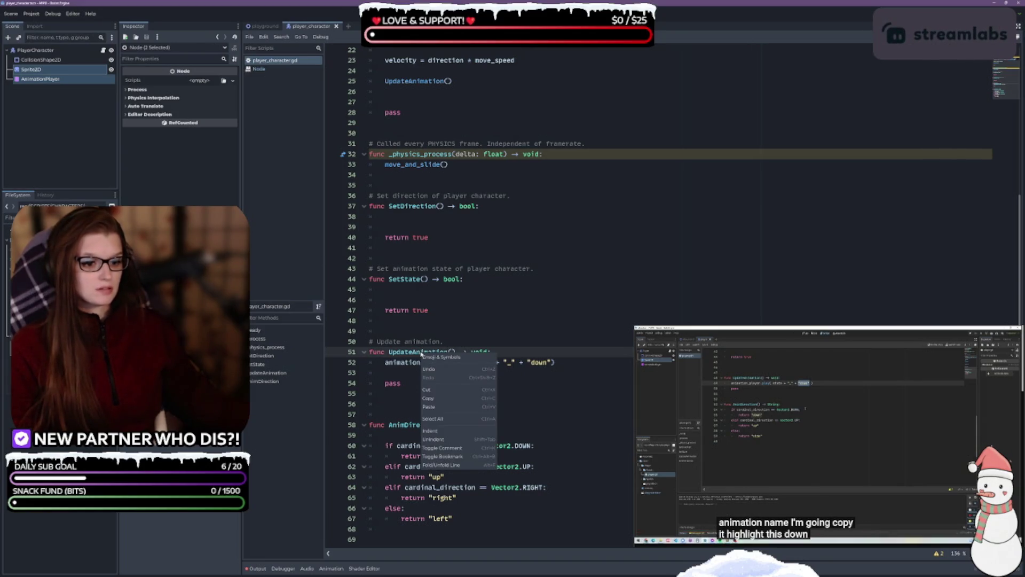
{"action": "left_click", "coordinate": [421, 352]}
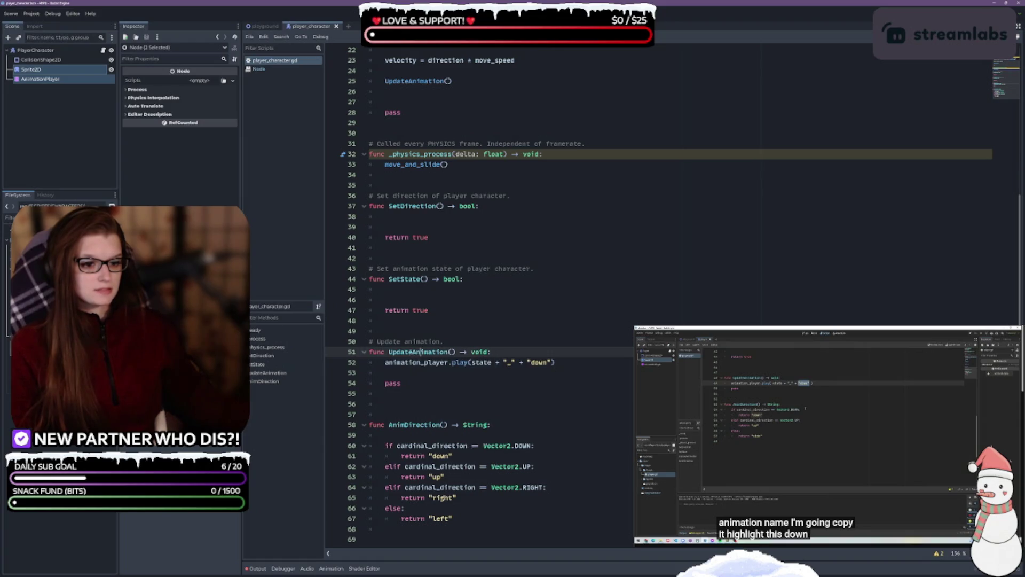
{"action": "double_click", "coordinate": [410, 351]}
{"action": "right_click", "coordinate": [416, 353]}
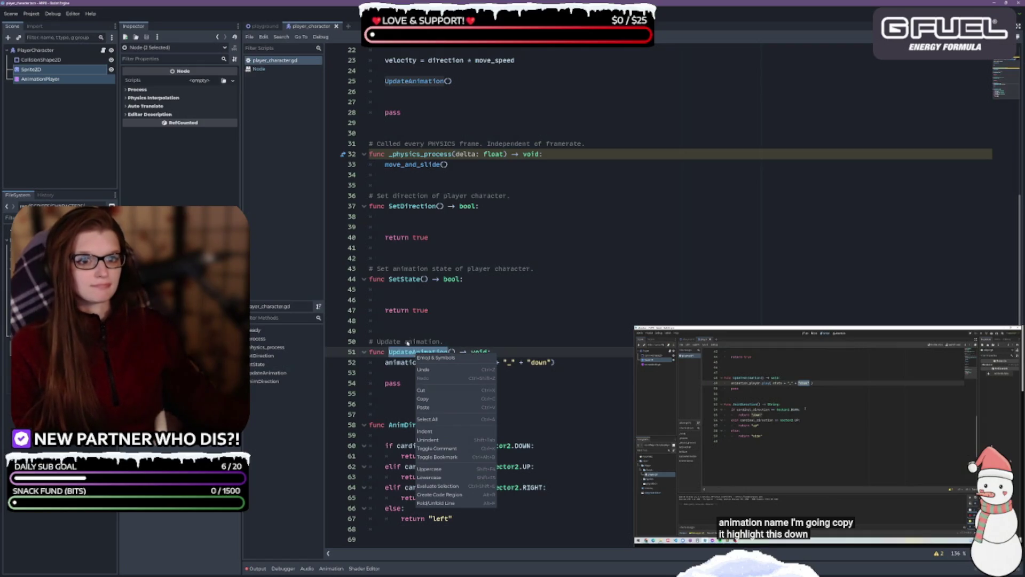
{"action": "left_click", "coordinate": [273, 386]}
{"action": "left_click", "coordinate": [267, 383]}
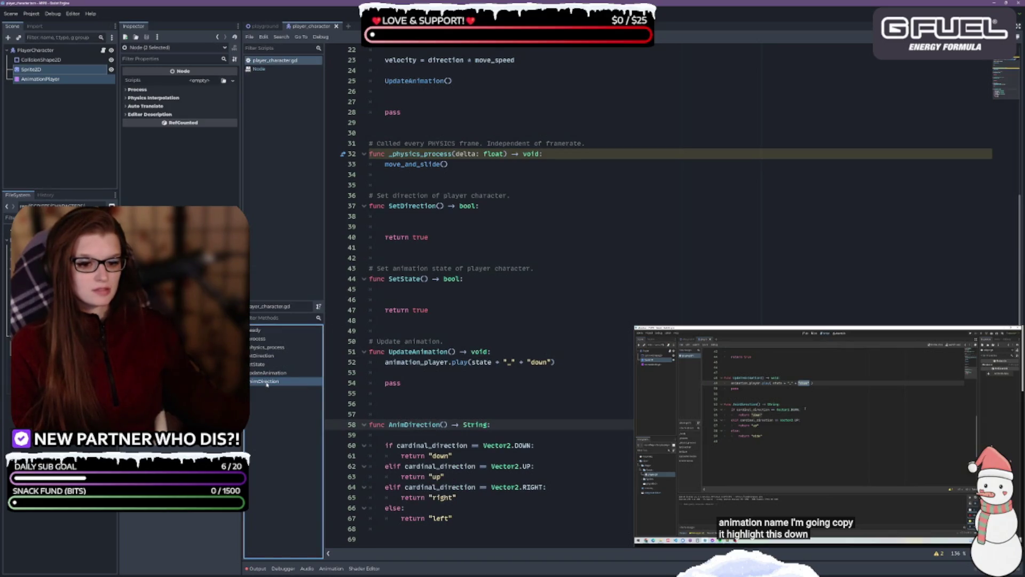
{"action": "left_click", "coordinate": [282, 374]}
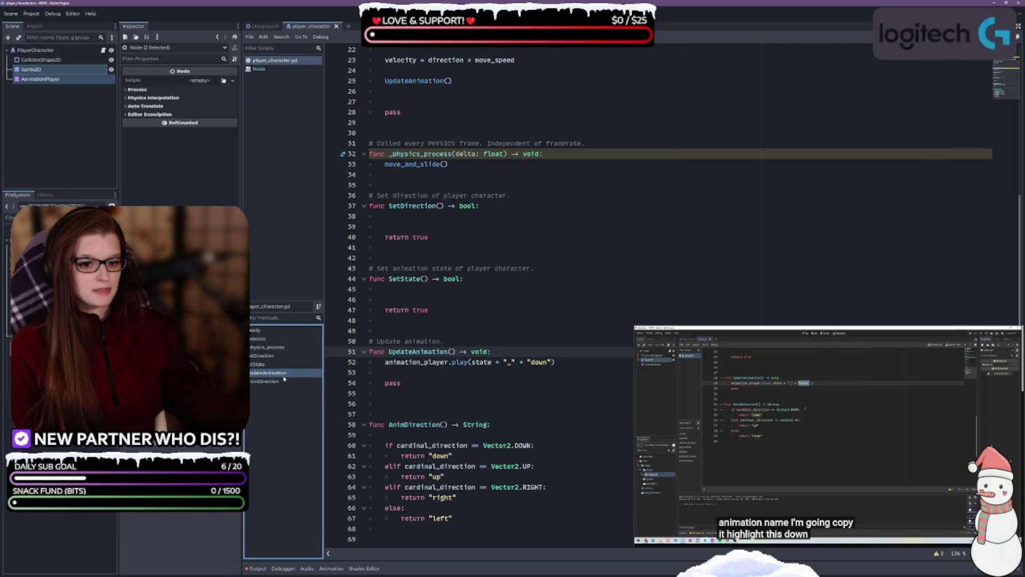
Shorten UpdateAnimation to UpdateAnim on line 51 and in the _process call on line 25.
{"action": "double_click", "coordinate": [446, 352]}
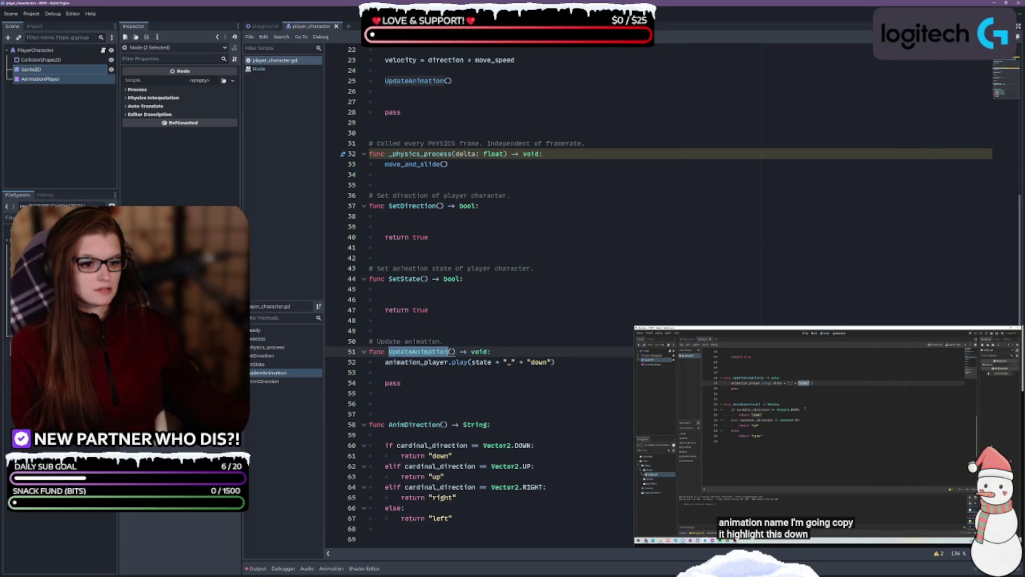
{"action": "left_click", "coordinate": [446, 352]}
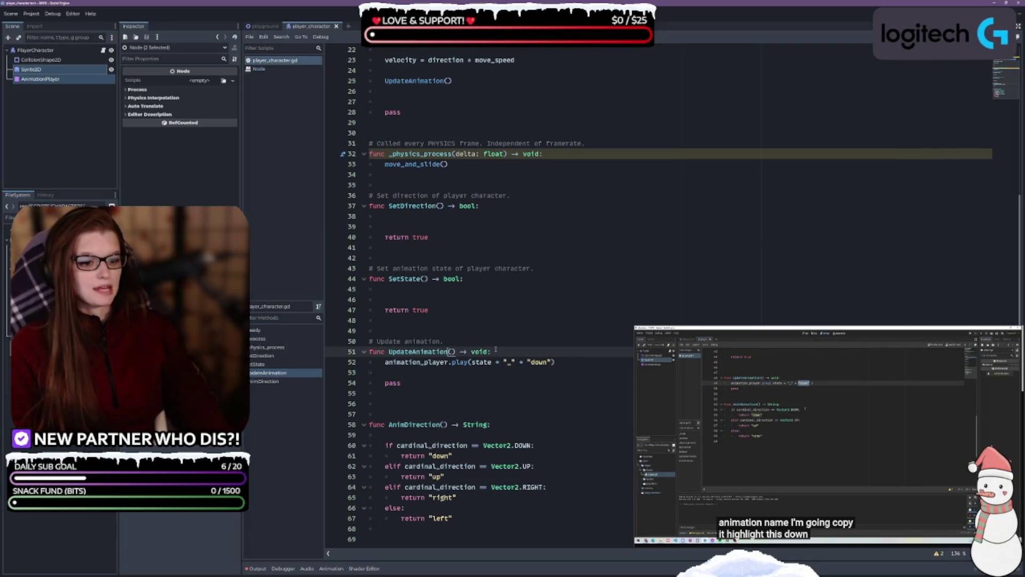
{"action": "key", "text": "BackSpace"}
{"action": "key", "text": "BackSpace"}
{"action": "key", "text": "BackSpace"}
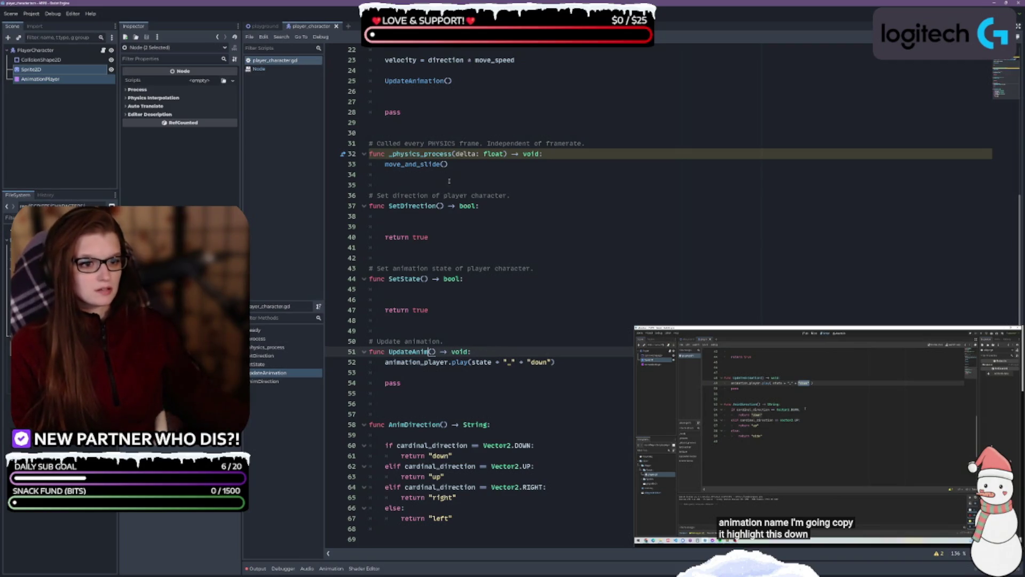
{"action": "scroll", "coordinate": [449, 181], "scroll_direction": "up", "scroll_amount": 1}
{"action": "left_click", "coordinate": [444, 116]}
{"action": "key", "text": "BackSpace"}
{"action": "key", "text": "BackSpace"}
{"action": "key", "text": "BackSpace"}
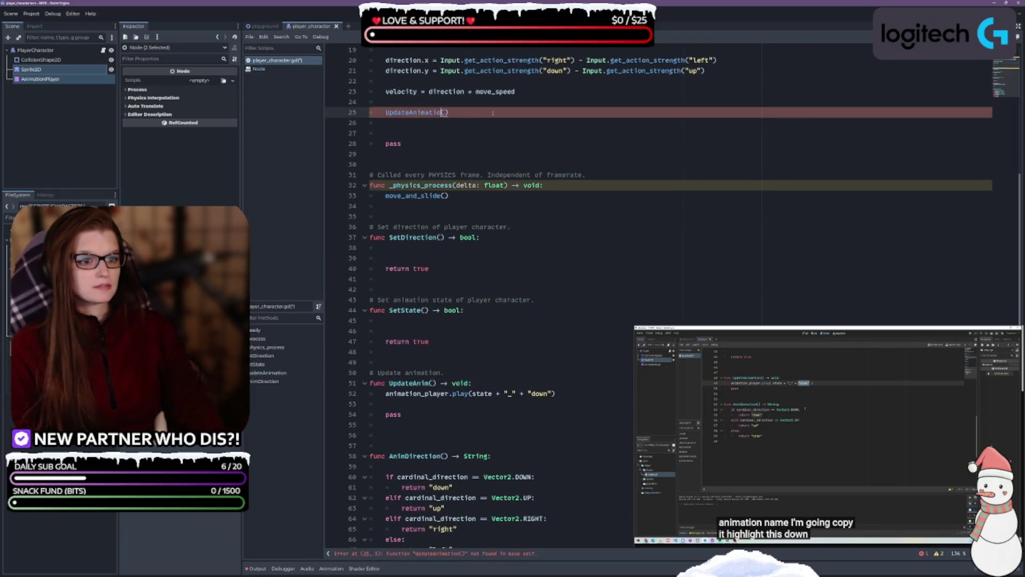
{"action": "scroll", "coordinate": [503, 289], "scroll_direction": "down", "scroll_amount": 1}
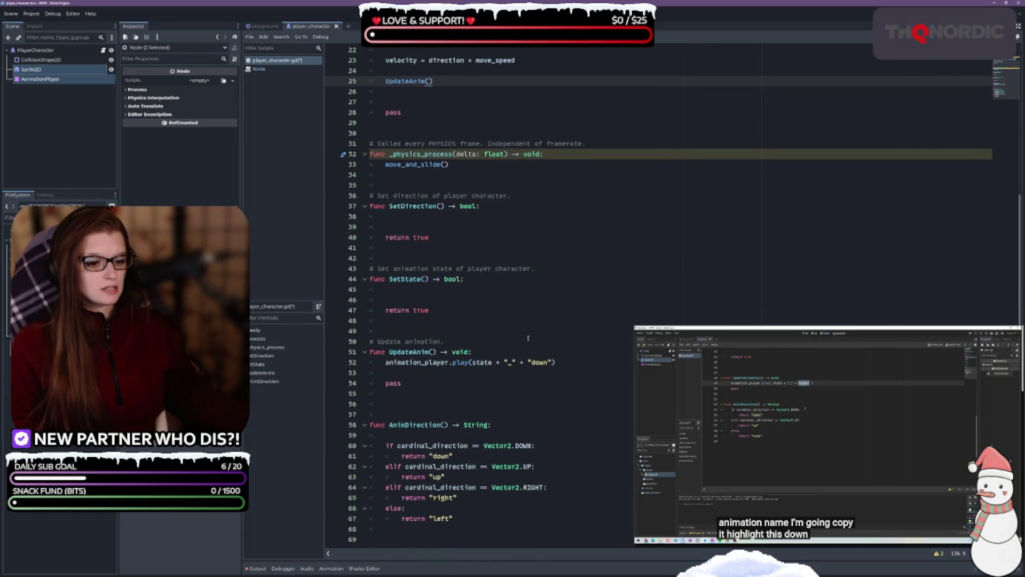
{"action": "scroll", "coordinate": [529, 338], "scroll_direction": "up", "scroll_amount": 7}
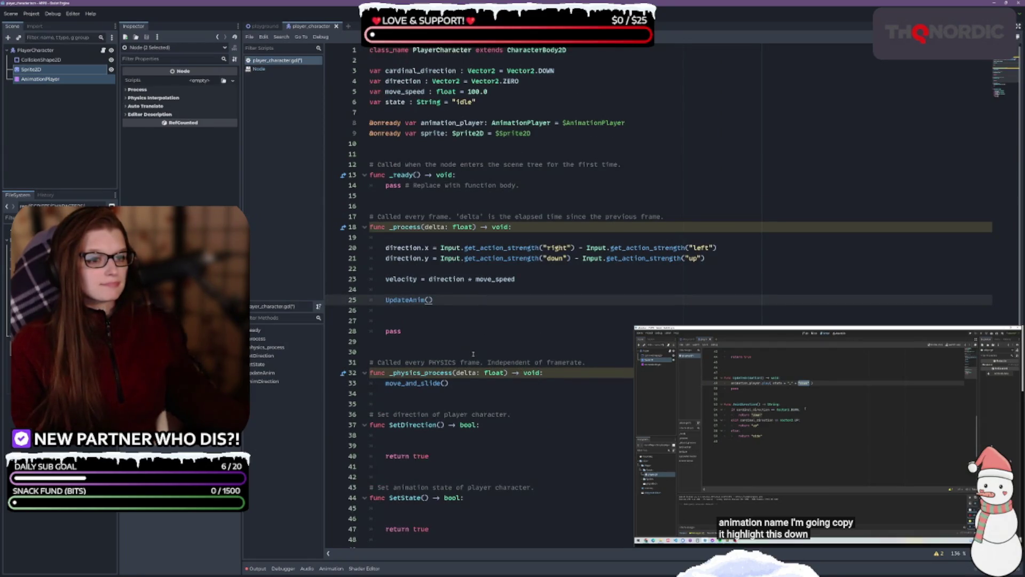
{"action": "scroll", "coordinate": [471, 372], "scroll_direction": "down", "scroll_amount": 7}
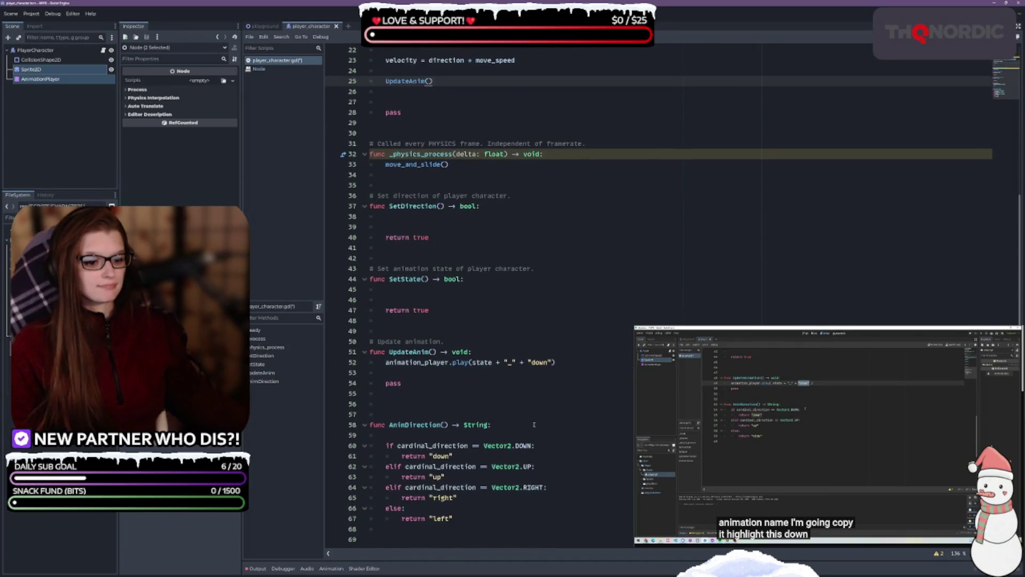
{"action": "left_click", "coordinate": [835, 442]}
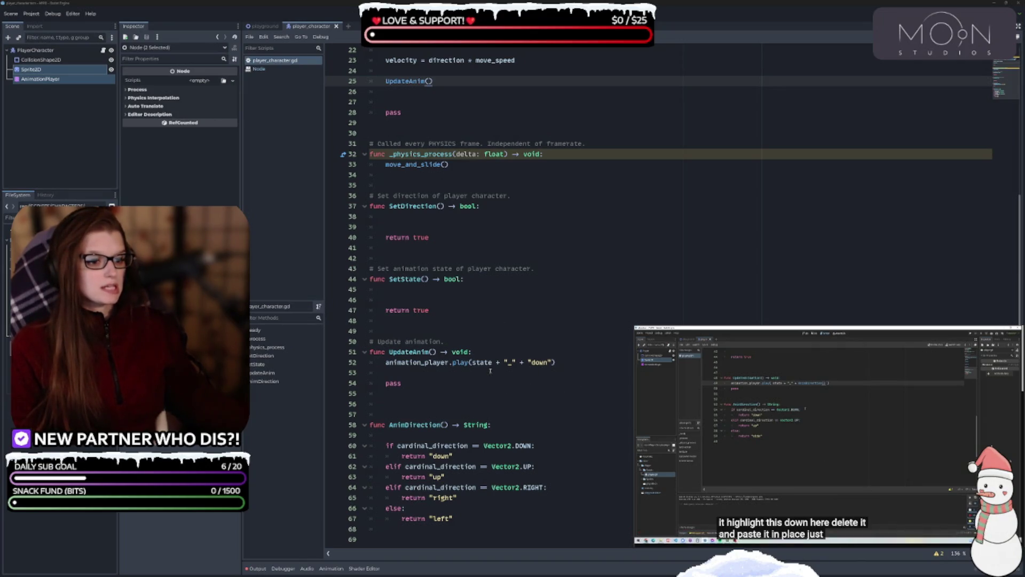
Swap "down" in line 52's play call for AnimDirection() using the autocomplete suggestion.
{"action": "left_click", "coordinate": [553, 363]}
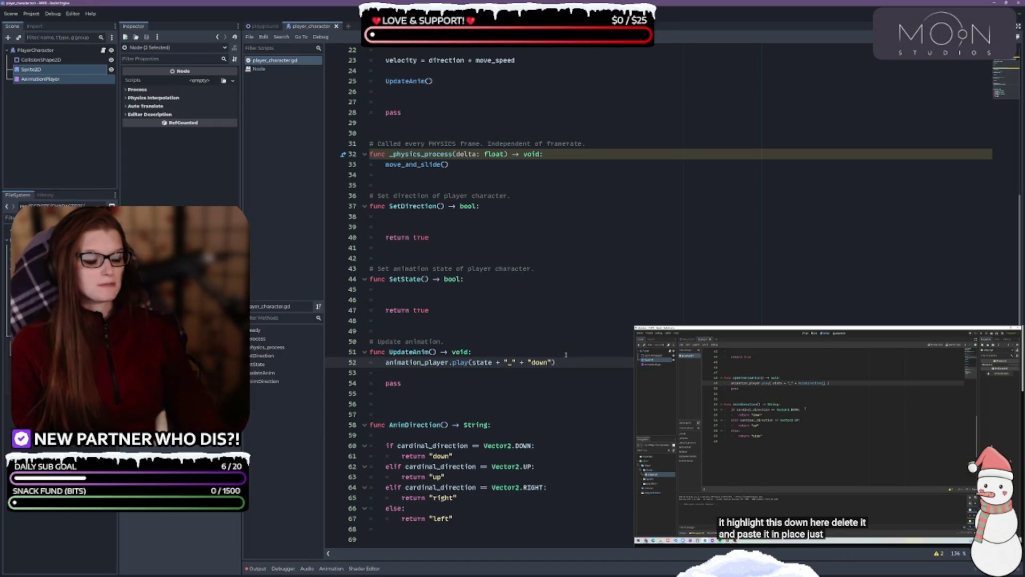
{"action": "key", "text": "BackSpace"}
{"action": "key", "text": "BackSpace"}
{"action": "key", "text": "BackSpace"}
{"action": "key", "text": "BackSpace"}
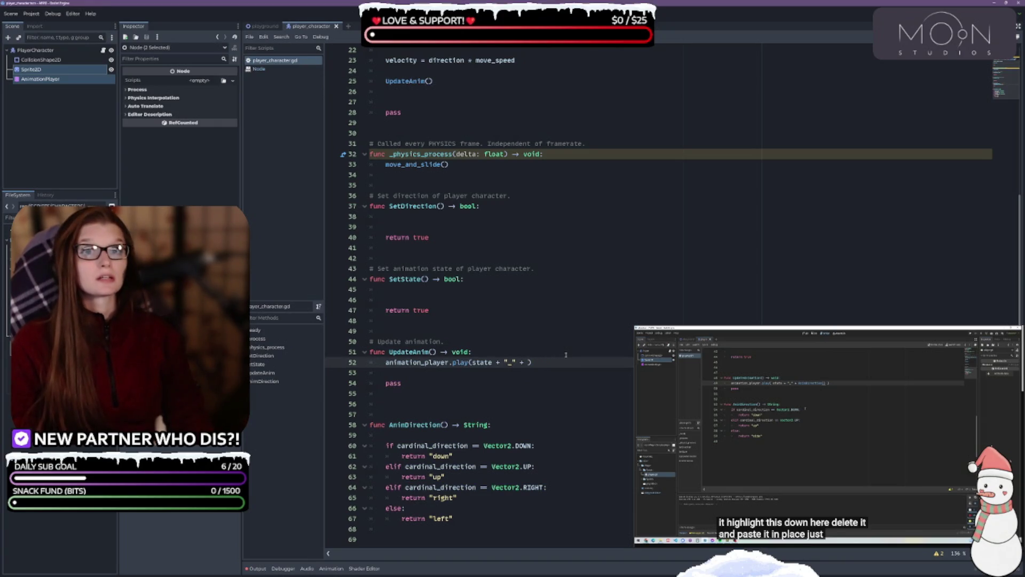
{"action": "key", "text": "Return"}
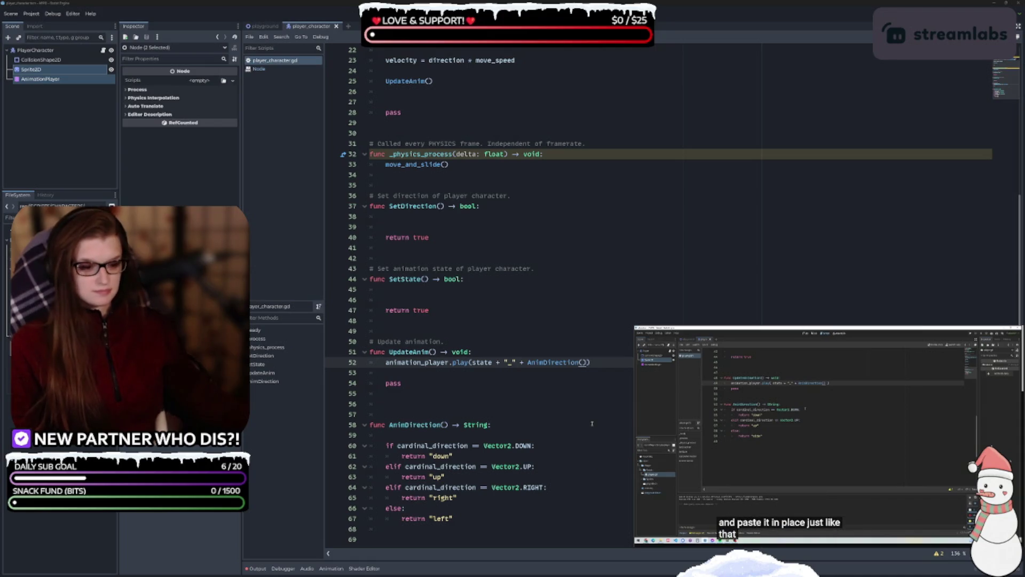
{"action": "left_click", "coordinate": [534, 373]}
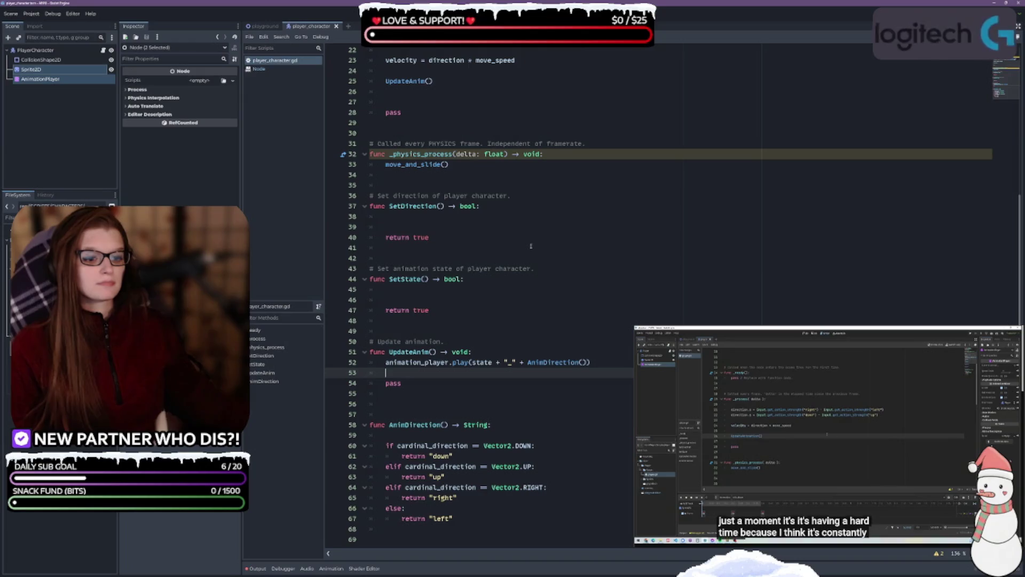
Delete blank line 59 under func AnimDirection() and save the script.
{"action": "left_click", "coordinate": [497, 430]}
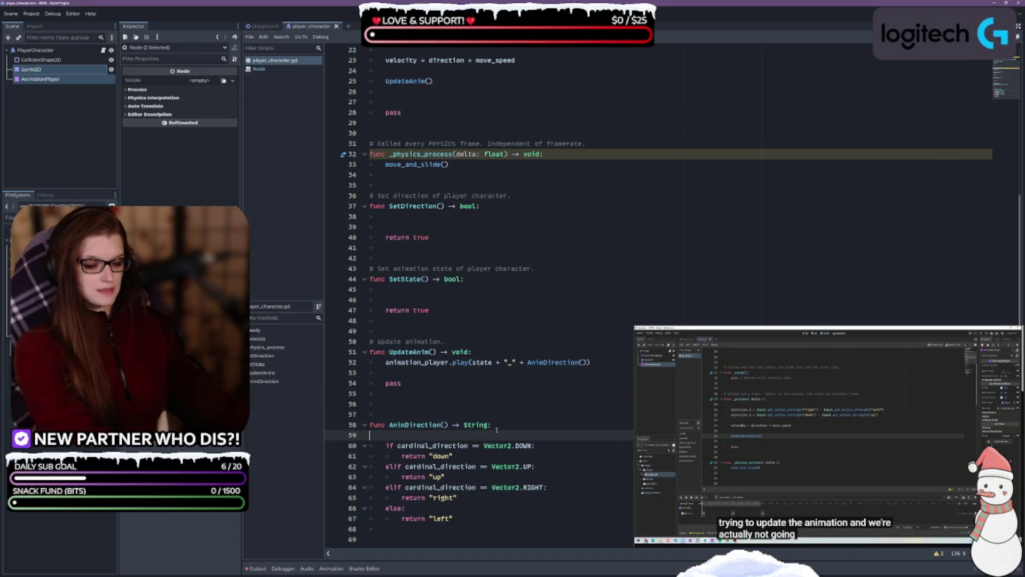
{"action": "key", "text": "BackSpace"}
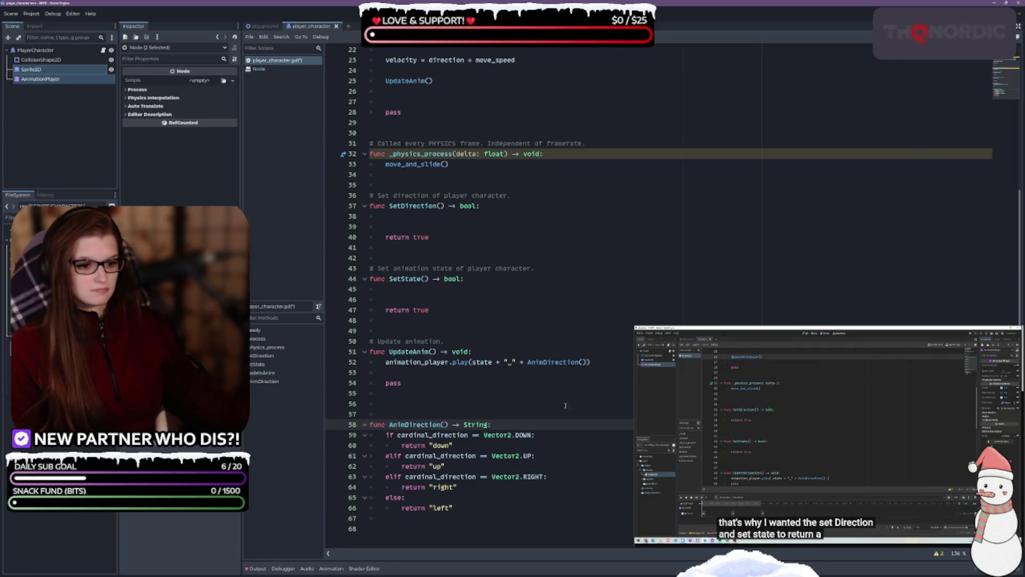
{"action": "key", "text": "ctrl+s"}
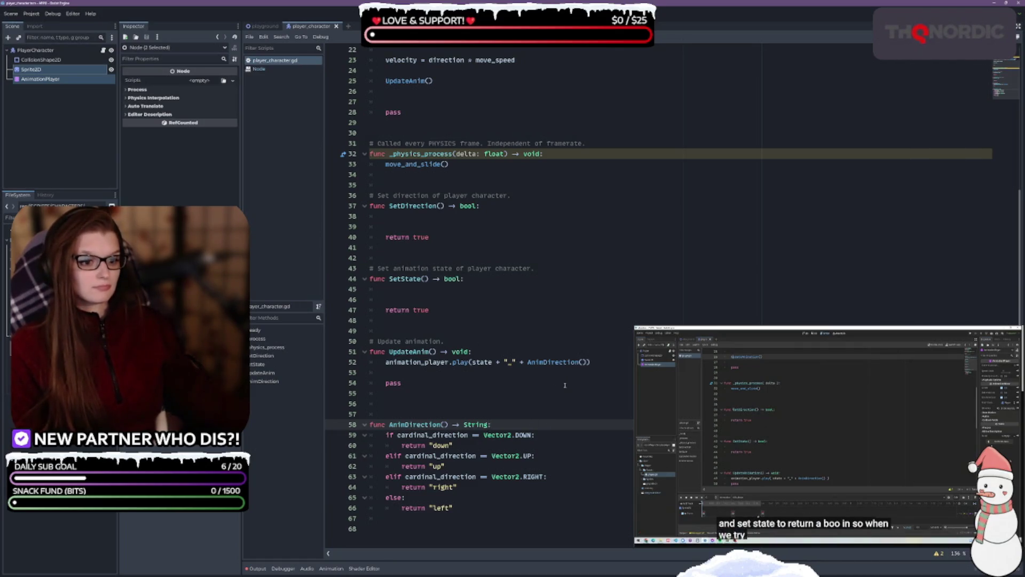
{"action": "scroll", "coordinate": [557, 375], "scroll_direction": "up", "scroll_amount": 7}
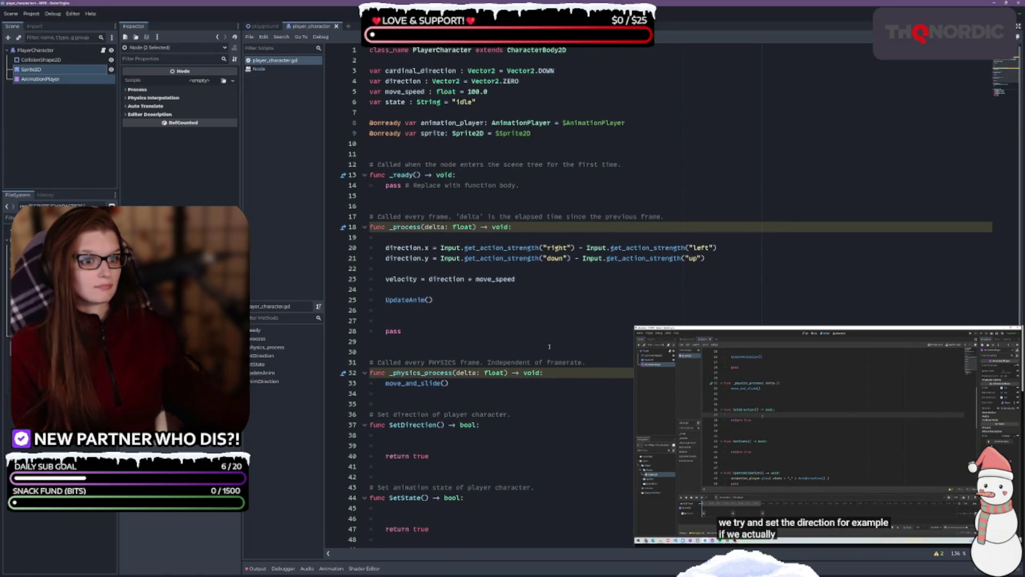
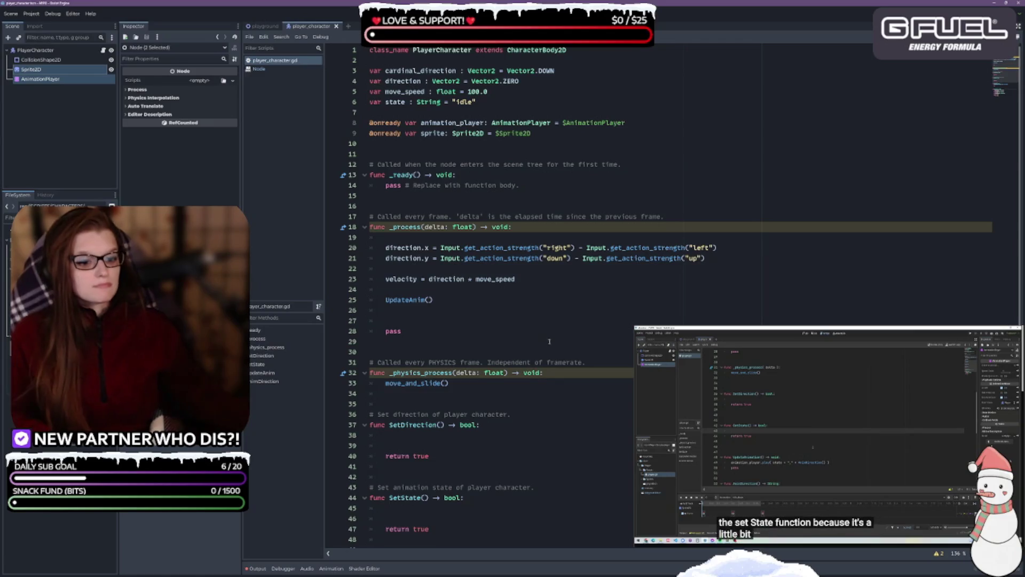
In SetState, declare var new_state : String = "idle" if direction == Vector2.ZERO else "walk".
{"action": "scroll", "coordinate": [408, 301], "scroll_direction": "down", "scroll_amount": 7}
{"action": "left_click", "coordinate": [409, 301]}
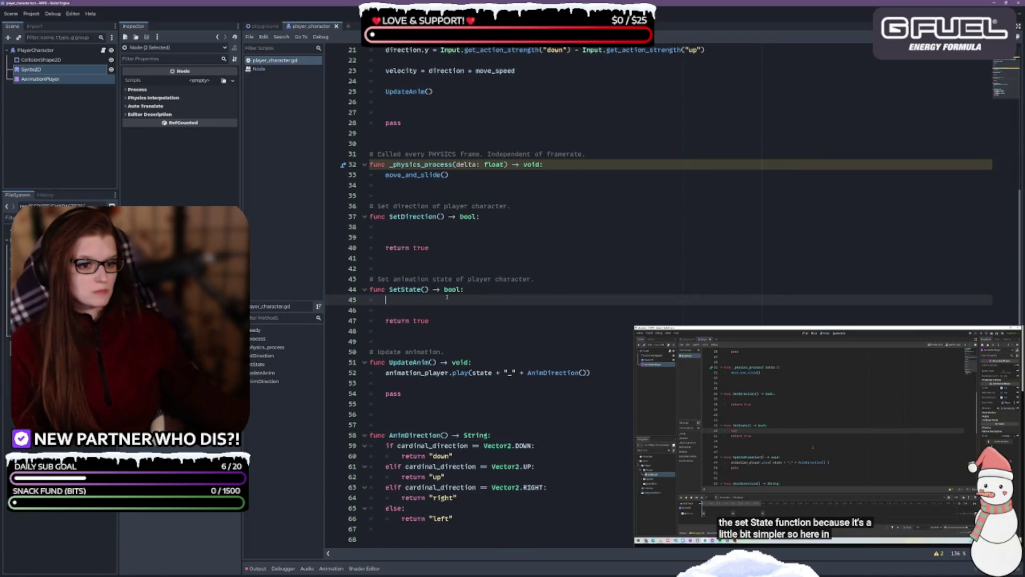
{"action": "key", "text": "Return"}
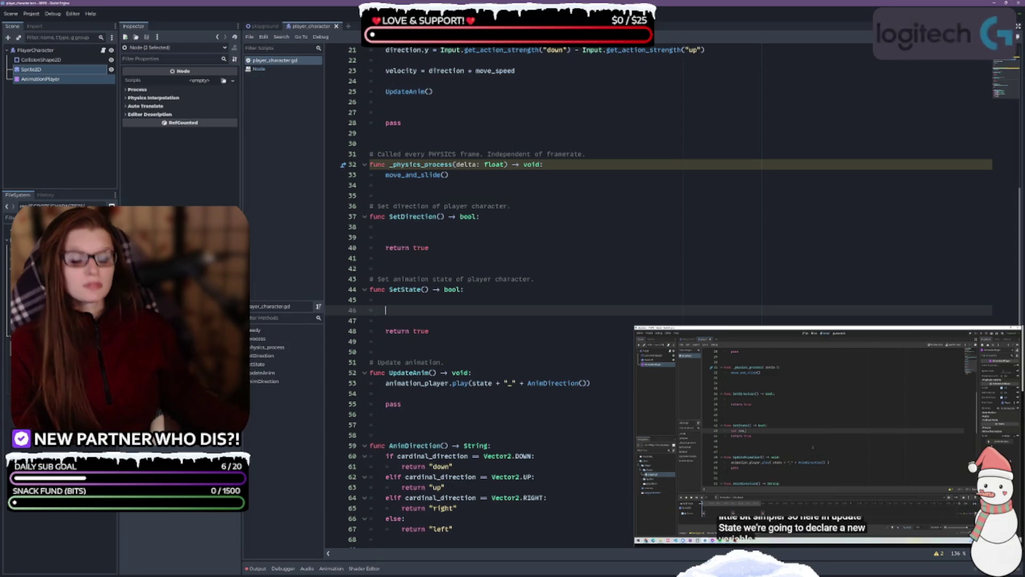
{"action": "type", "text": "var new"}
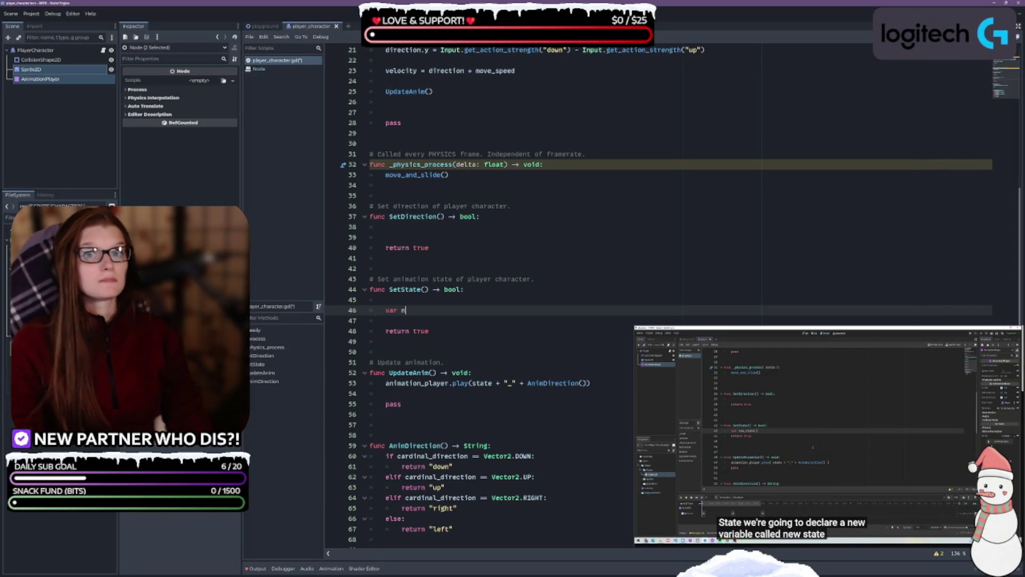
{"action": "type", "text": "_sta"}
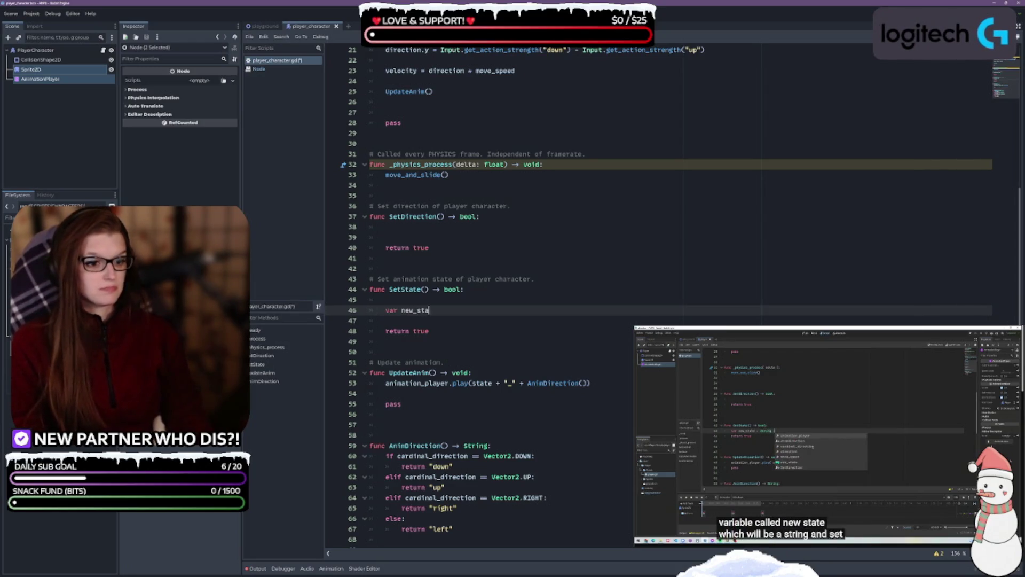
{"action": "type", "text": "ing = "}
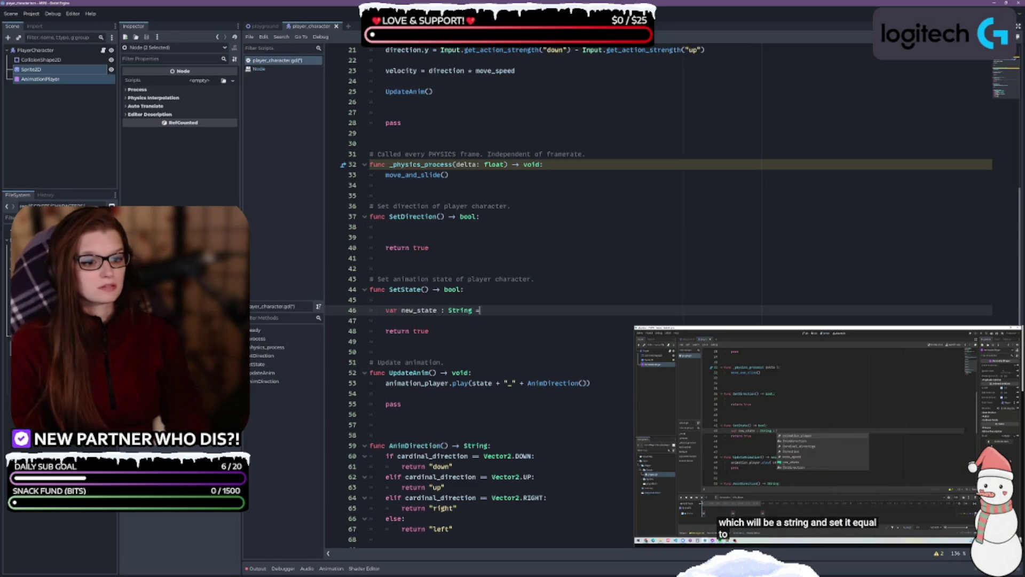
{"action": "type", "text": "\"idle\" i"}
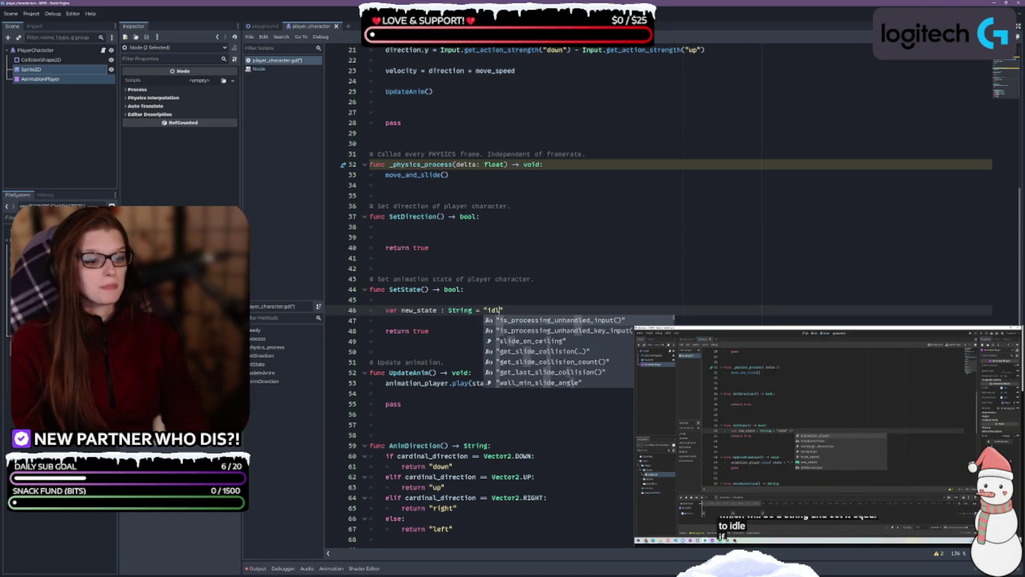
{"action": "type", "text": "f "}
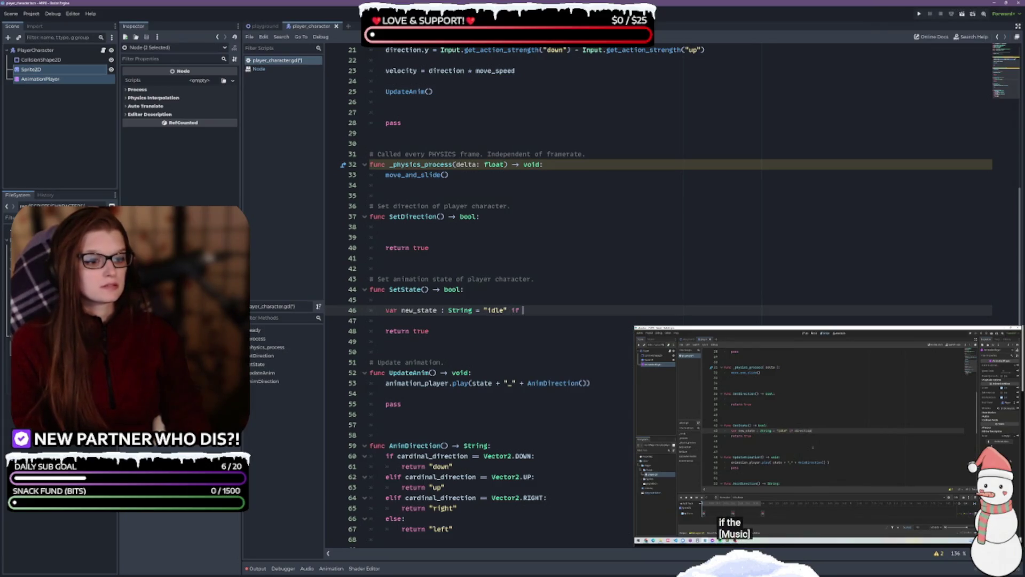
{"action": "type", "text": "tion"}
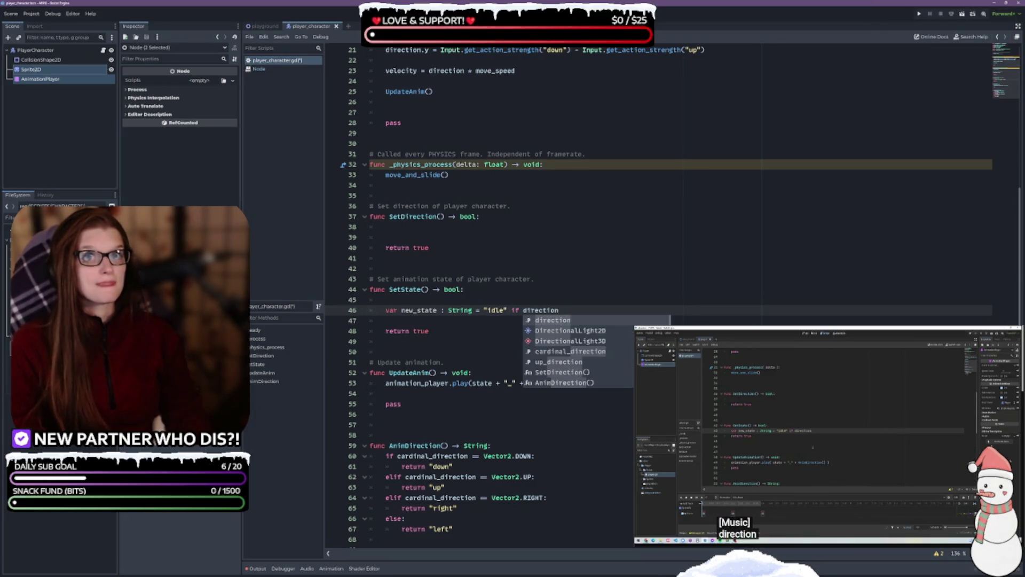
{"action": "type", "text": " == "}
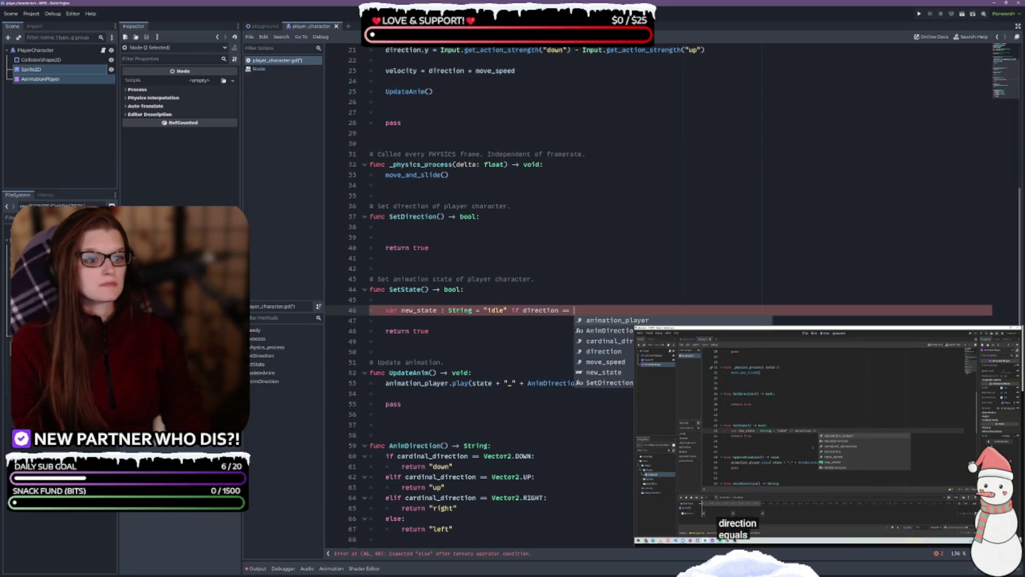
{"action": "type", "text": "Vector2."}
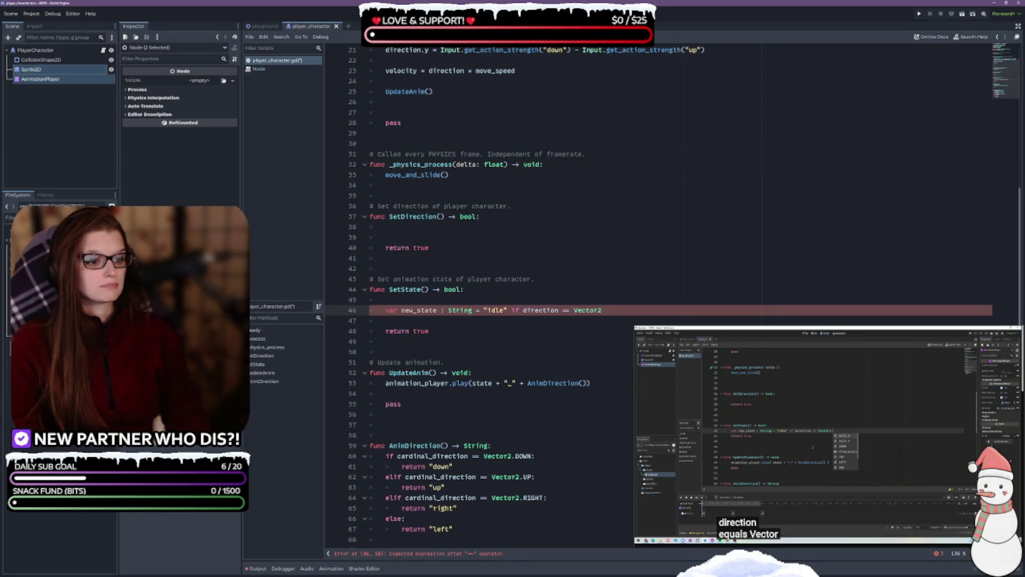
{"action": "type", "text": "S"}
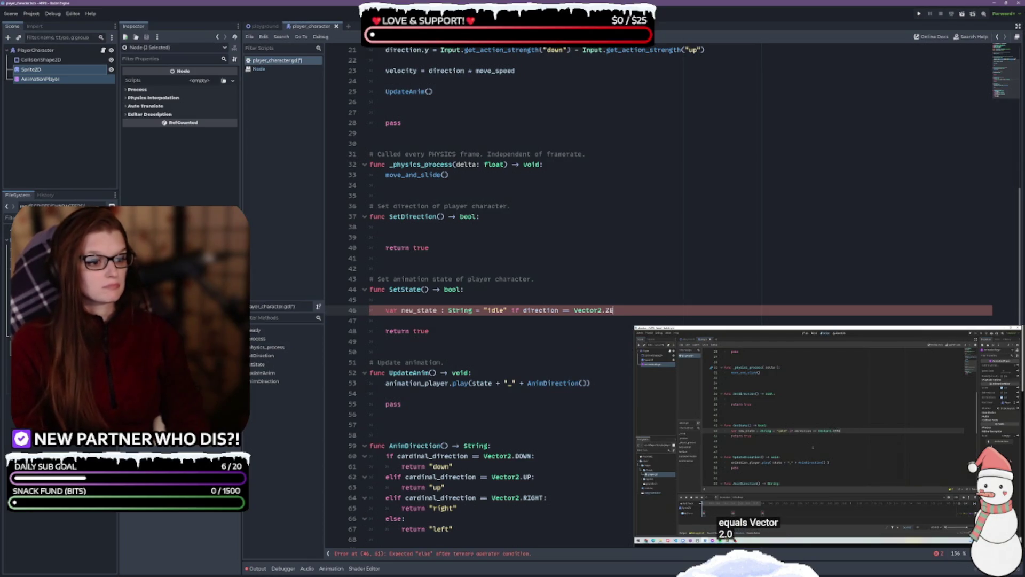
{"action": "type", "text": "RO"}
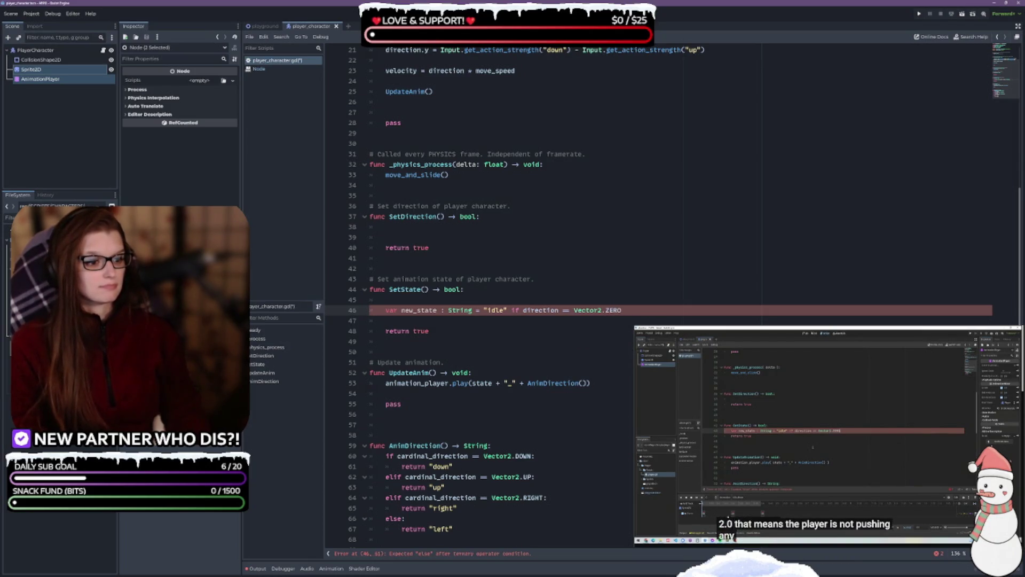
{"action": "key", "text": "Return"}
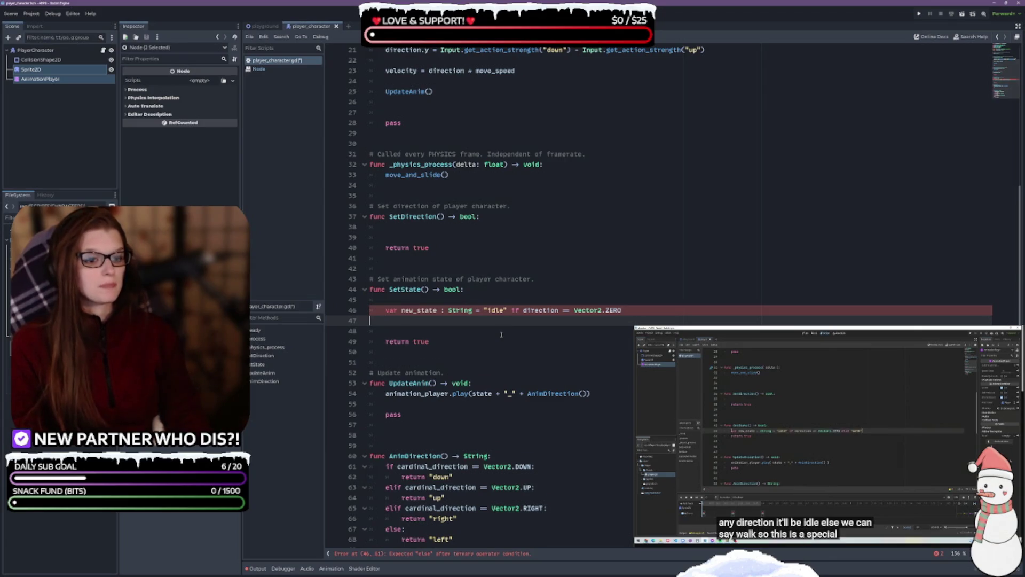
{"action": "key", "text": "BackSpace"}
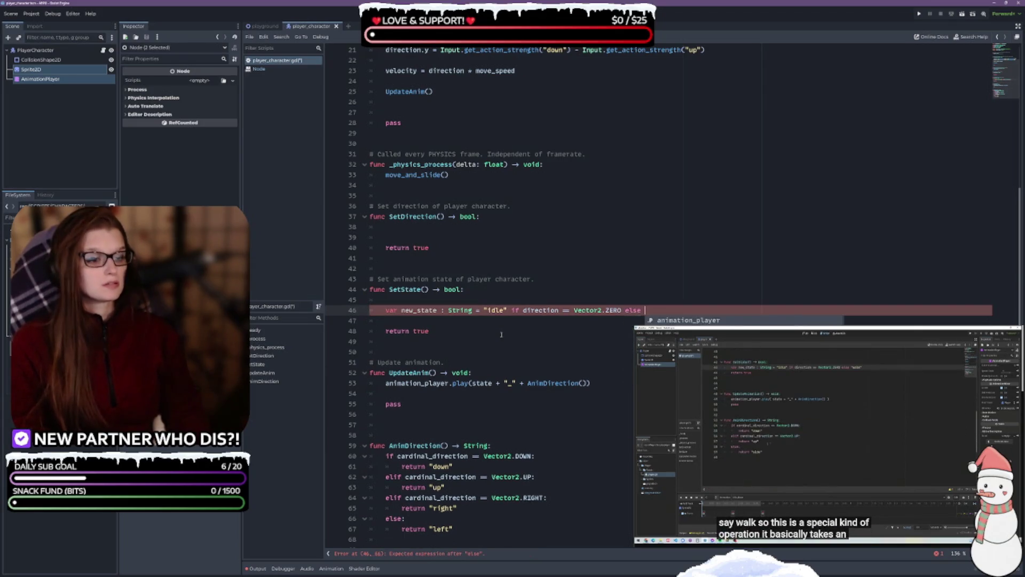
{"action": "type", "text": "\"walk\""}
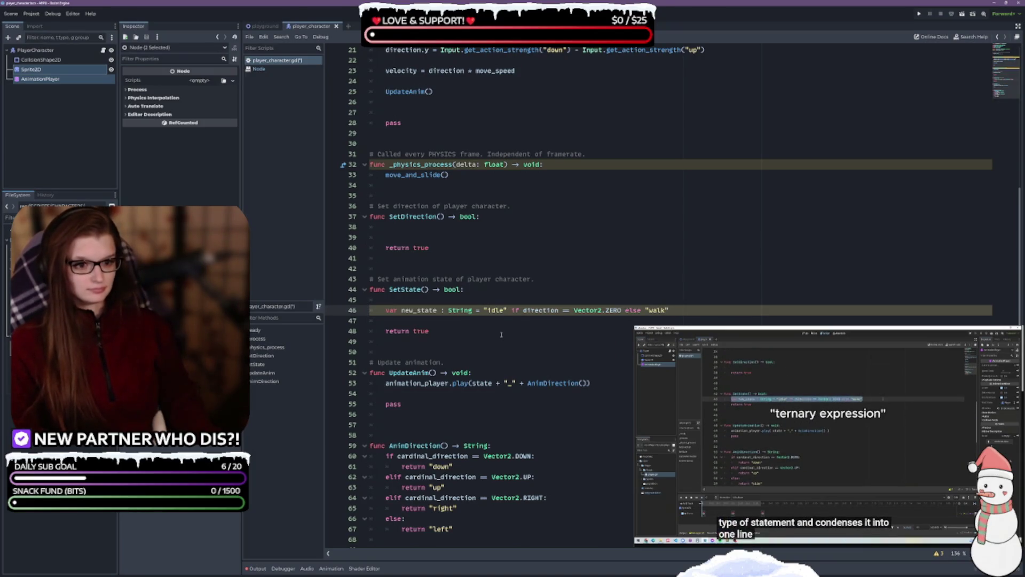
{"action": "key", "text": "Return"}
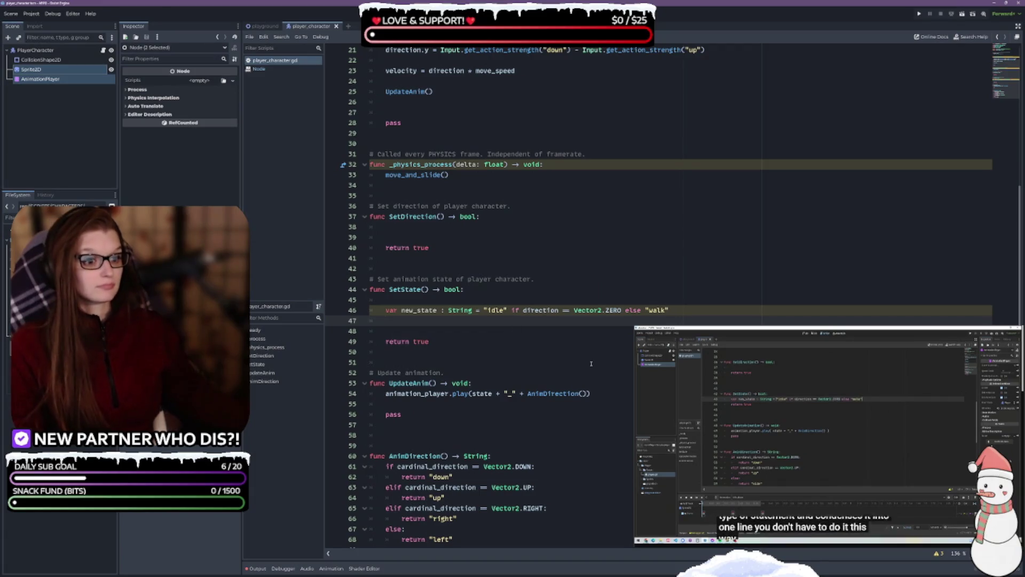
{"action": "key", "text": "ctrl+s"}
{"action": "key", "text": "Down"}
{"action": "key", "text": "Down"}
{"action": "key", "text": "Down"}
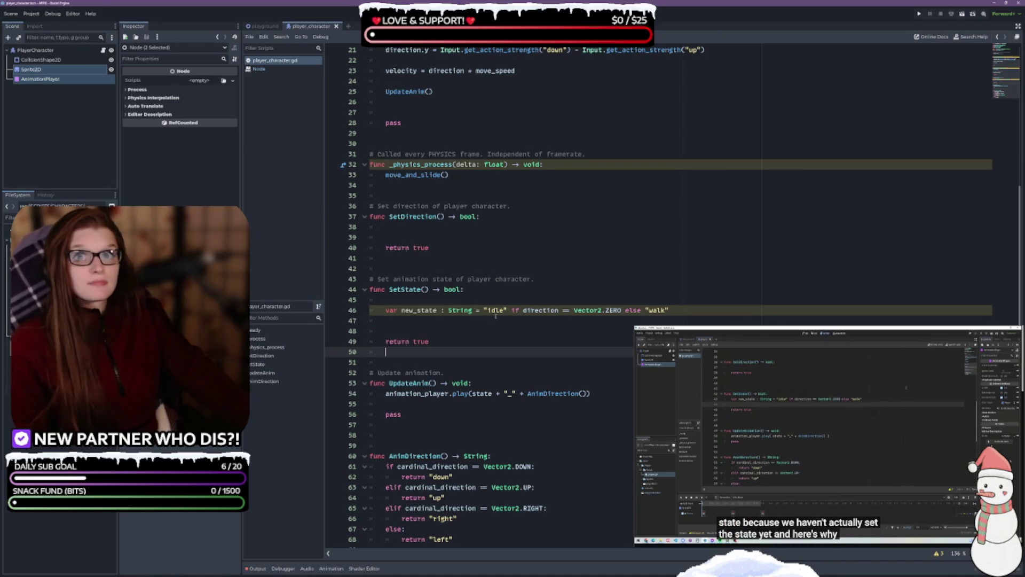
{"action": "left_click", "coordinate": [414, 323]}
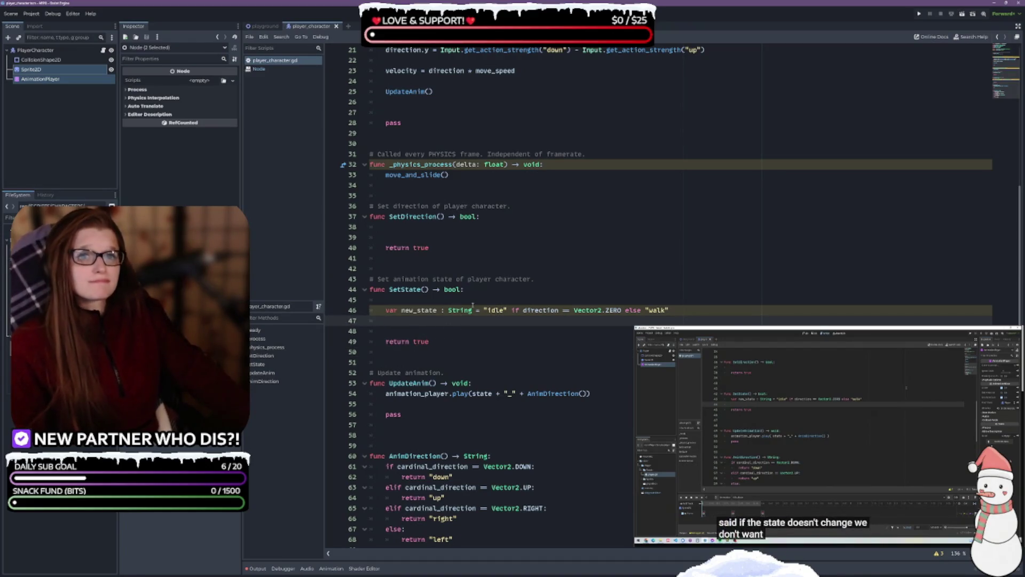
{"action": "mouse_move", "coordinate": [453, 292]}
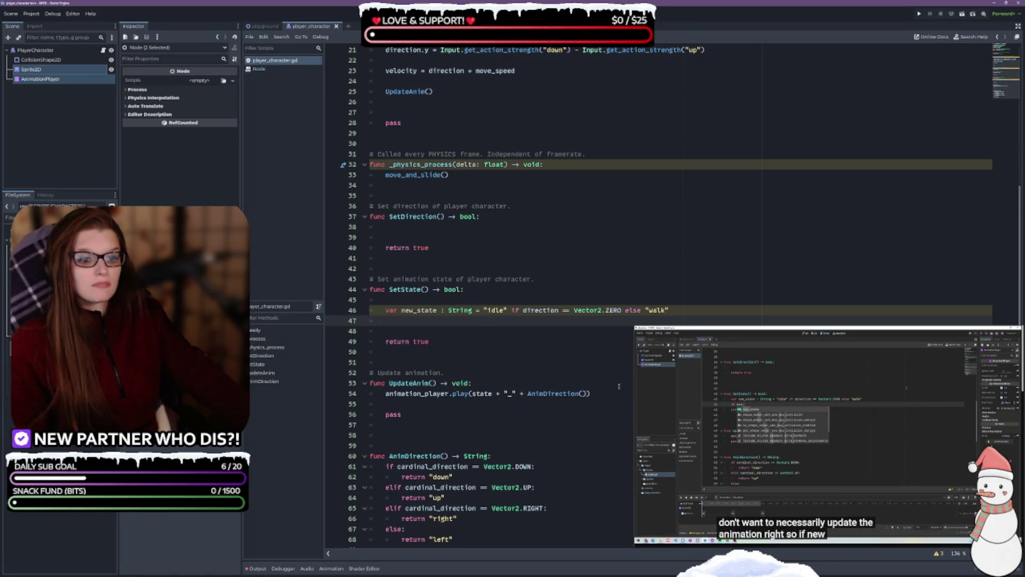
Add an 'if new_state == state:' check that returns false, then save the script.
{"action": "key", "text": "Return"}
{"action": "type", "text": "if new"}
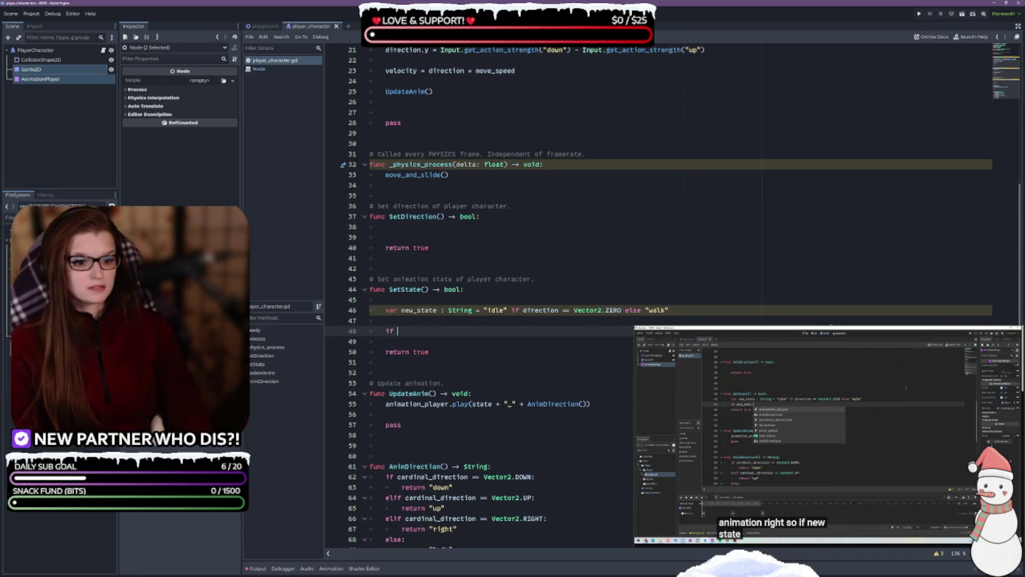
{"action": "type", "text": "_state "}
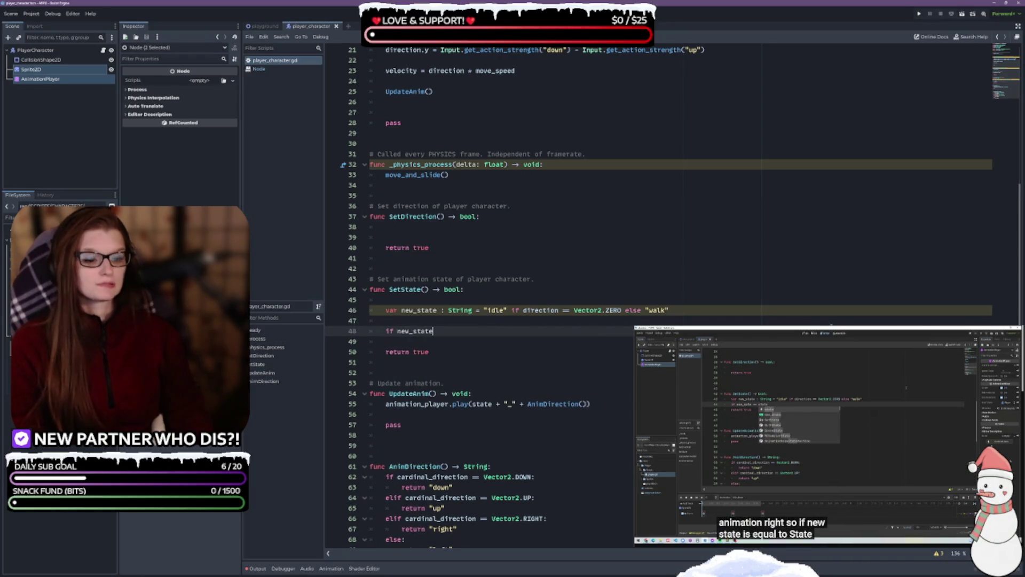
{"action": "type", "text": "== state"}
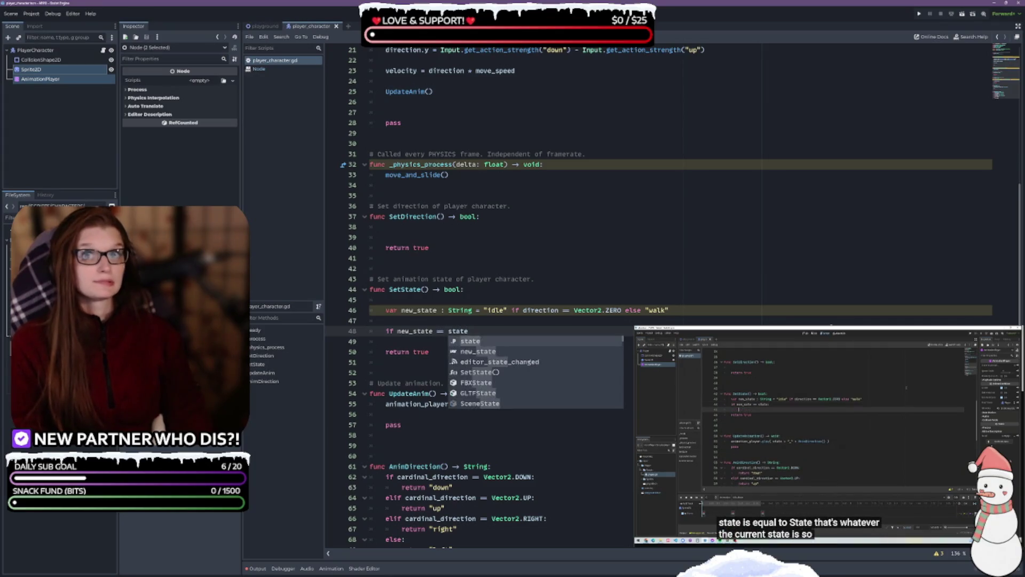
{"action": "type", "text": ":"}
{"action": "key", "text": "Return"}
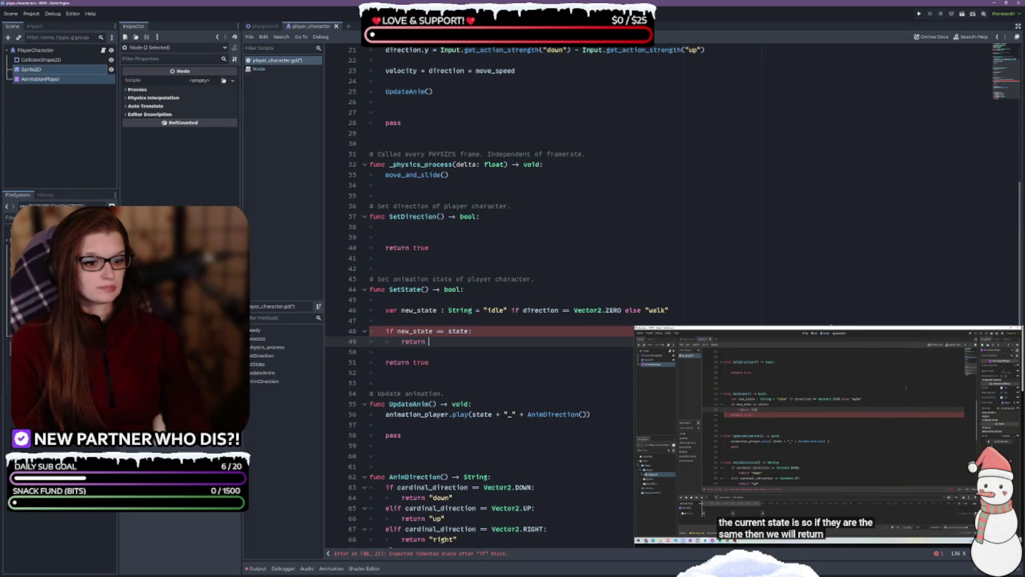
{"action": "type", "text": "false"}
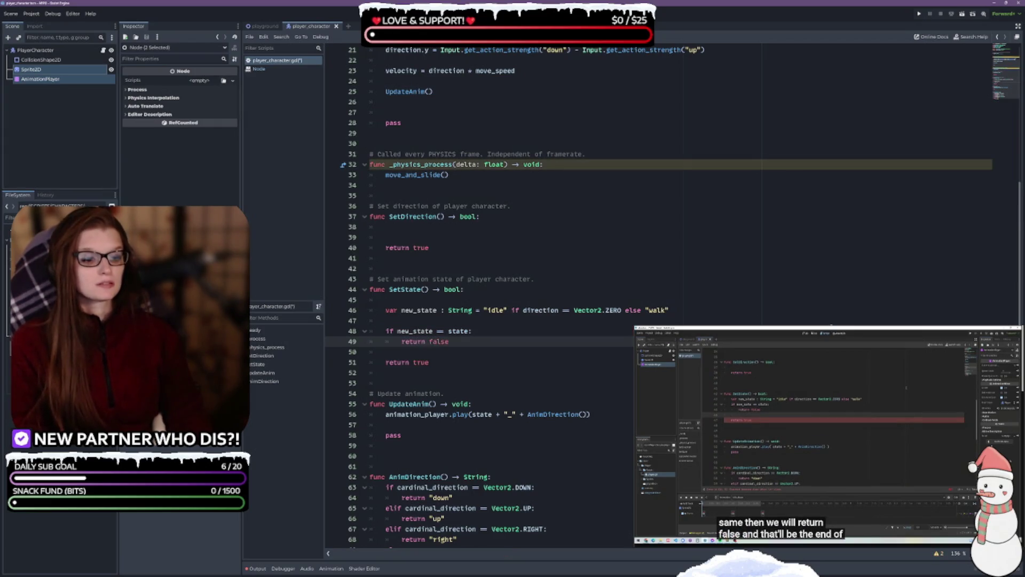
{"action": "left_click", "coordinate": [385, 351]}
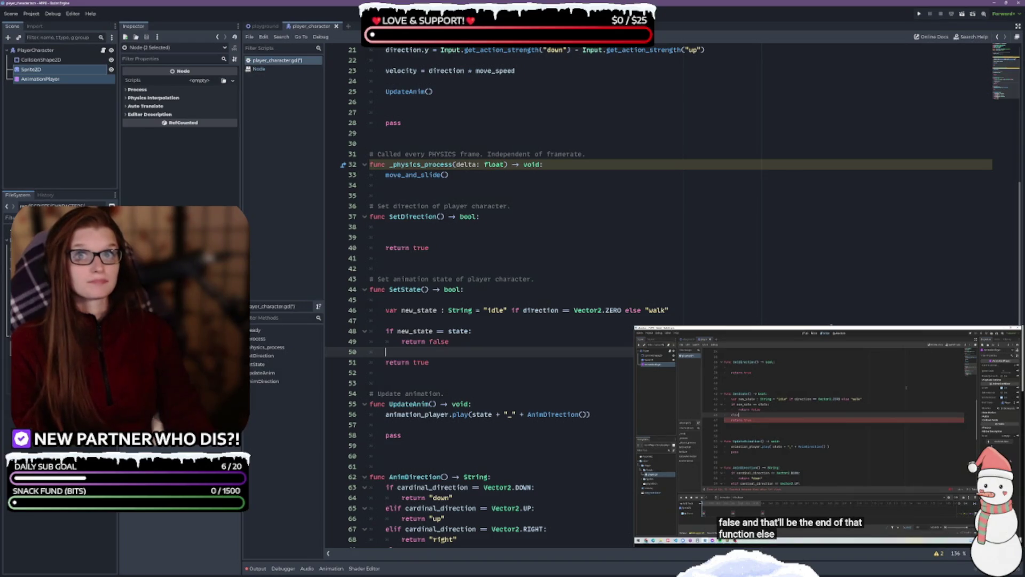
{"action": "key", "text": "BackSpace"}
{"action": "key", "text": "BackSpace"}
{"action": "key", "text": "BackSpace"}
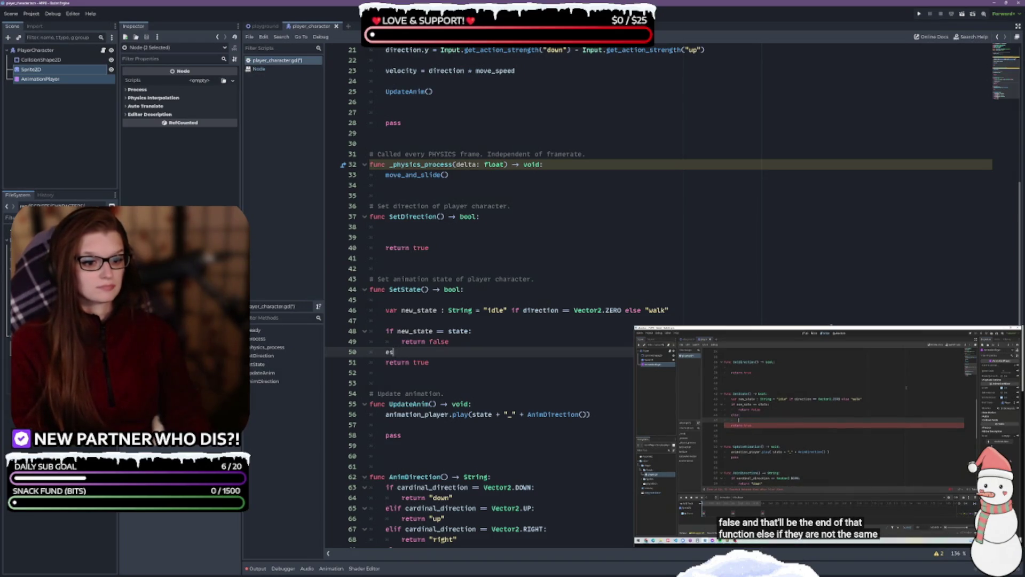
{"action": "type", "text": ";lse"}
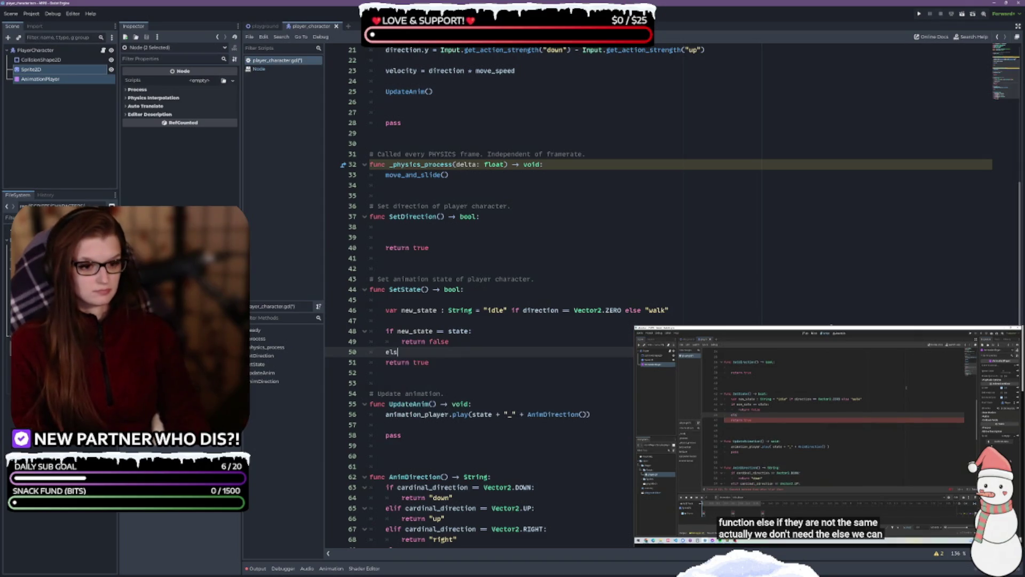
{"action": "key", "text": "BackSpace"}
{"action": "key", "text": "BackSpace"}
{"action": "key", "text": "BackSpace"}
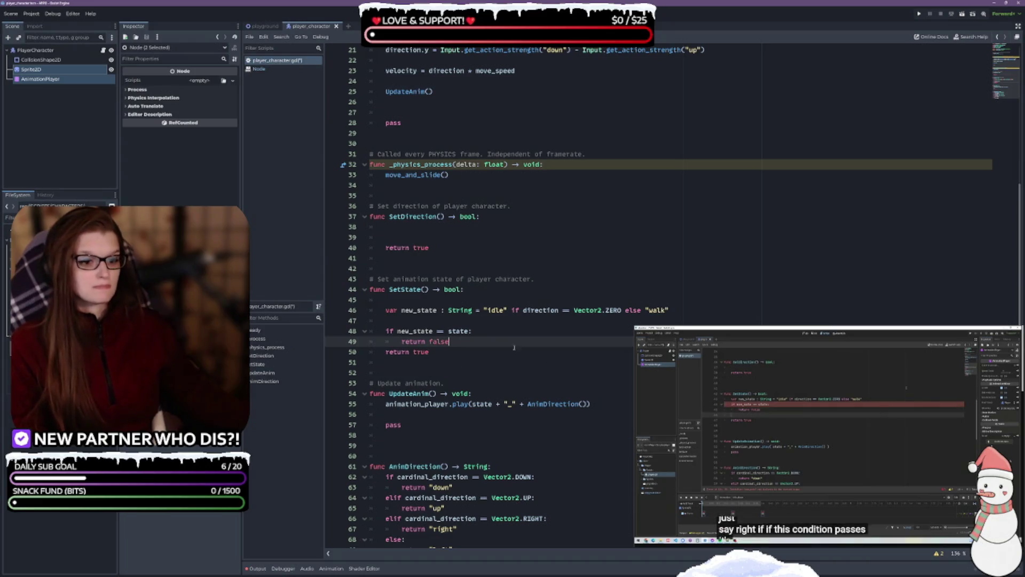
{"action": "key", "text": "Return"}
{"action": "key", "text": "ctrl+s"}
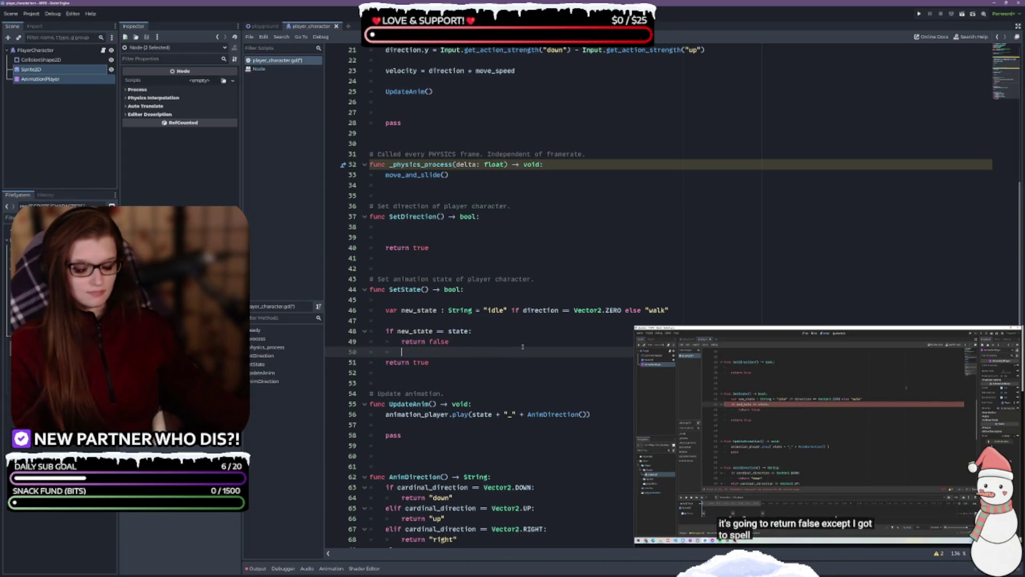
Insert 'state = new_state' after the return false check and save.
{"action": "left_click", "coordinate": [415, 300]}
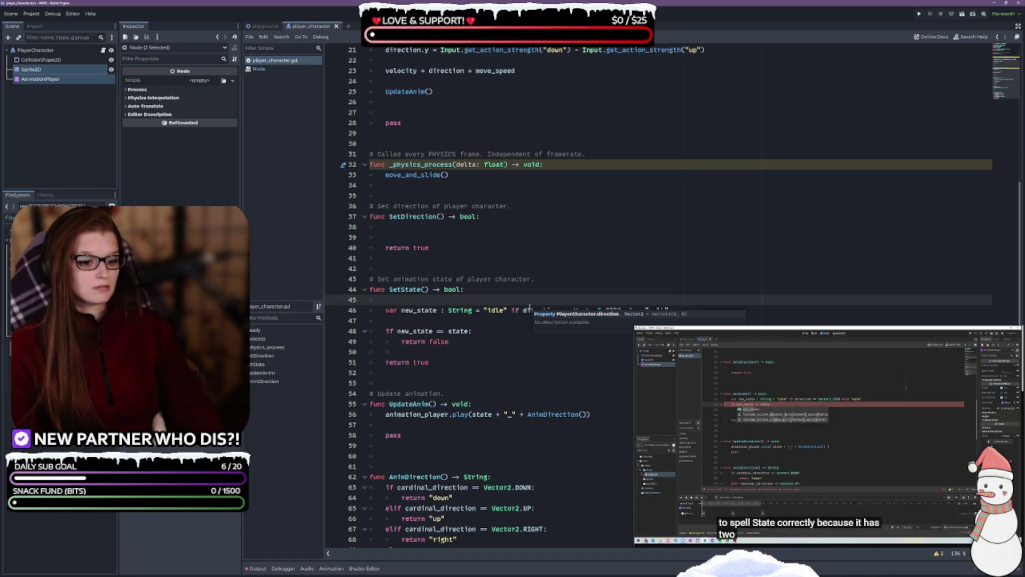
{"action": "key", "text": "BackSpace"}
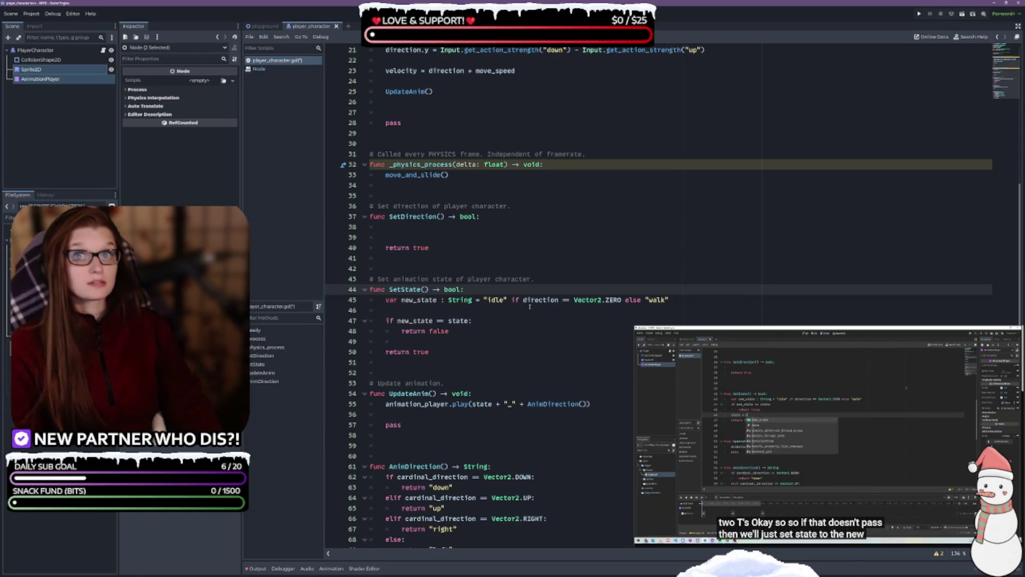
{"action": "left_click", "coordinate": [445, 340]}
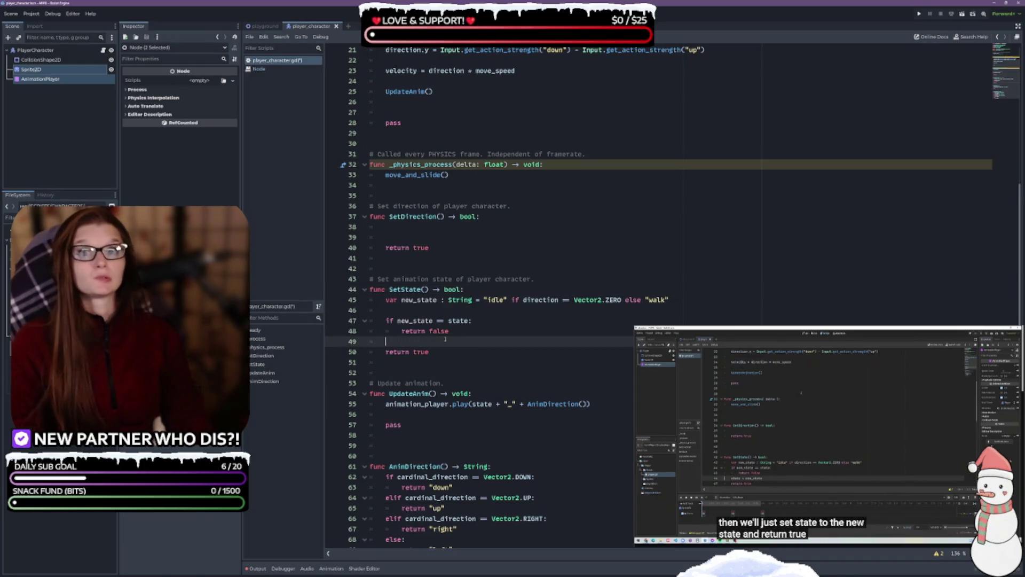
{"action": "type", "text": "state = new_state"}
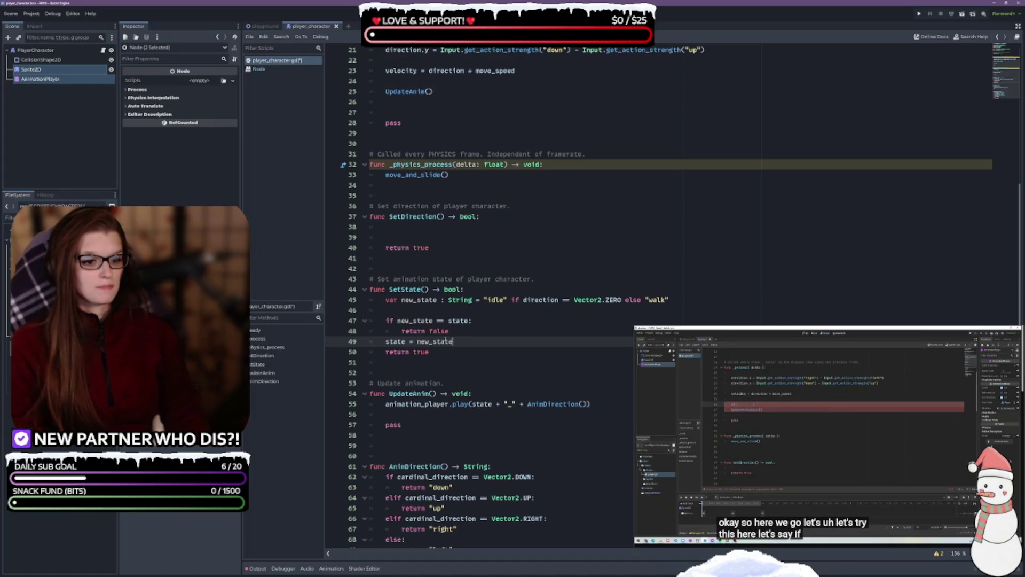
{"action": "key", "text": "ctrl+s"}
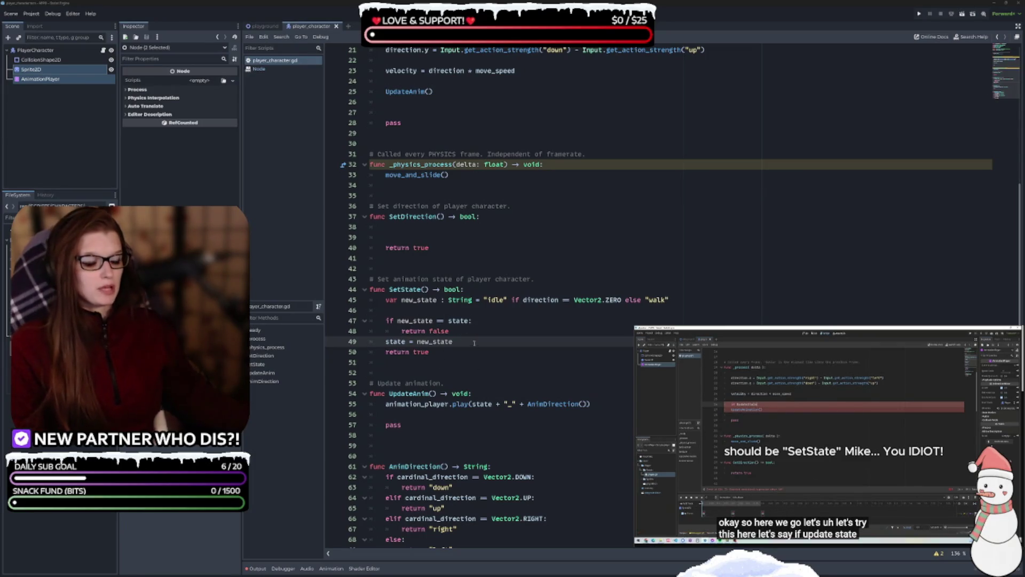
Add blank spacing lines before the state assignment and below the SetState header.
{"action": "left_click", "coordinate": [462, 332]}
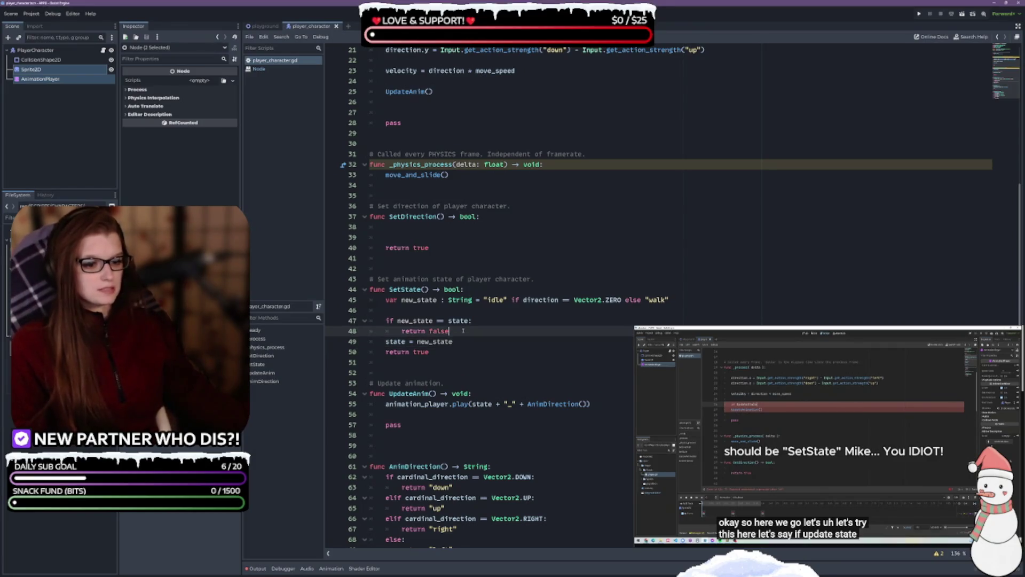
{"action": "key", "text": "Return"}
{"action": "left_click", "coordinate": [458, 363]}
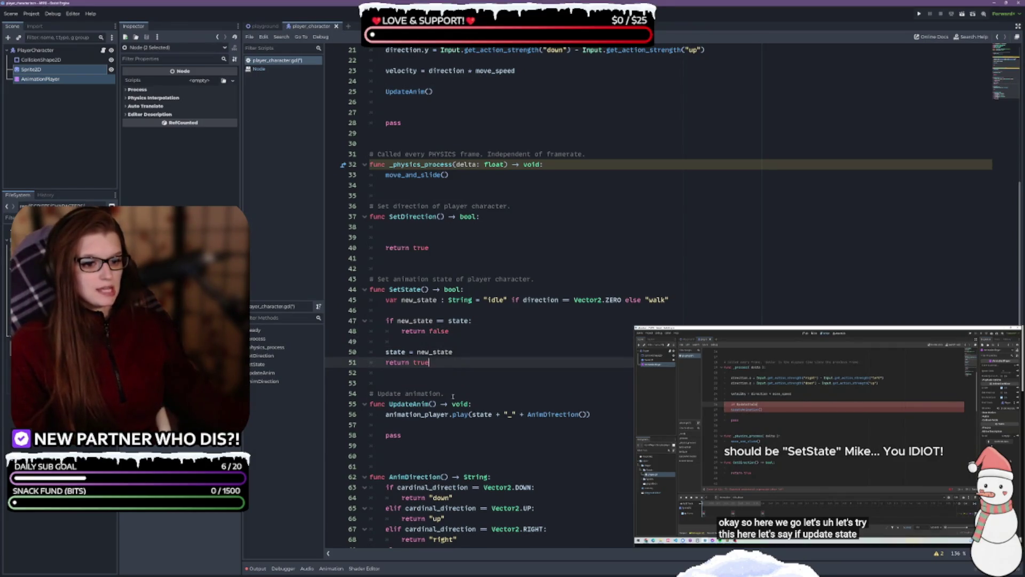
{"action": "left_click", "coordinate": [410, 310]}
{"action": "left_click", "coordinate": [486, 290]}
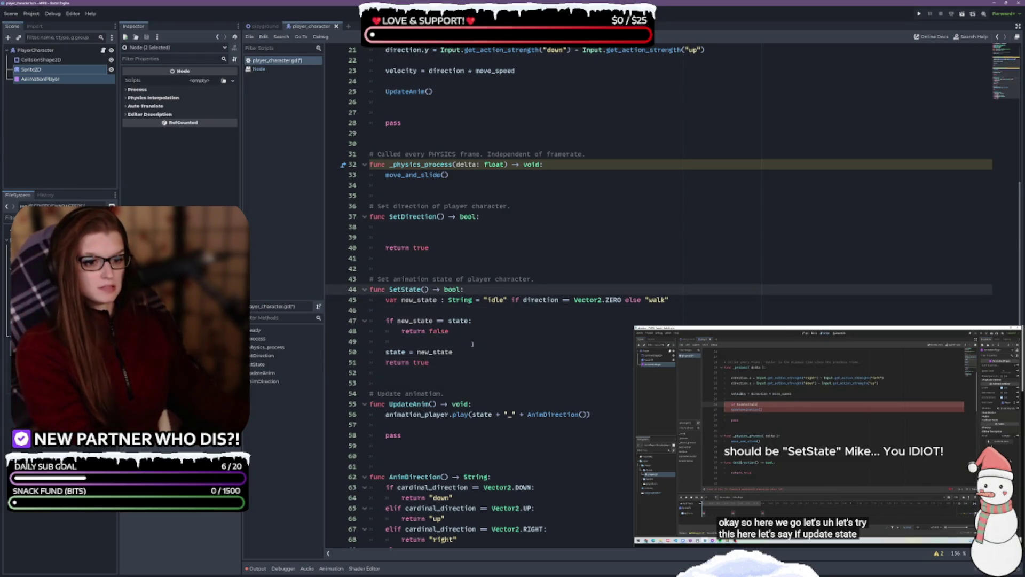
{"action": "key", "text": "Return"}
{"action": "key", "text": "Down"}
{"action": "key", "text": "Down"}
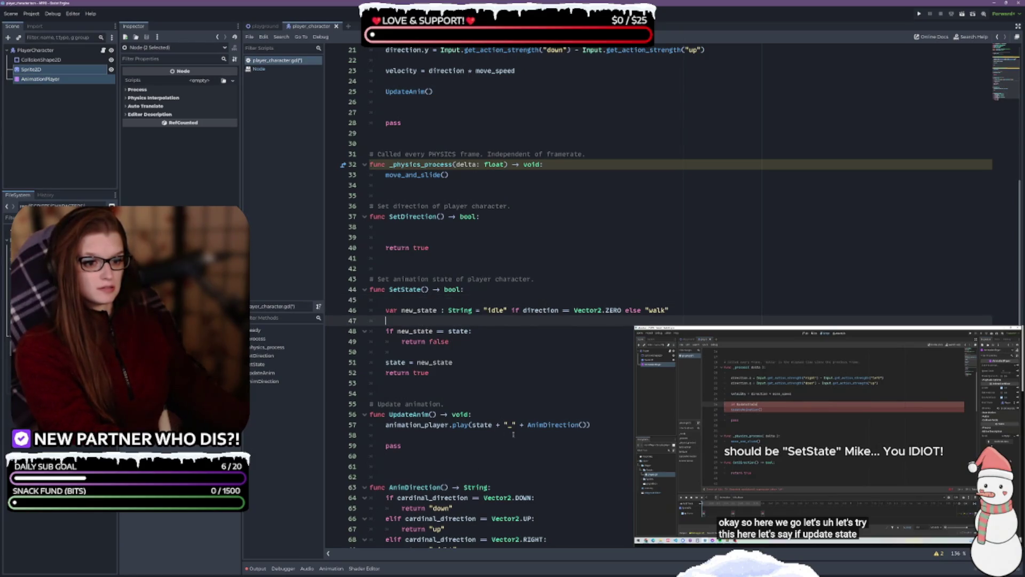
Add an 'if SetState():' line above the UpdateAnim() call in _process and save.
{"action": "scroll", "coordinate": [492, 390], "scroll_direction": "down", "scroll_amount": 2}
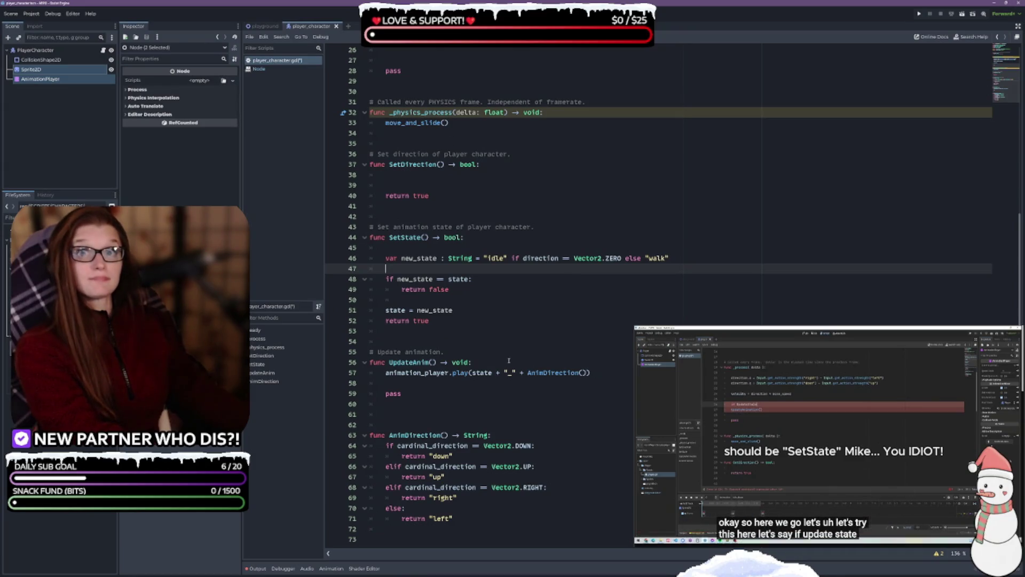
{"action": "scroll", "coordinate": [490, 303], "scroll_direction": "up", "scroll_amount": 5}
{"action": "scroll", "coordinate": [491, 310], "scroll_direction": "up", "scroll_amount": 4}
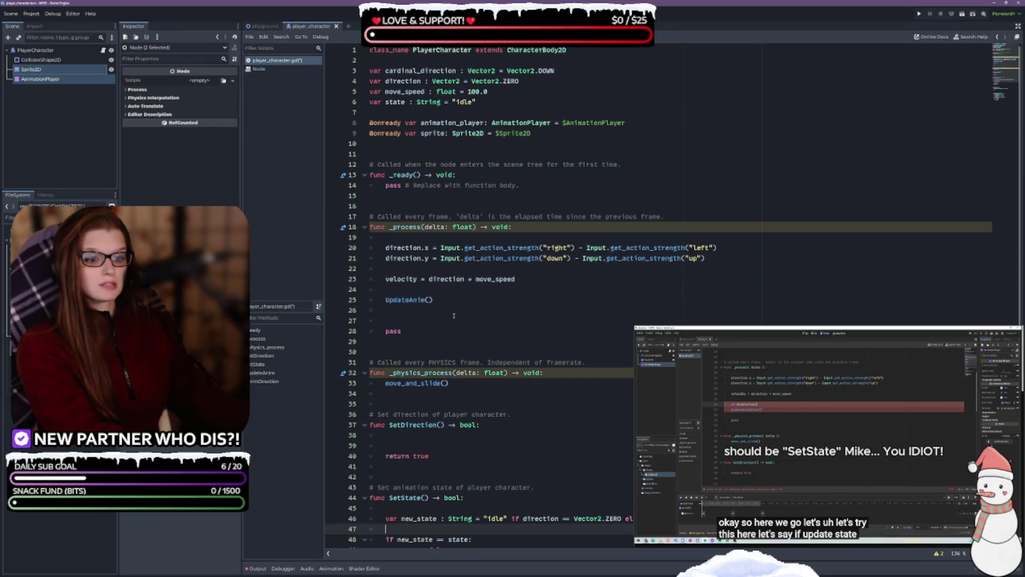
{"action": "left_click", "coordinate": [444, 291]}
{"action": "key", "text": "Return"}
{"action": "key", "text": "Return"}
{"action": "key", "text": "Return"}
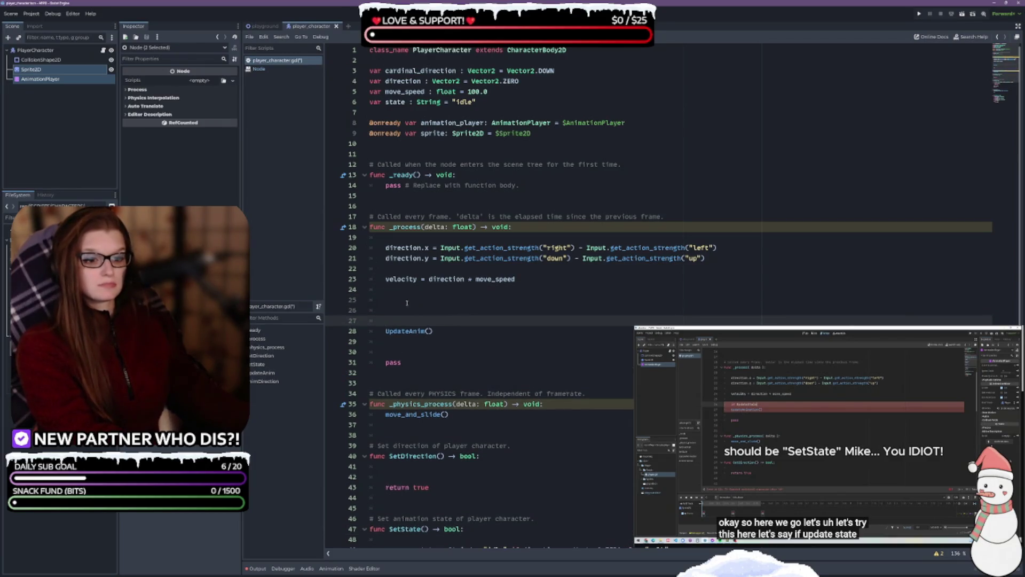
{"action": "left_click", "coordinate": [494, 299]}
{"action": "type", "text": "if "}
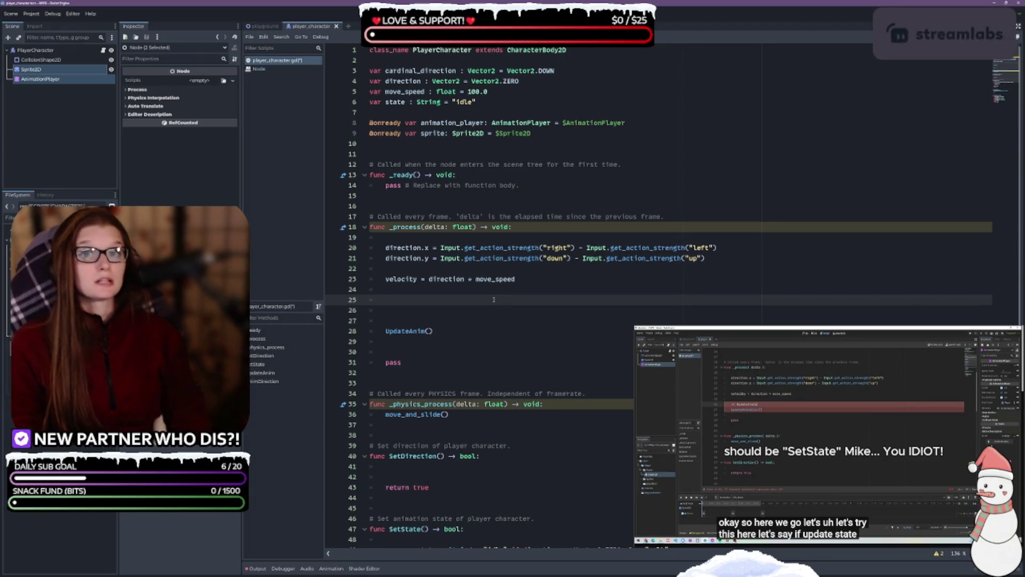
{"action": "type", "text": "s"}
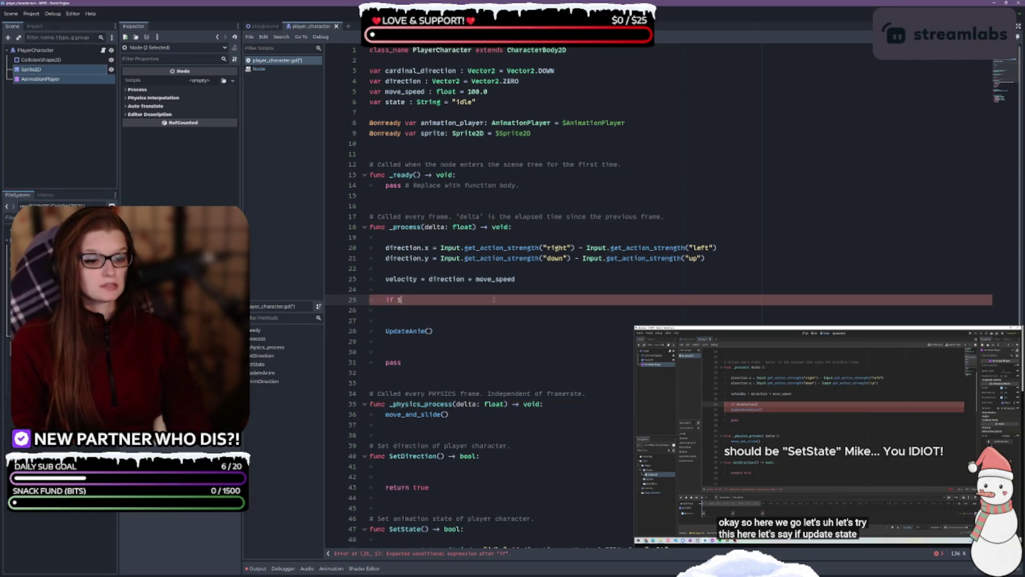
{"action": "key", "text": "Return"}
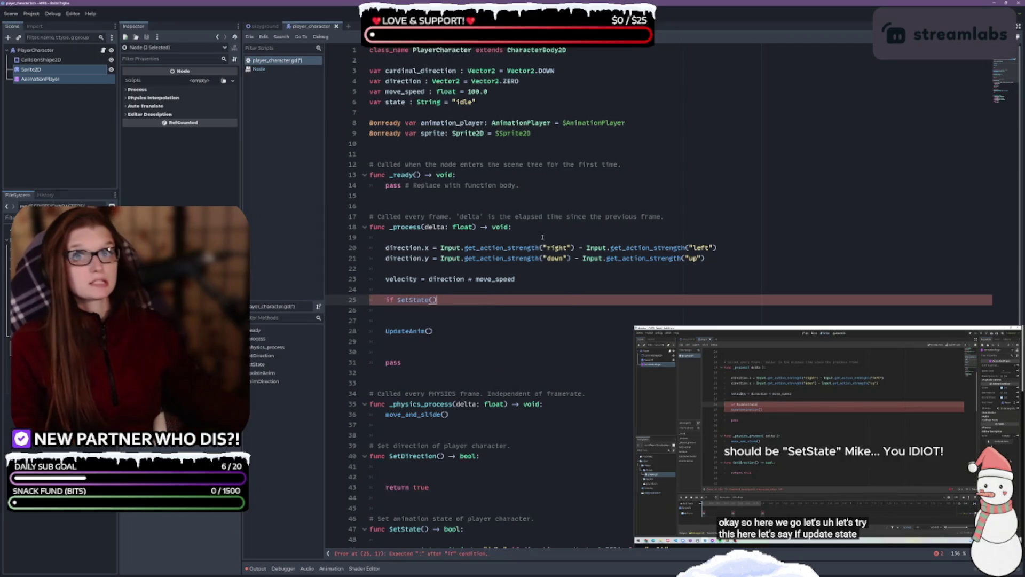
{"action": "key", "text": "ctrl+s"}
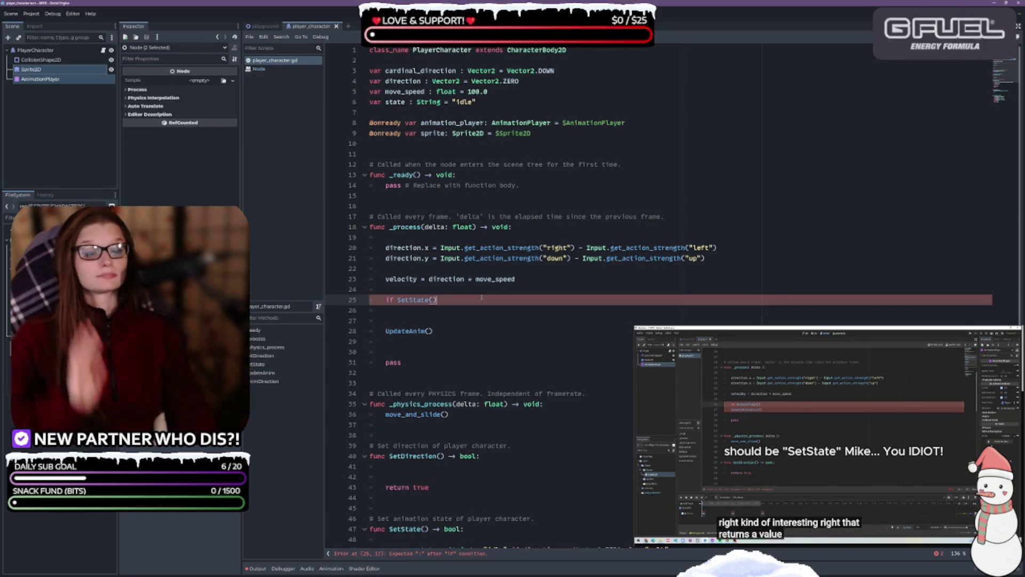
Indent the UpdateAnim() call inside the if SetState() block.
{"action": "key", "text": "Down"}
{"action": "key", "text": "Down"}
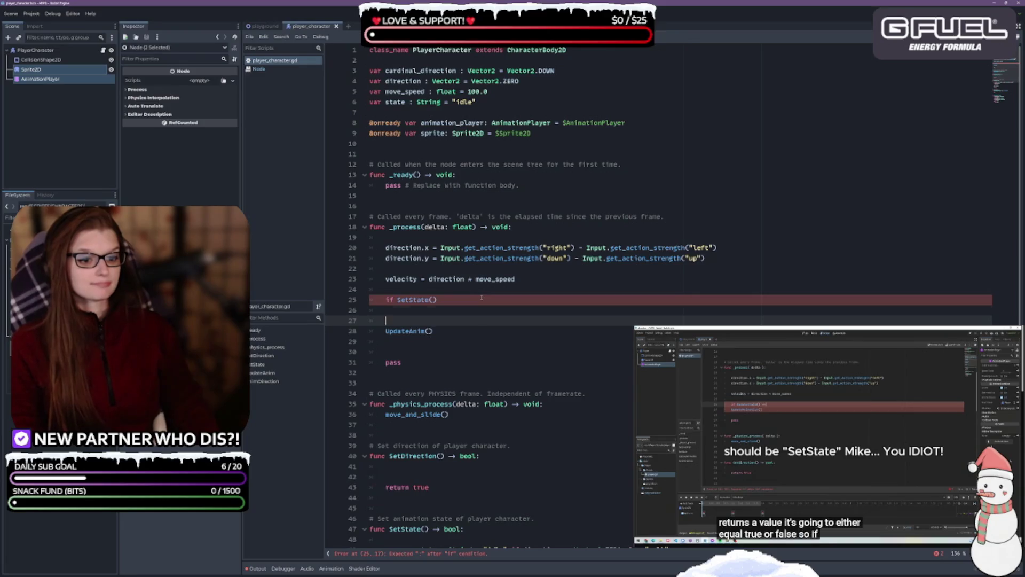
{"action": "key", "text": "Up"}
{"action": "key", "text": "Up"}
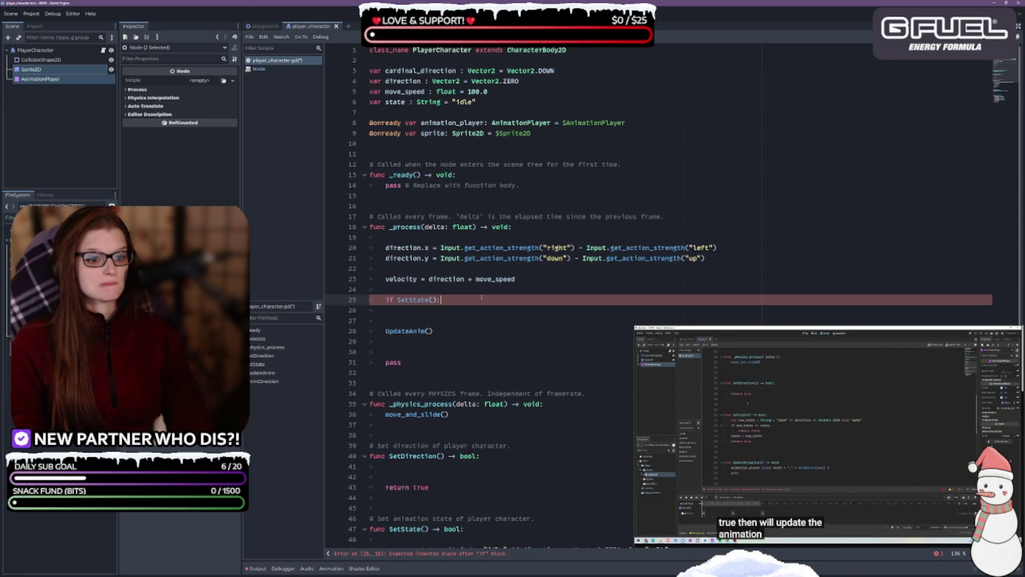
{"action": "key", "text": "Return"}
{"action": "key", "text": "Down"}
{"action": "key", "text": "Down"}
{"action": "key", "text": "Down"}
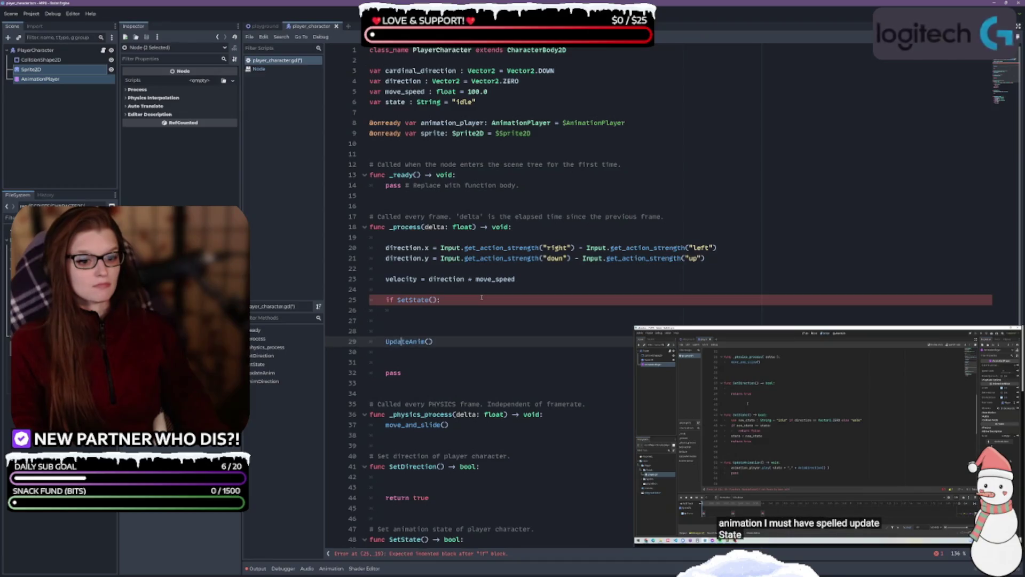
{"action": "key", "text": "BackSpace"}
{"action": "key", "text": "BackSpace"}
{"action": "key", "text": "BackSpace"}
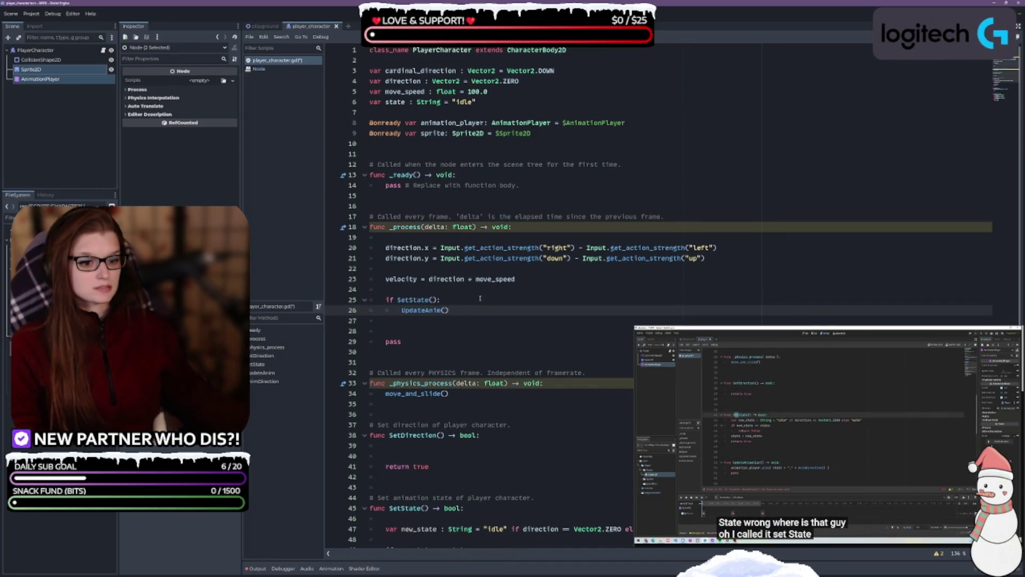
{"action": "left_click", "coordinate": [453, 314]}
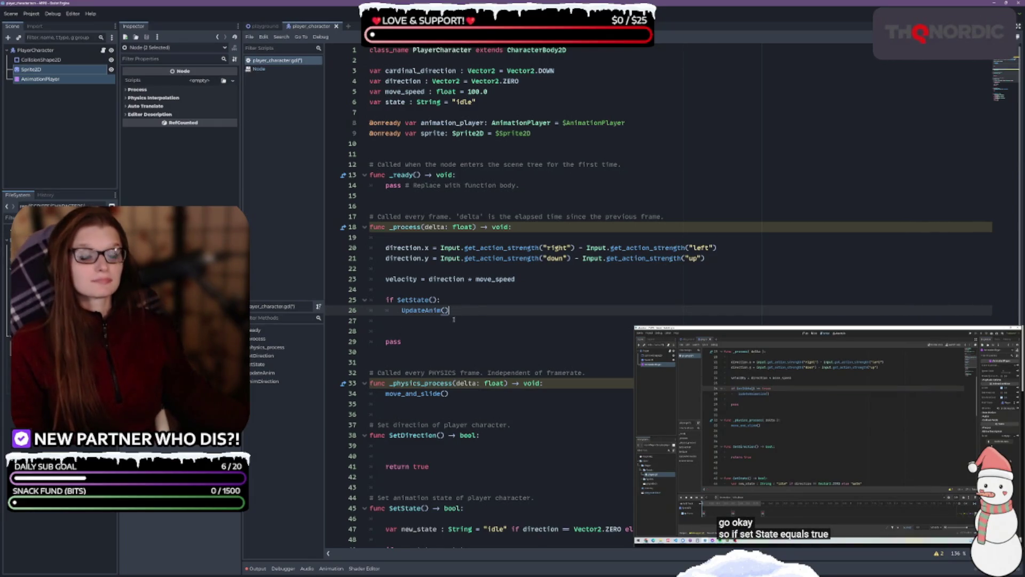
{"action": "left_click", "coordinate": [429, 319]}
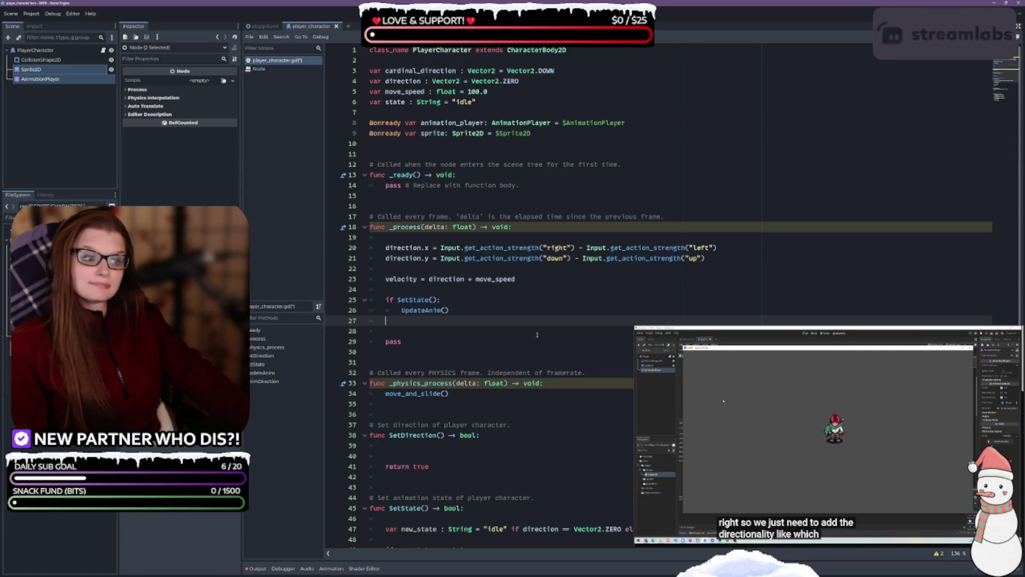
Add blank lines after the _physics_process, UpdateAnim and AnimDirection headers.
{"action": "scroll", "coordinate": [497, 320], "scroll_direction": "down", "scroll_amount": 1}
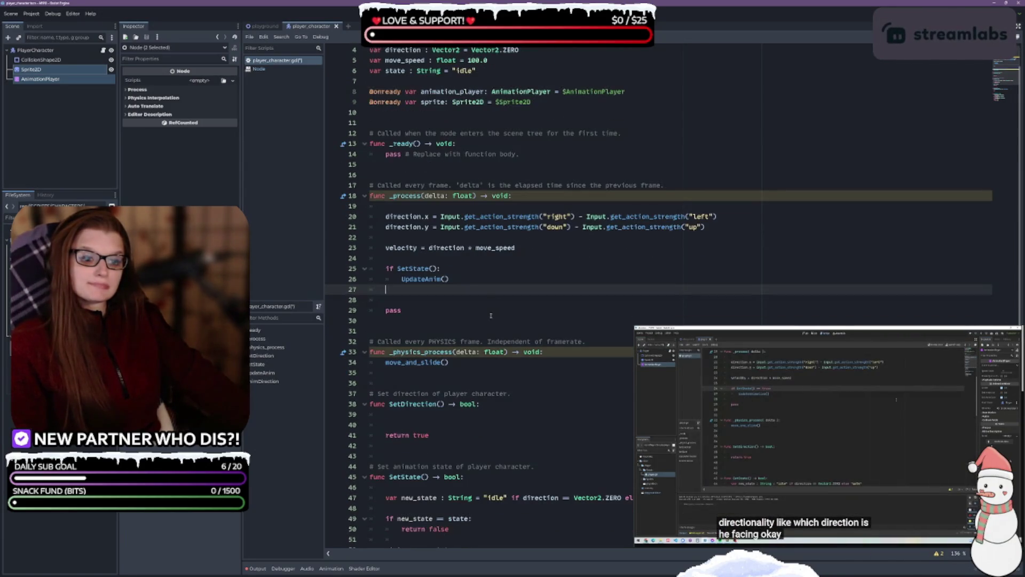
{"action": "left_click", "coordinate": [564, 348]}
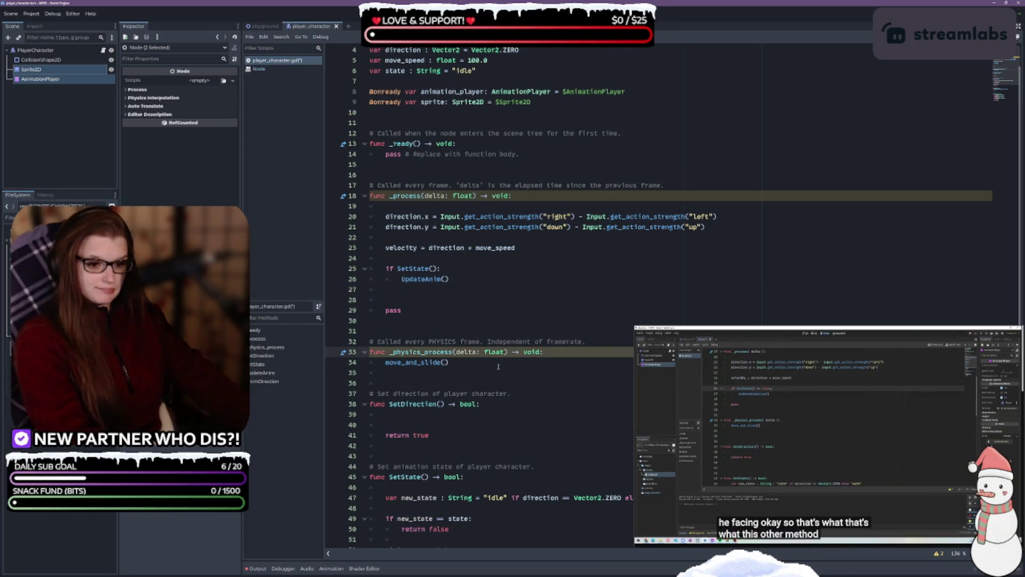
{"action": "key", "text": "Return"}
{"action": "scroll", "coordinate": [501, 416], "scroll_direction": "down", "scroll_amount": 6}
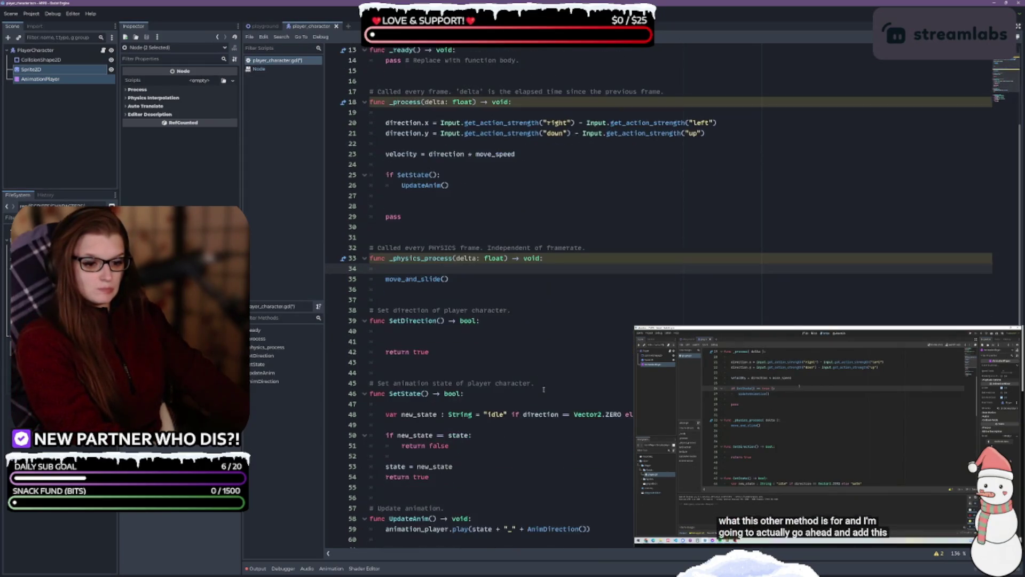
{"action": "left_click", "coordinate": [502, 425]}
{"action": "key", "text": "Return"}
{"action": "scroll", "coordinate": [528, 422], "scroll_direction": "down", "scroll_amount": 2}
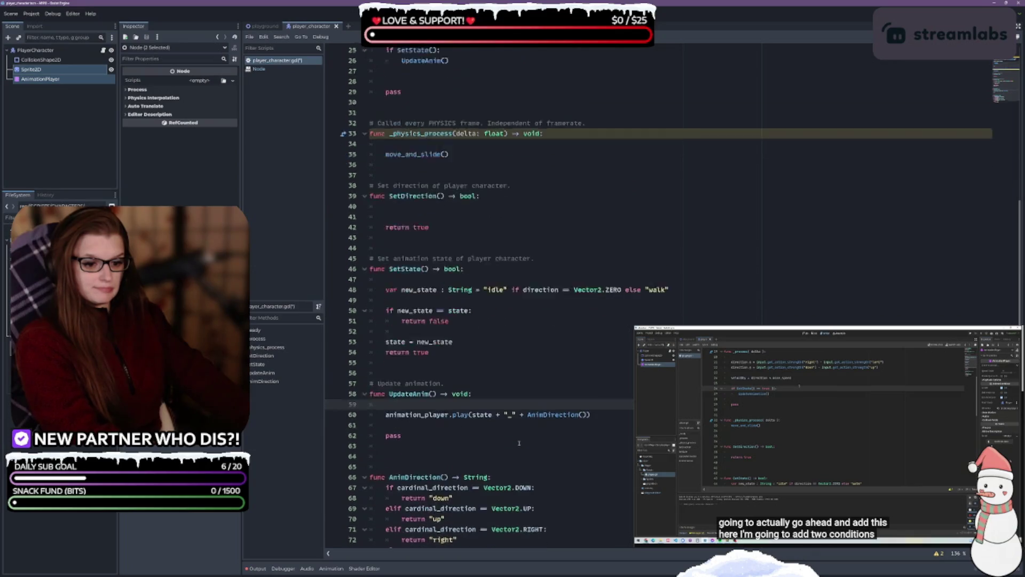
{"action": "left_click", "coordinate": [555, 446]}
{"action": "key", "text": "Return"}
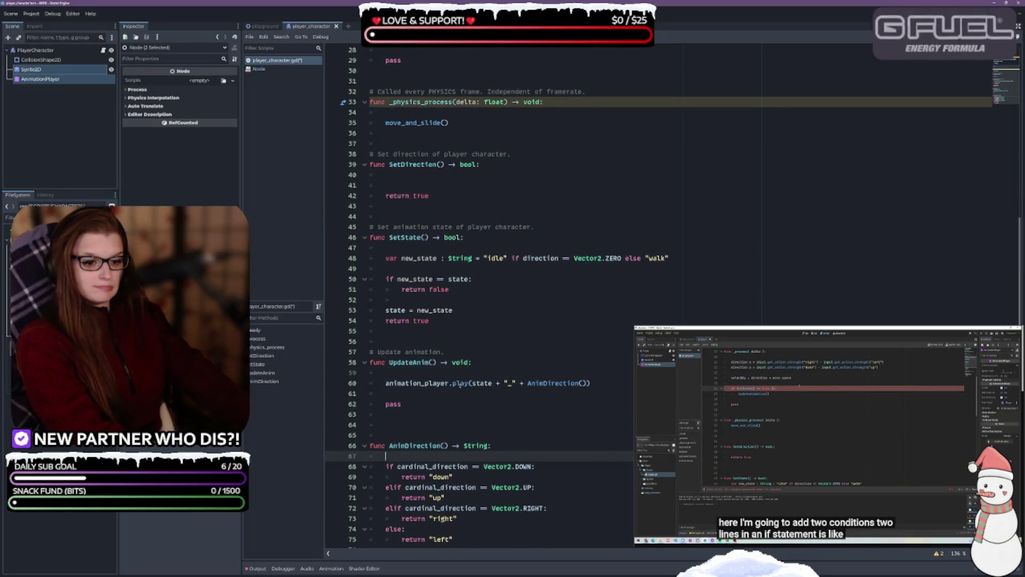
{"action": "scroll", "coordinate": [497, 334], "scroll_direction": "up", "scroll_amount": 9}
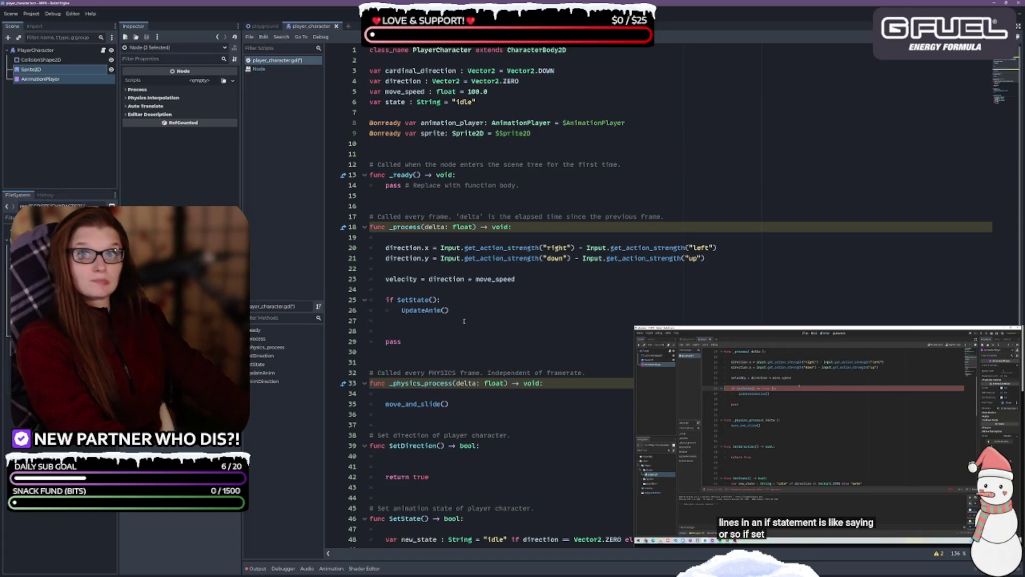
Extend line 25's condition to 'if SetState() || SetDirection():' using autocomplete.
{"action": "left_click", "coordinate": [452, 313]}
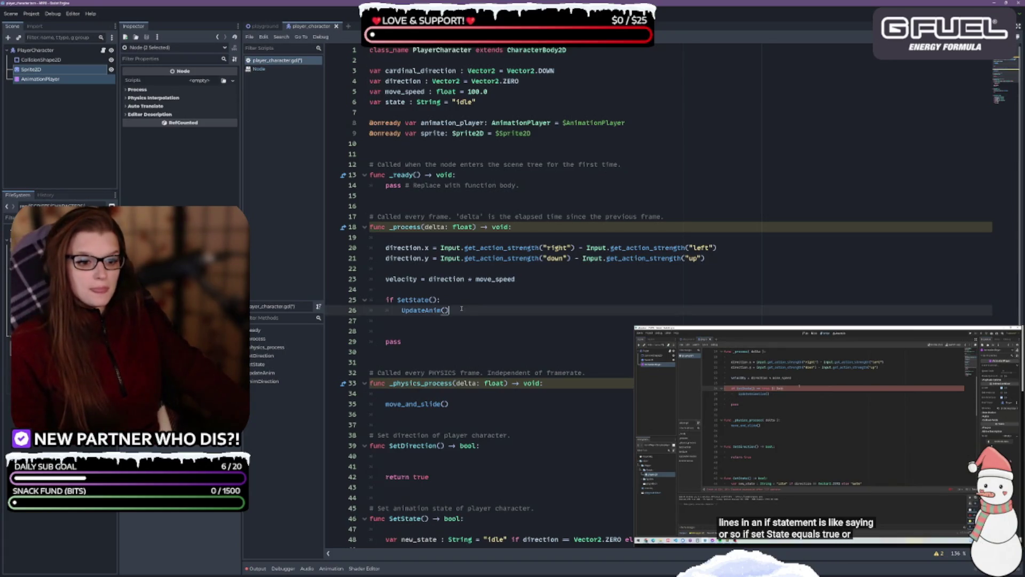
{"action": "key", "text": "Up"}
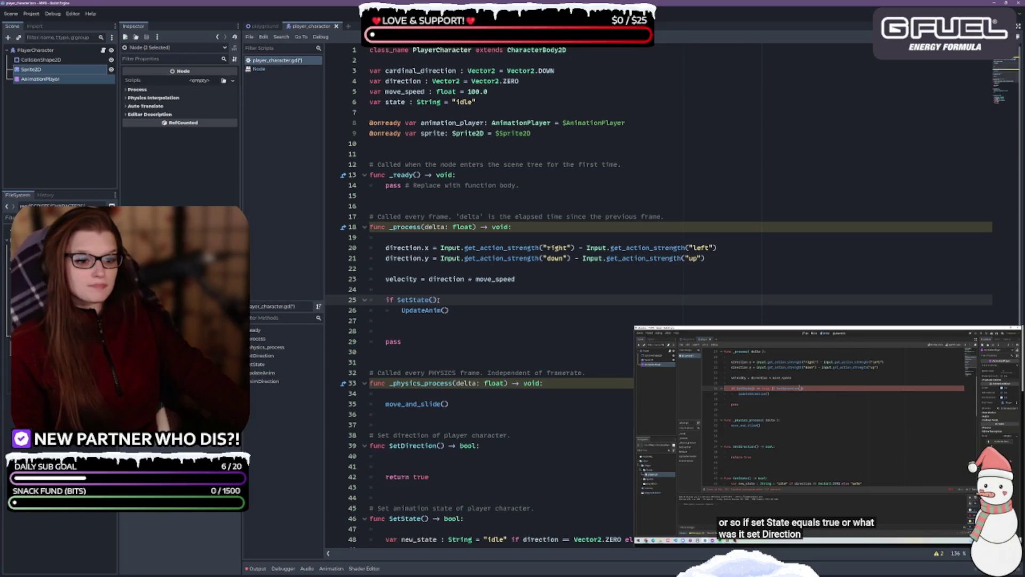
{"action": "key", "text": "Left"}
{"action": "type", "text": "|| "}
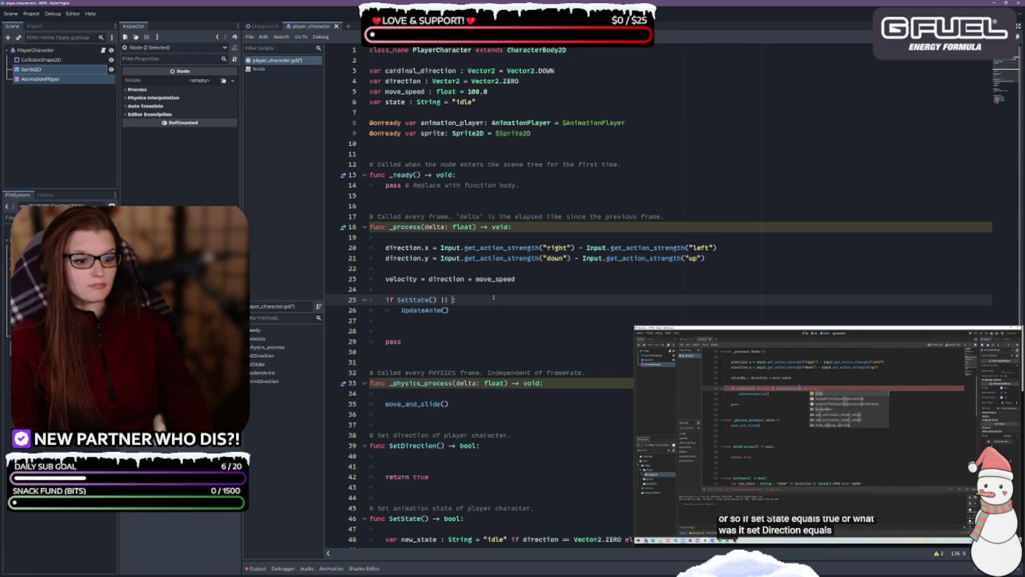
{"action": "type", "text": "SetD"}
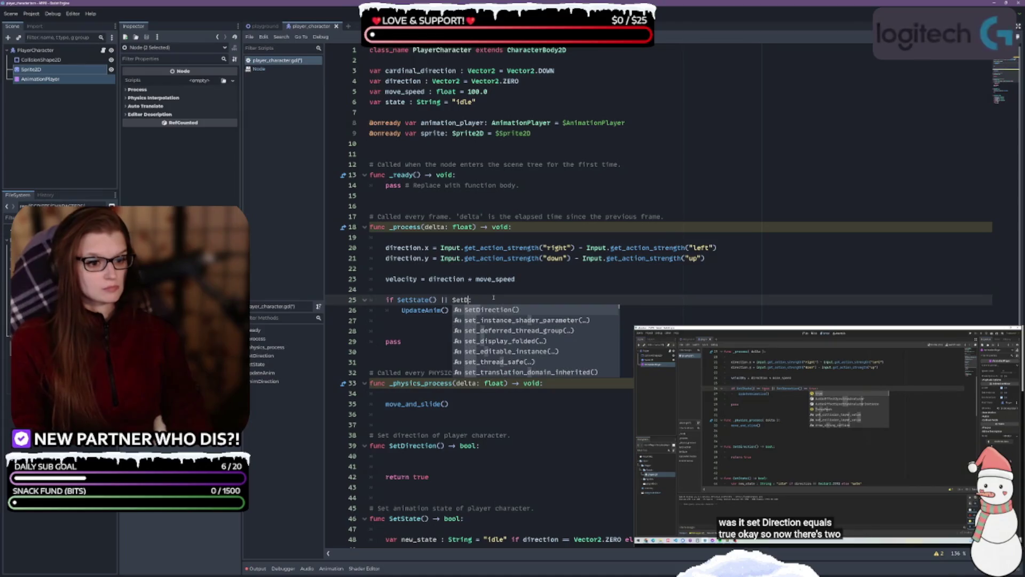
{"action": "key", "text": "Return"}
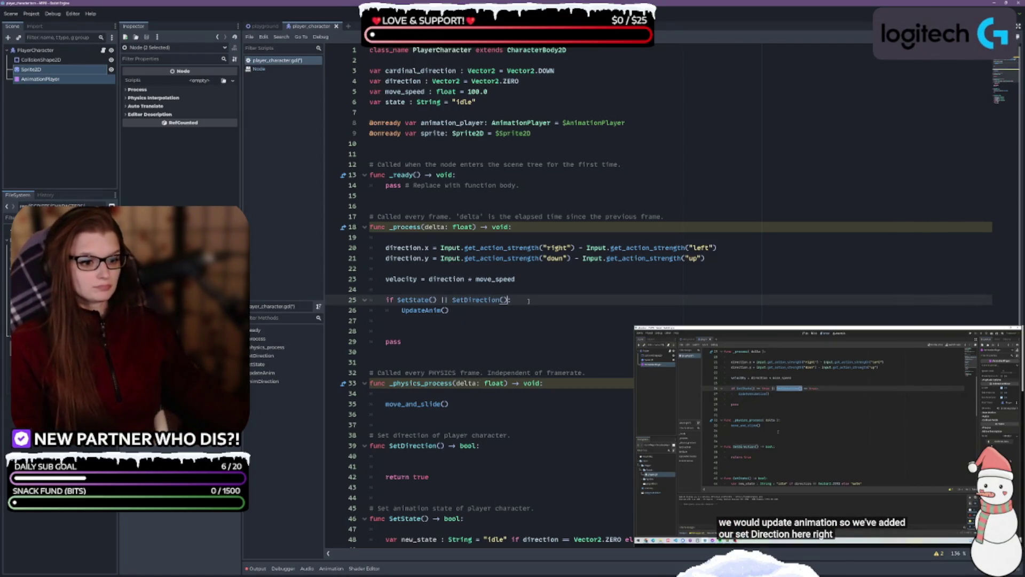
{"action": "left_click", "coordinate": [495, 311]}
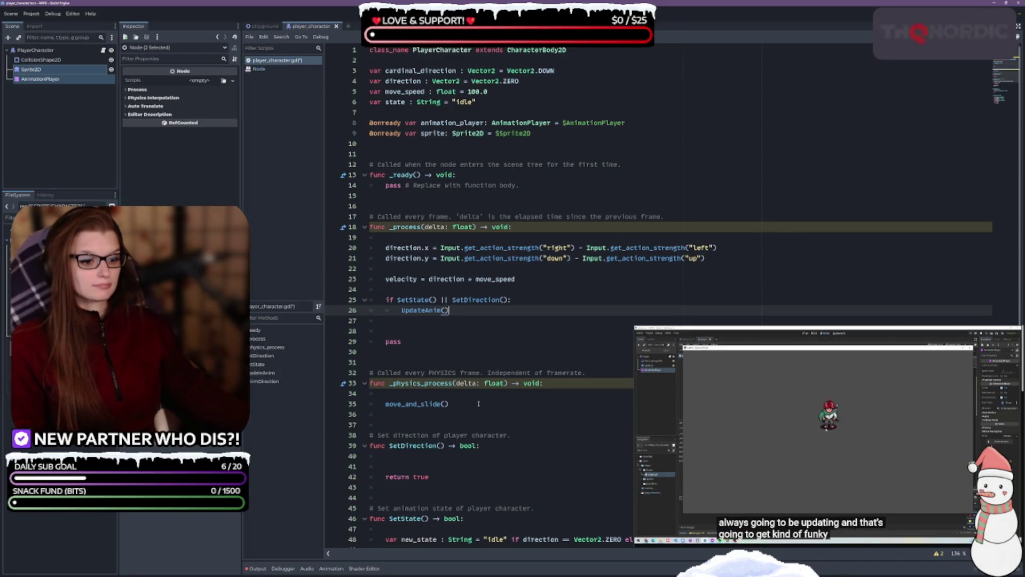
{"action": "left_click", "coordinate": [479, 403]}
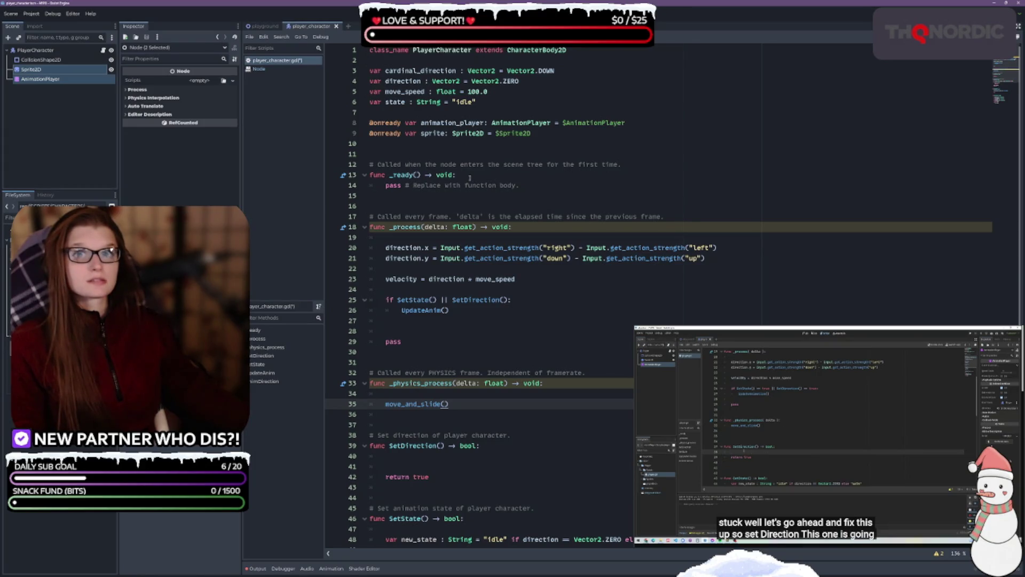
Open SetDirection with 'var new_direction : Vector2 = cardinal_direction' followed by two blank lines.
{"action": "scroll", "coordinate": [495, 266], "scroll_direction": "down", "scroll_amount": 6}
{"action": "left_click", "coordinate": [495, 266]}
{"action": "key", "text": "Return"}
{"action": "type", "text": "var new_di"}
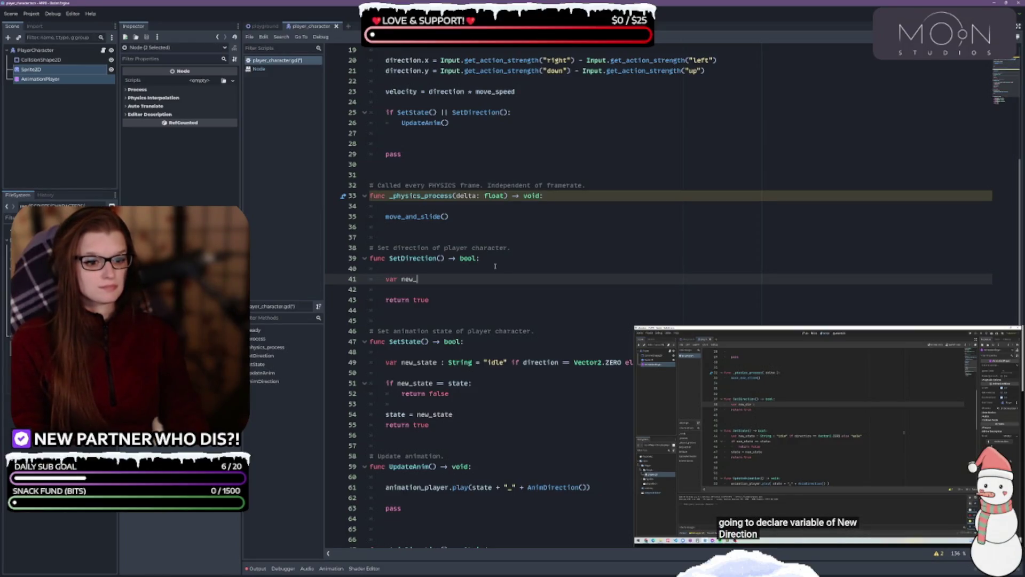
{"action": "type", "text": "rection : Vec"}
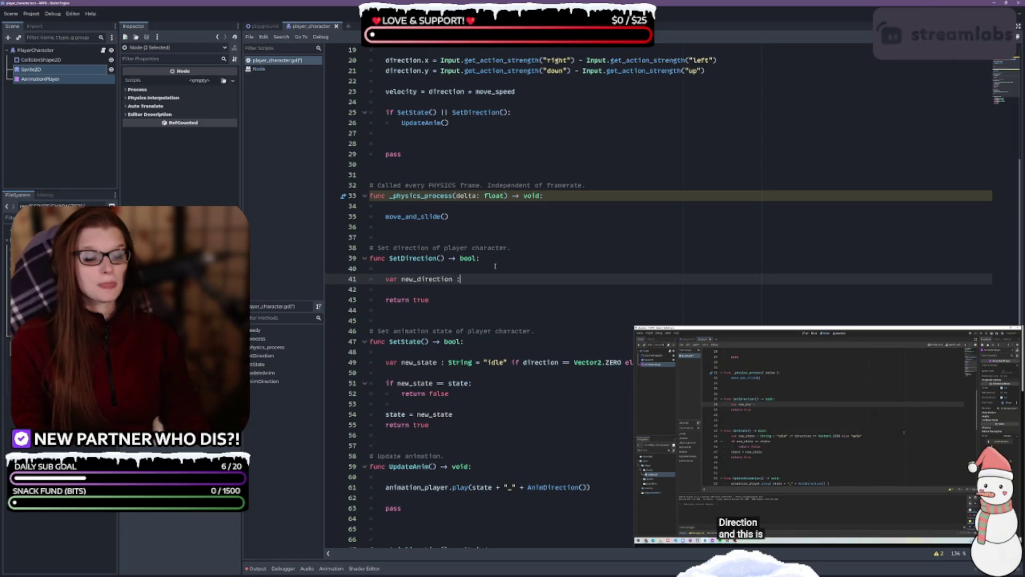
{"action": "type", "text": "tor2"}
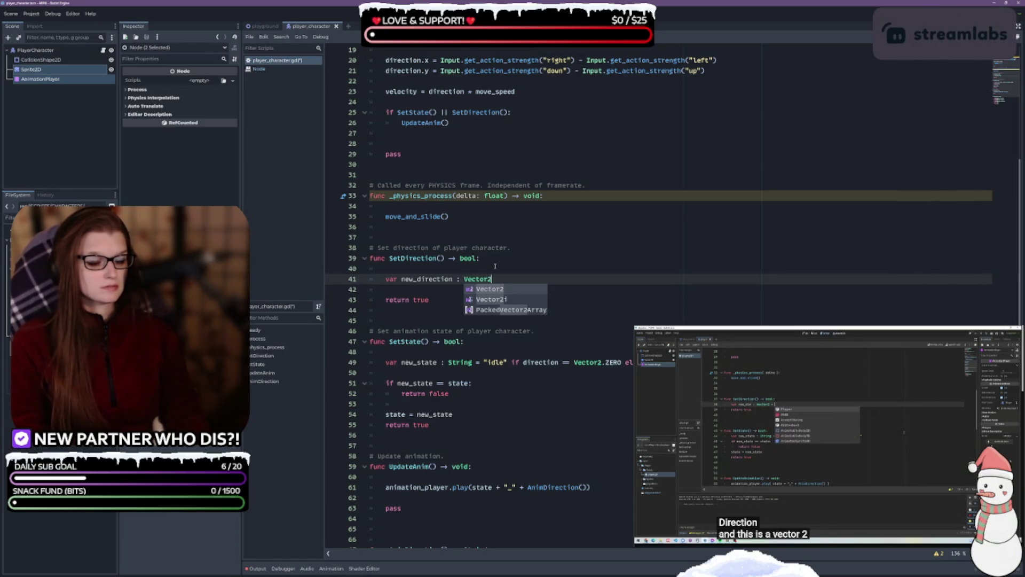
{"action": "type", "text": " = car"}
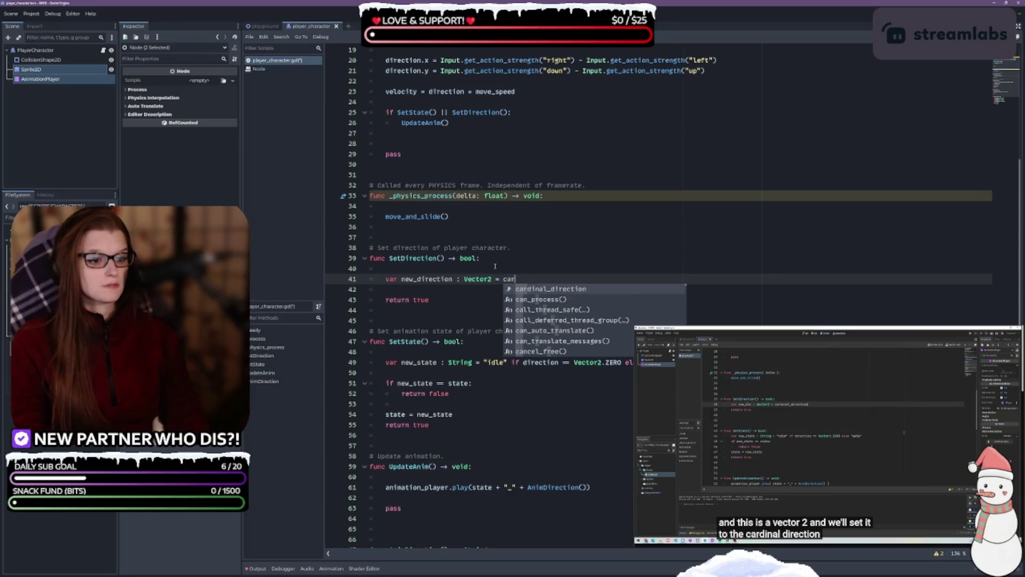
{"action": "key", "text": "Return"}
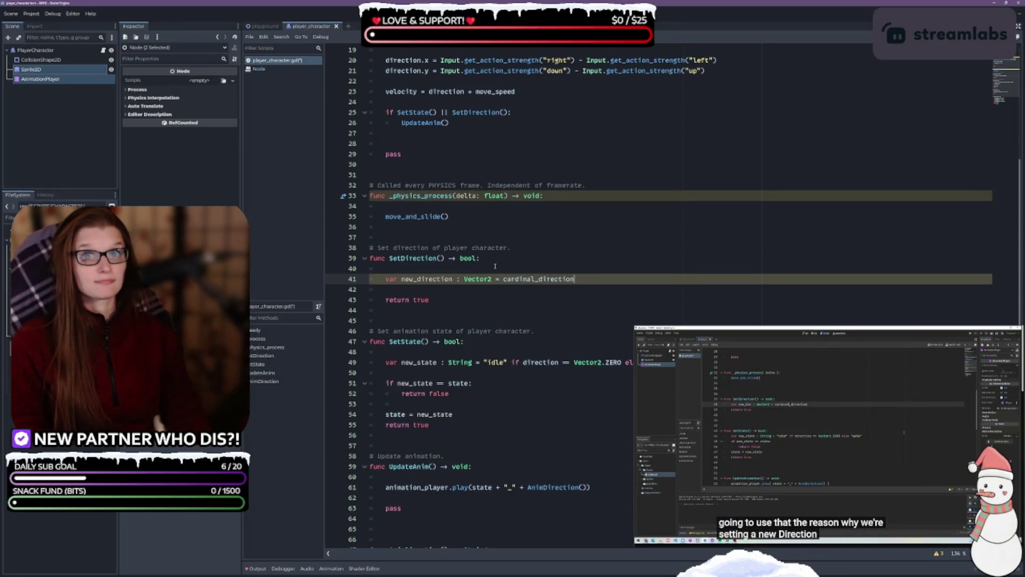
{"action": "key", "text": "Return"}
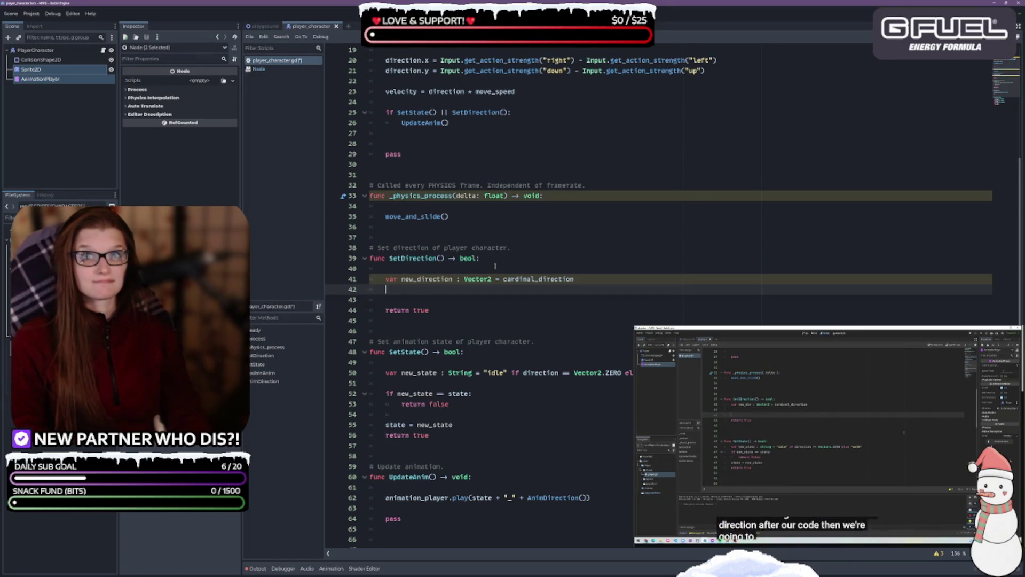
{"action": "key", "text": "Return"}
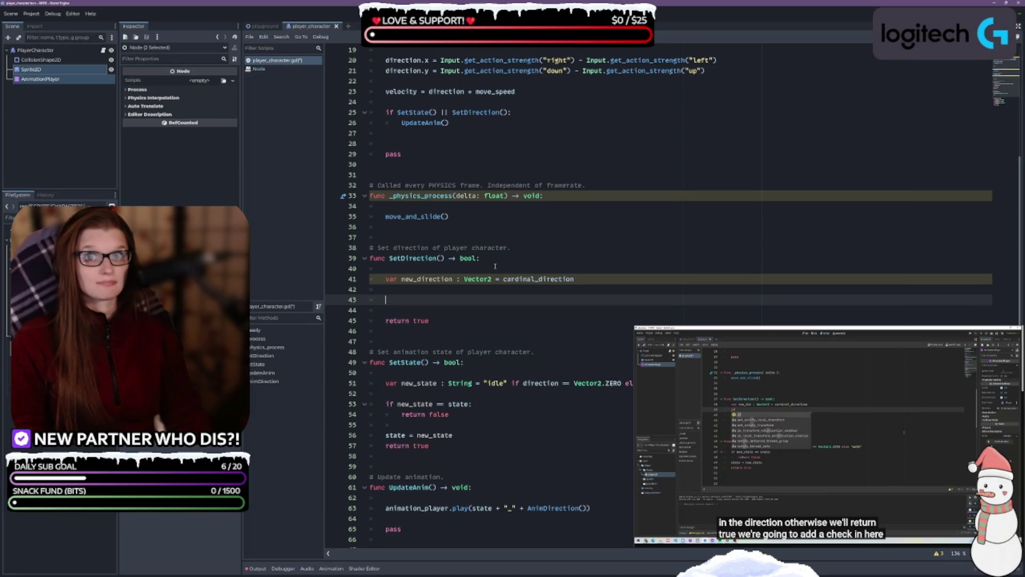
Add 'if direction == Vector2.ZERO:' with the comment '# Player is idle so don't change direction.' and 'return false'.
{"action": "type", "text": "if "}
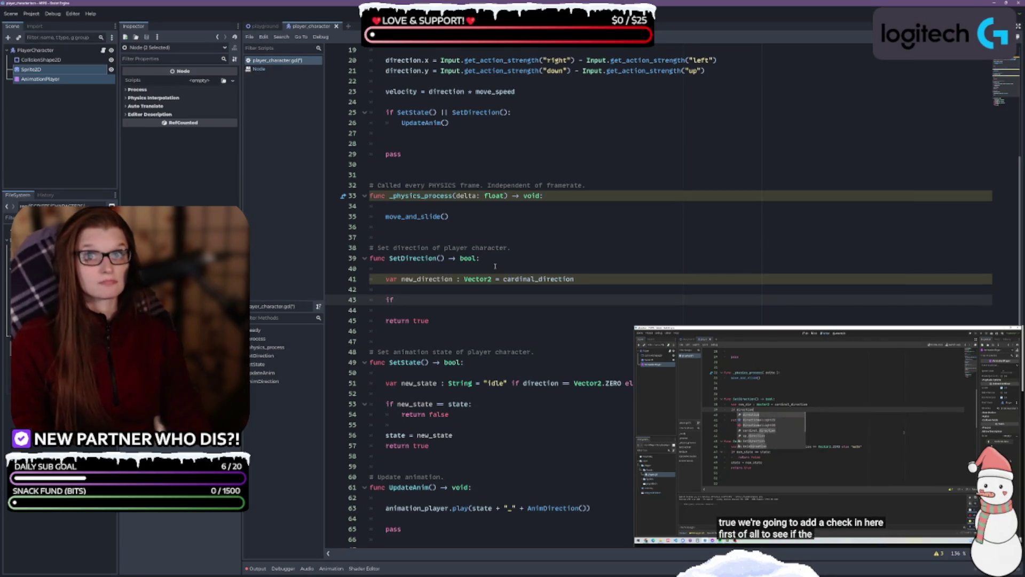
{"action": "type", "text": "direction"}
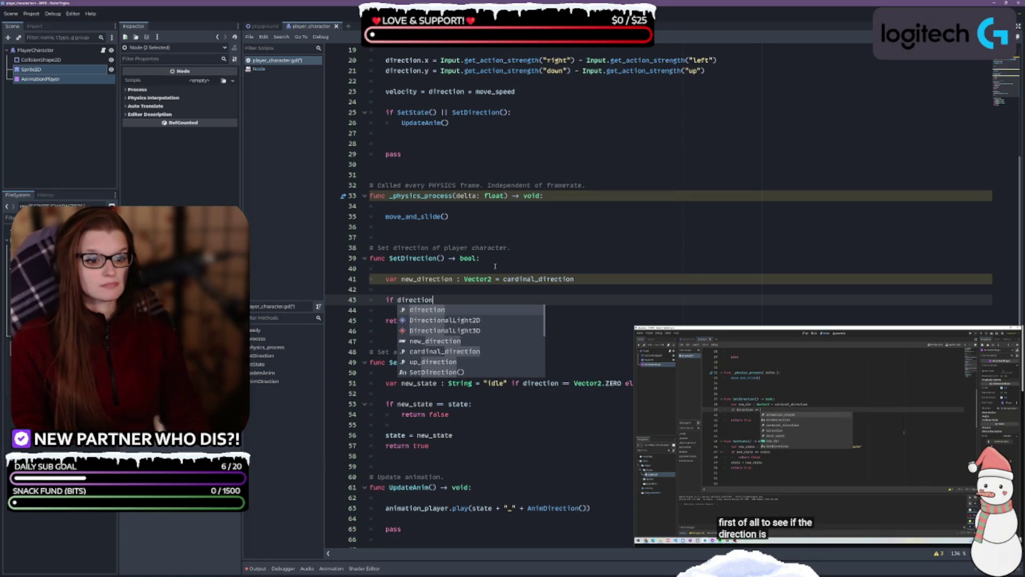
{"action": "type", "text": " == Ve"}
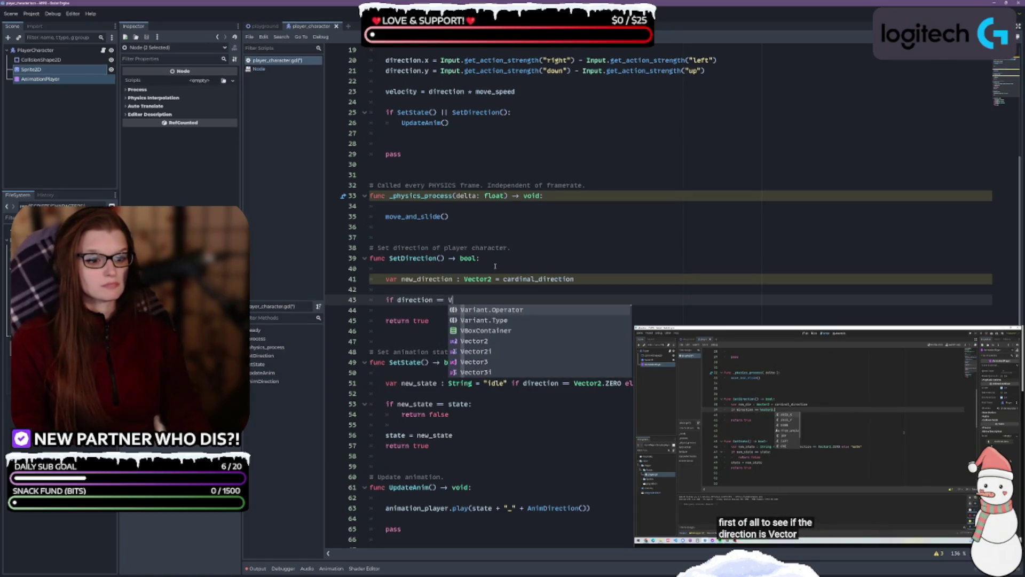
{"action": "key", "text": "Return"}
{"action": "type", "text": "ZERO:"}
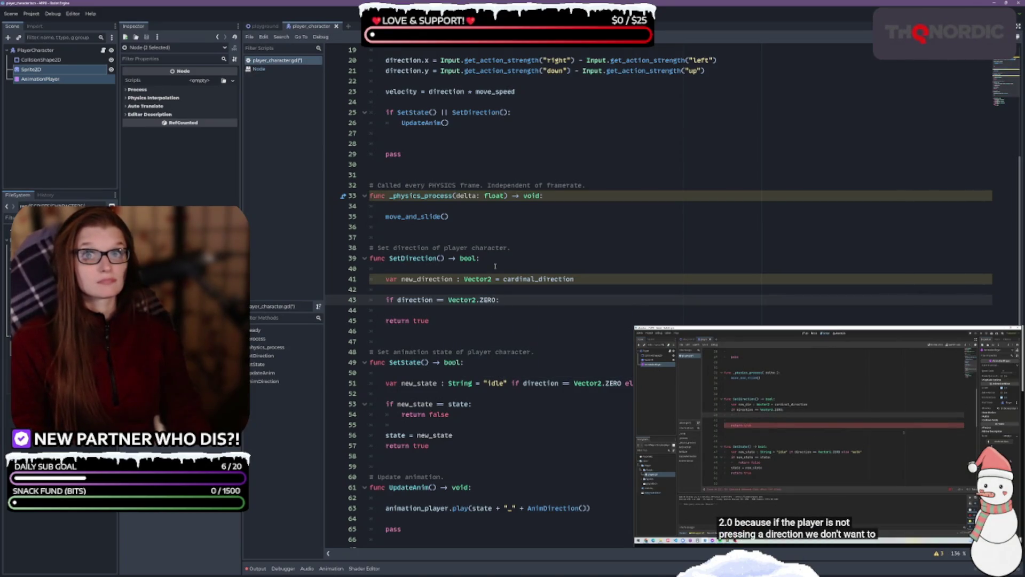
{"action": "key", "text": "Return"}
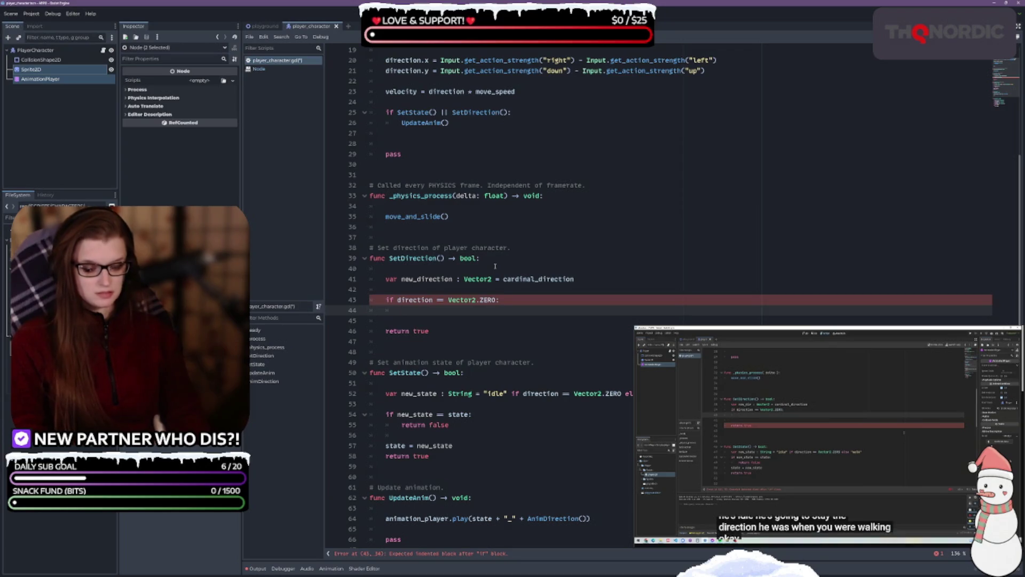
{"action": "type", "text": "# "}
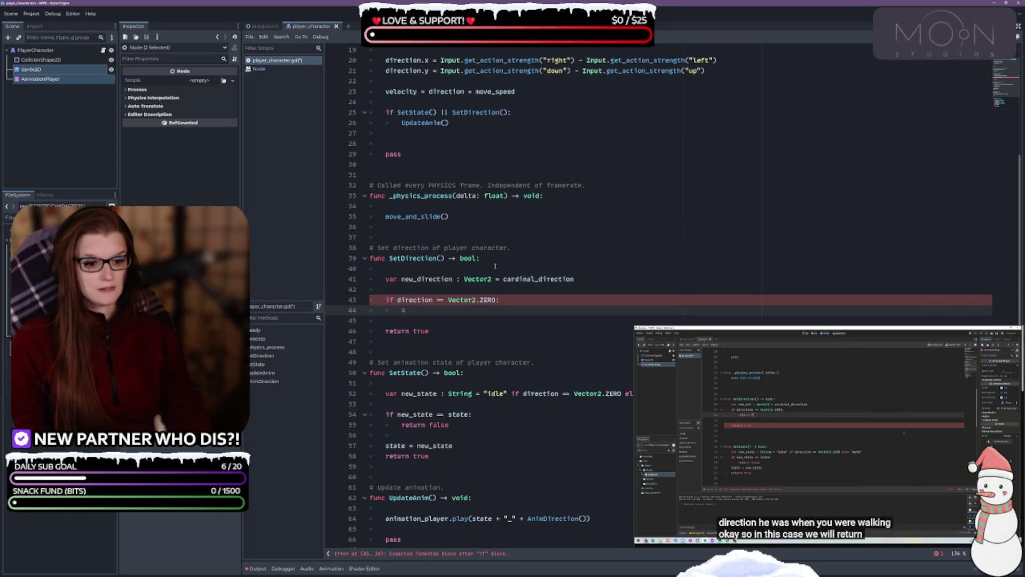
{"action": "type", "text": "Player is idle"}
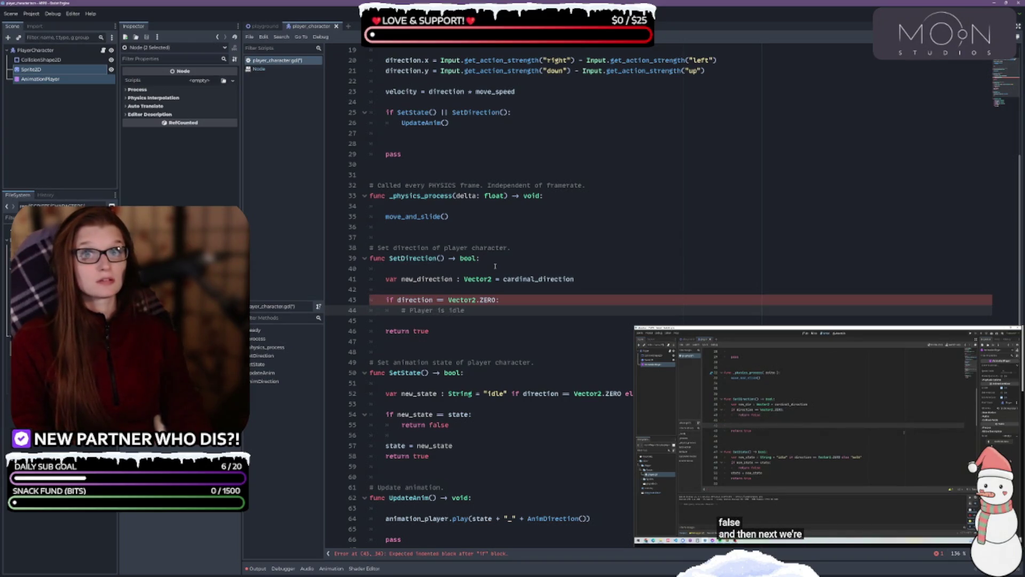
{"action": "type", "text": " so don't"}
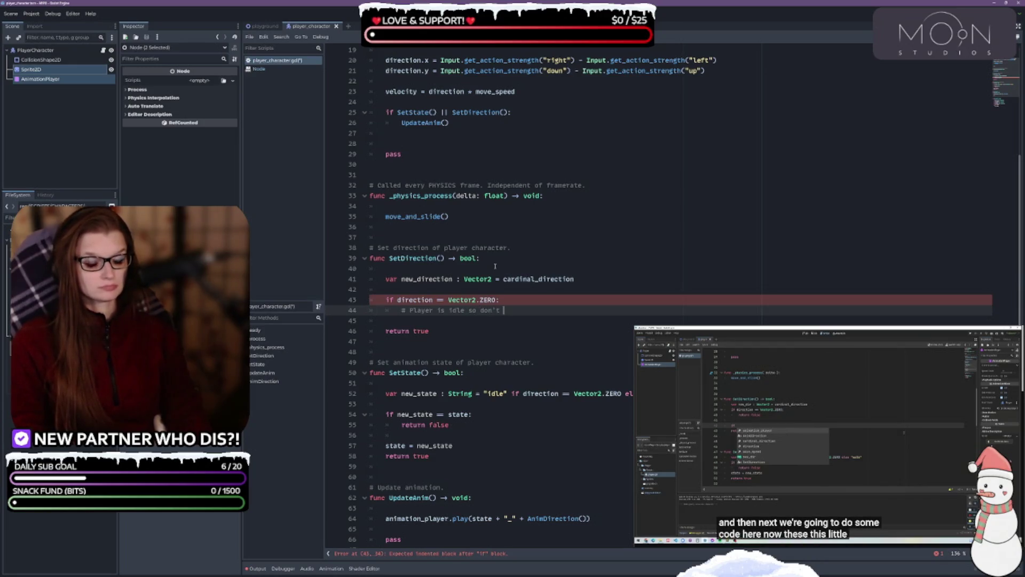
{"action": "type", "text": "change eff"}
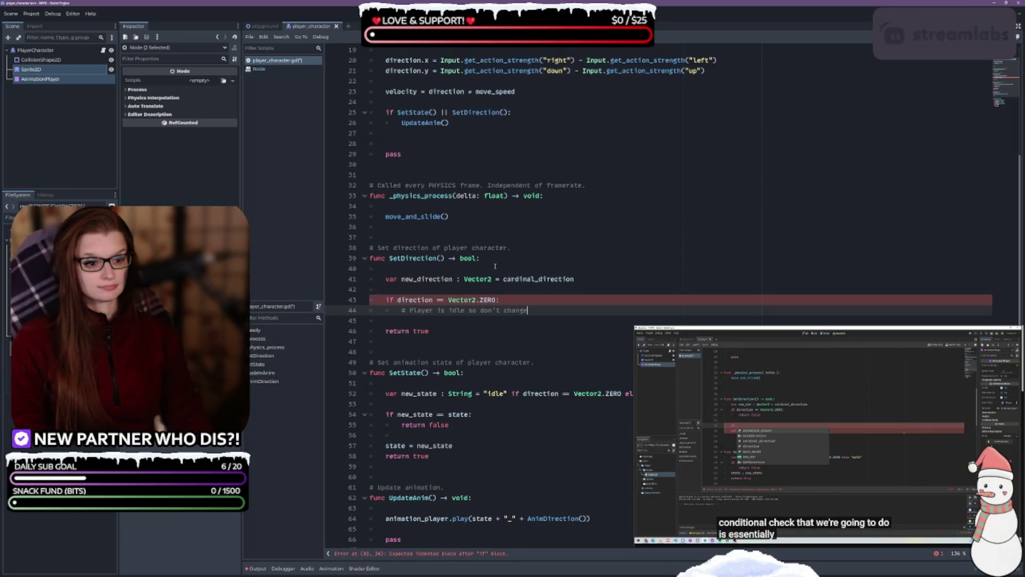
{"action": "type", "text": "a"}
{"action": "type", "text": "rection."}
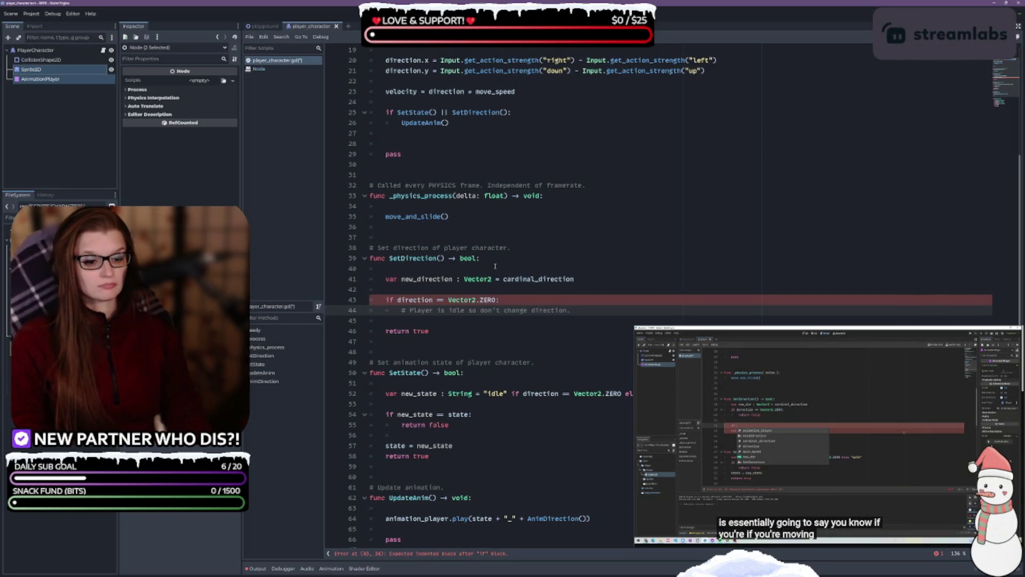
{"action": "key", "text": "Return"}
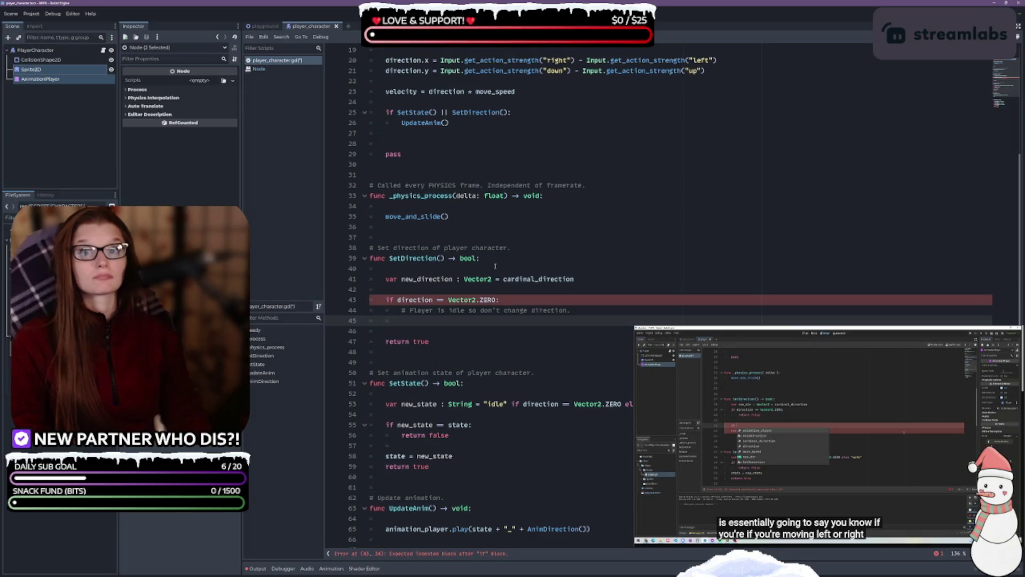
{"action": "key", "text": "Tab"}
{"action": "type", "text": "return false"}
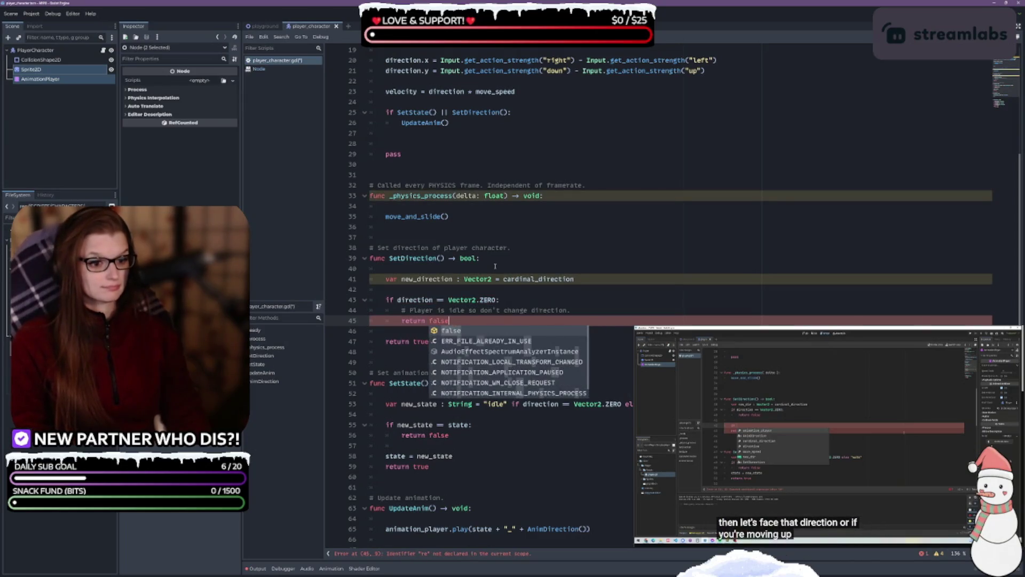
{"action": "key", "text": "Escape"}
{"action": "key", "text": "Return"}
{"action": "key", "text": "Return"}
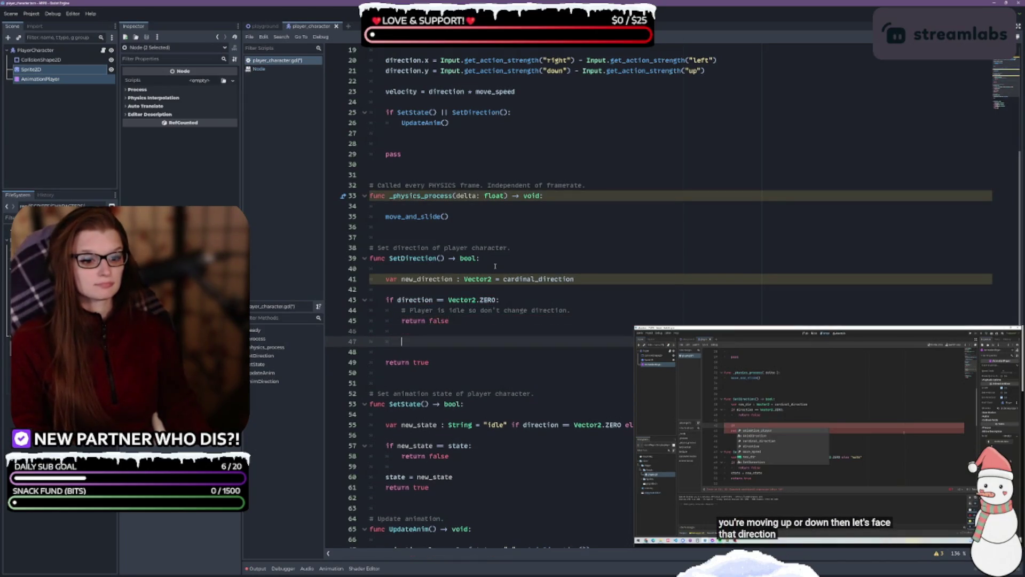
Replace 'so' with '--' in the idle comment on line 44 and save.
{"action": "type", "text": "if"}
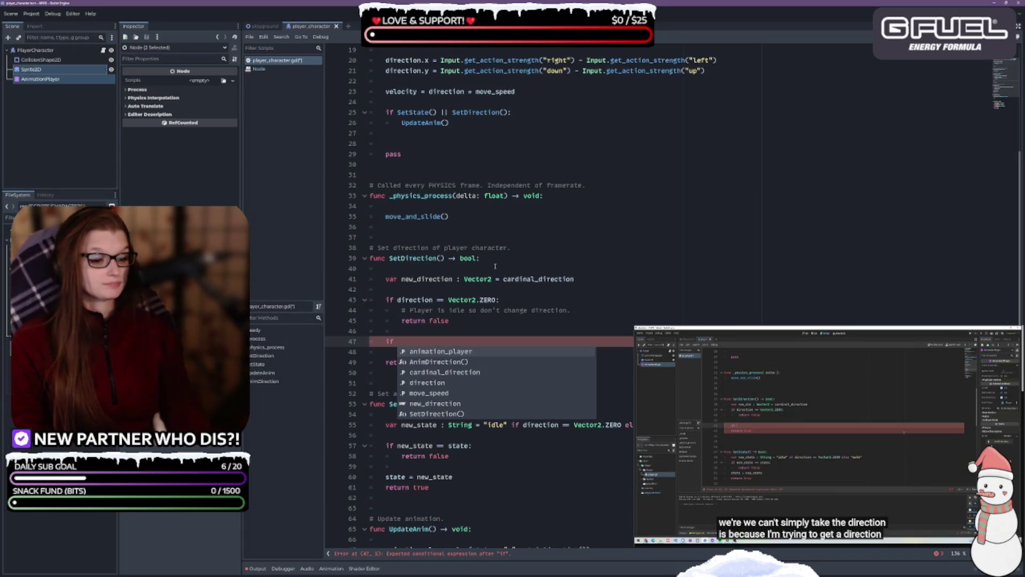
{"action": "left_click", "coordinate": [480, 310]}
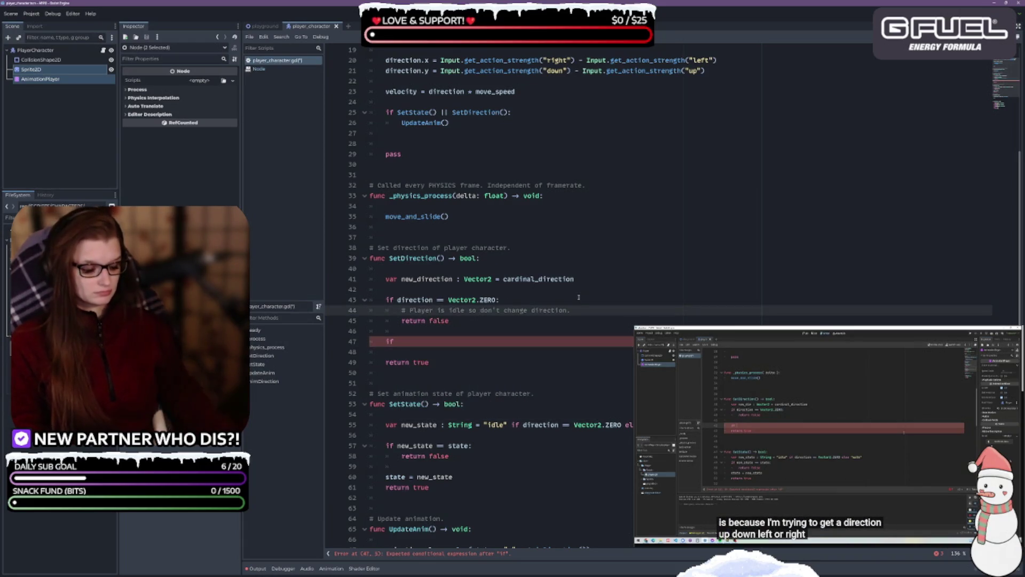
{"action": "key", "text": "BackSpace"}
{"action": "key", "text": "BackSpace"}
{"action": "key", "text": "BackSpace"}
{"action": "type", "text": "->"}
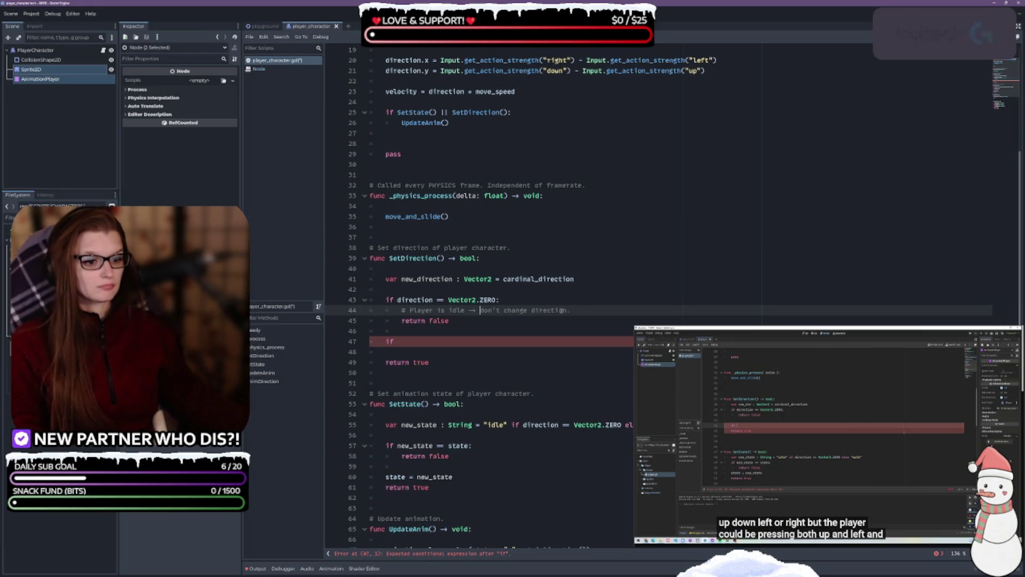
{"action": "key", "text": "BackSpace"}
{"action": "key", "text": "BackSpace"}
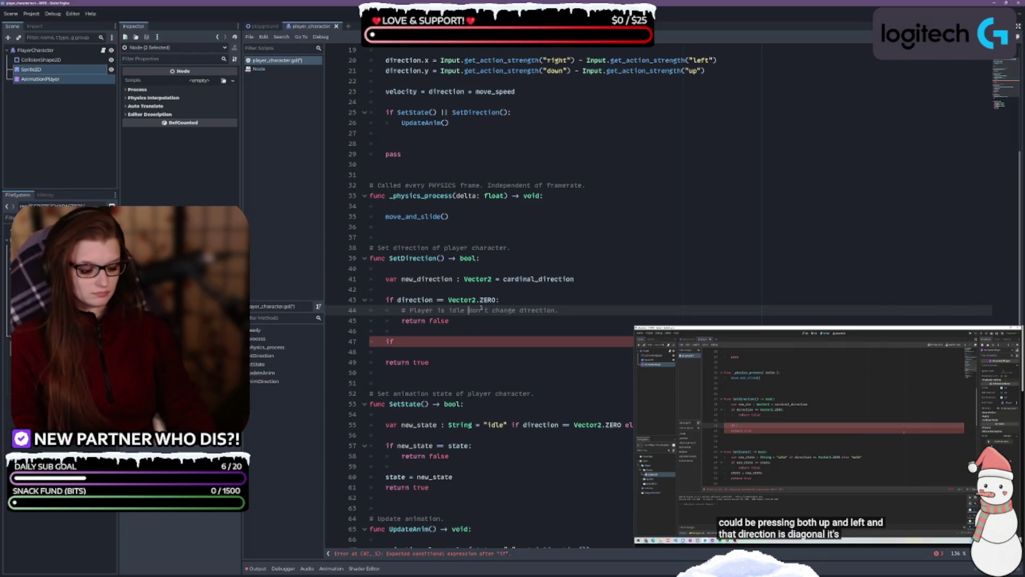
{"action": "type", "text": "--"}
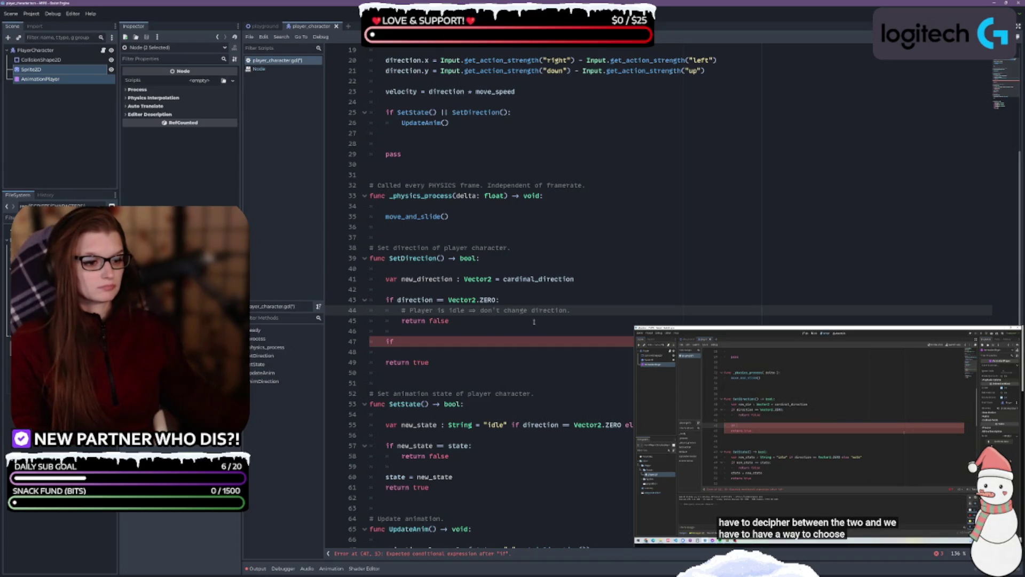
{"action": "key", "text": "End"}
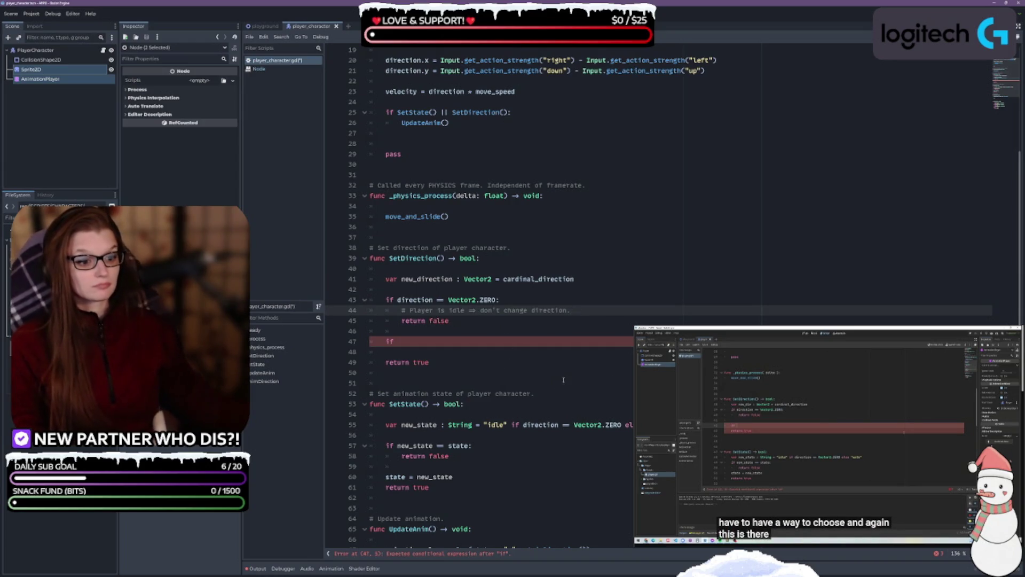
{"action": "key", "text": "Down"}
{"action": "key", "text": "Down"}
{"action": "key", "text": "Down"}
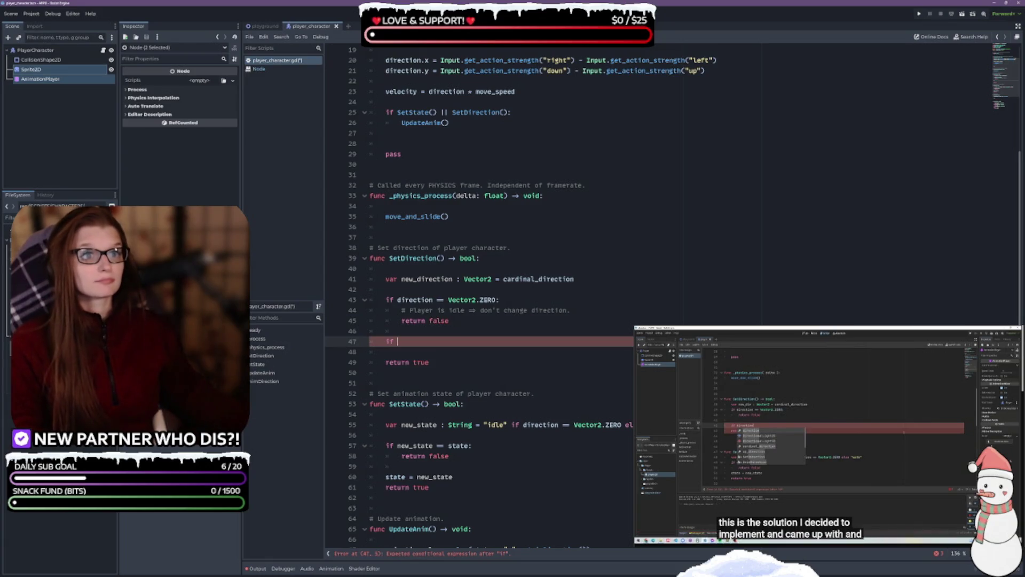
{"action": "key", "text": "ctrl+s"}
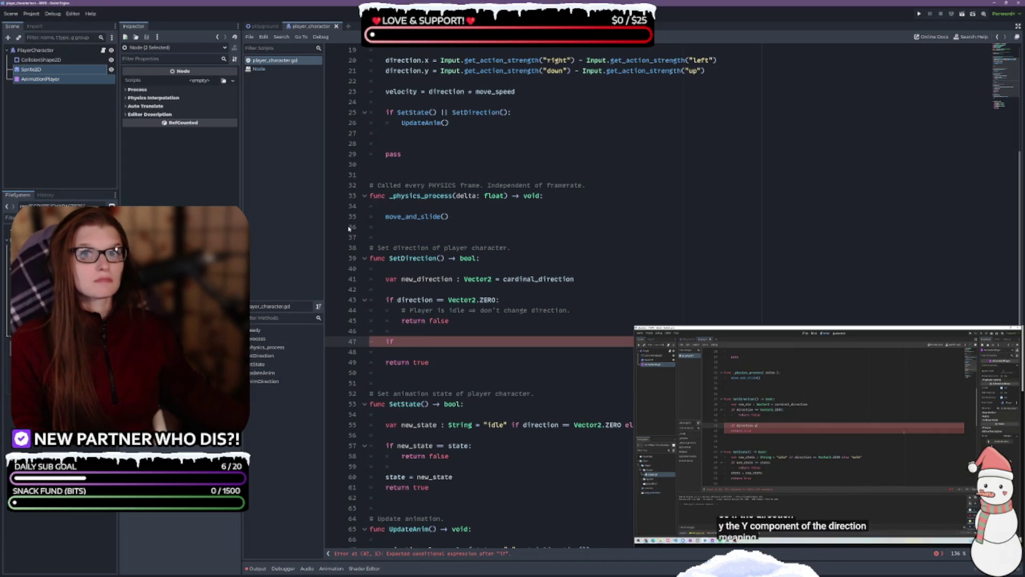
Complete 'if direction.y == 0:' and begin 'new_direction = Vector2.LEFT if direction.x < 0' beneath it.
{"action": "type", "text": "direction.y"}
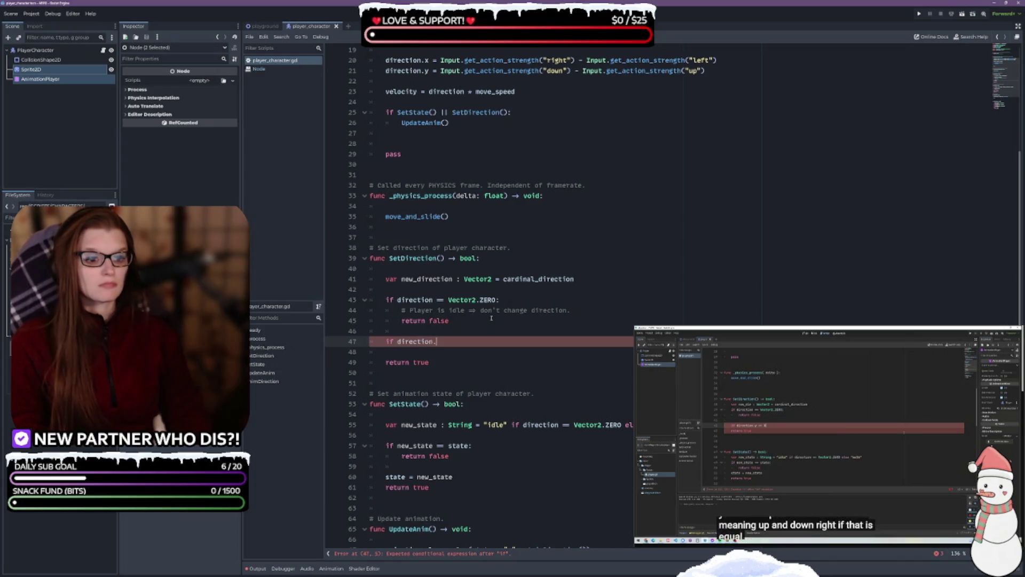
{"action": "type", "text": " == 0"}
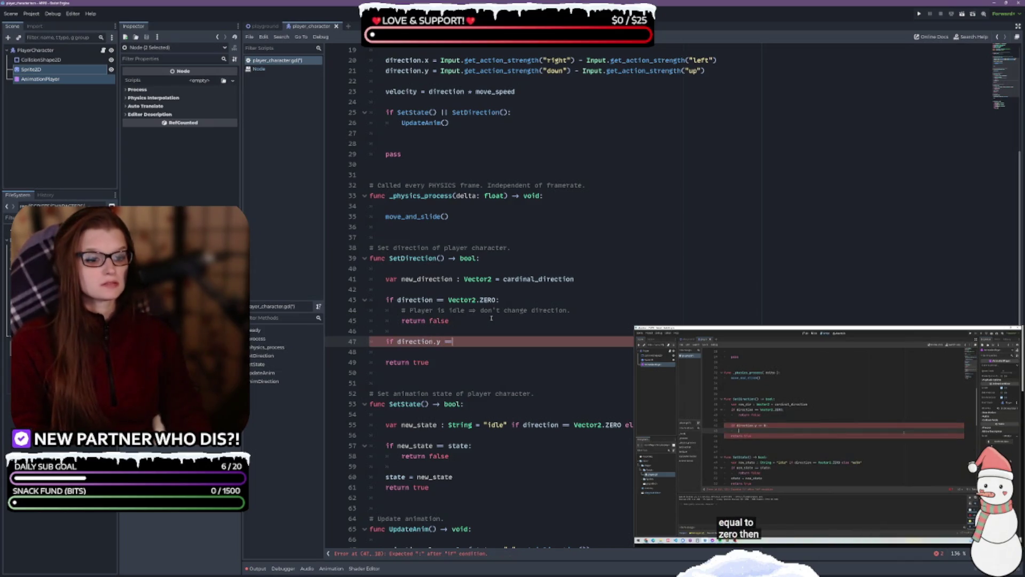
{"action": "type", "text": ":"}
{"action": "key", "text": "Return"}
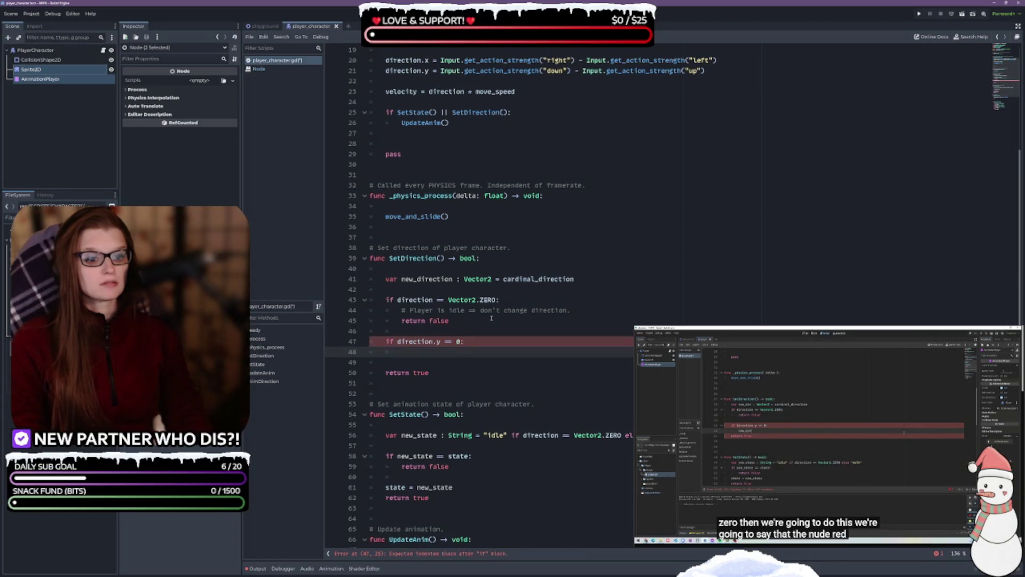
{"action": "type", "text": "new_direction = Vect"}
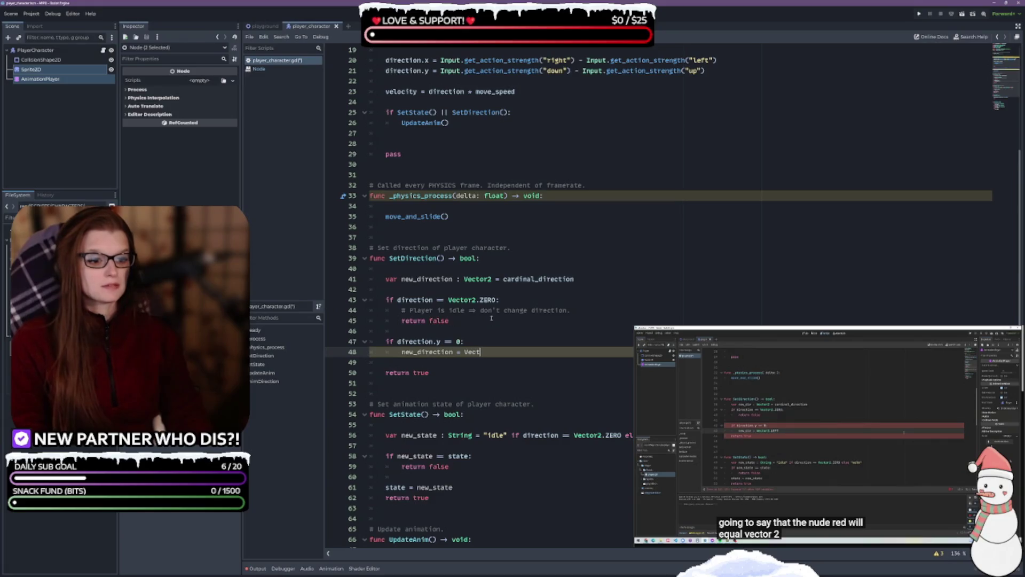
{"action": "type", "text": "or2.LEFT if "}
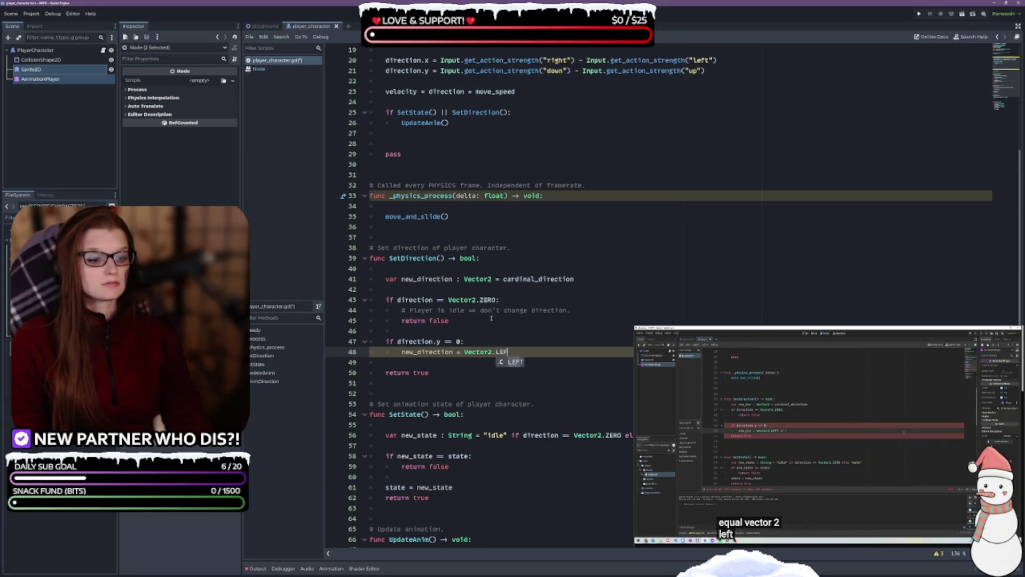
{"action": "type", "text": "direction.x"}
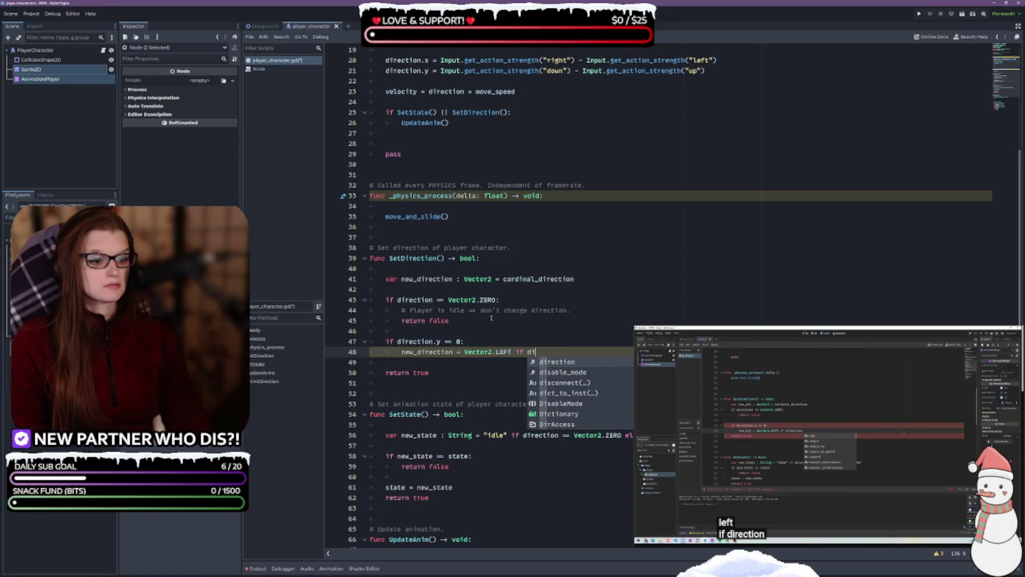
{"action": "type", "text": " < 0"}
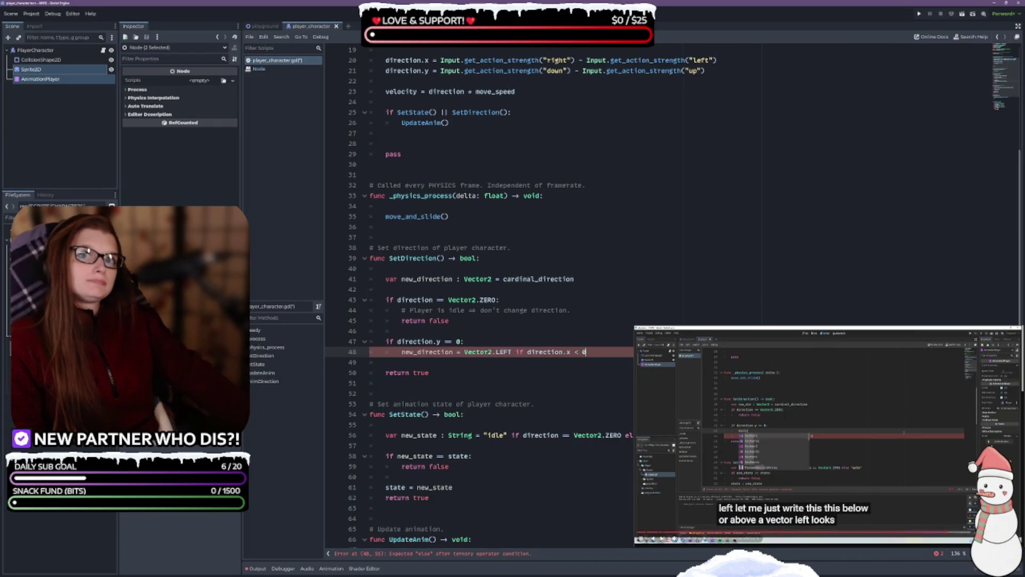
Insert a blank line below the 'if direction.y == 0:' condition.
{"action": "left_click", "coordinate": [565, 340]}
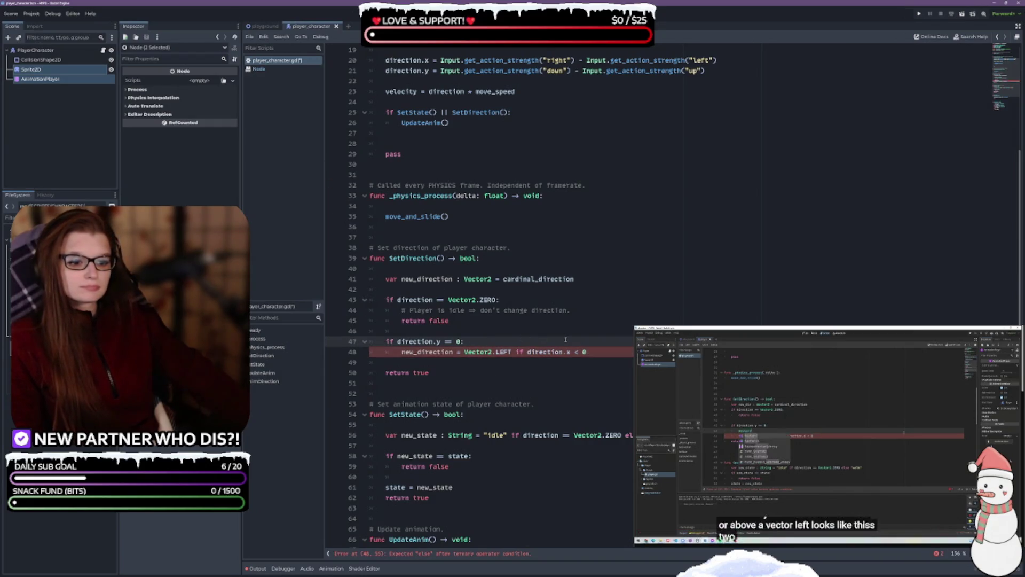
{"action": "key", "text": "Return"}
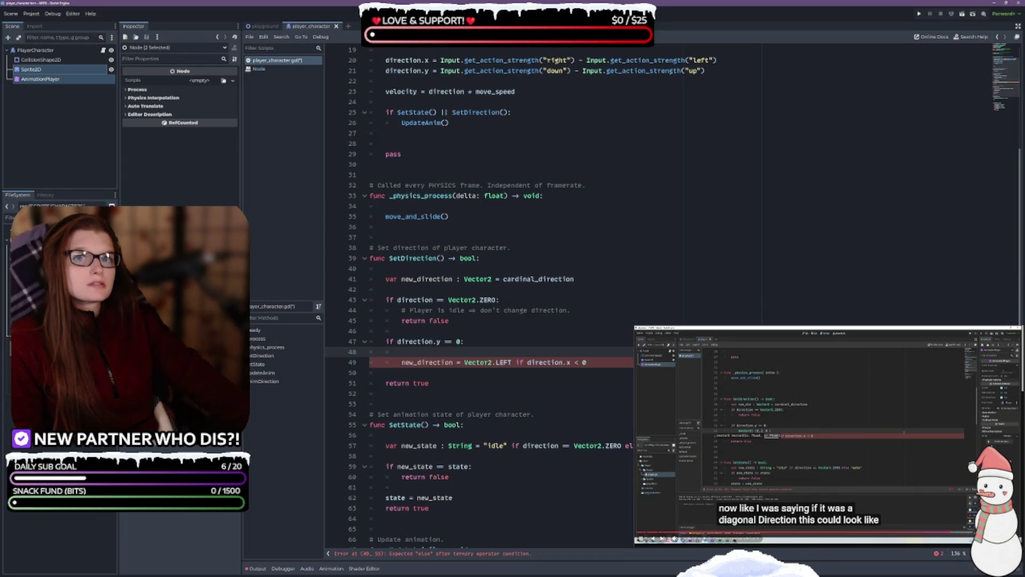
Save, then add the note line 'Vector2( -1, 0) == full left' above the new_direction assignment.
{"action": "key", "text": "ctrl+s"}
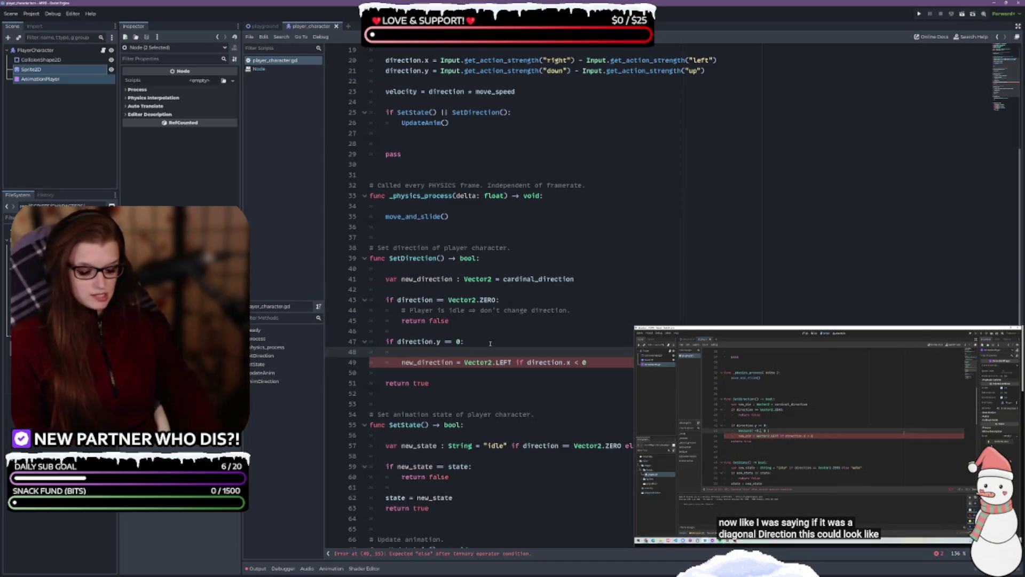
{"action": "key", "text": "Return"}
{"action": "key", "text": "Return"}
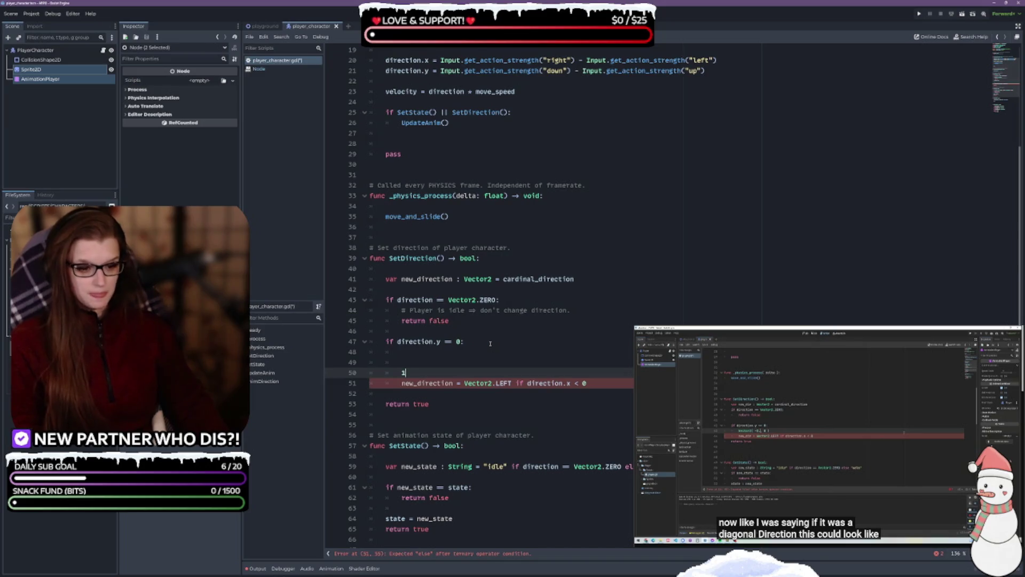
{"action": "type", "text": "ne"}
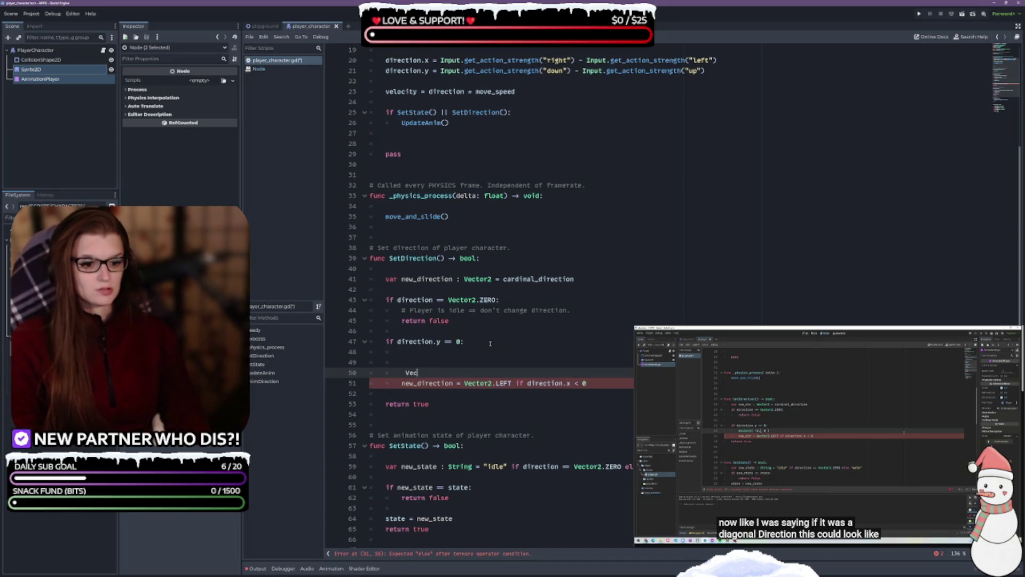
{"action": "key", "text": "BackSpace"}
{"action": "key", "text": "BackSpace"}
{"action": "key", "text": "Up"}
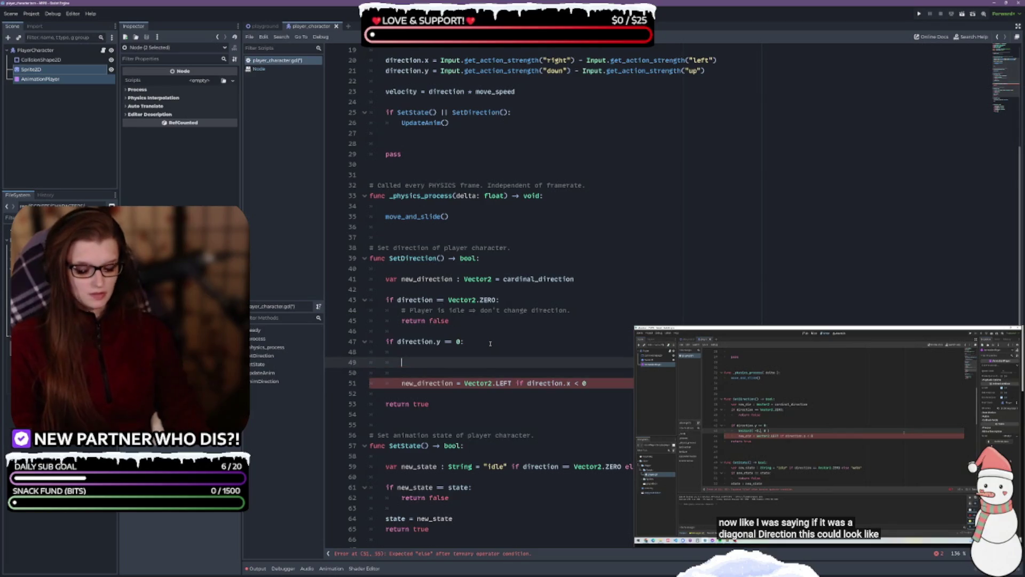
{"action": "type", "text": "tor2"}
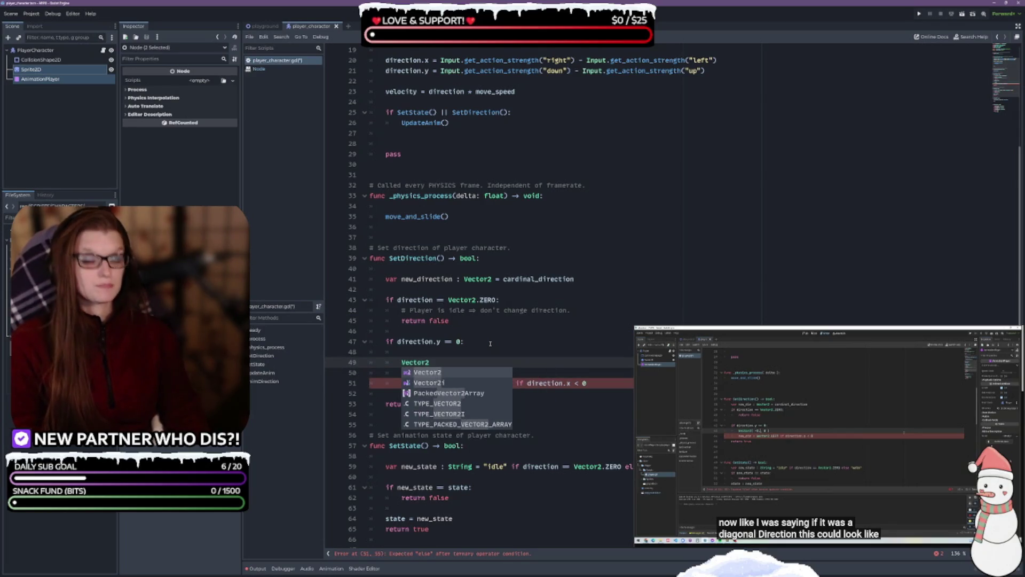
{"action": "type", "text": "( "}
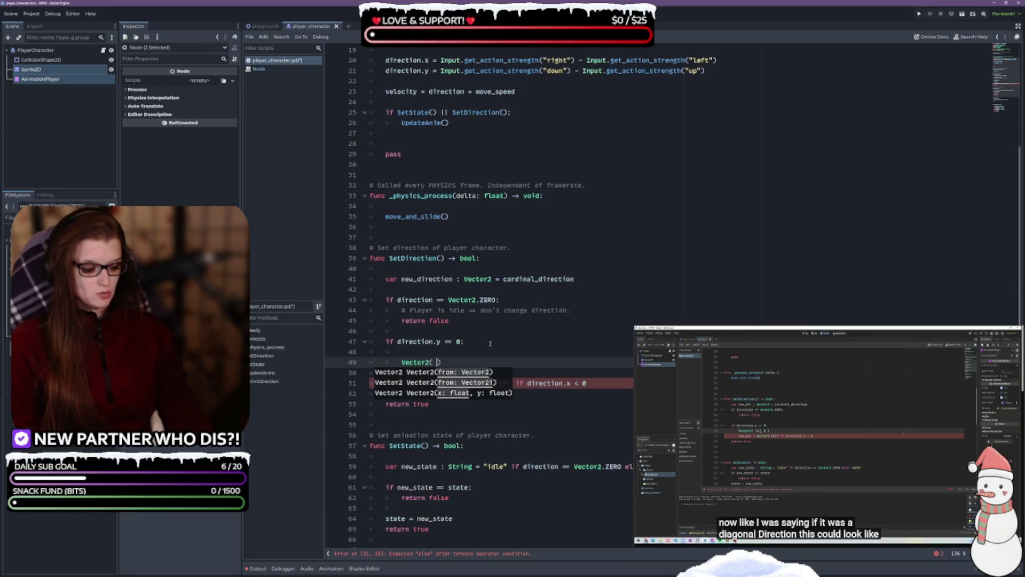
{"action": "type", "text": ", 0"}
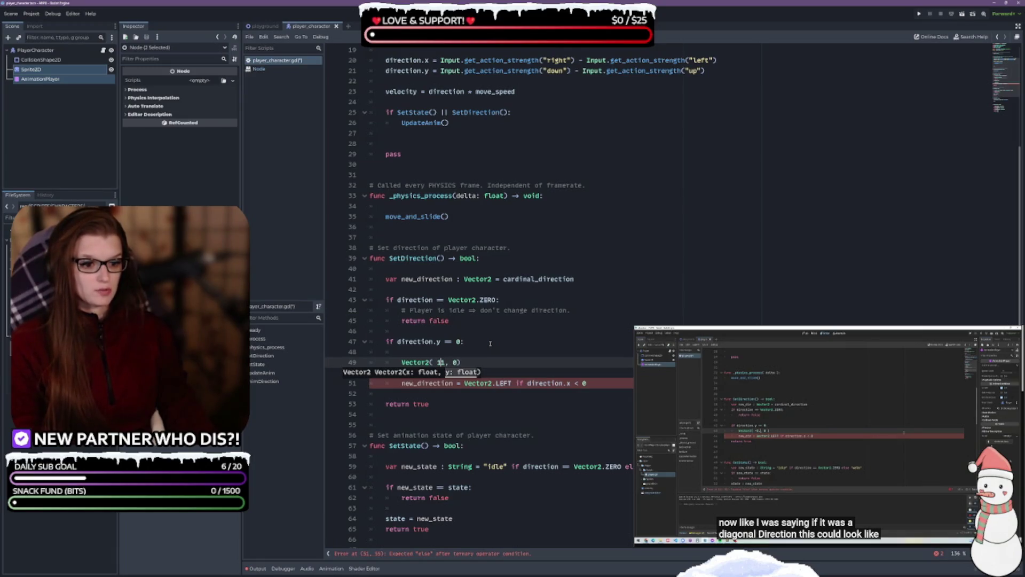
{"action": "type", "text": "1"}
{"action": "key", "text": "Right"}
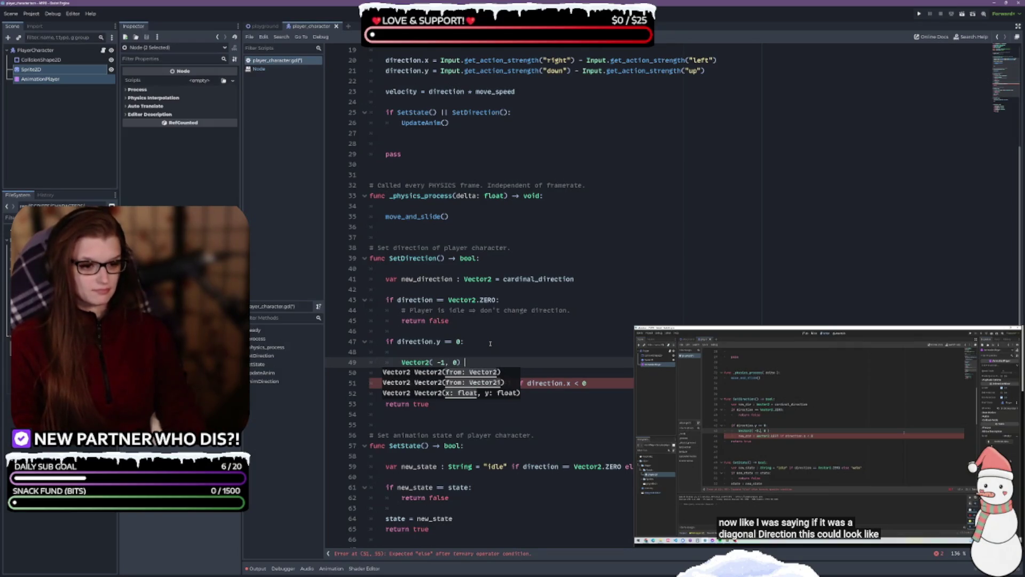
{"action": "type", "text": "="}
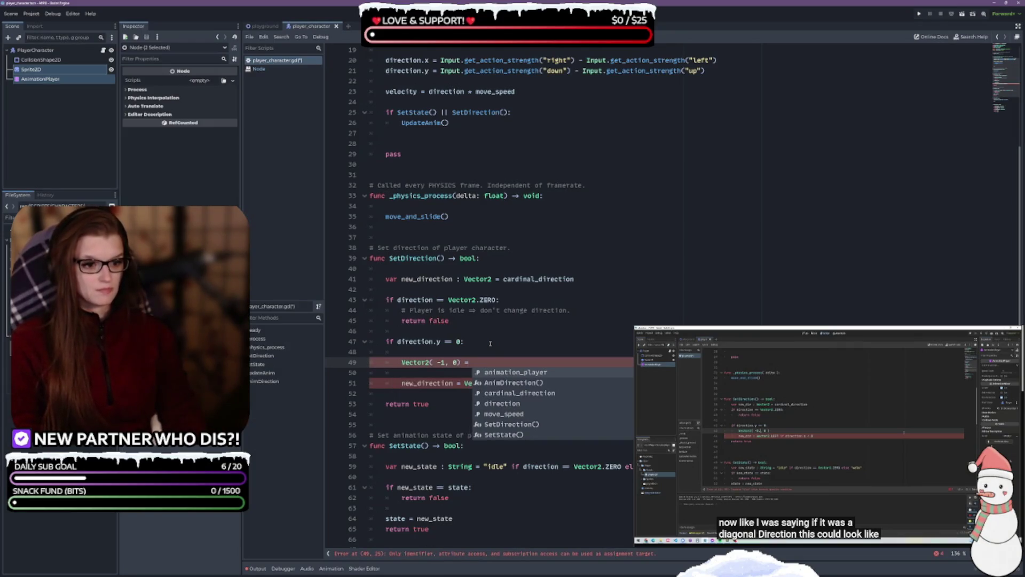
{"action": "type", "text": " ="}
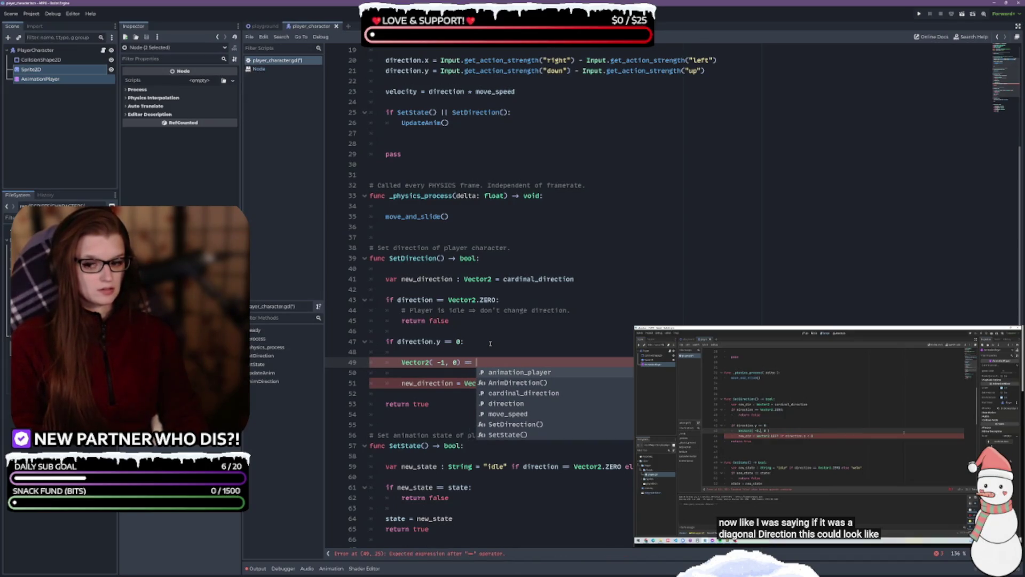
{"action": "type", "text": "full left"}
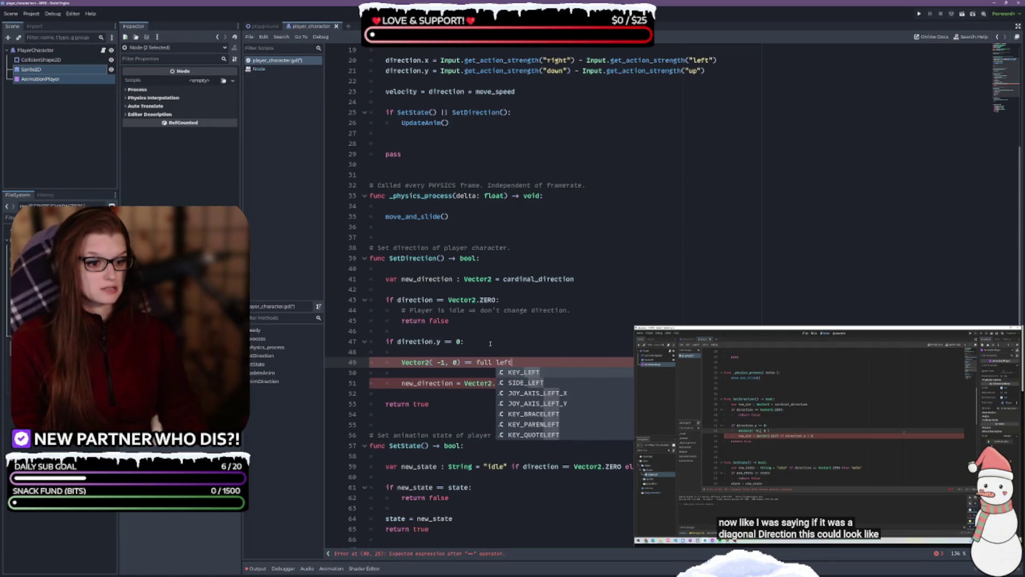
{"action": "key", "text": "Return"}
{"action": "key", "text": "Return"}
Add 'Vector2( -0.7, 0) == diagonal left' and change the autocompleted KEY_LEFT back to 'left'.
{"action": "type", "text": "Vecto"}
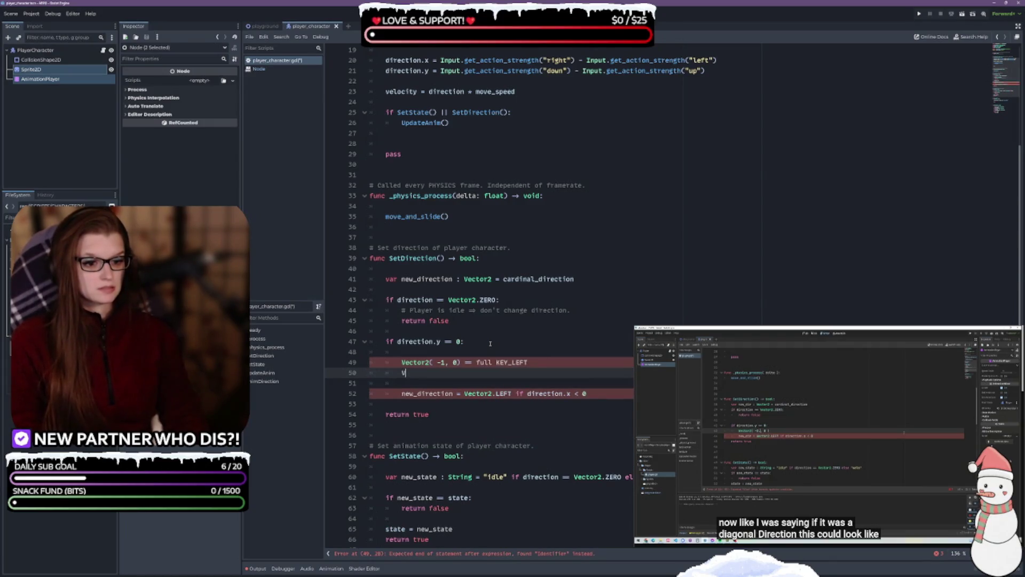
{"action": "type", "text": "r2( "}
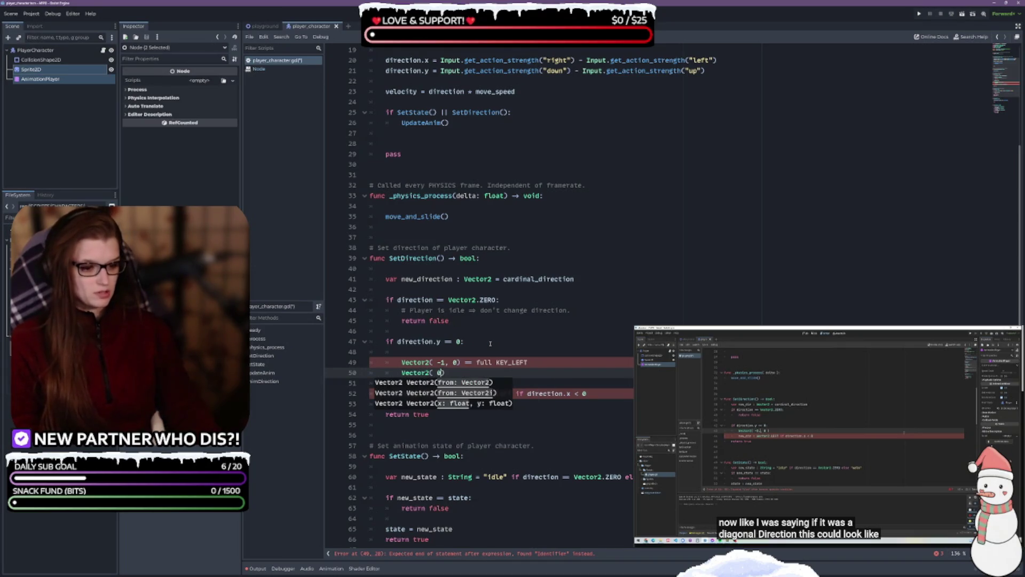
{"action": "type", "text": "-0.7,"}
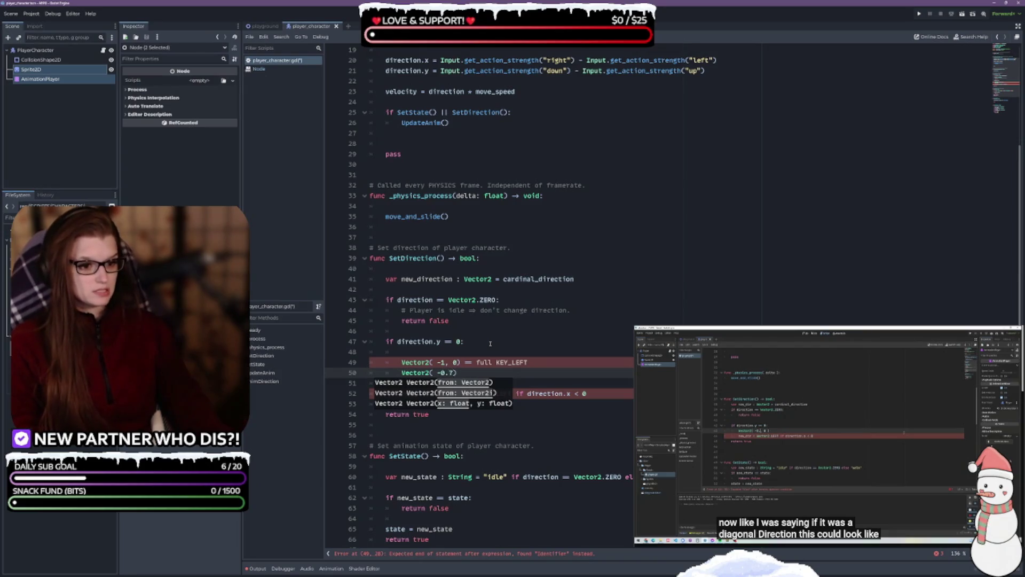
{"action": "type", "text": " 0) "}
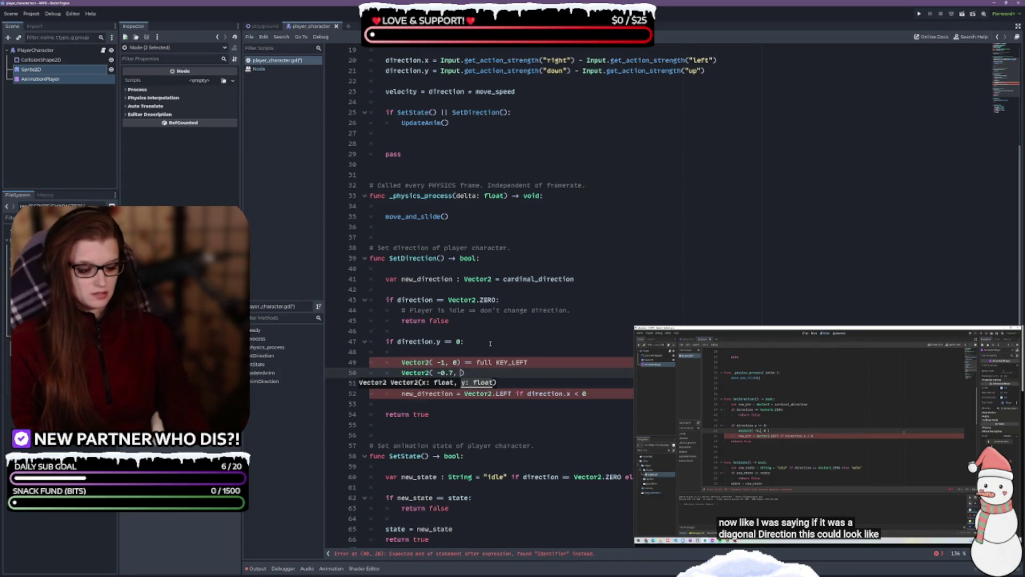
{"action": "type", "text": "== dia"}
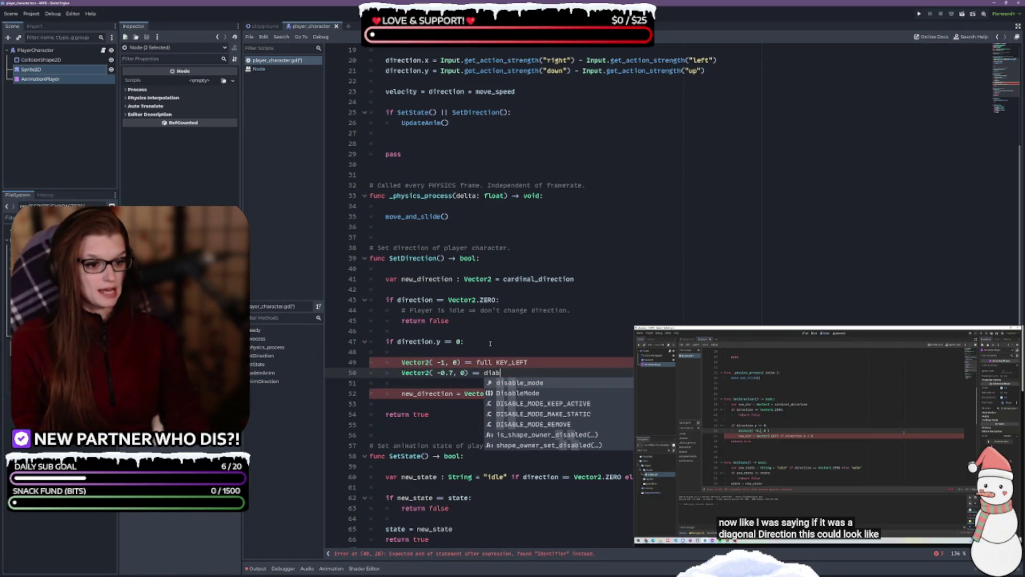
{"action": "type", "text": "gonal l"}
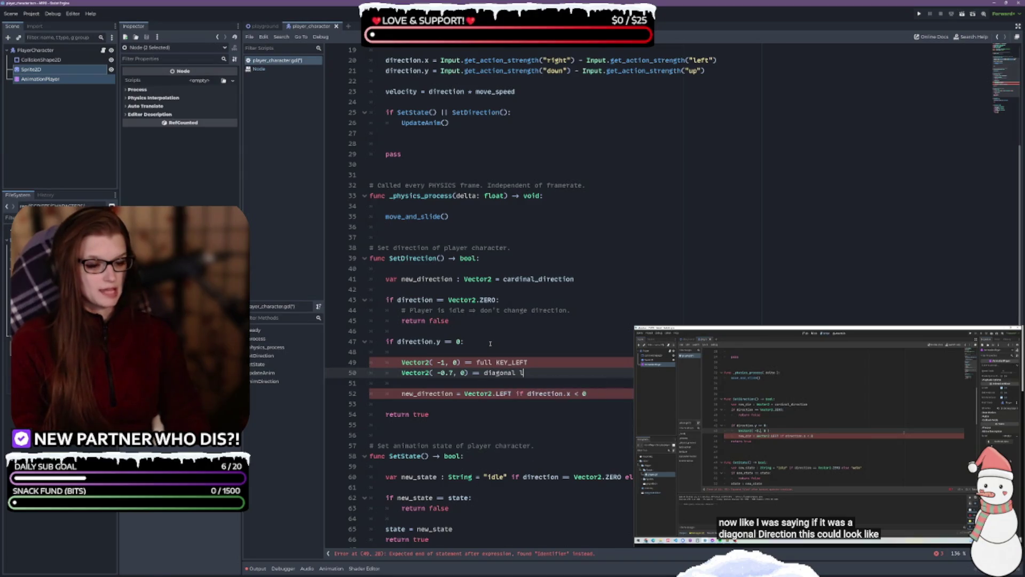
{"action": "type", "text": "eft"}
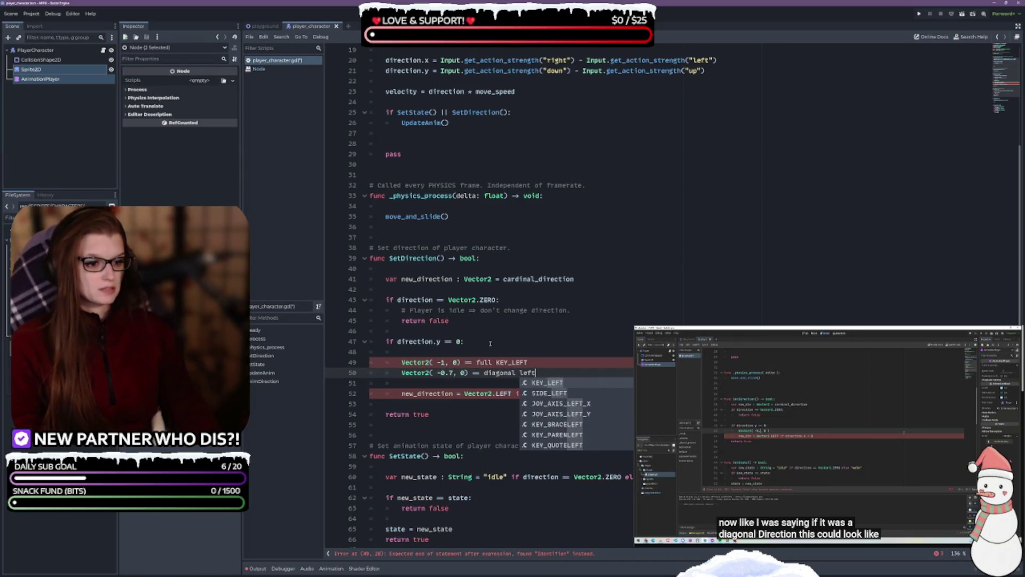
{"action": "left_click", "coordinate": [491, 343]}
{"action": "left_click_drag", "start_coordinate": [527, 362], "coordinate": [496, 362]}
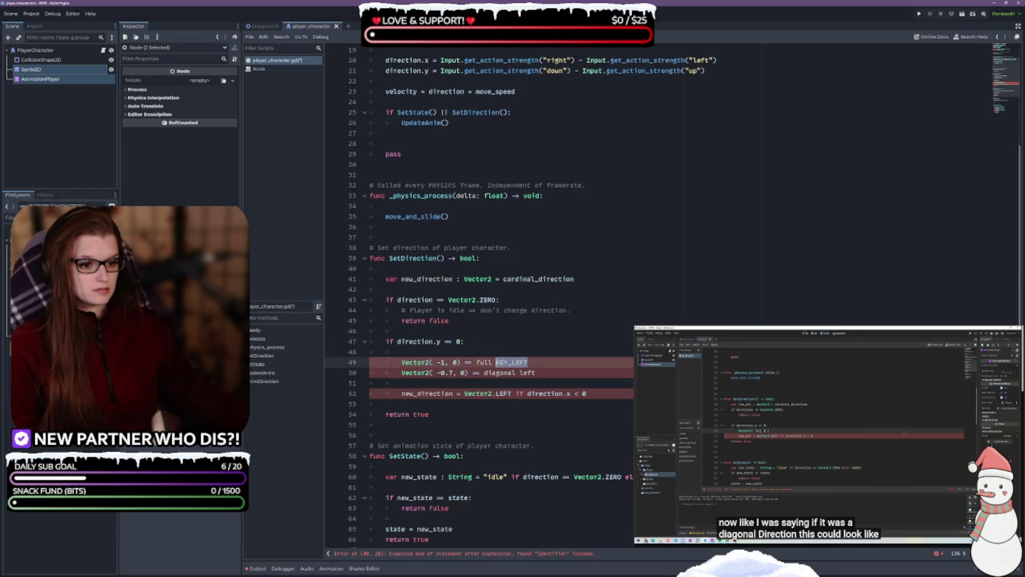
{"action": "type", "text": "left"}
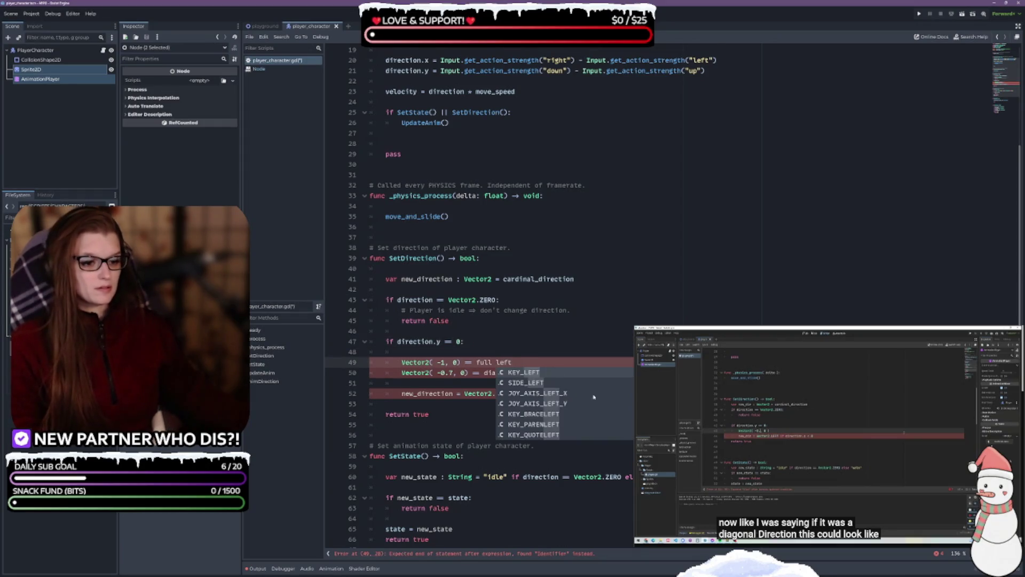
{"action": "key", "text": "Escape"}
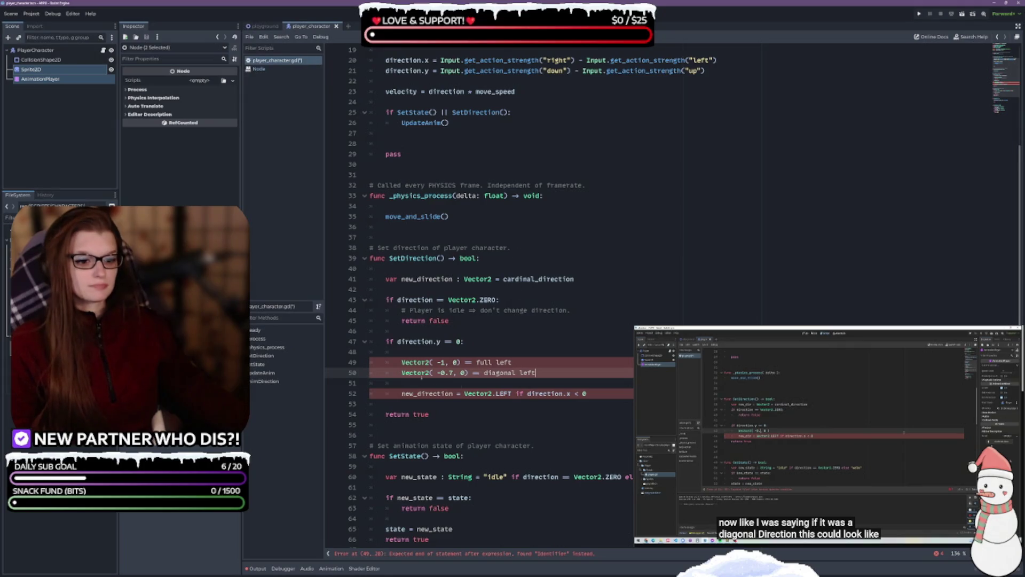
{"action": "left_click", "coordinate": [402, 362]}
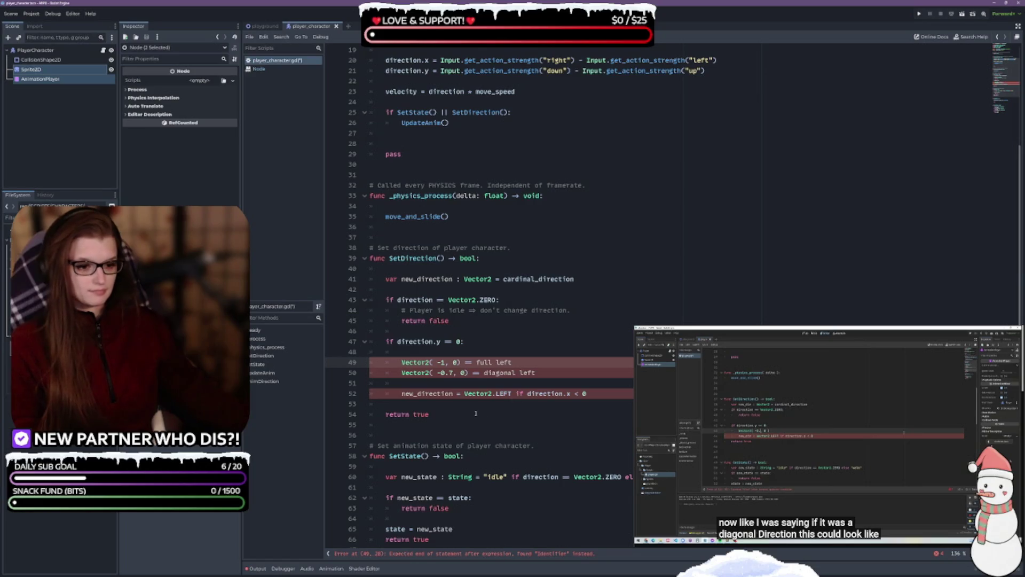
{"action": "type", "text": "#"}
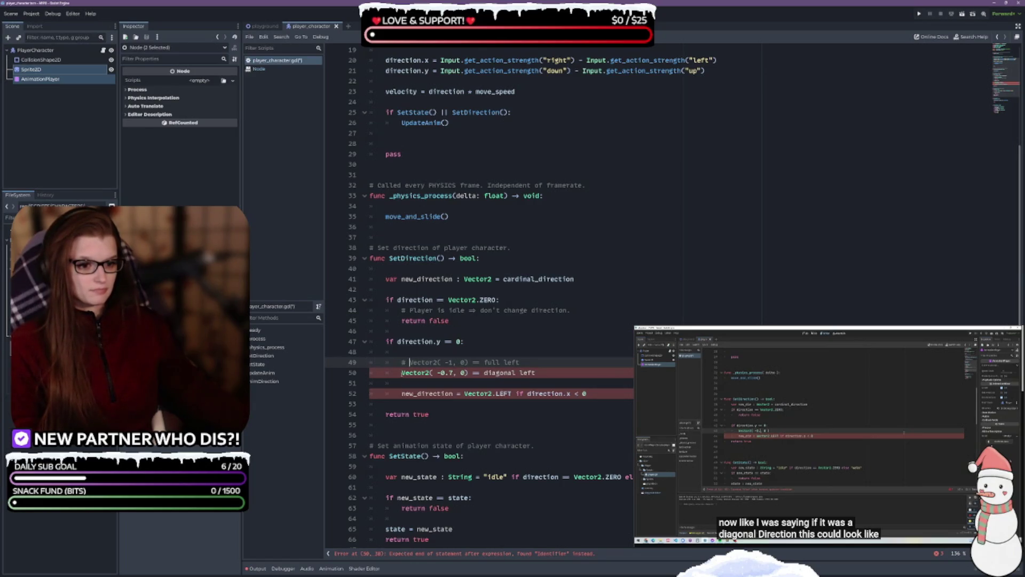
{"action": "left_click", "coordinate": [402, 372]}
{"action": "type", "text": "#"}
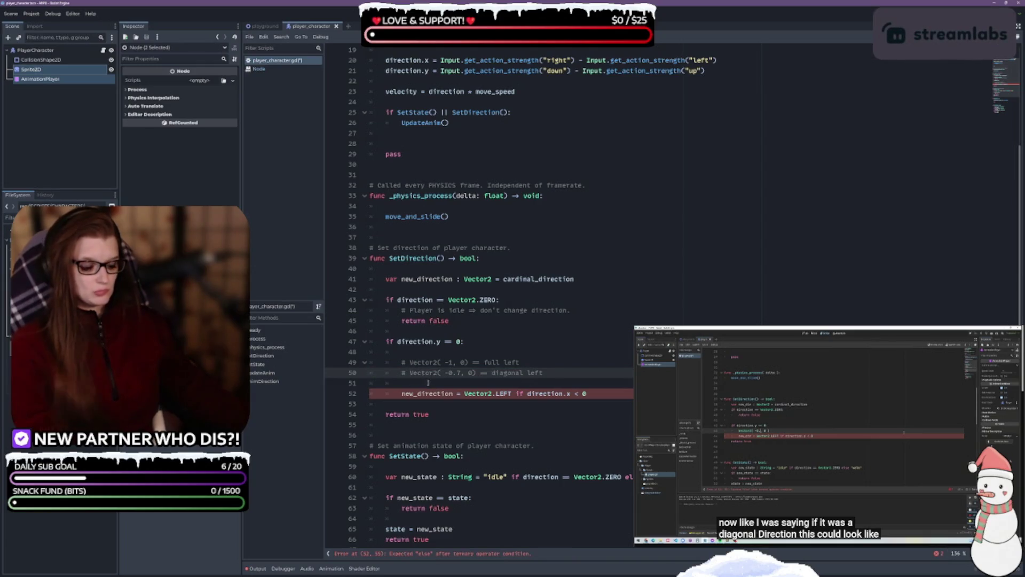
{"action": "key", "text": "ctrl+z"}
{"action": "key", "text": "ctrl+z"}
{"action": "key", "text": "ctrl+z"}
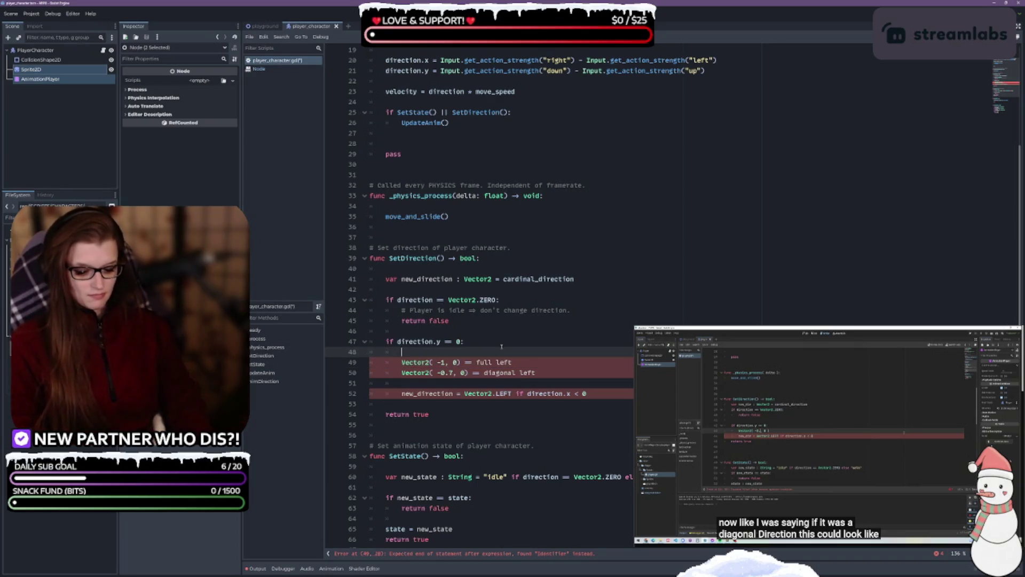
{"action": "type", "text": "#"}
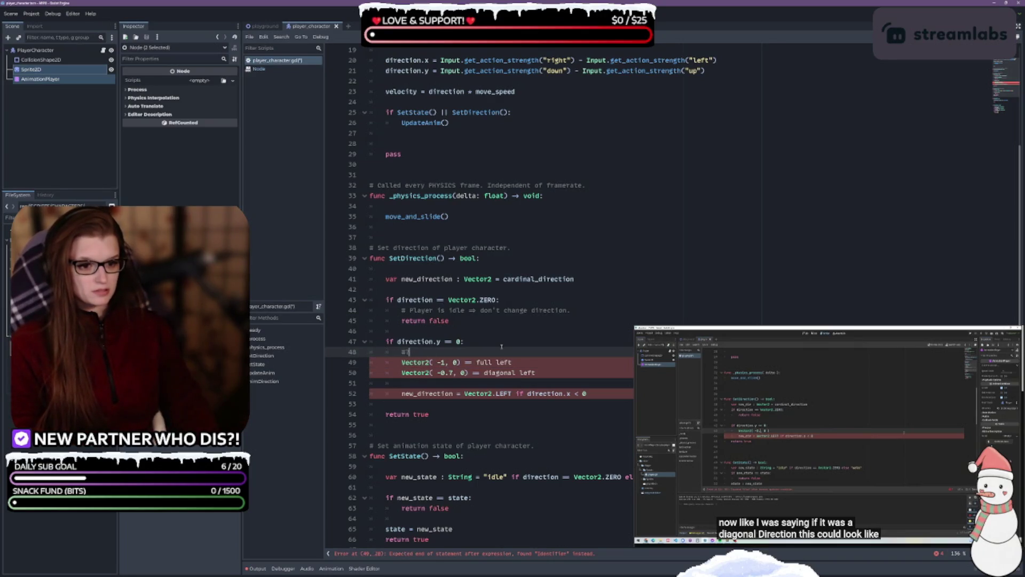
{"action": "key", "text": "BackSpace"}
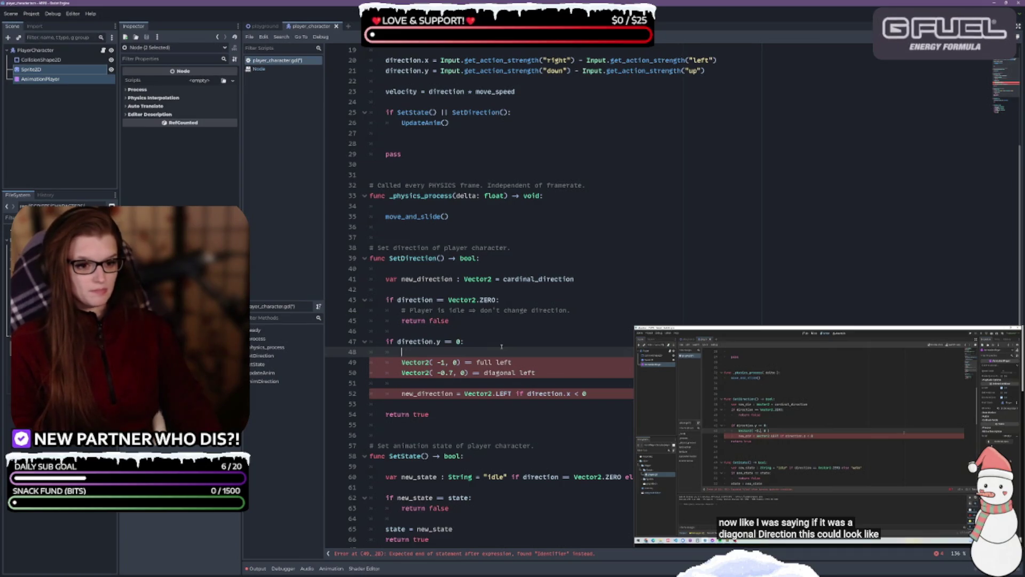
{"action": "key", "text": "ctrl+s"}
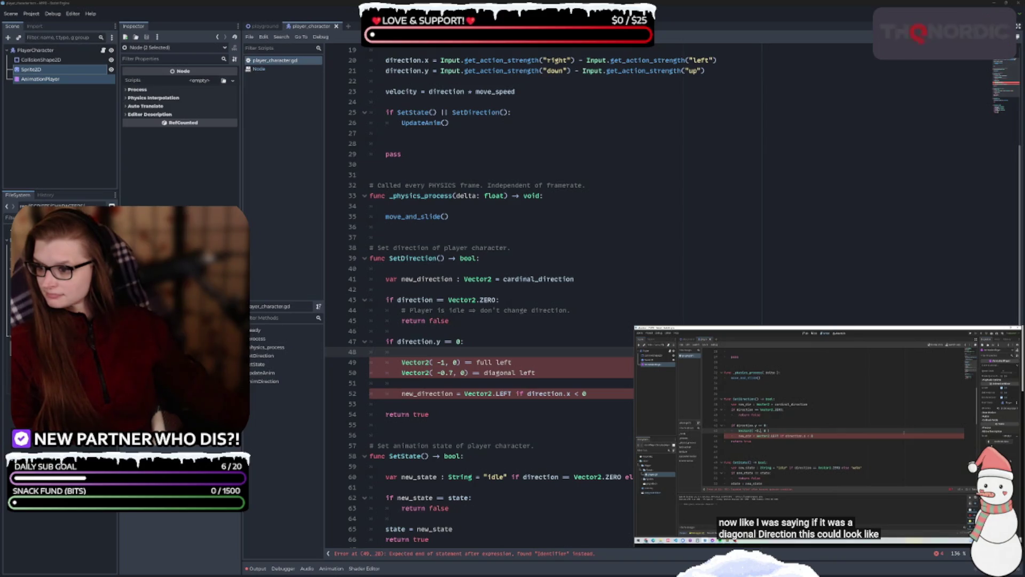
{"action": "left_click", "coordinate": [430, 356]}
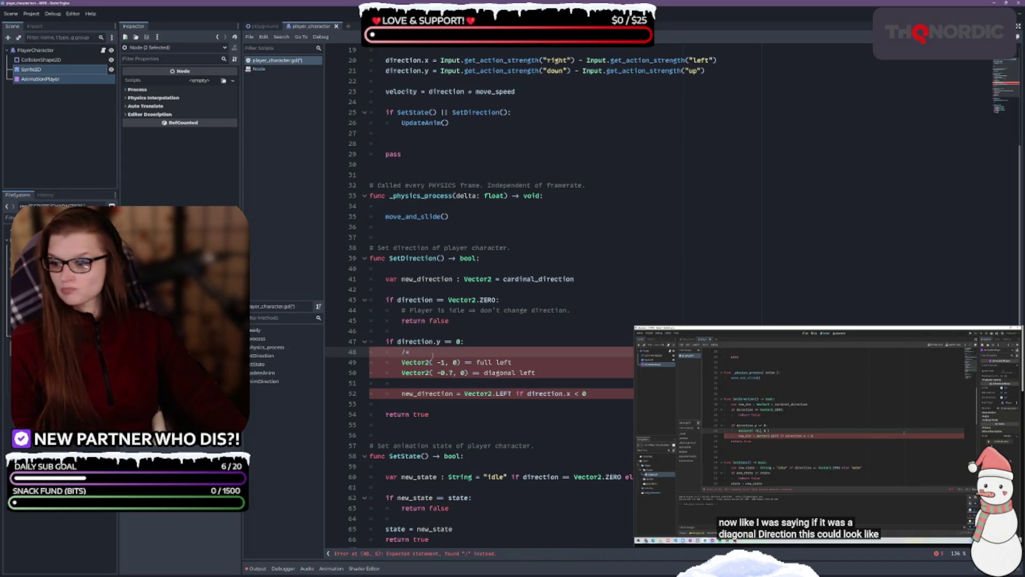
{"action": "left_click", "coordinate": [429, 383]}
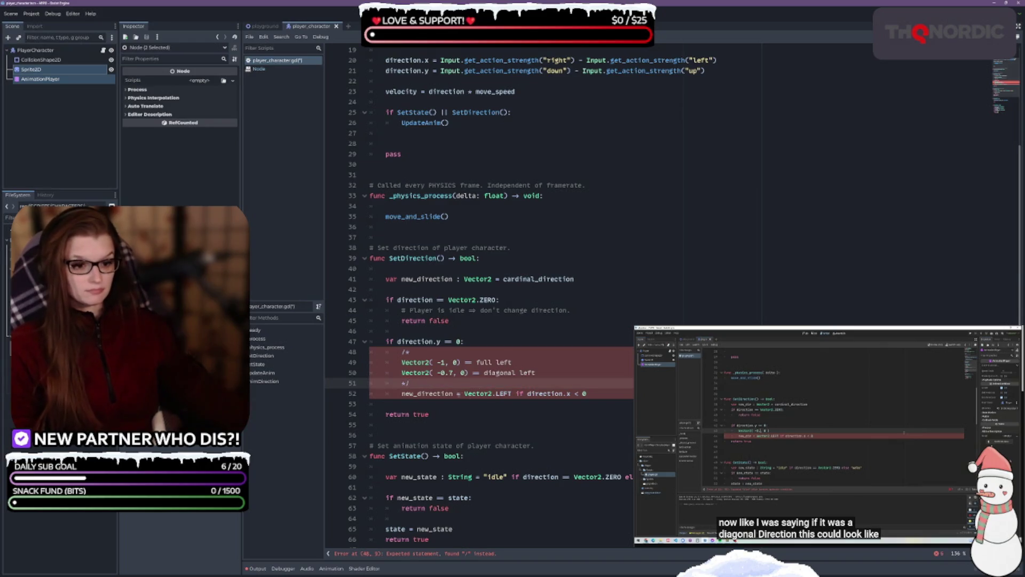
{"action": "left_click", "coordinate": [453, 415]}
{"action": "left_click", "coordinate": [428, 382]}
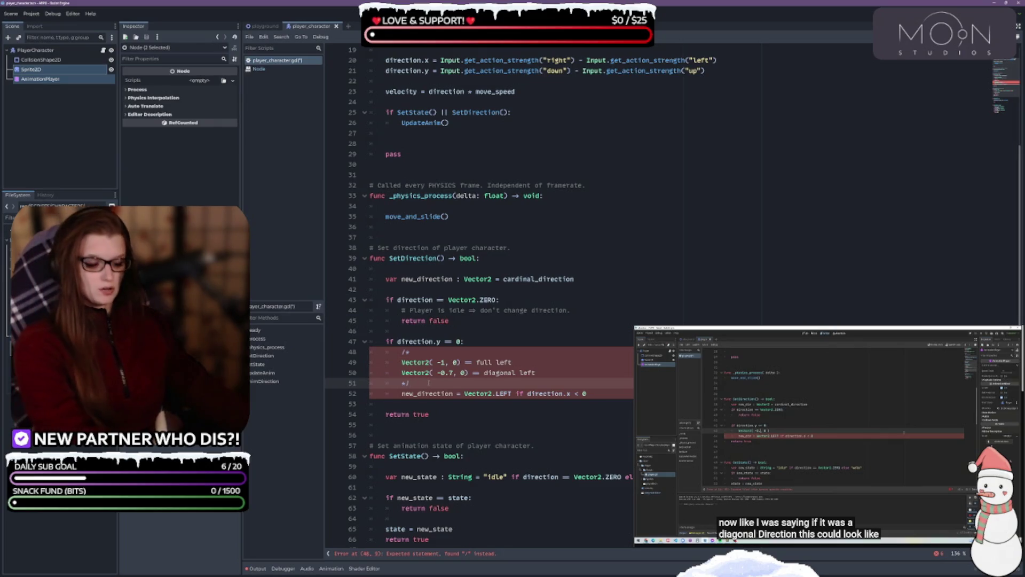
{"action": "key", "text": "BackSpace"}
{"action": "key", "text": "BackSpace"}
{"action": "left_click", "coordinate": [418, 352]}
{"action": "key", "text": "BackSpace"}
{"action": "key", "text": "BackSpace"}
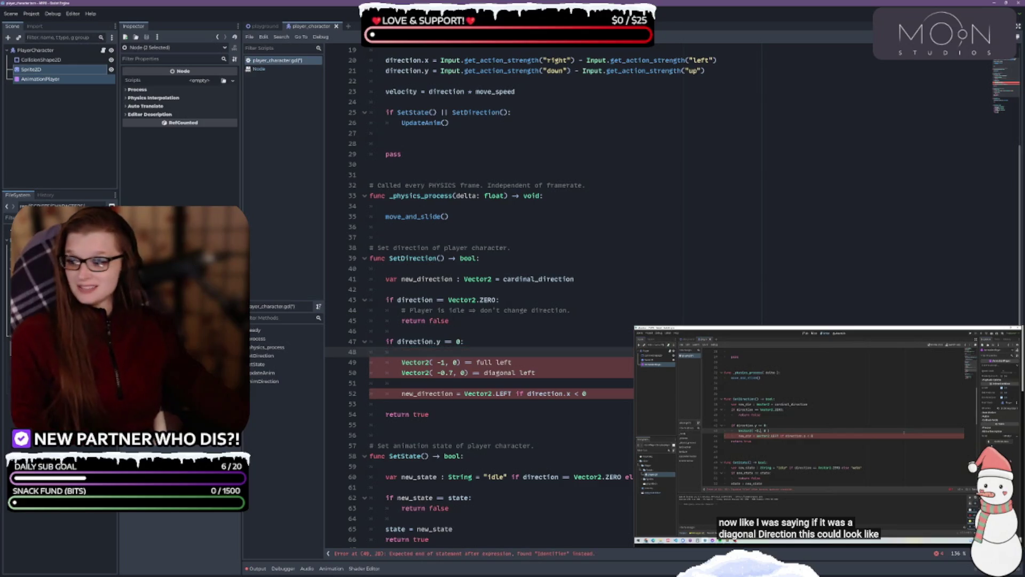
{"action": "key", "text": "ctrl+s"}
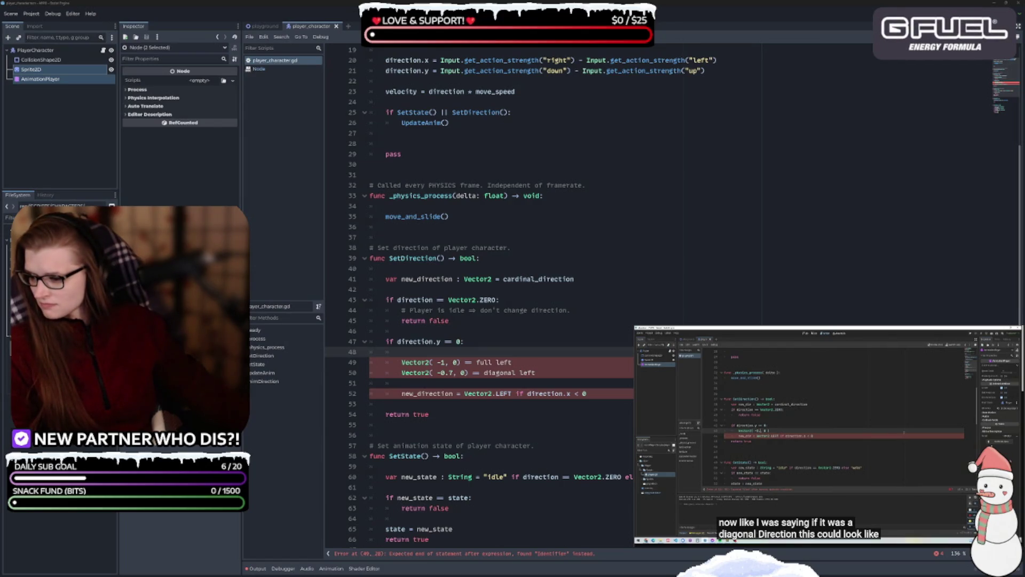
Try wrapping the example lines in triple quotes, then delete the closing triple quote and its line.
{"action": "left_click", "coordinate": [496, 359]}
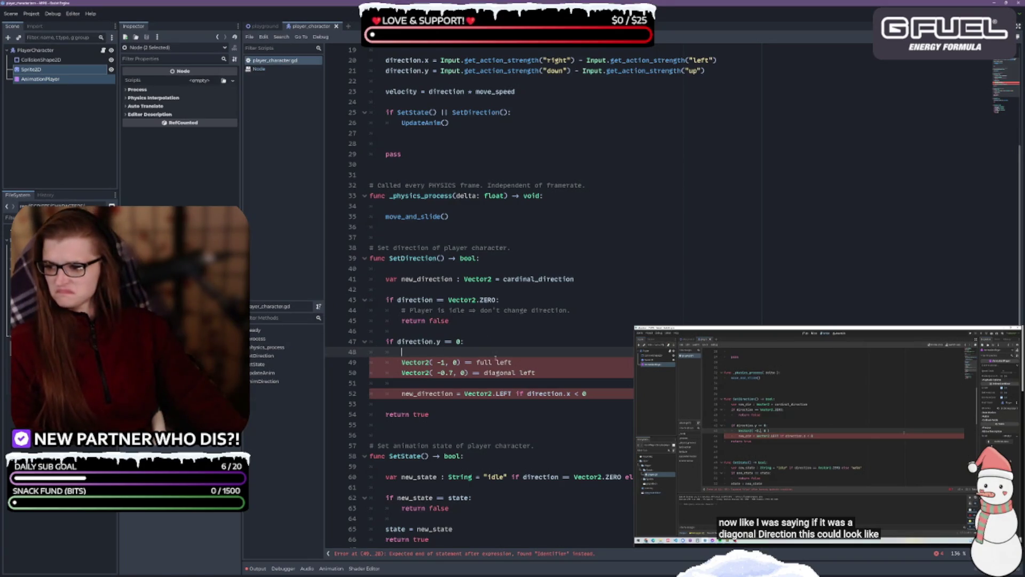
{"action": "key", "text": "BackSpace"}
{"action": "key", "text": "BackSpace"}
{"action": "key", "text": "BackSpace"}
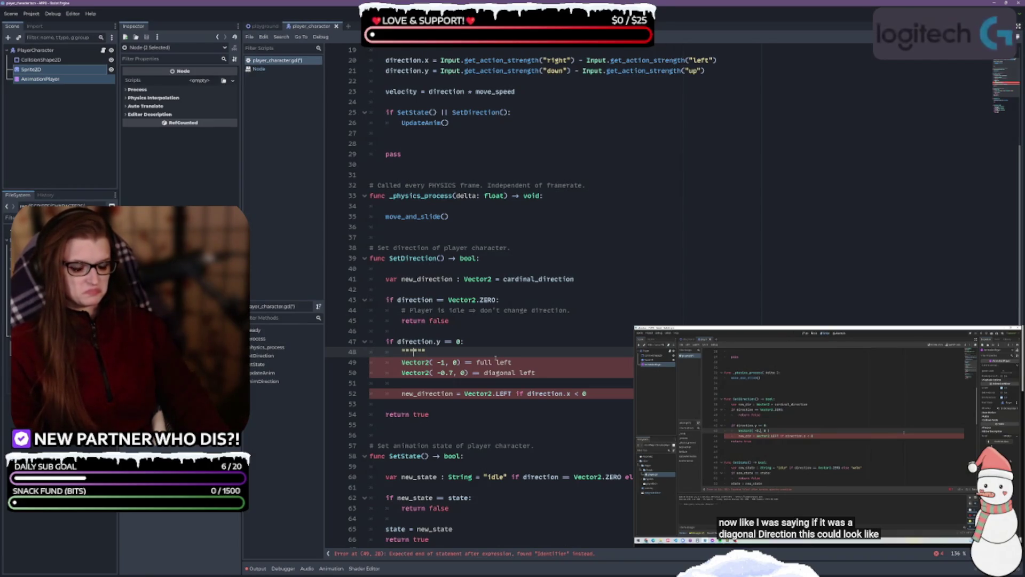
{"action": "key", "text": "BackSpace"}
{"action": "type", "text": "\""}
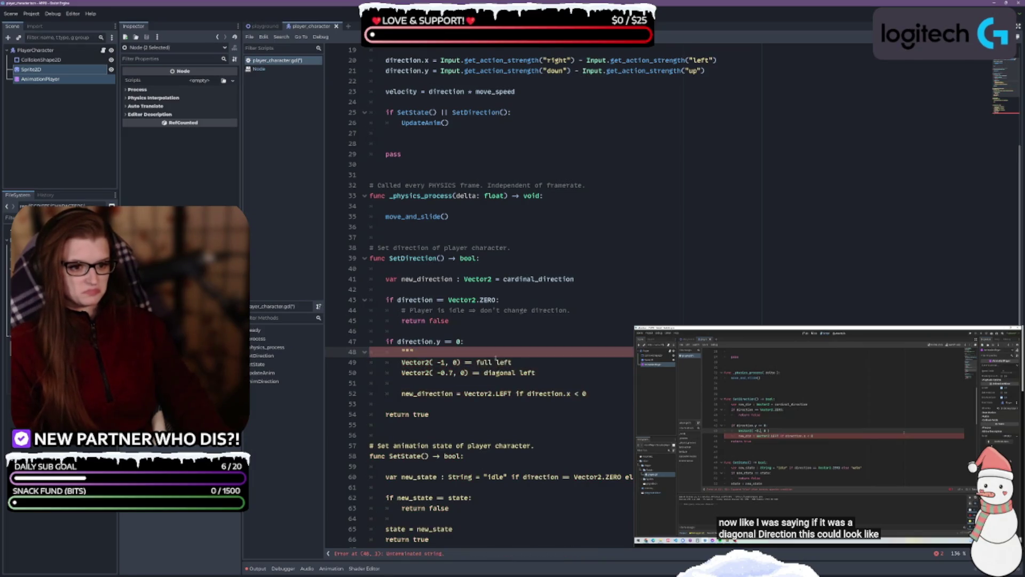
{"action": "key", "text": "Down"}
{"action": "key", "text": "Down"}
{"action": "key", "text": "Down"}
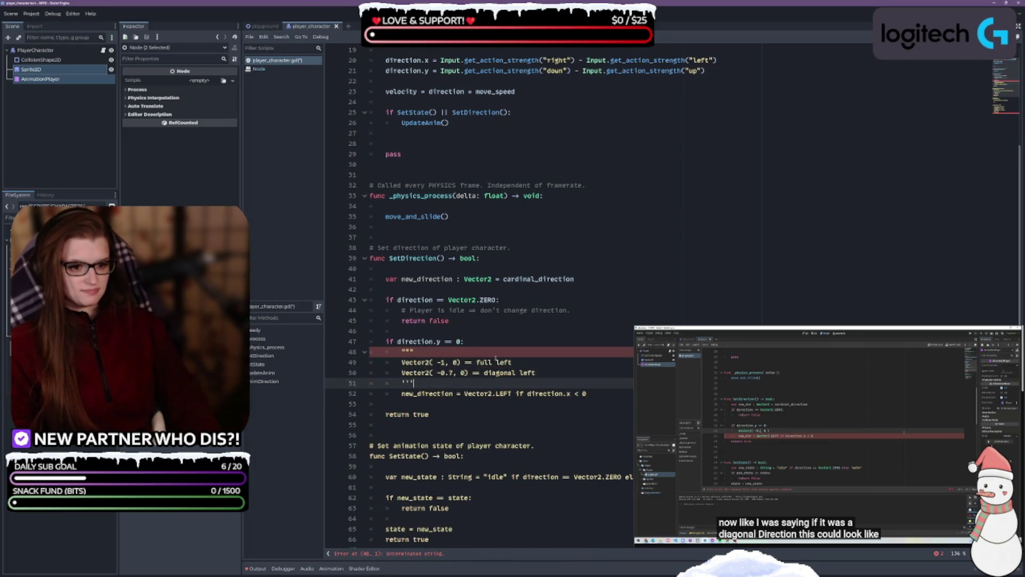
{"action": "key", "text": "shift+Tab"}
{"action": "type", "text": "\""}
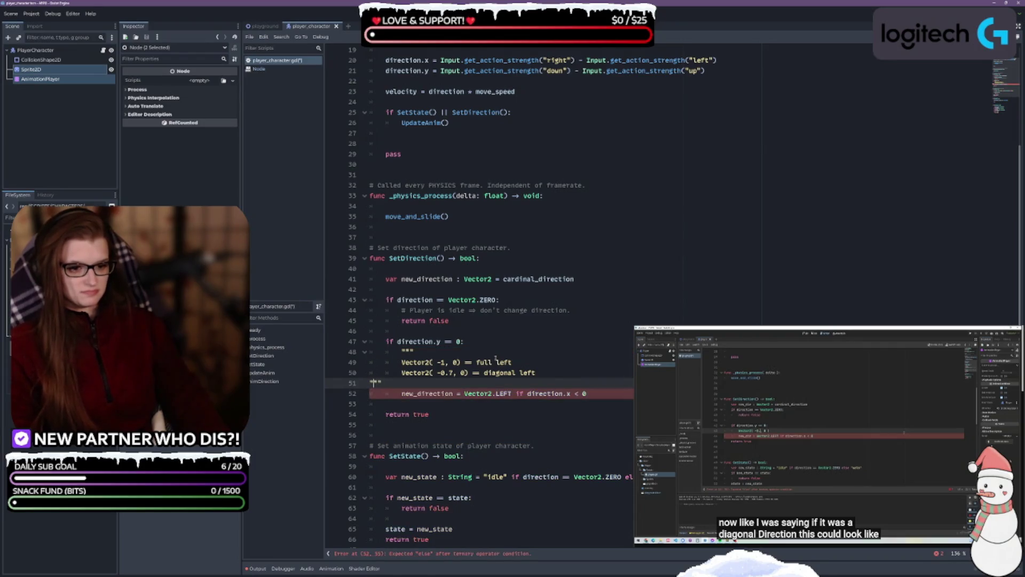
{"action": "key", "text": "Tab"}
{"action": "key", "text": "Tab"}
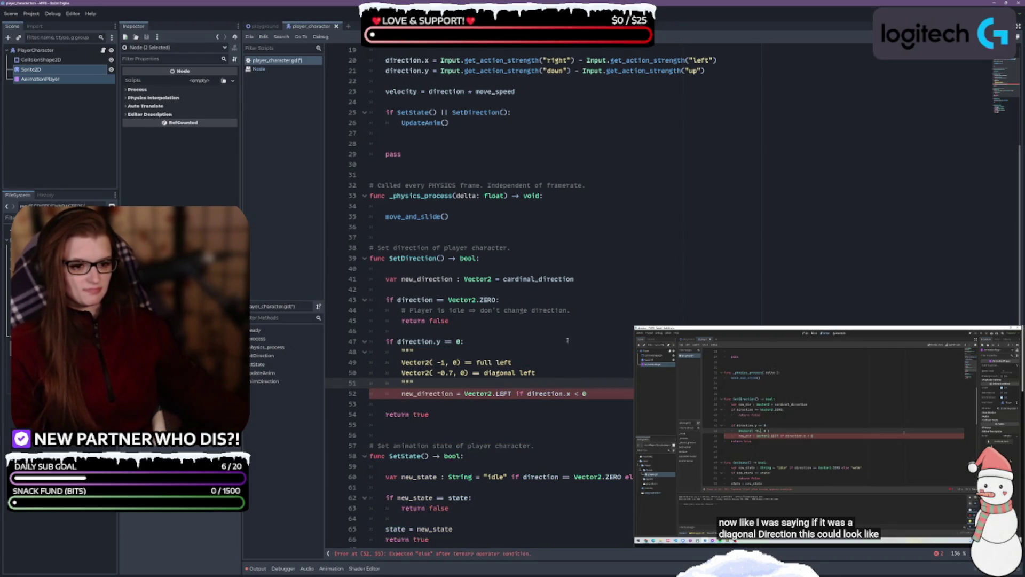
{"action": "key", "text": "Down"}
{"action": "key", "text": "Down"}
{"action": "key", "text": "Down"}
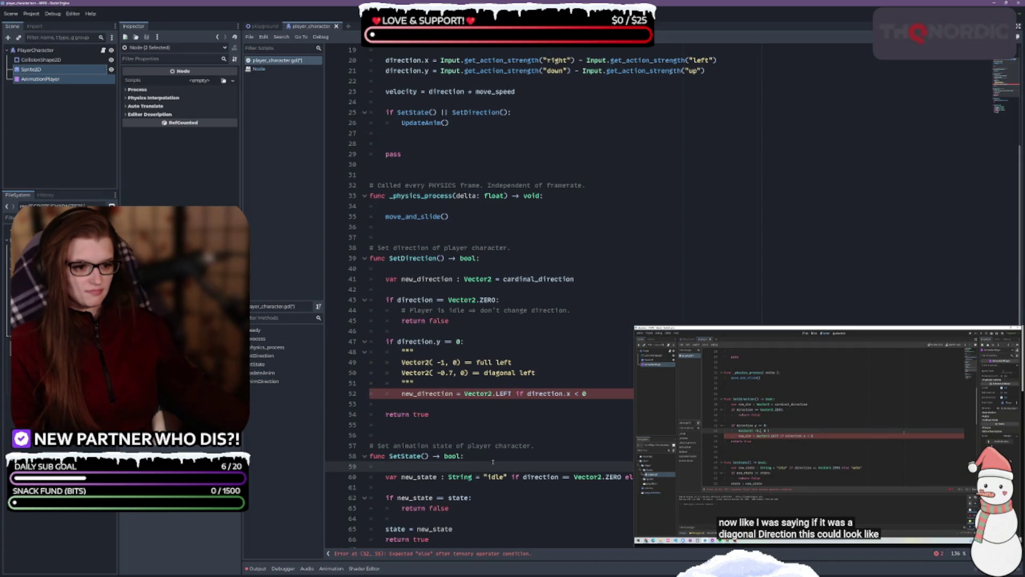
{"action": "double_click", "coordinate": [425, 381]}
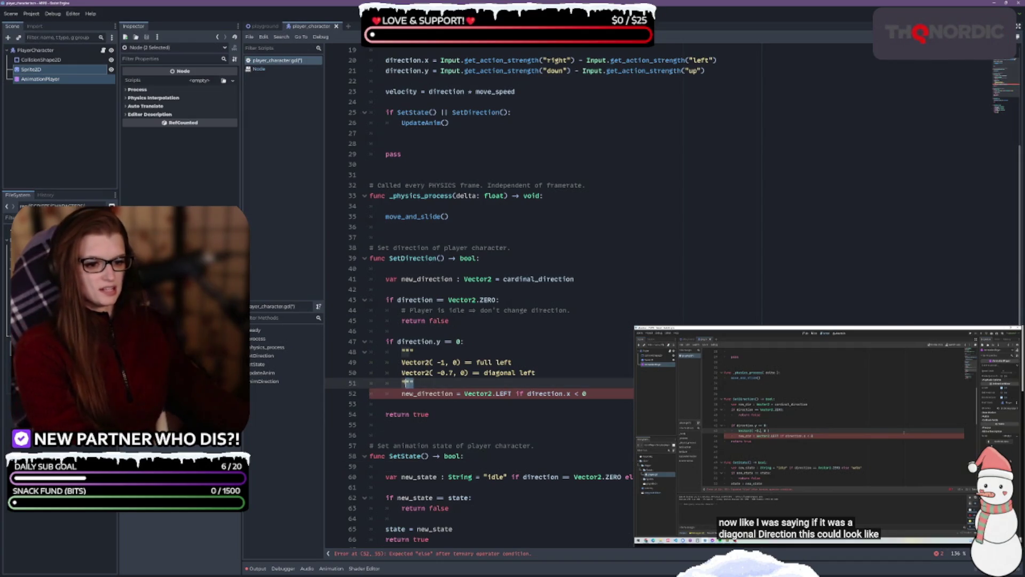
{"action": "key", "text": "BackSpace"}
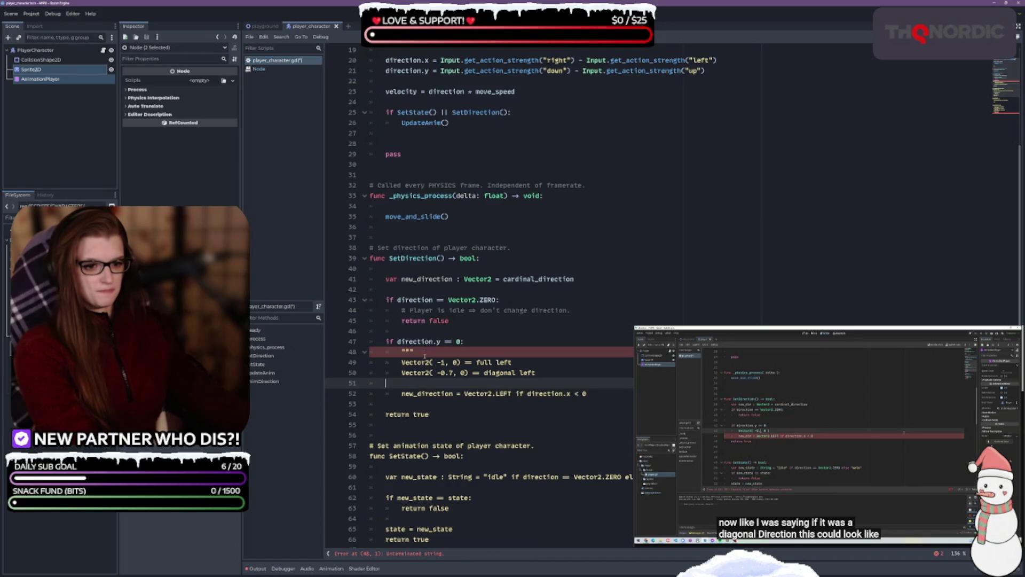
{"action": "key", "text": "BackSpace"}
Remove the opening triple quote and comment out both Vector2 example lines with #, then save.
{"action": "double_click", "coordinate": [427, 352]}
{"action": "key", "text": "BackSpace"}
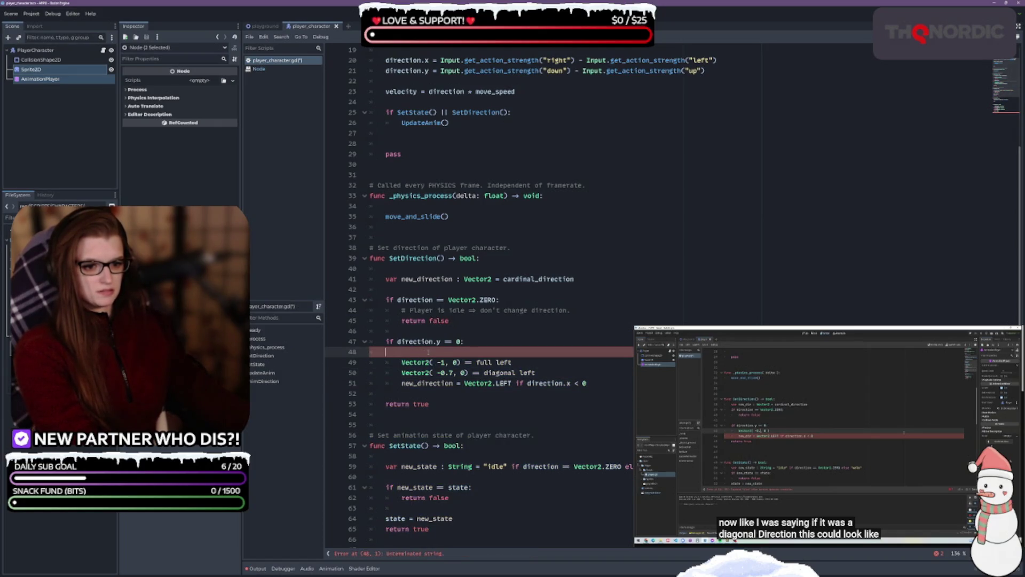
{"action": "key", "text": "Delete"}
{"action": "left_click", "coordinate": [402, 352]}
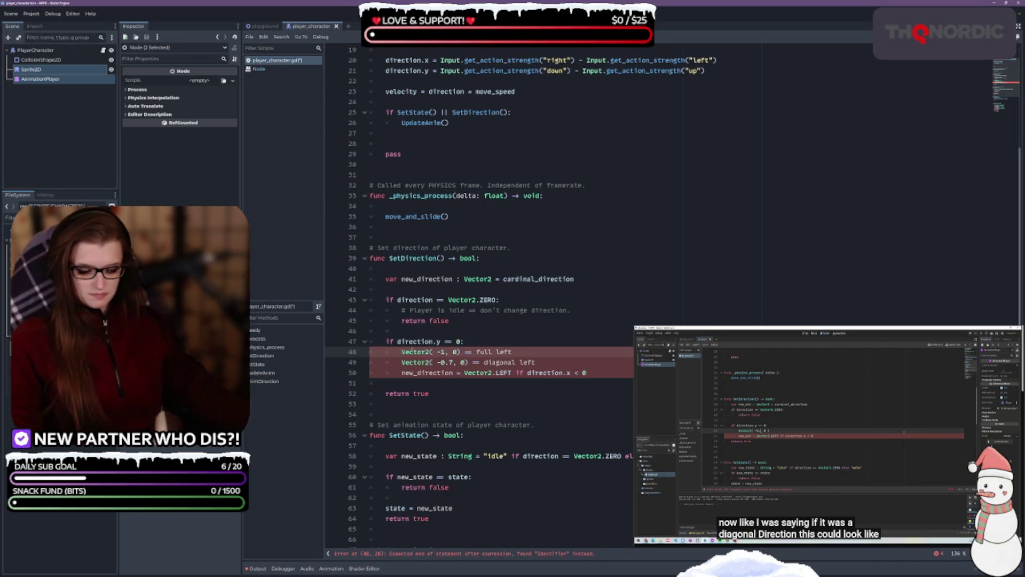
{"action": "type", "text": "#"}
{"action": "left_click", "coordinate": [402, 362]}
{"action": "type", "text": "#"}
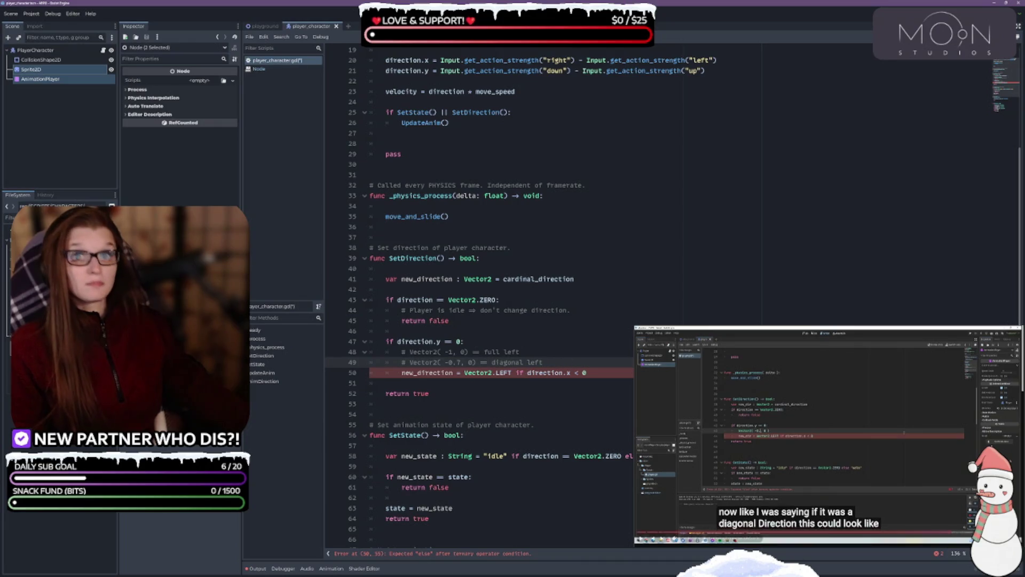
{"action": "key", "text": "ctrl+s"}
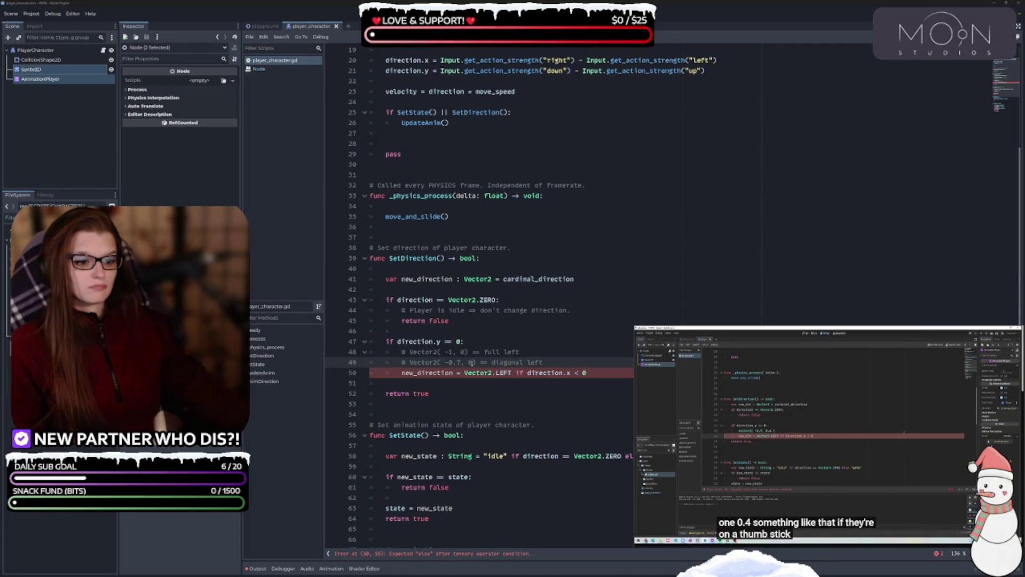
{"action": "type", "text": ".4"}
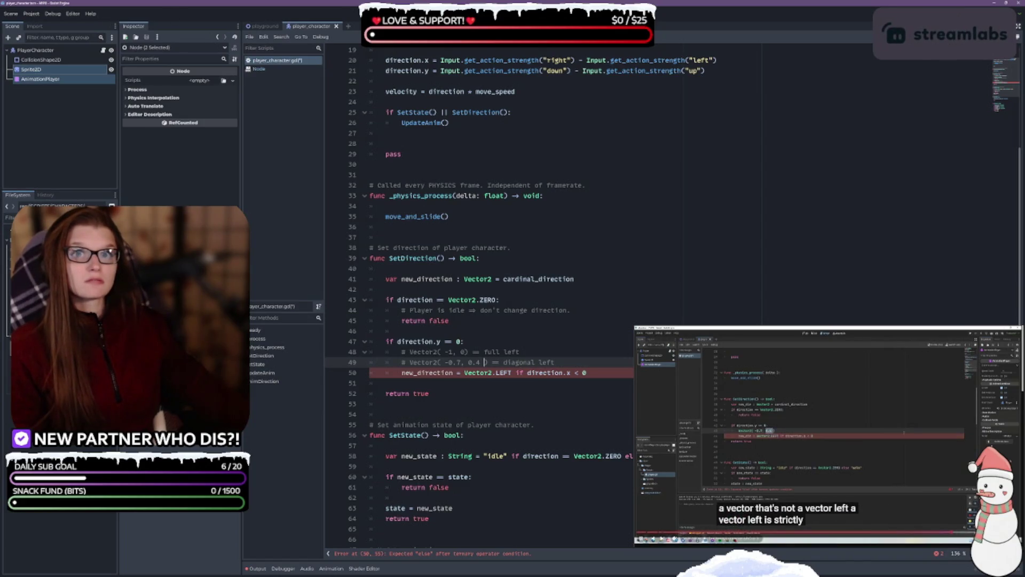
{"action": "key", "text": "ctrl+s"}
Change the line 48 comment to 'Vector2( -1, 0) == Vector2.LEFT (full left)' and save.
{"action": "left_click", "coordinate": [542, 353]}
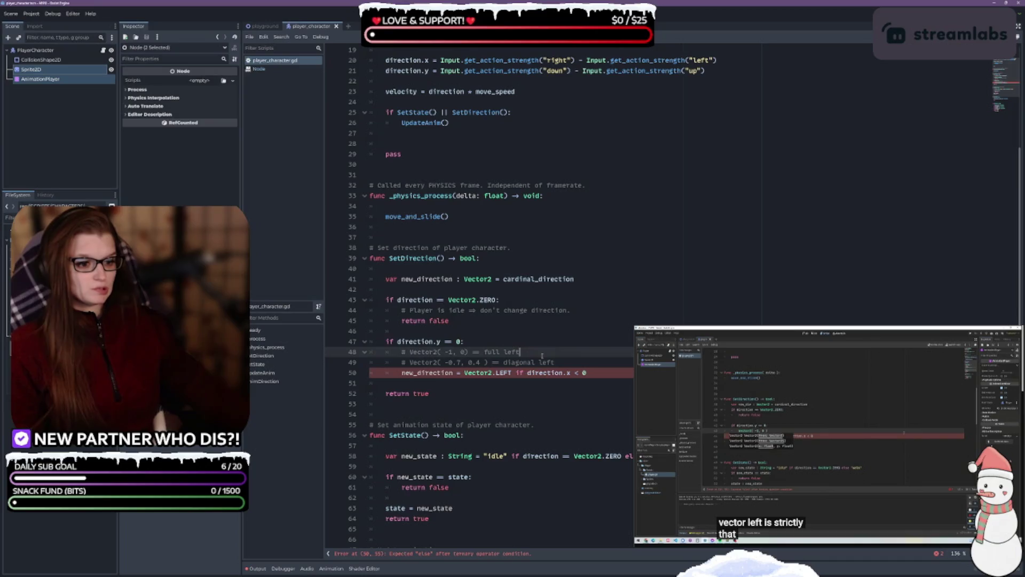
{"action": "key", "text": "ctrl+shift+Left"}
{"action": "key", "text": "ctrl+shift+Left"}
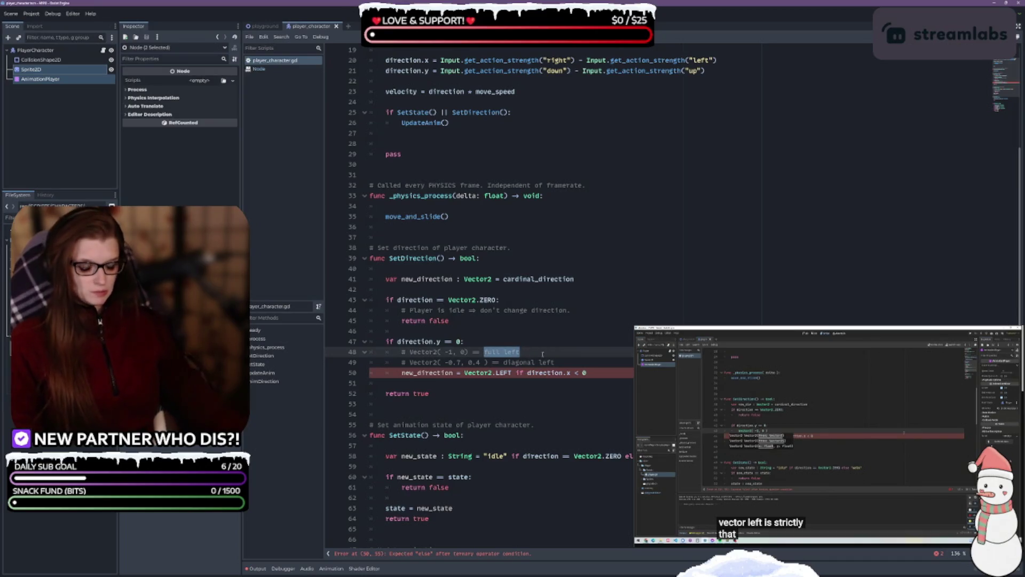
{"action": "type", "text": "Vector2"}
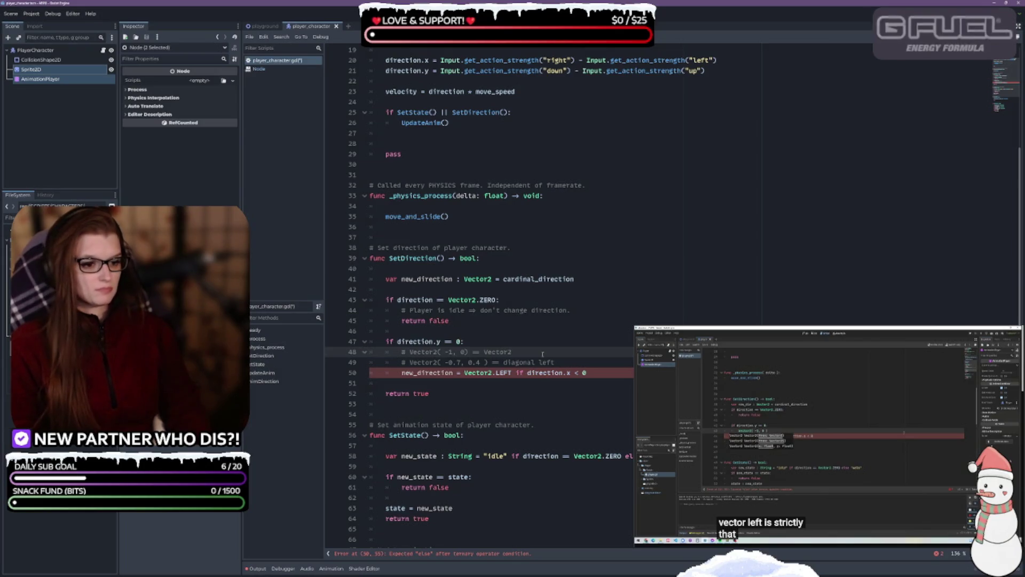
{"action": "type", "text": ".LEFT (full l"}
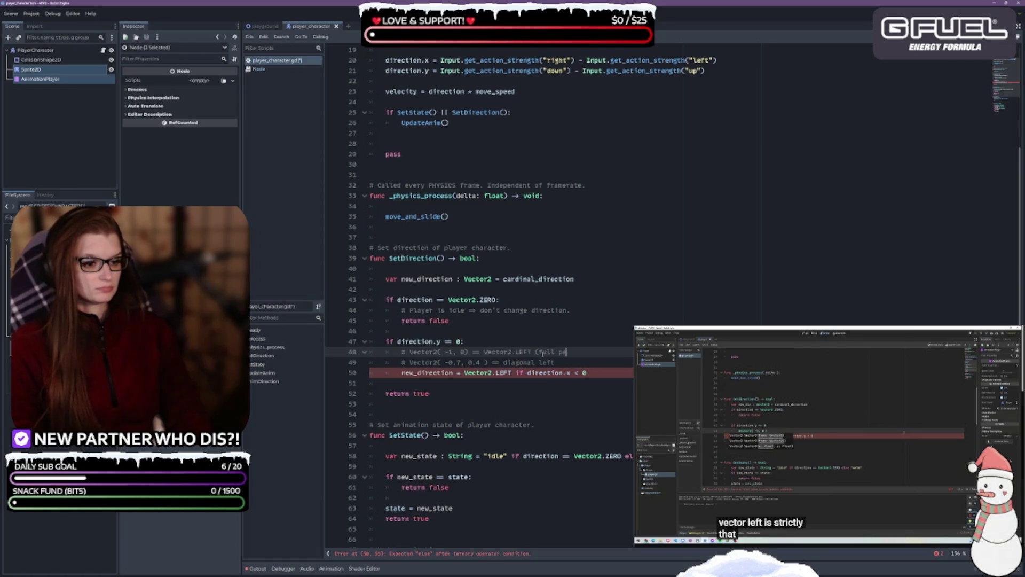
{"action": "type", "text": "eft"}
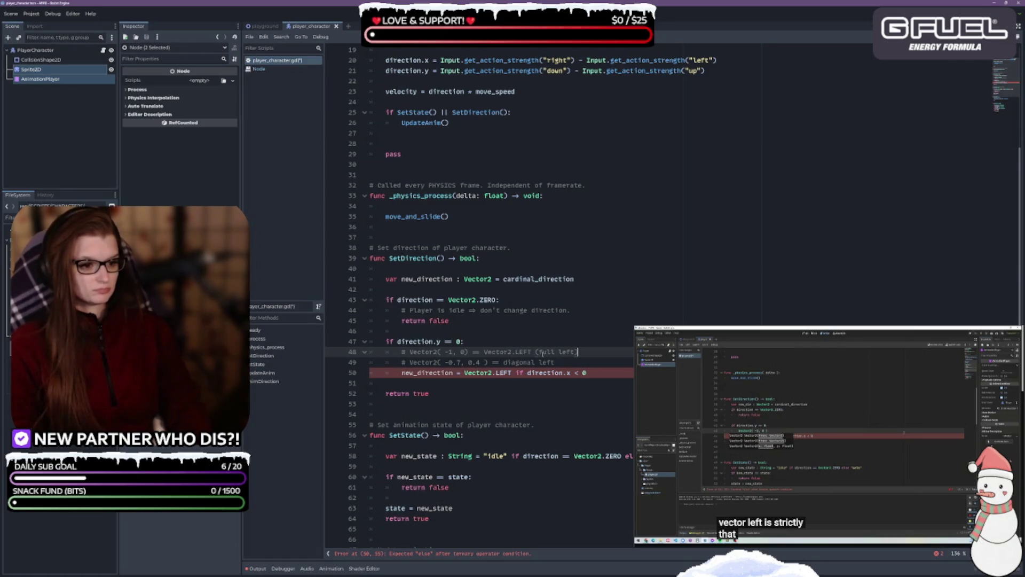
{"action": "key", "text": "ctrl+s"}
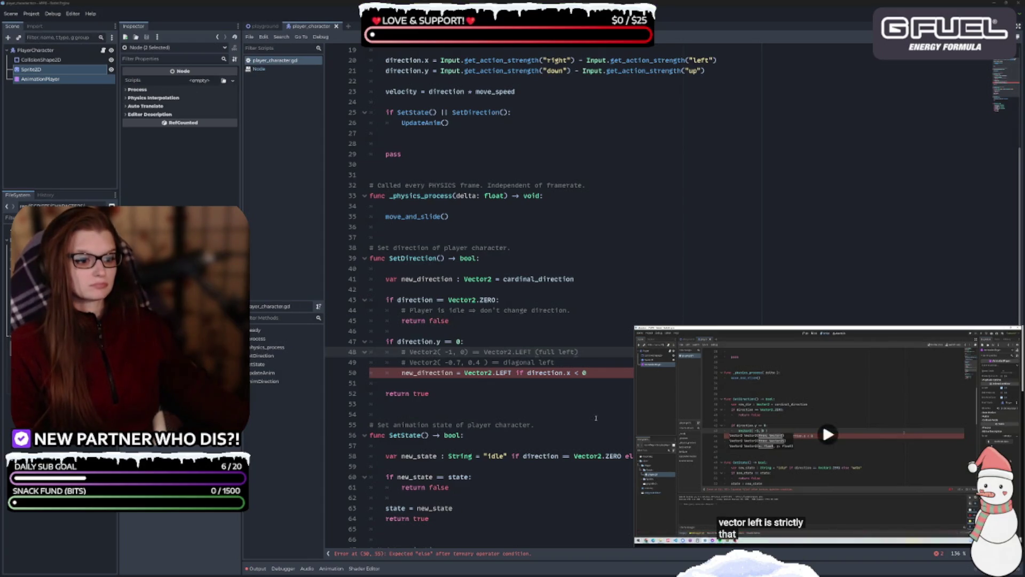
{"action": "left_click", "coordinate": [562, 362]}
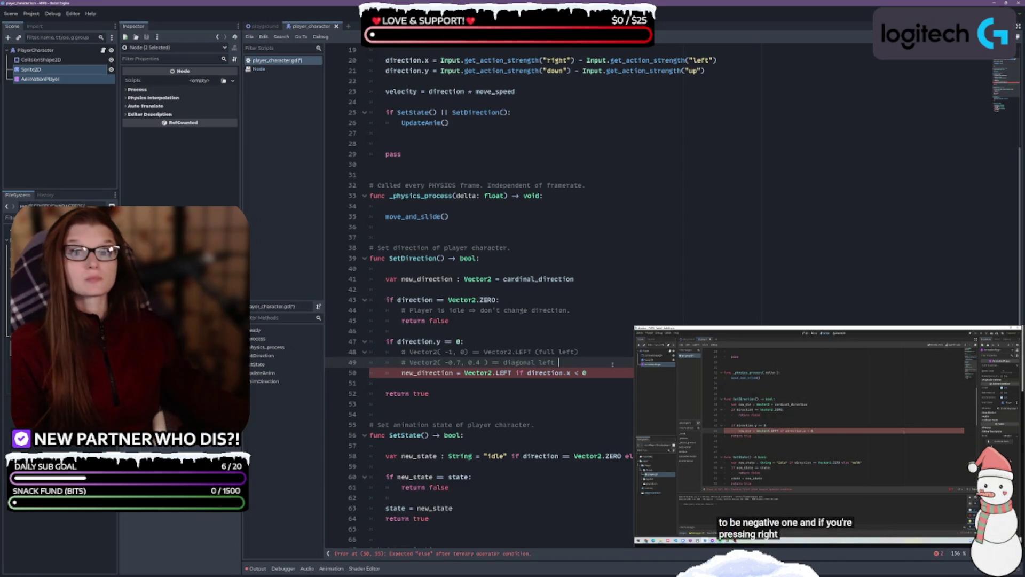
{"action": "left_click", "coordinate": [627, 372]}
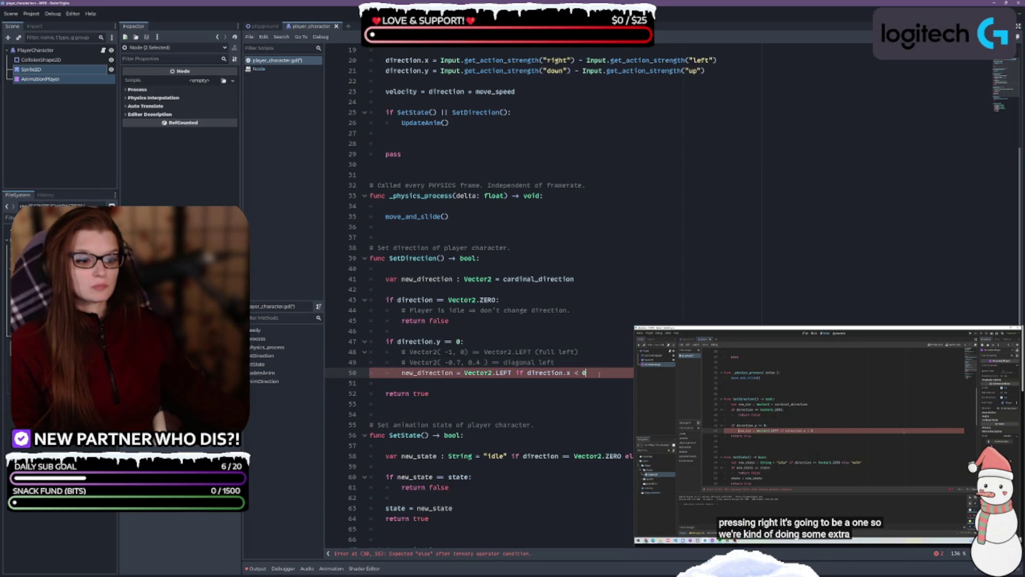
{"action": "scroll", "coordinate": [627, 363], "scroll_direction": "down", "scroll_amount": 3}
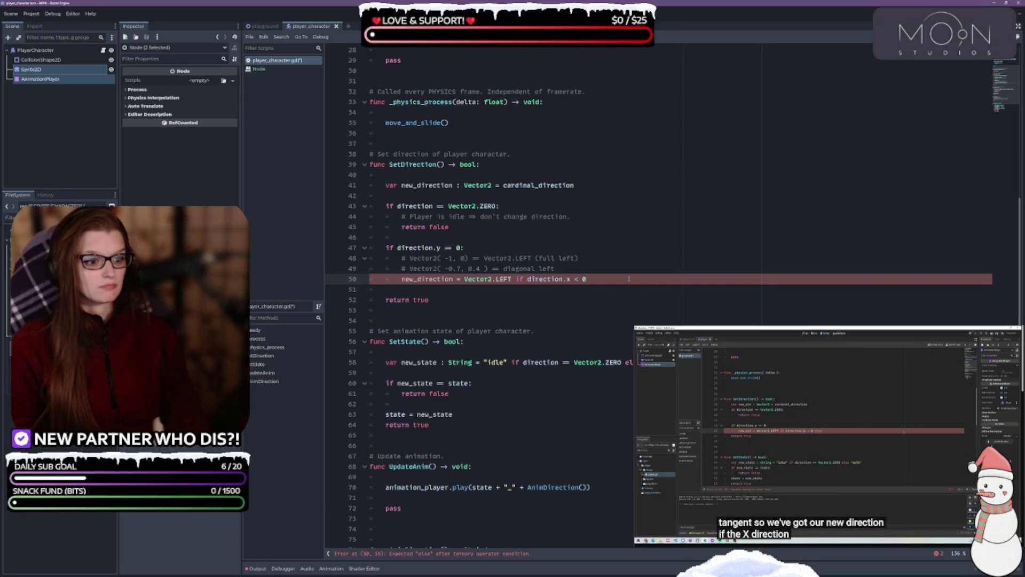
Make SetDirection's left/right assignment fall back to Vector2.RIGHT on line 50.
{"action": "type", "text": "else "}
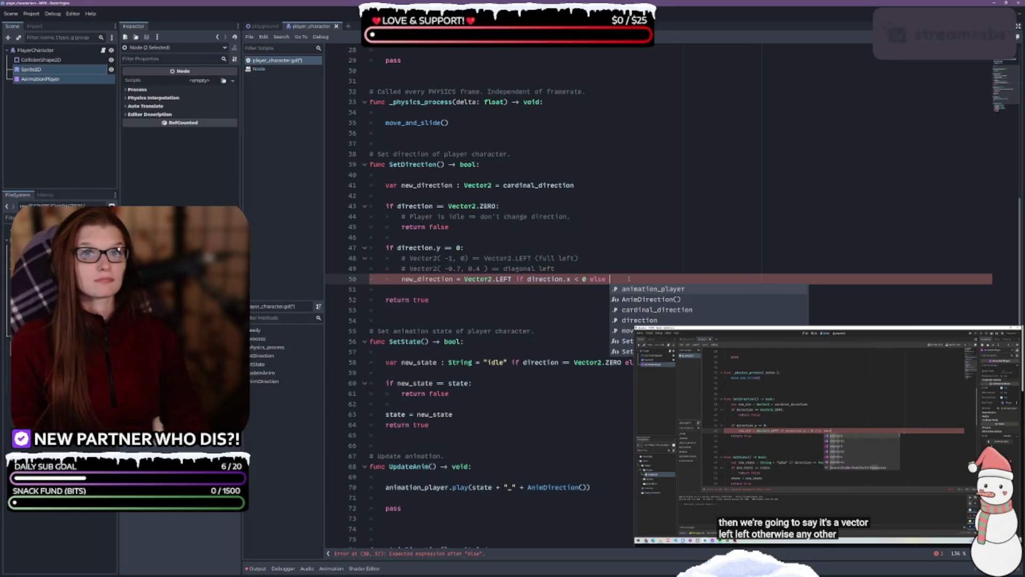
{"action": "type", "text": "Vect"}
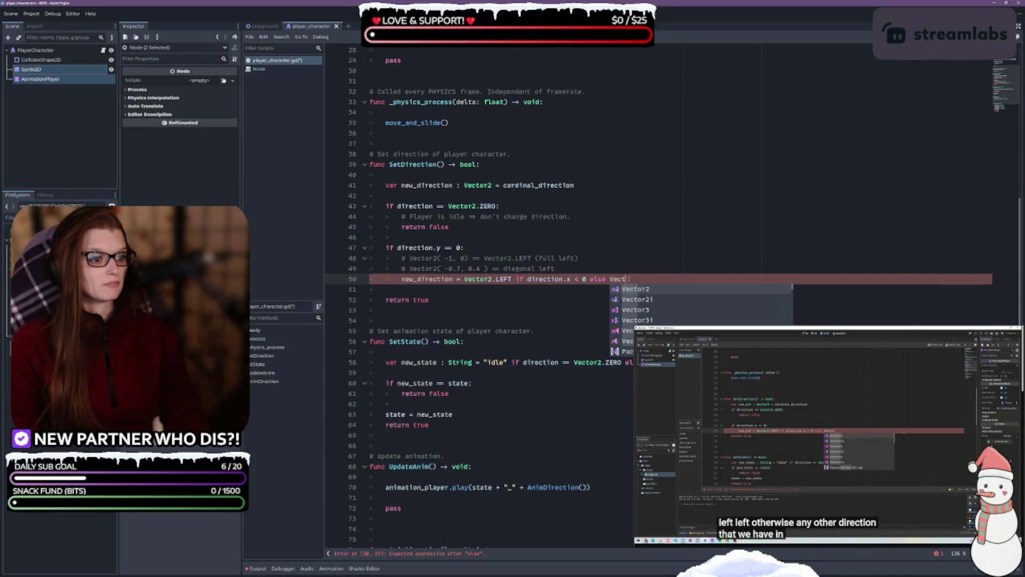
{"action": "key", "text": "Return"}
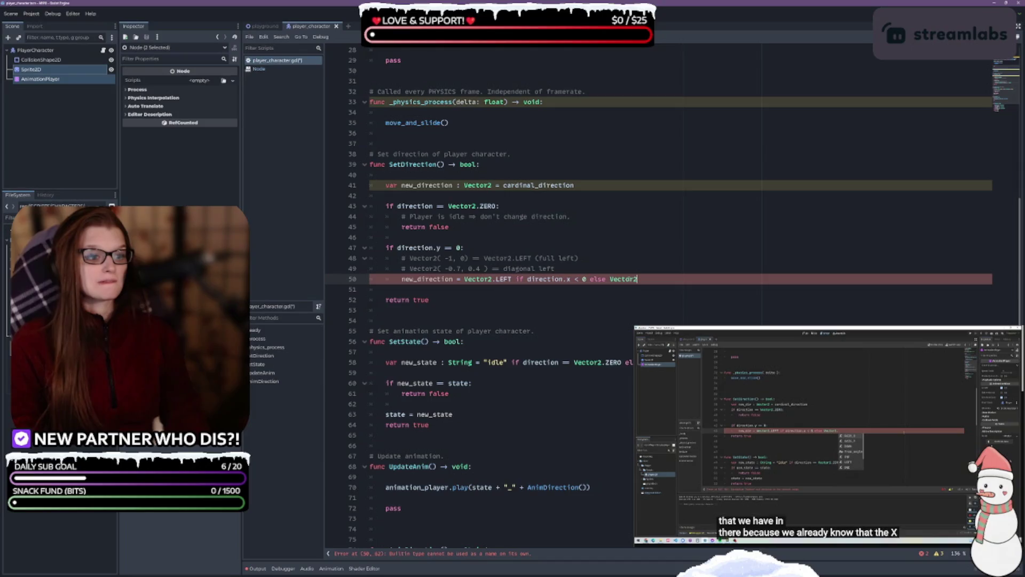
{"action": "type", "text": "."}
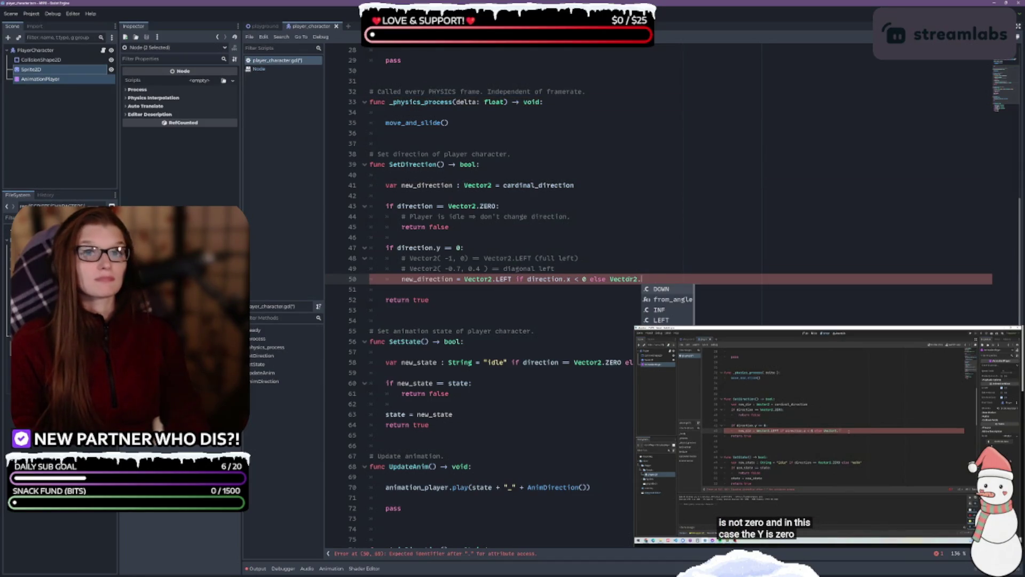
{"action": "type", "text": "RIGHT"}
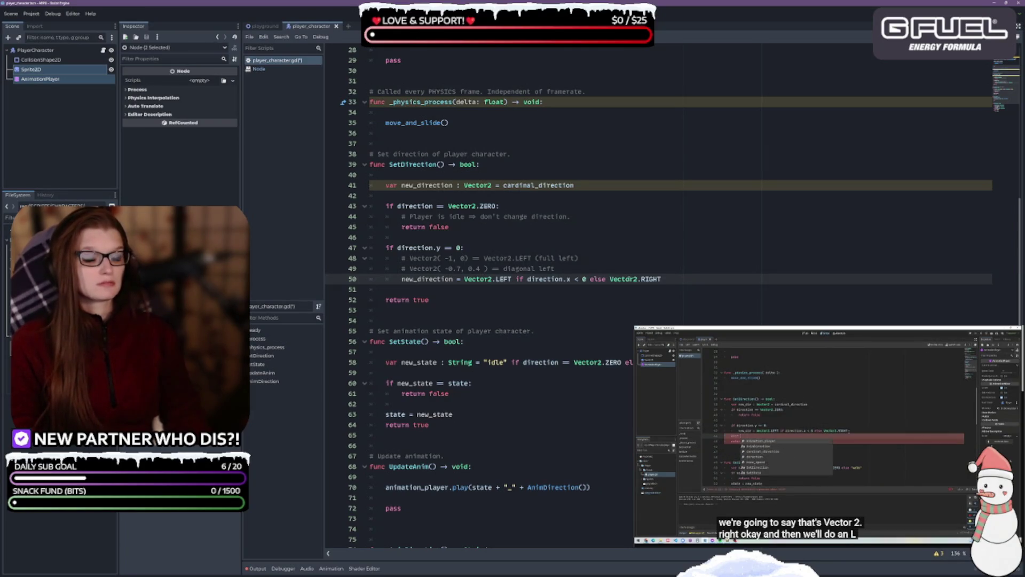
Add an elif direction.x == 0 branch choosing Vector2.UP or Vector2.DOWN by direction.y, and save.
{"action": "key", "text": "Return"}
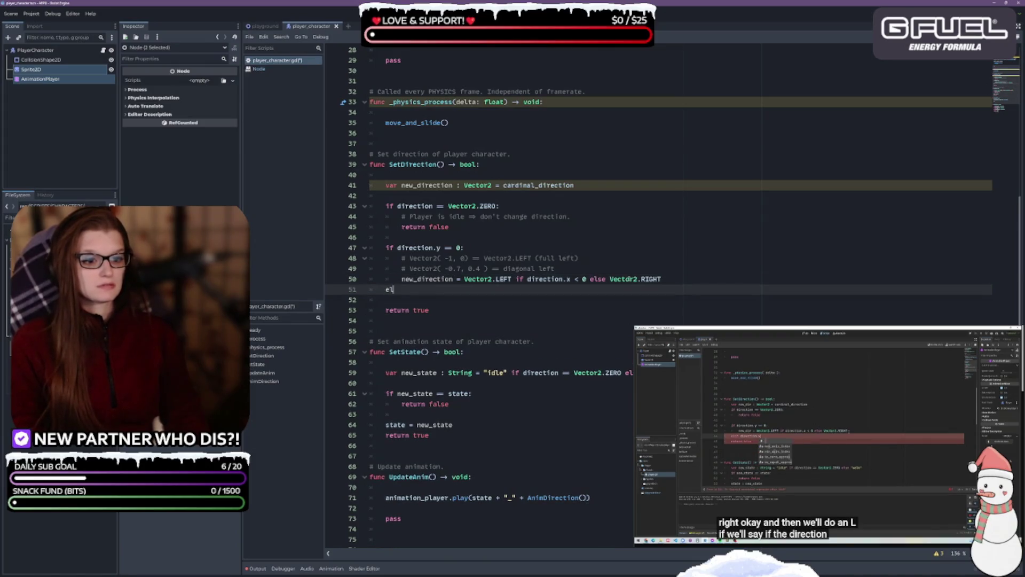
{"action": "type", "text": "elif dir"}
{"action": "type", "text": "ection.x "}
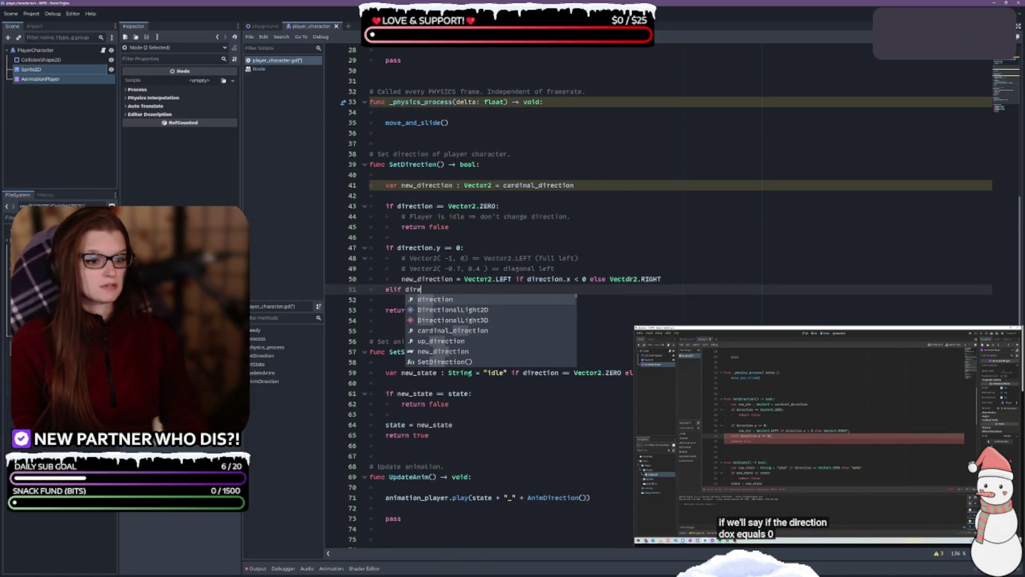
{"action": "type", "text": "== 0:"}
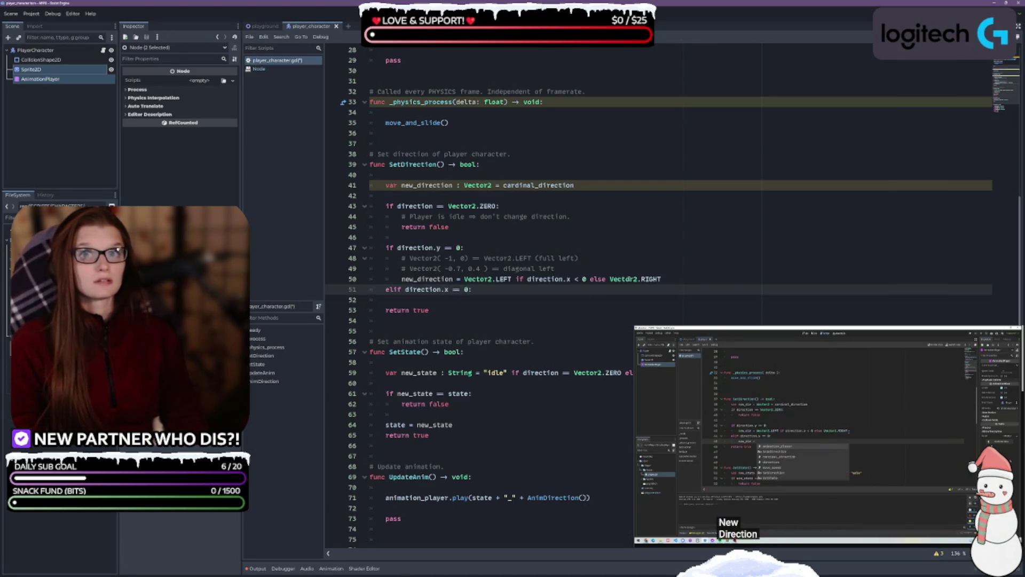
{"action": "key", "text": "Return"}
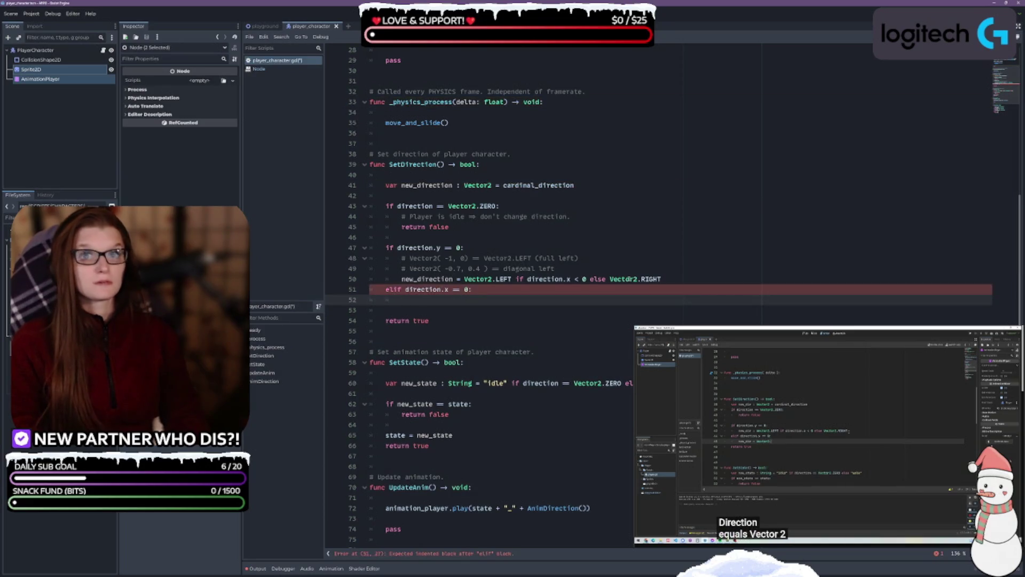
{"action": "key", "text": "Return"}
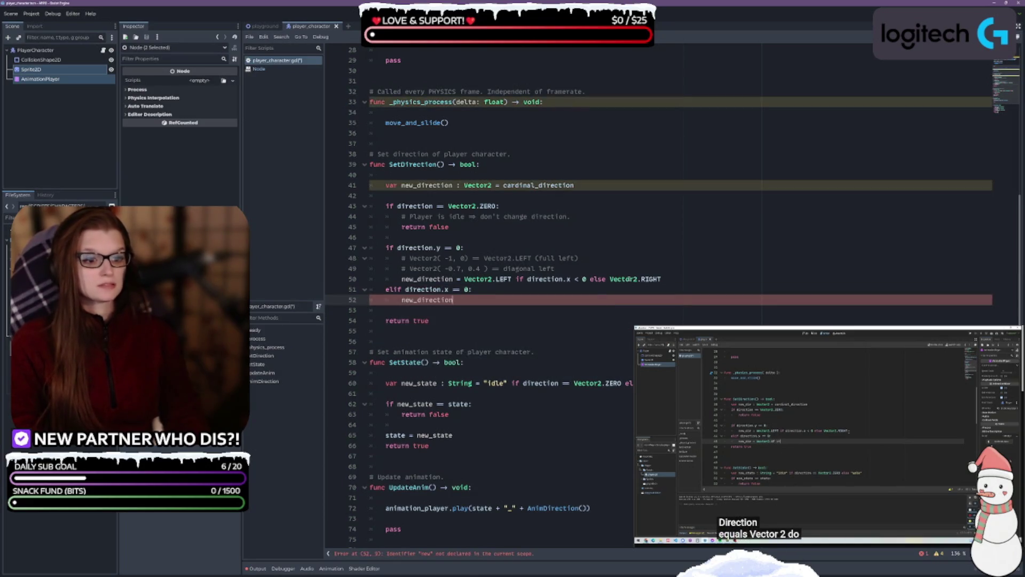
{"action": "type", "text": "= Vector2.UP"}
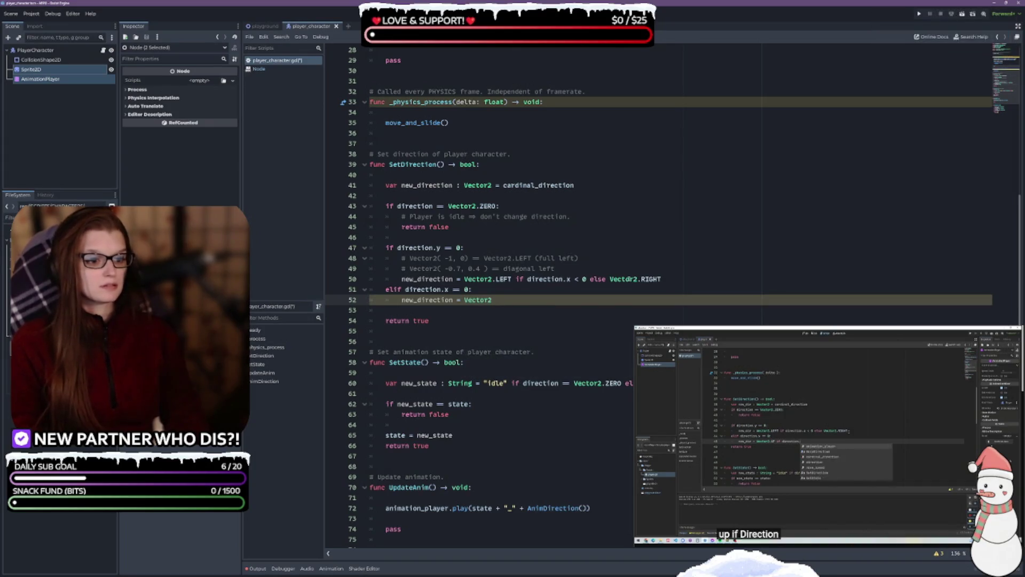
{"action": "type", "text": "P"}
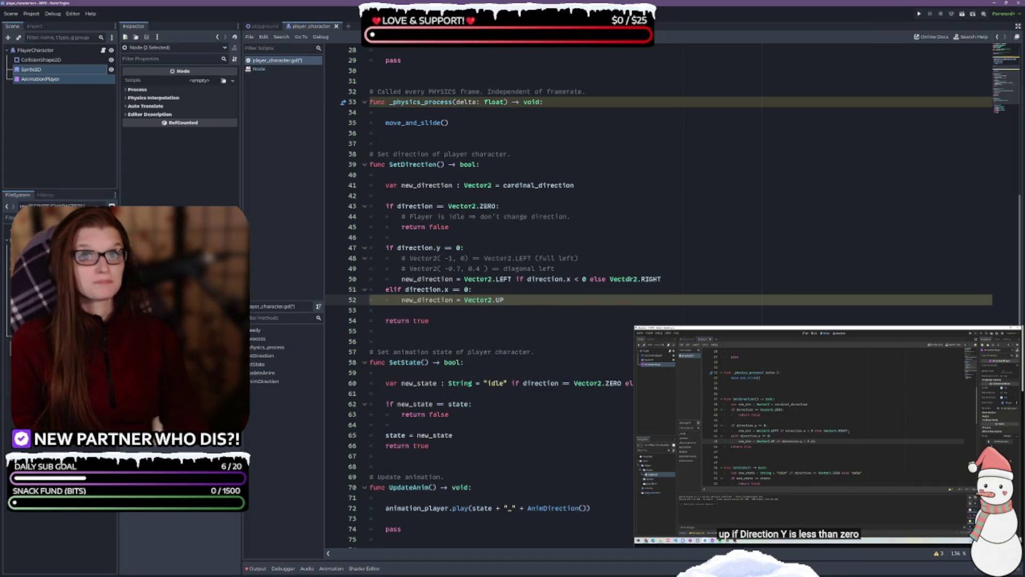
{"action": "type", "text": " if dire"}
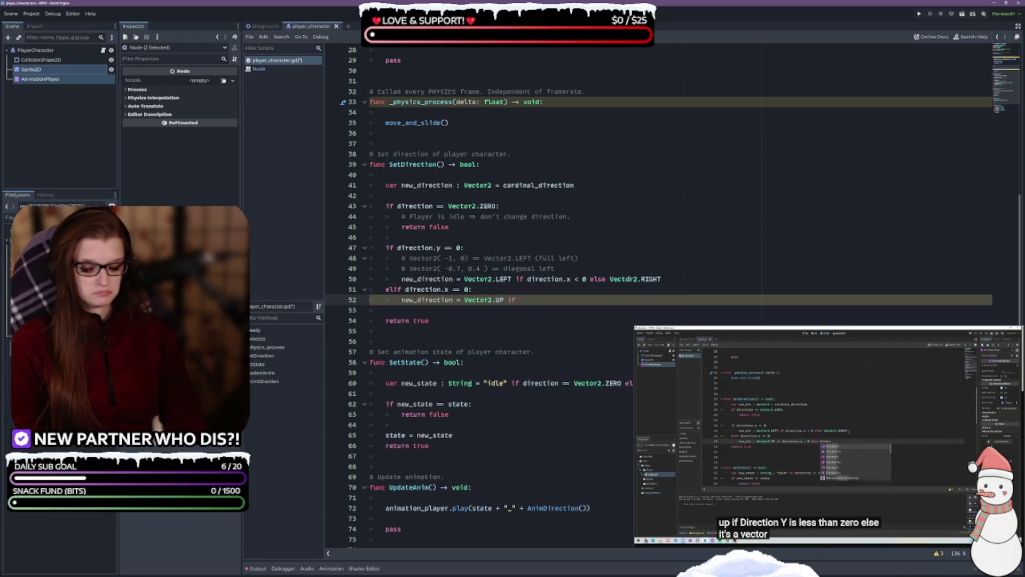
{"action": "type", "text": "ction.y < 0"}
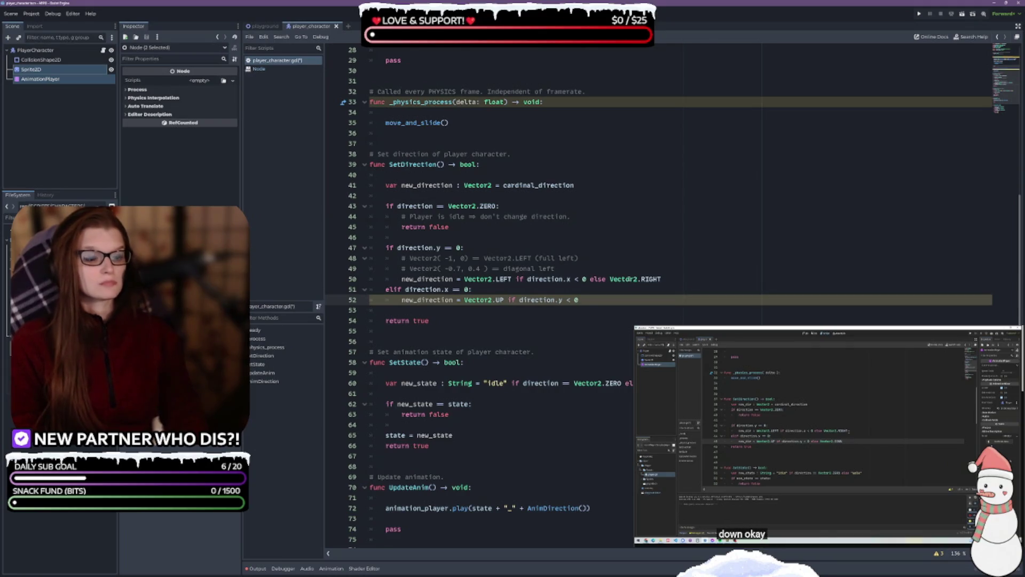
{"action": "type", "text": " else Vect"}
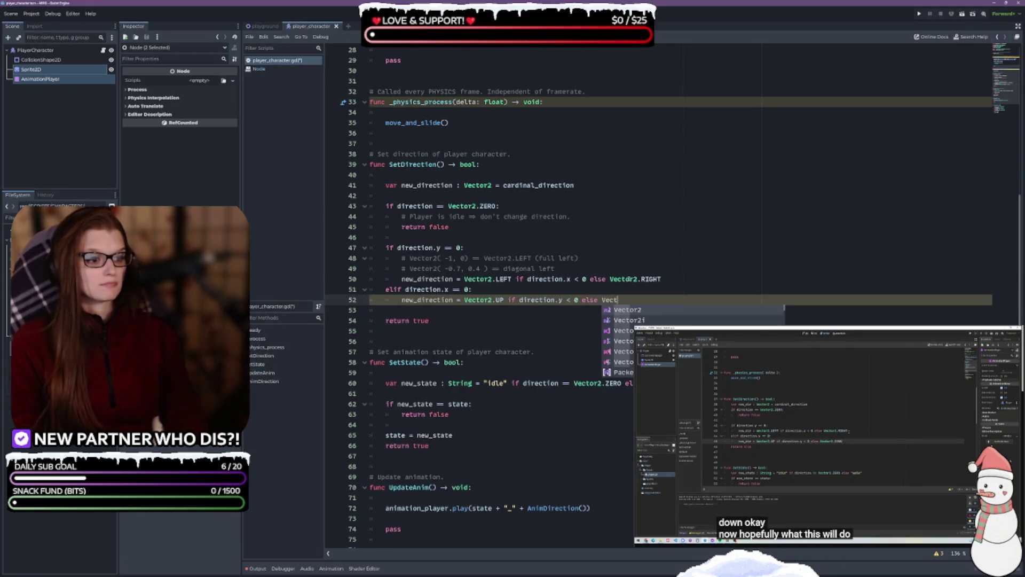
{"action": "type", "text": "or2.DOWN"}
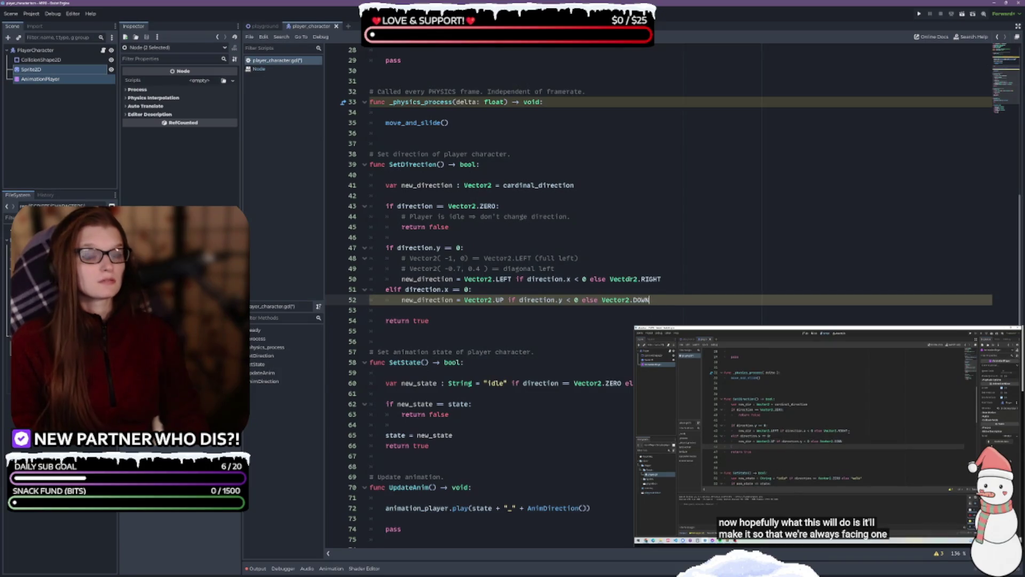
{"action": "key", "text": "ctrl+s"}
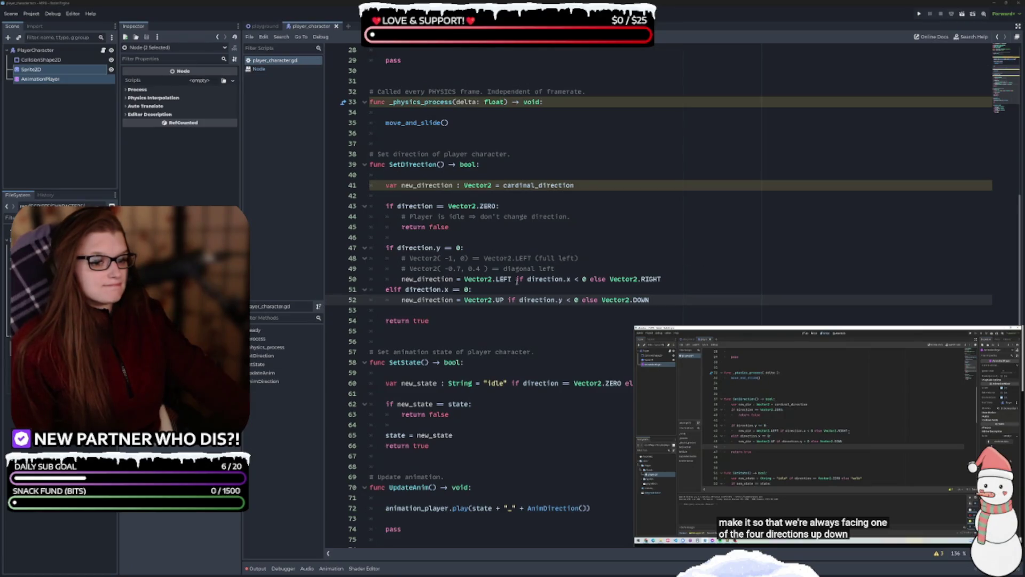
{"action": "left_click", "coordinate": [490, 289]}
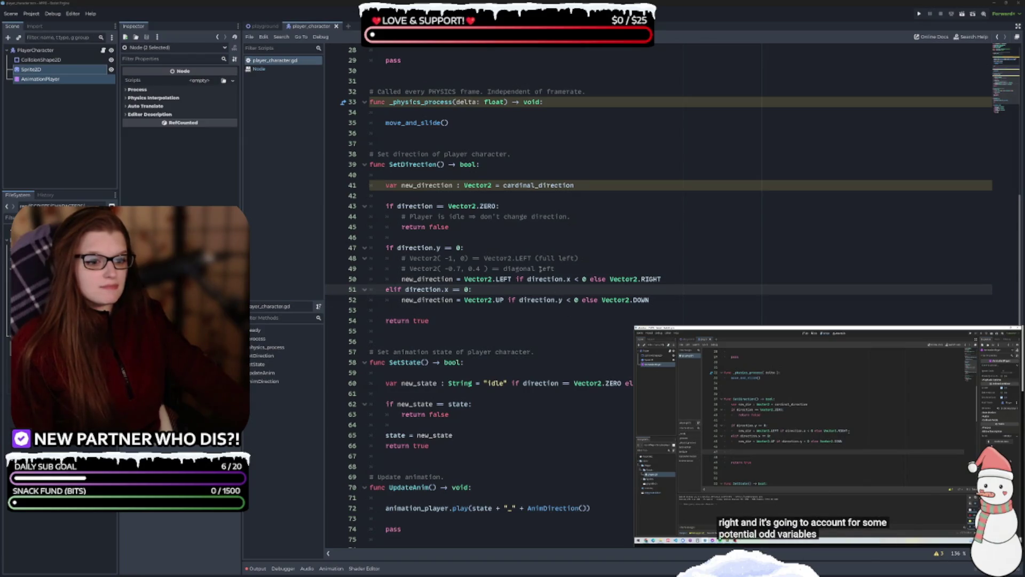
{"action": "scroll", "coordinate": [662, 299], "scroll_direction": "down", "scroll_amount": 1}
Add an 'if new_direction == cardinal_direction:' check that returns false.
{"action": "left_click", "coordinate": [677, 271]}
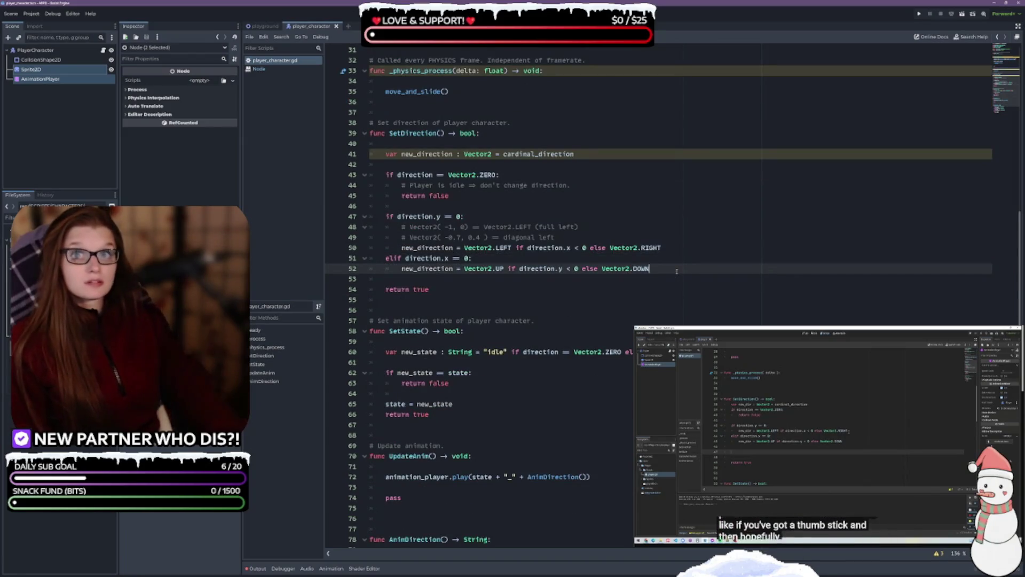
{"action": "key", "text": "Return"}
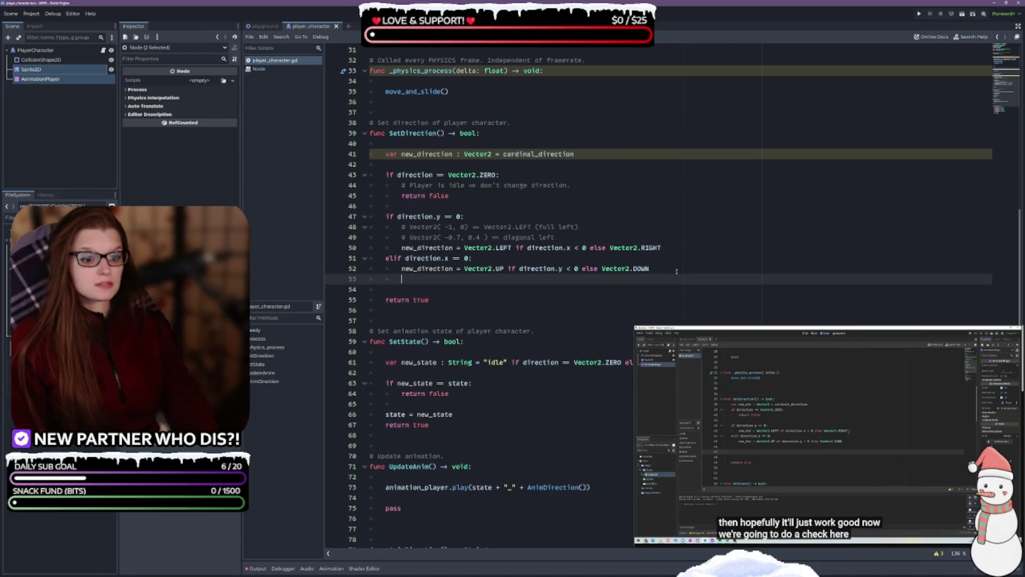
{"action": "key", "text": "Return"}
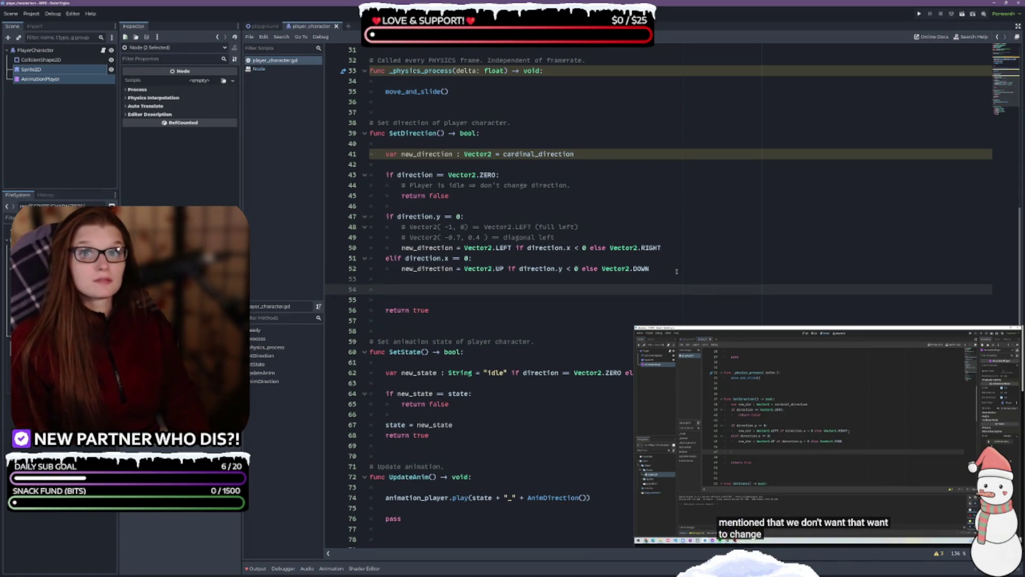
{"action": "key", "text": "Return"}
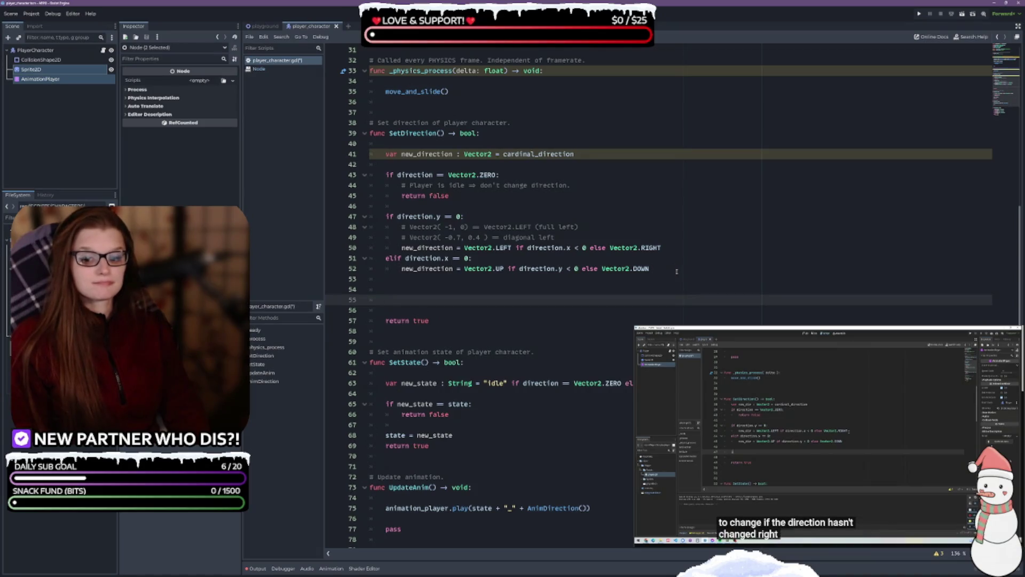
{"action": "type", "text": "if new_direction "}
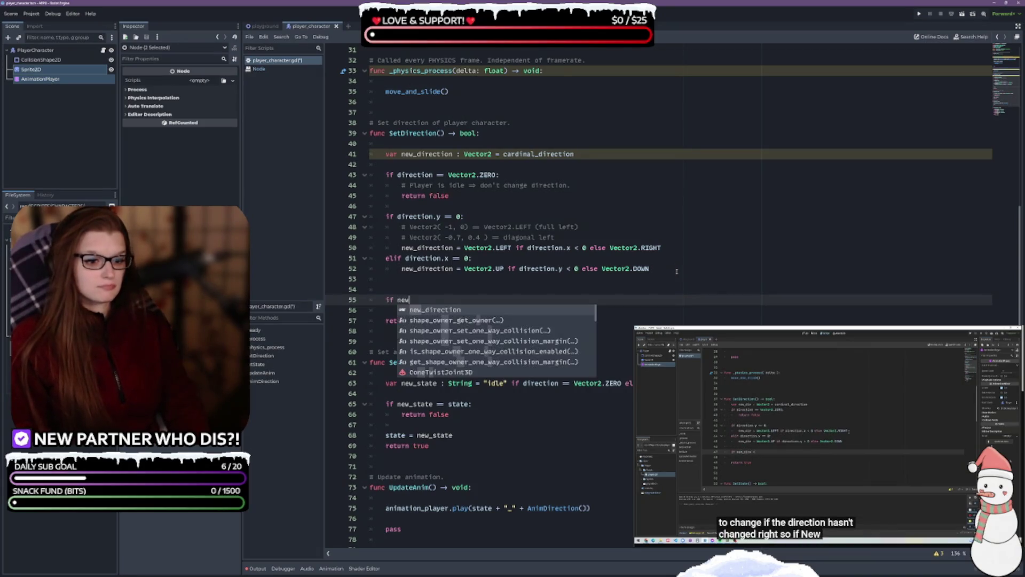
{"action": "type", "text": "== "}
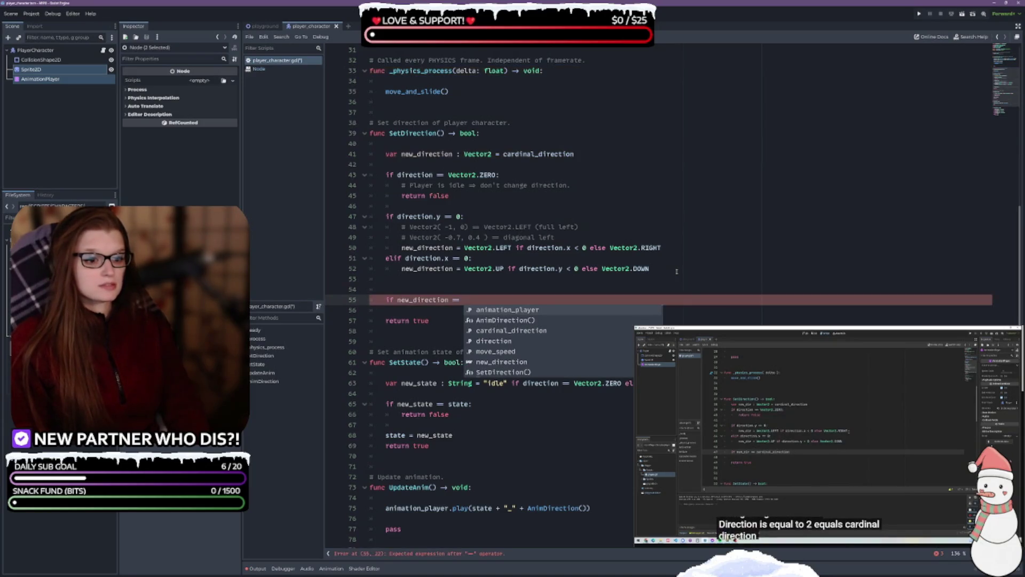
{"action": "type", "text": "card"}
{"action": "key", "text": "Return"}
{"action": "type", "text": ":"}
{"action": "key", "text": "Return"}
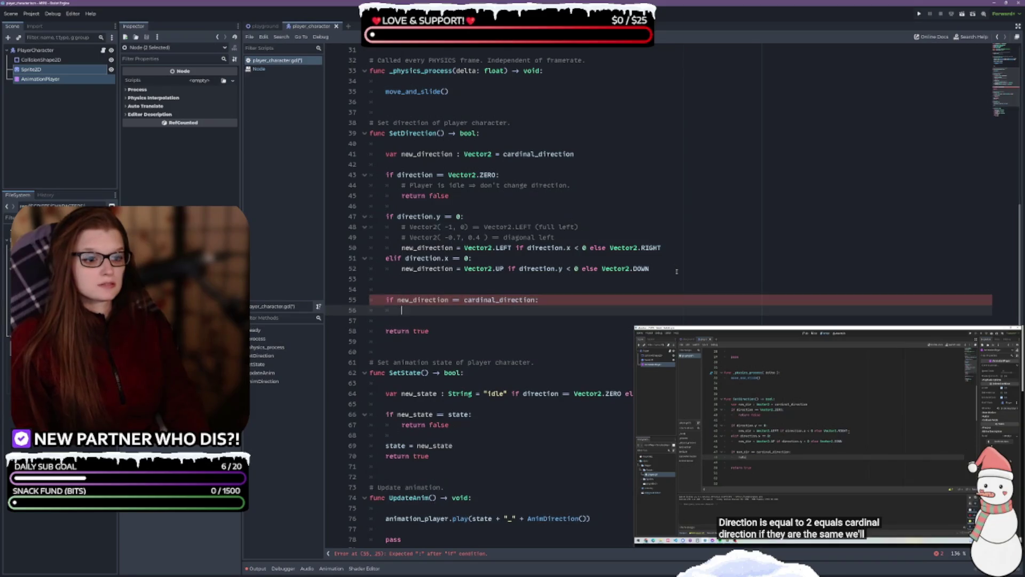
{"action": "type", "text": "return false"}
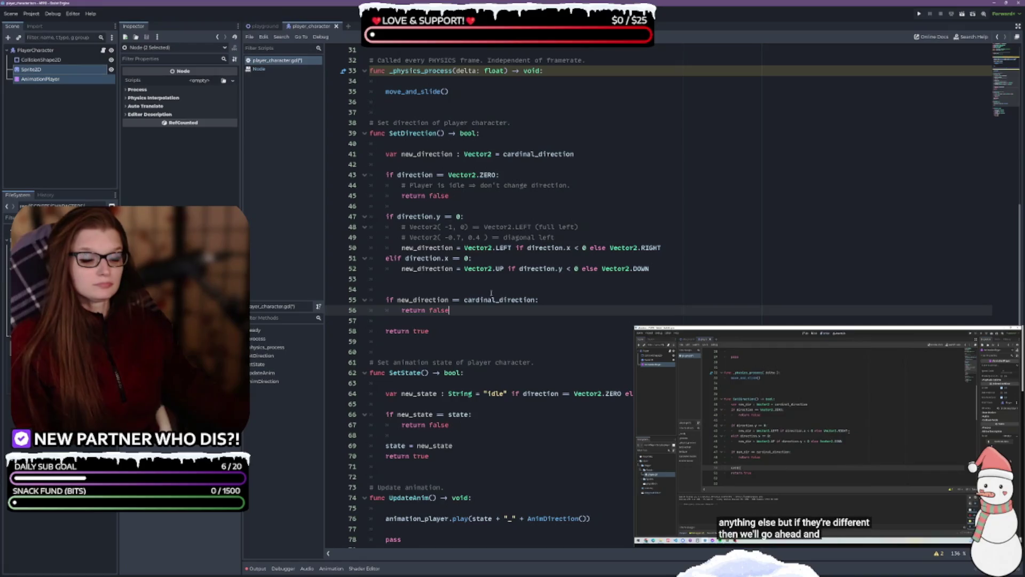
Below the if block, assign new_direction to cardinal_direction.
{"action": "left_click", "coordinate": [432, 321]}
{"action": "key", "text": "Return"}
{"action": "type", "text": "cardi"}
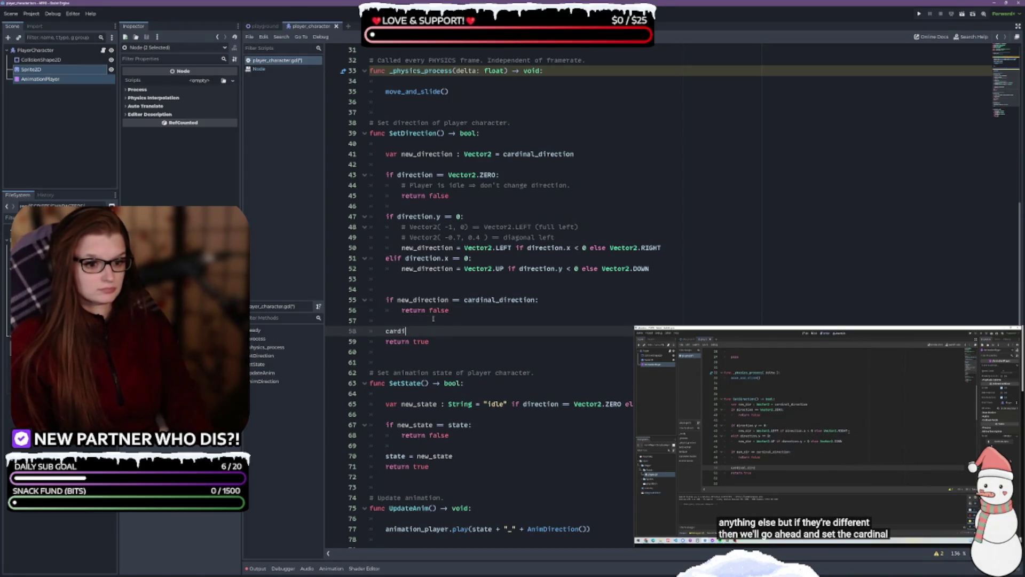
{"action": "key", "text": "Return"}
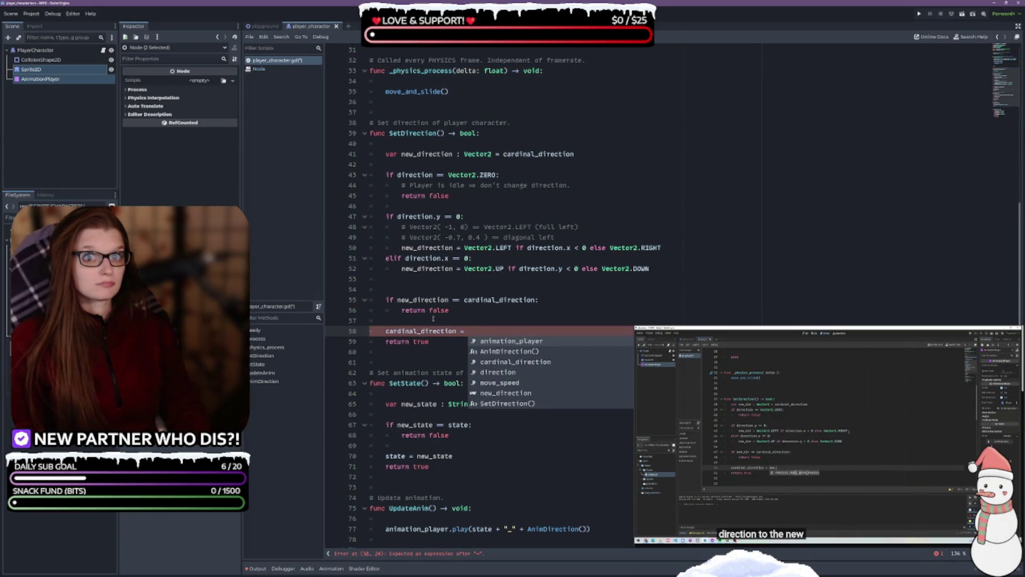
{"action": "type", "text": "new"}
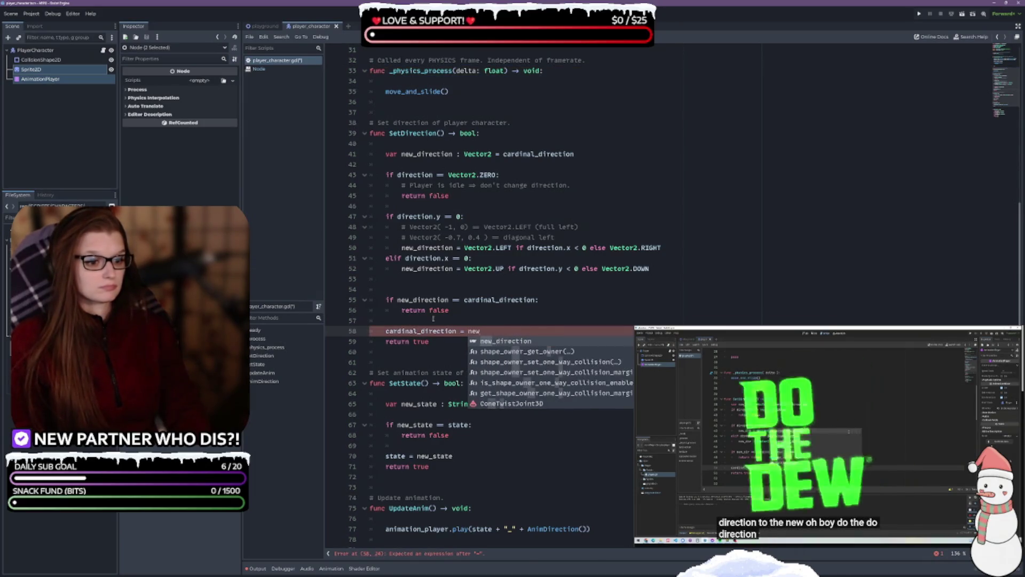
{"action": "key", "text": "Return"}
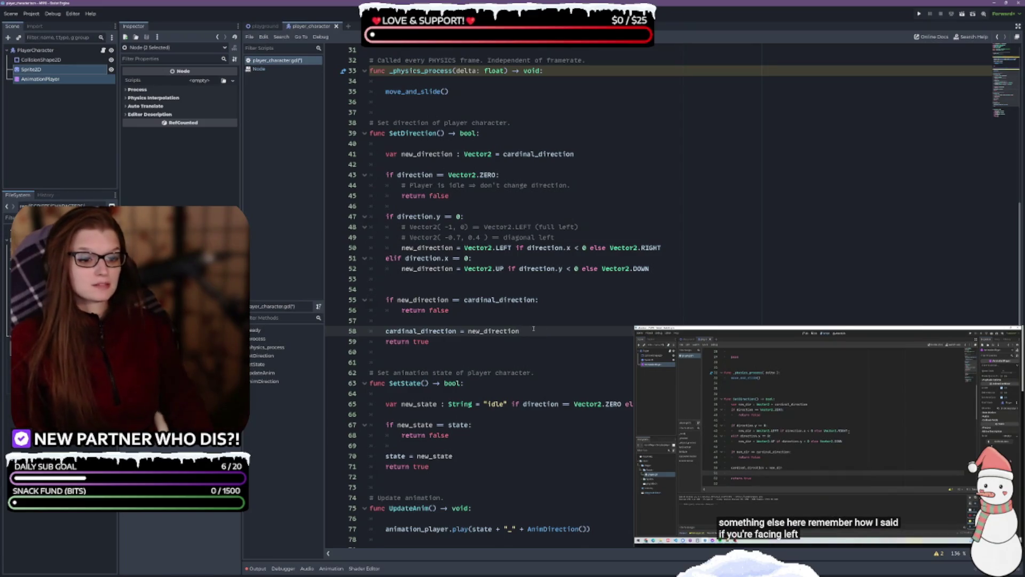
{"action": "key", "text": "Return"}
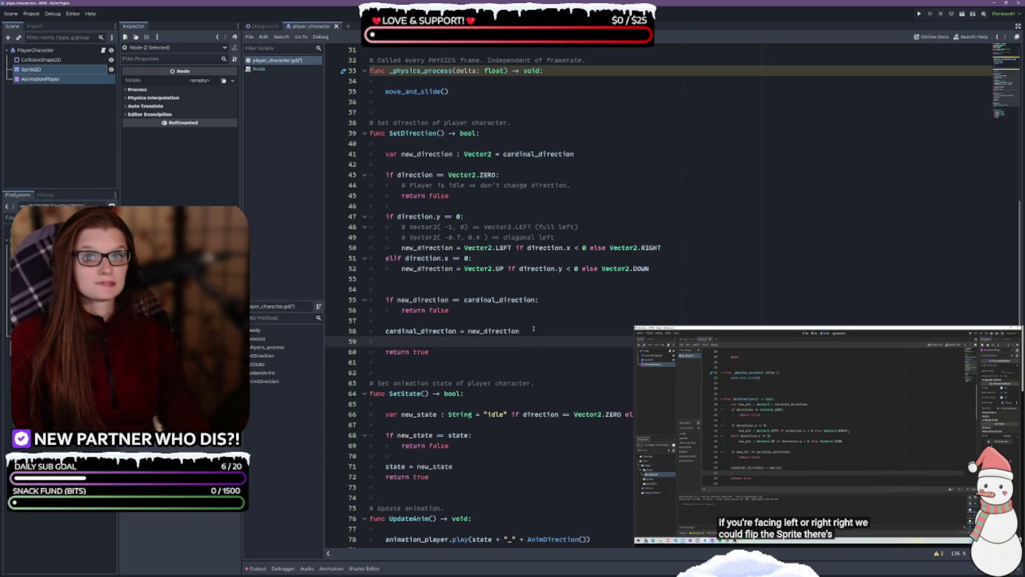
Tidy the blank lines after the cardinal_direction assignment, then test-run and stop the game.
{"action": "key", "text": "Return"}
{"action": "key", "text": "Up"}
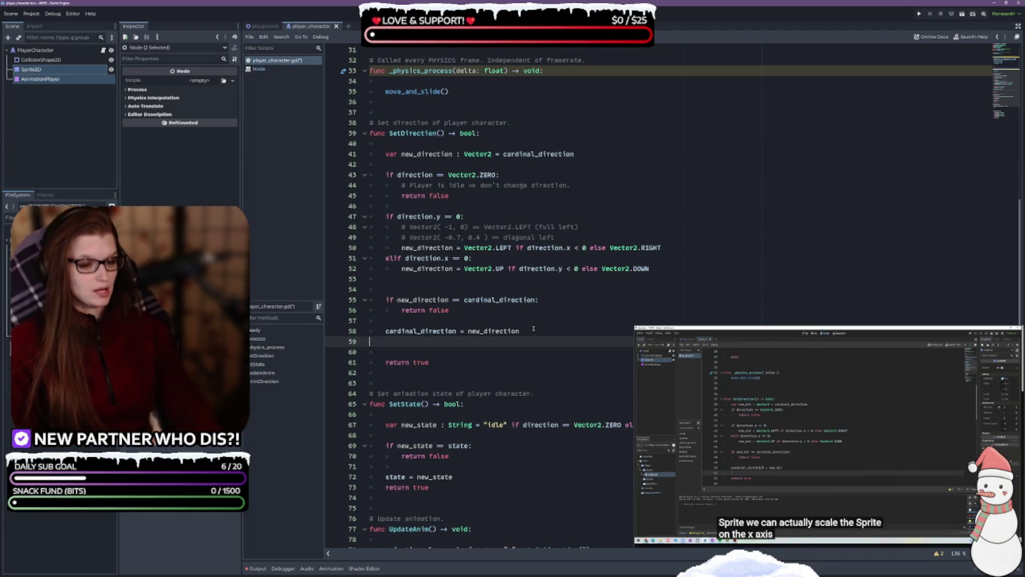
{"action": "key", "text": "BackSpace"}
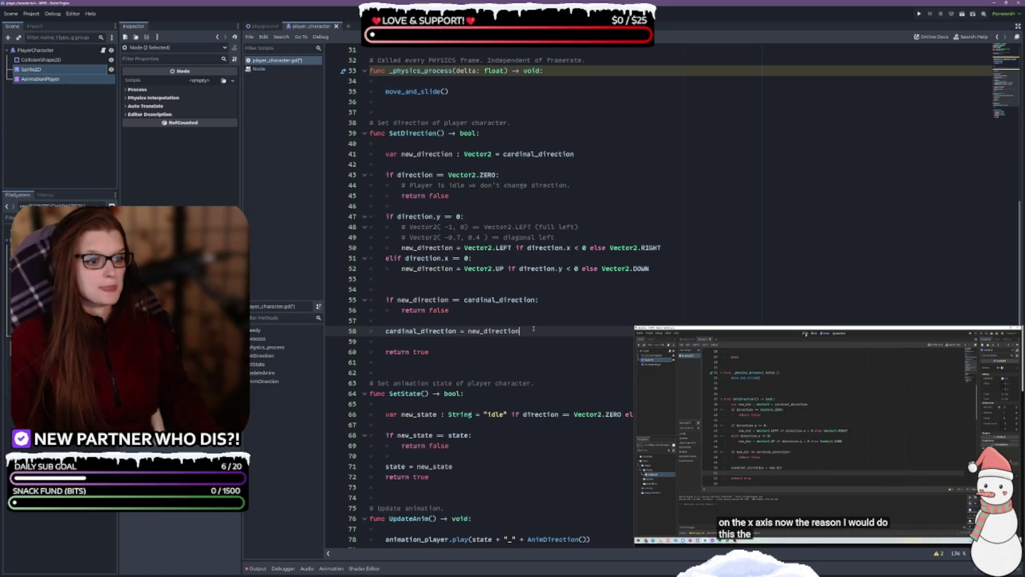
{"action": "key", "text": "Down"}
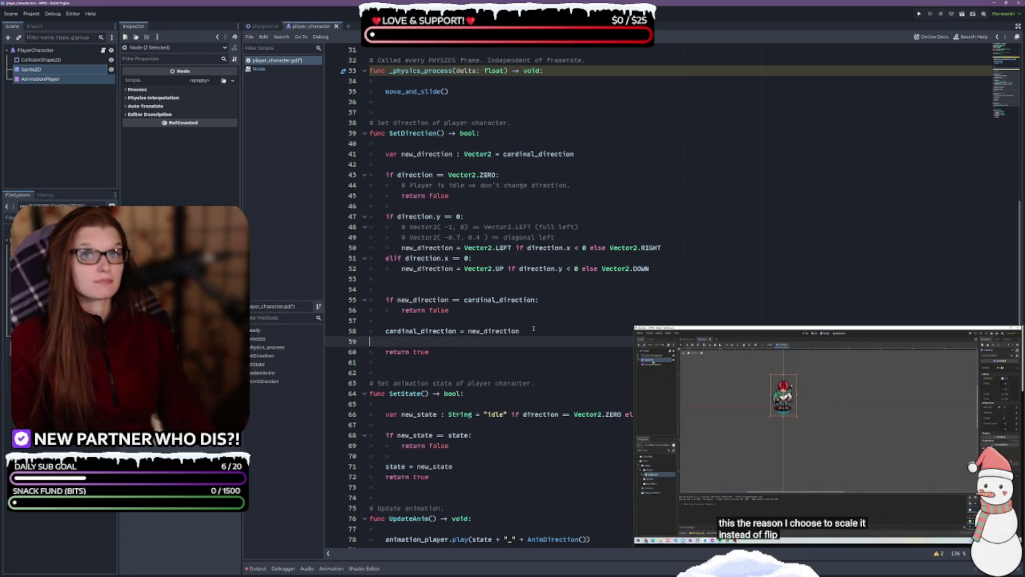
{"action": "key", "text": "BackSpace"}
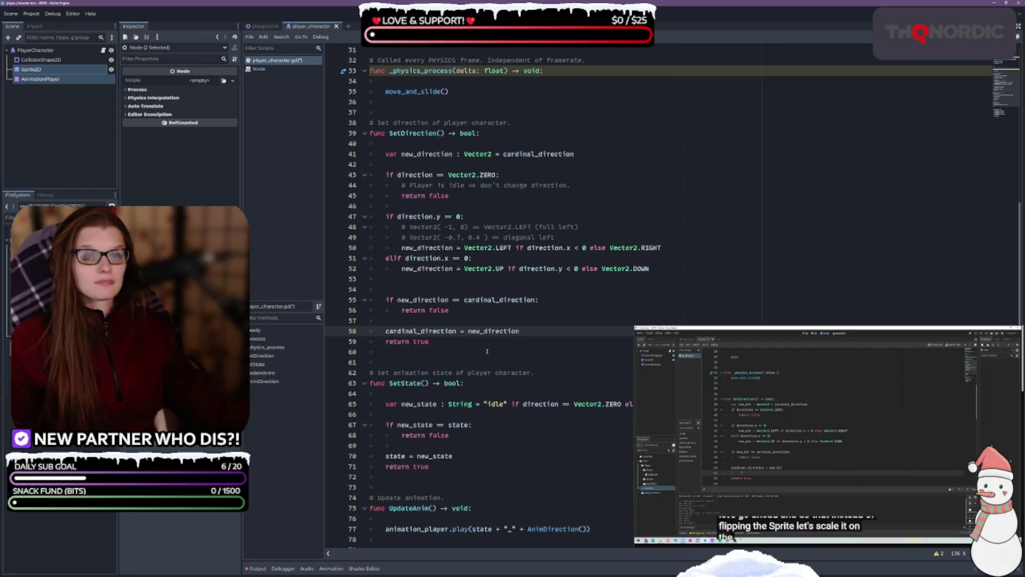
{"action": "key", "text": "F5"}
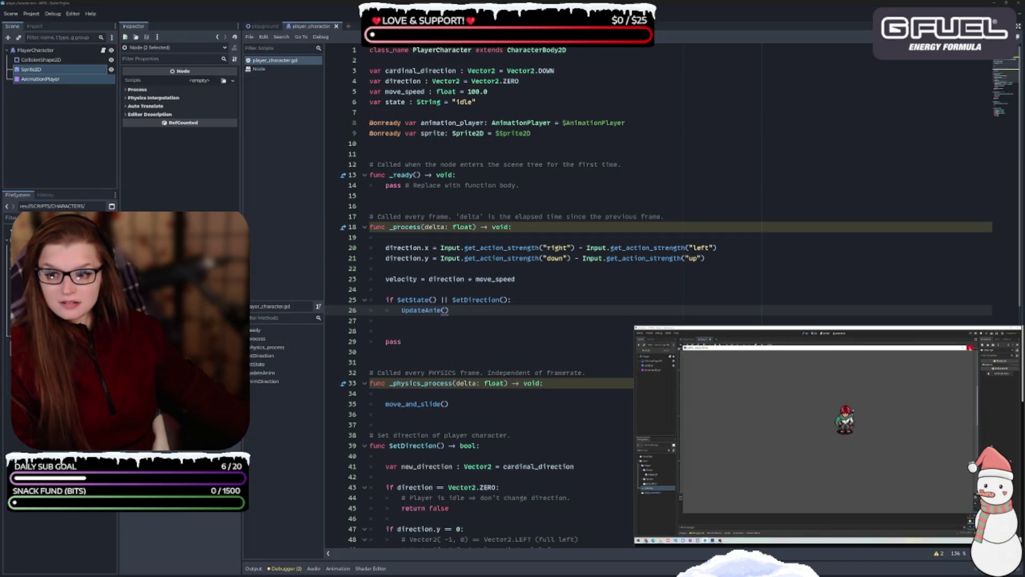
{"action": "key", "text": "F8"}
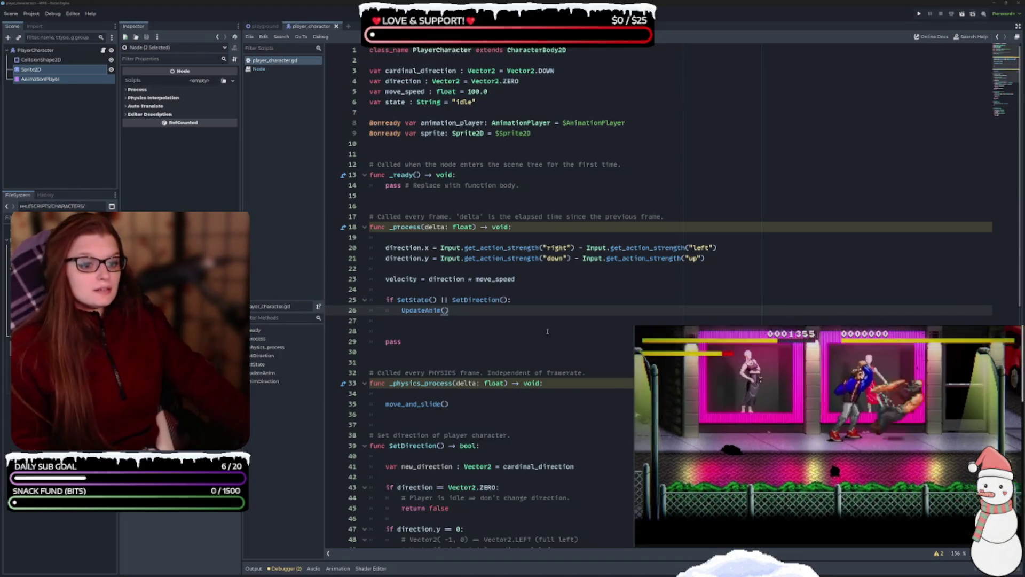
Delete the surplus blank line between UpdateAnim() and pass in _process().
{"action": "key", "text": "Down"}
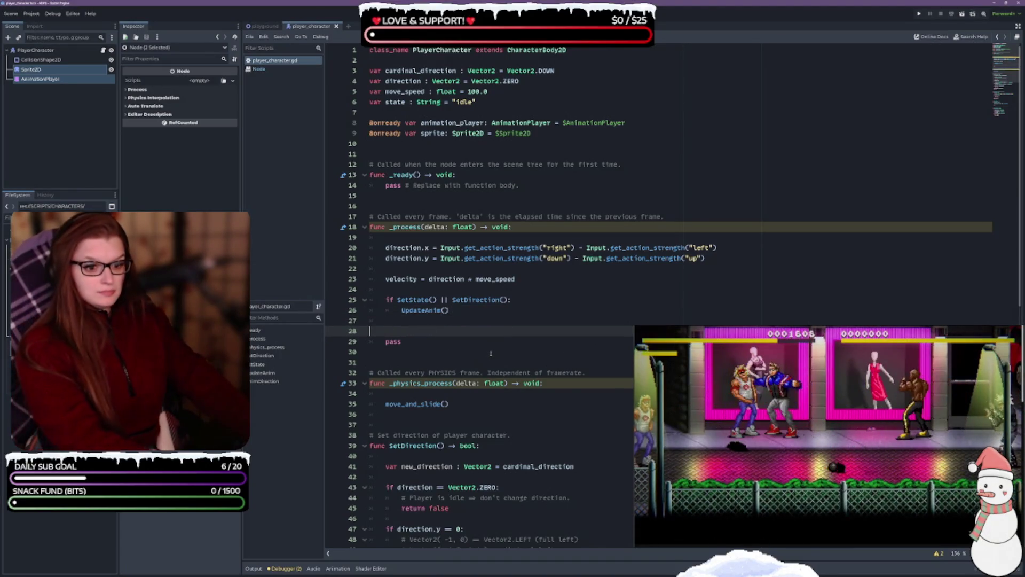
{"action": "key", "text": "BackSpace"}
{"action": "key", "text": "BackSpace"}
{"action": "scroll", "coordinate": [522, 351], "scroll_direction": "down", "scroll_amount": 3}
{"action": "scroll", "coordinate": [521, 351], "scroll_direction": "down", "scroll_amount": 12}
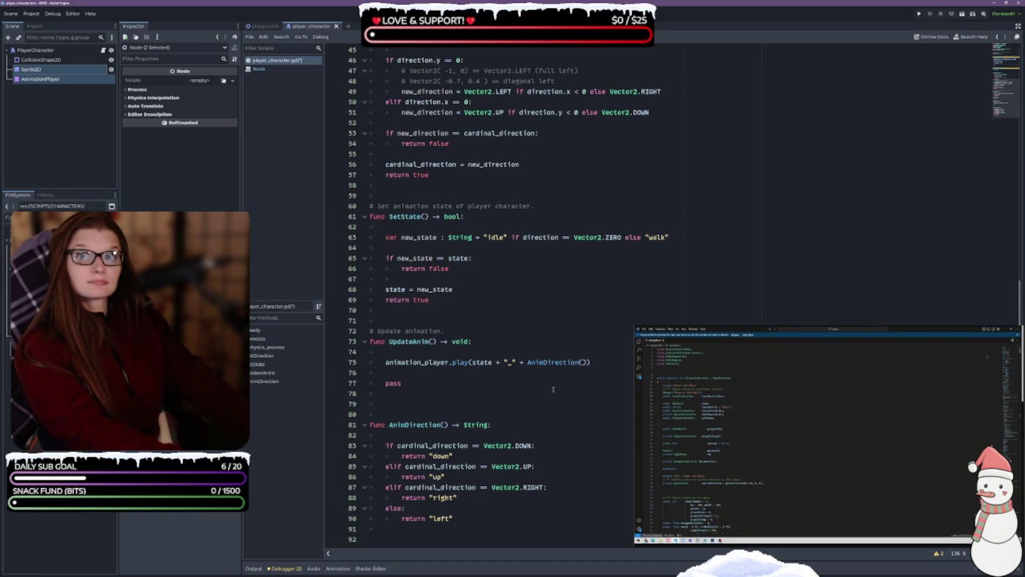
{"action": "scroll", "coordinate": [528, 389], "scroll_direction": "up", "scroll_amount": 15}
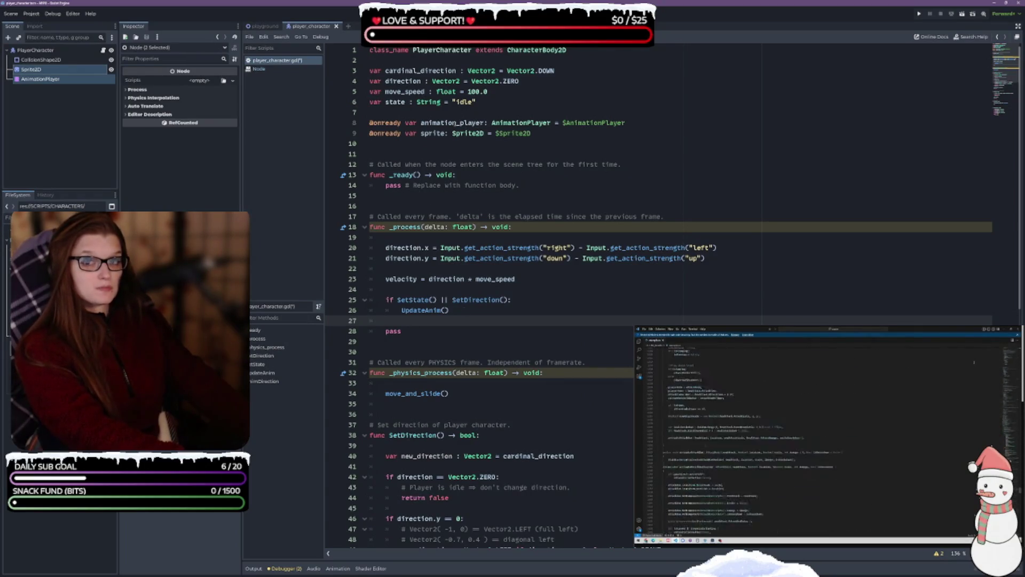
Write a '#----------------#' separator comment on line 11 and copy it.
{"action": "left_click", "coordinate": [404, 155]}
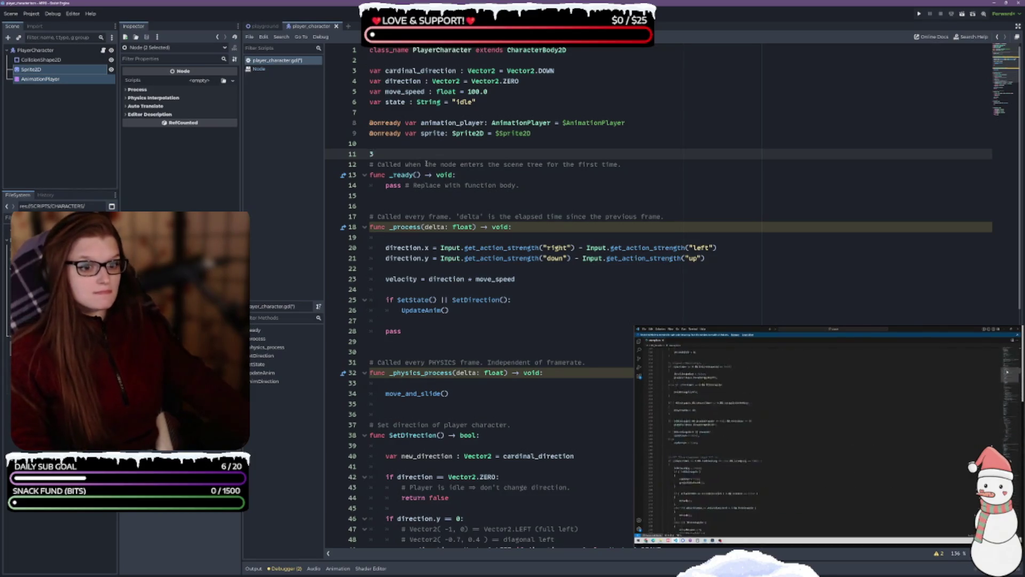
{"action": "type", "text": "s###"}
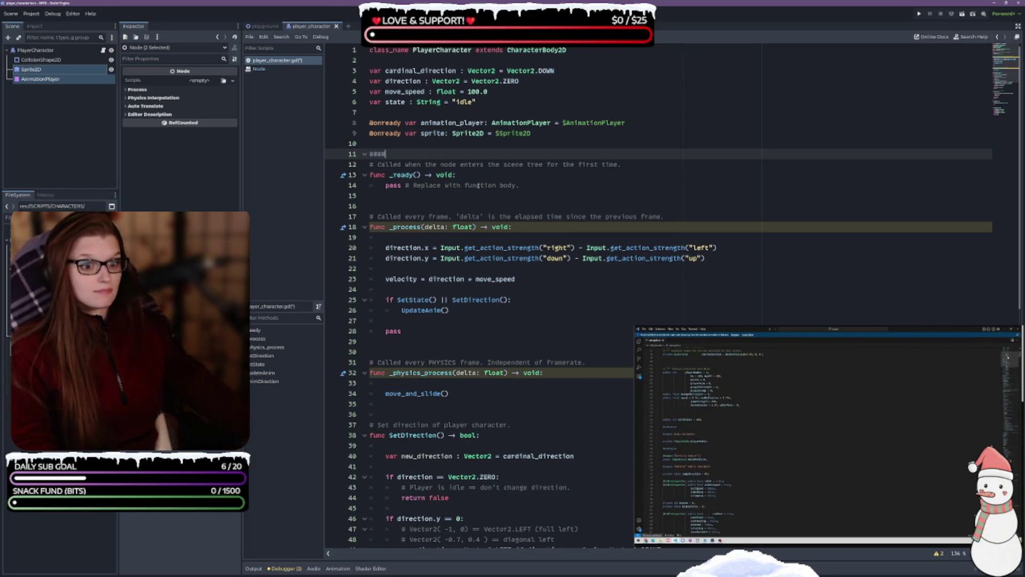
{"action": "type", "text": "#"}
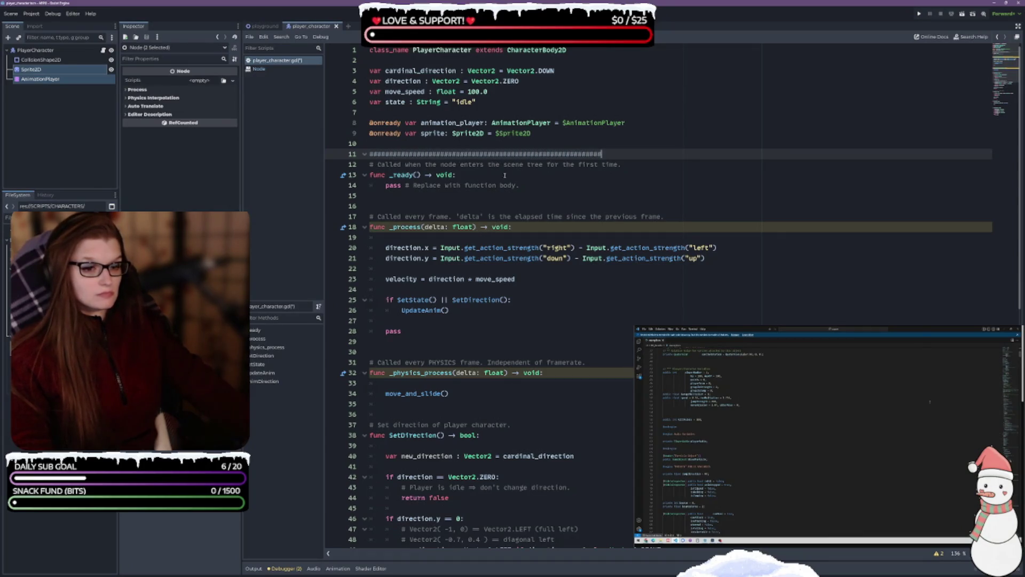
{"action": "key", "text": "shift+Home"}
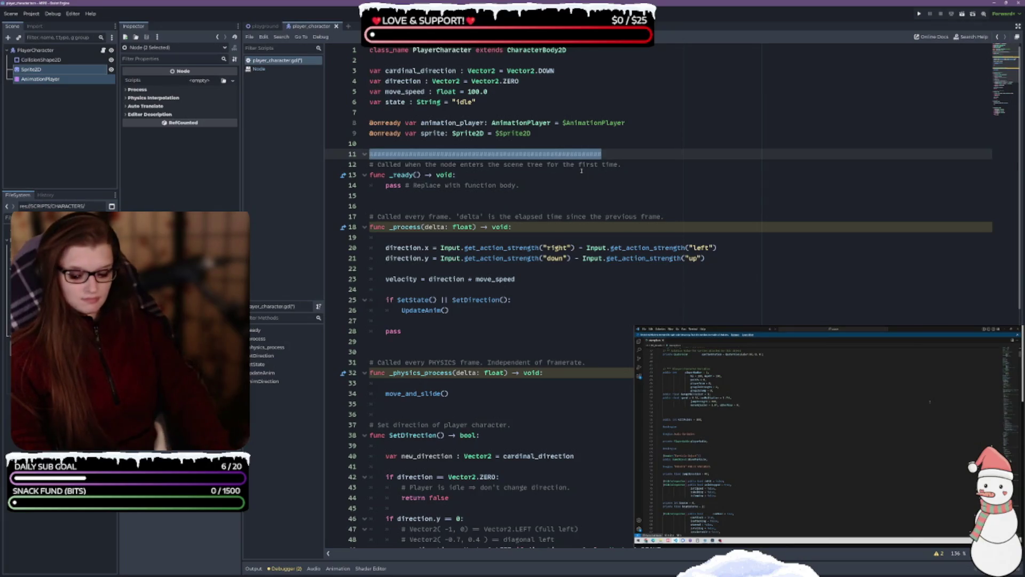
{"action": "type", "text": "#"}
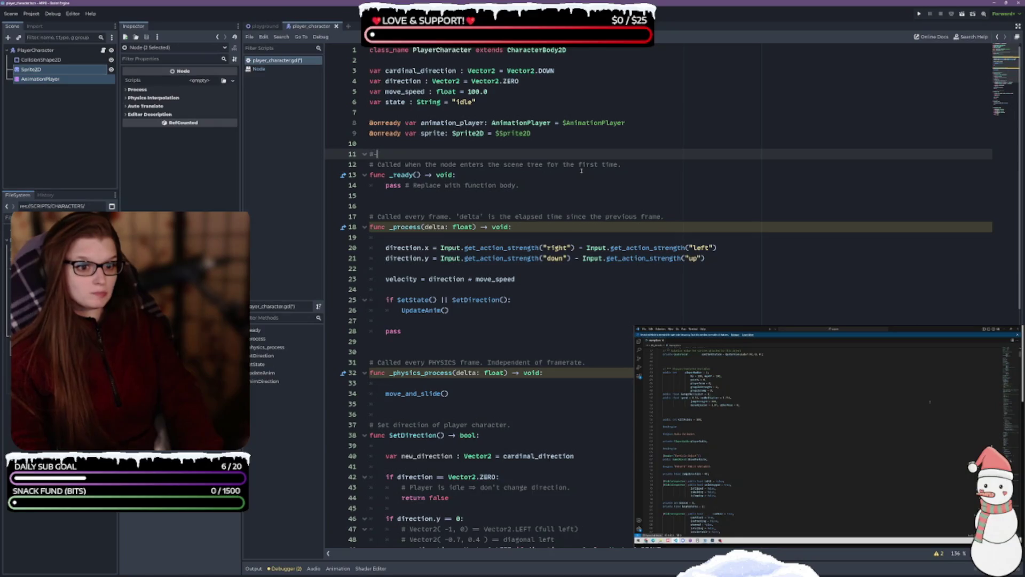
{"action": "type", "text": "--#"}
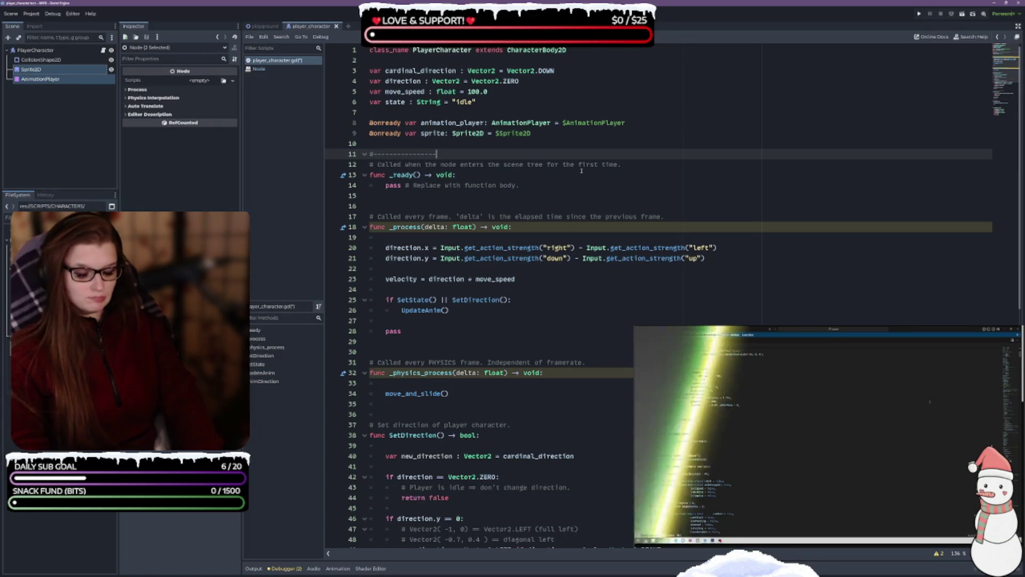
{"action": "key", "text": "shift+Home"}
{"action": "key", "text": "ctrl+c"}
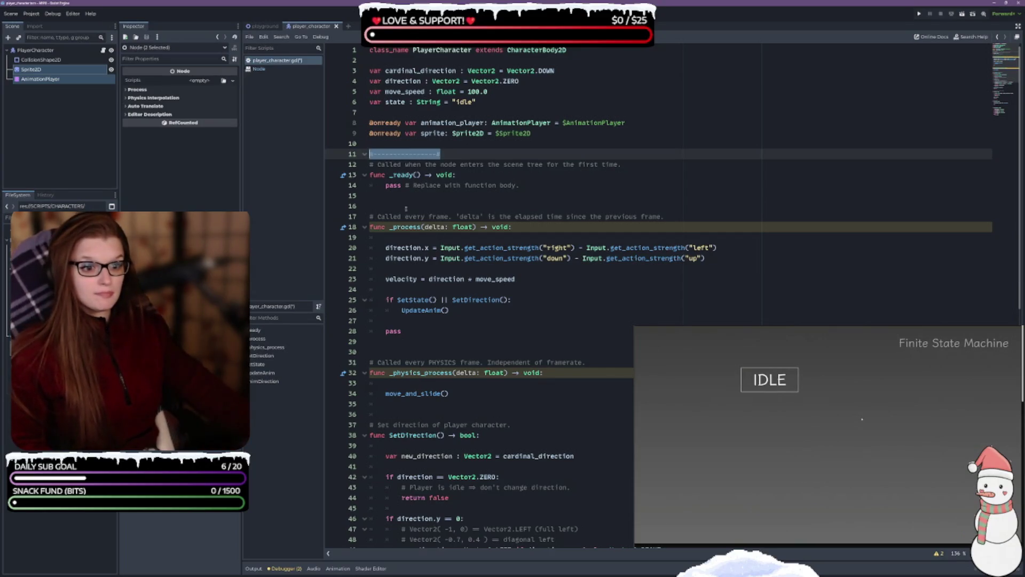
Paste the separator above the SetDirection comment and remove its indent.
{"action": "key", "text": "Down"}
{"action": "key", "text": "Down"}
{"action": "key", "text": "Down"}
{"action": "scroll", "coordinate": [483, 310], "scroll_direction": "down", "scroll_amount": 1}
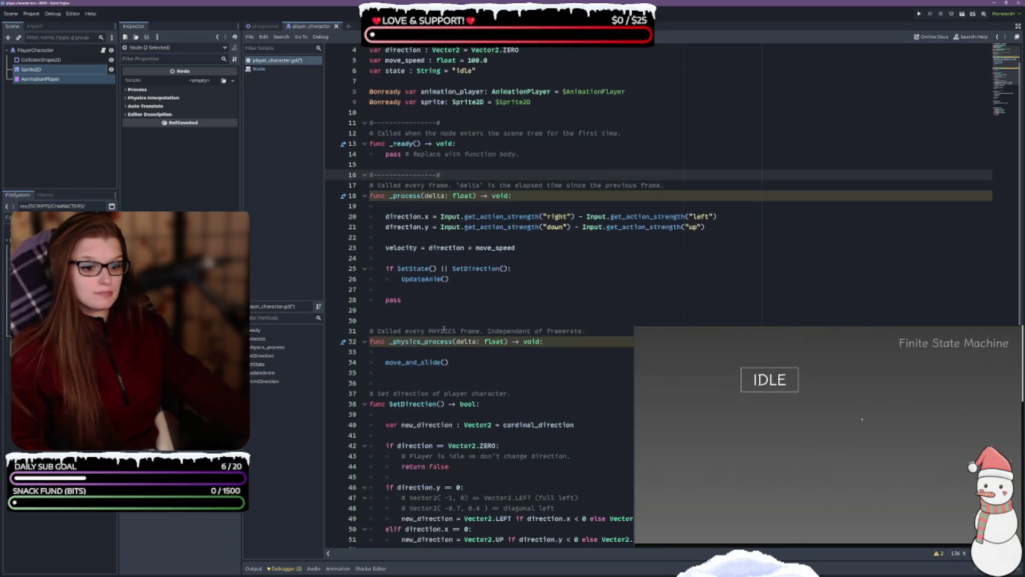
{"action": "left_click", "coordinate": [406, 320]}
{"action": "scroll", "coordinate": [482, 318], "scroll_direction": "down", "scroll_amount": 1}
{"action": "left_click", "coordinate": [483, 351]}
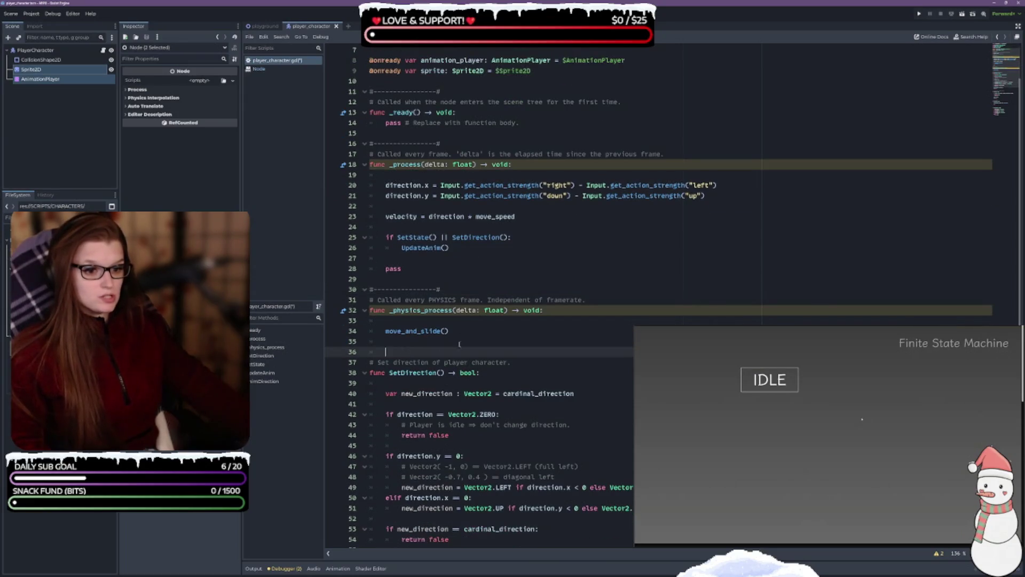
{"action": "type", "text": "#----------------#"}
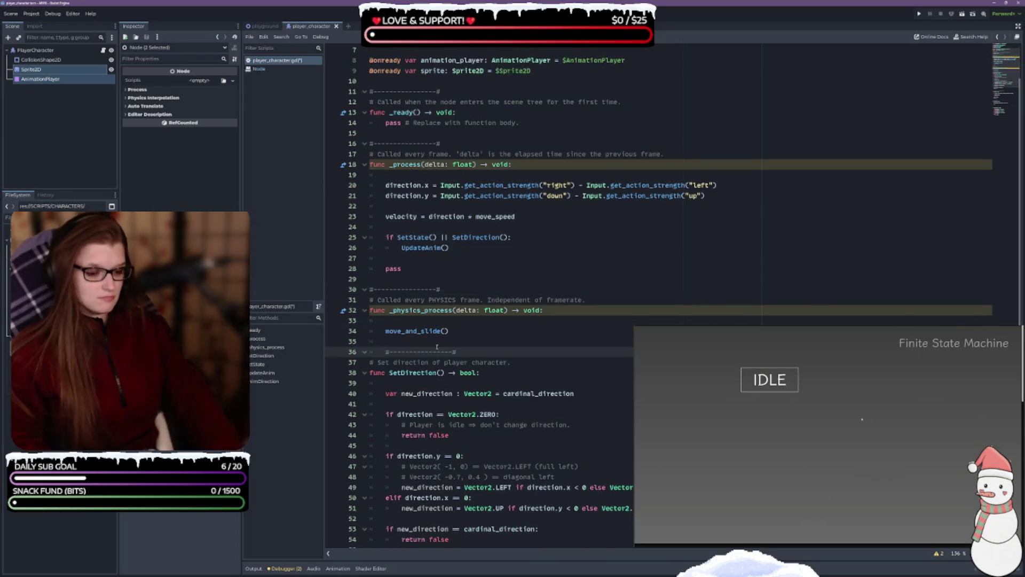
{"action": "key", "text": "BackSpace"}
Paste the separator above the SetState, UpdateAnim and AnimDirection functions.
{"action": "scroll", "coordinate": [470, 354], "scroll_direction": "down", "scroll_amount": 3}
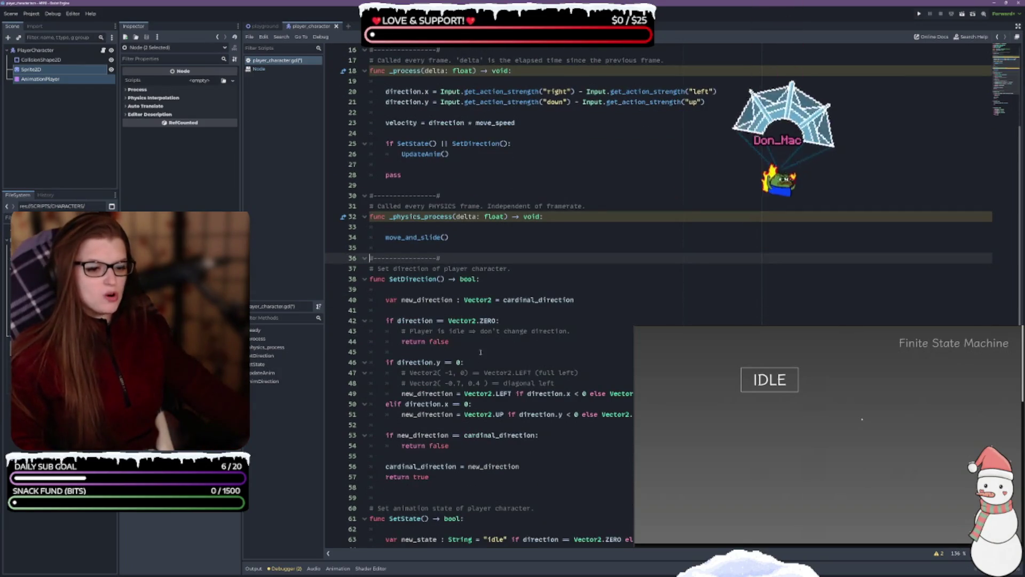
{"action": "scroll", "coordinate": [442, 336], "scroll_direction": "down", "scroll_amount": 4}
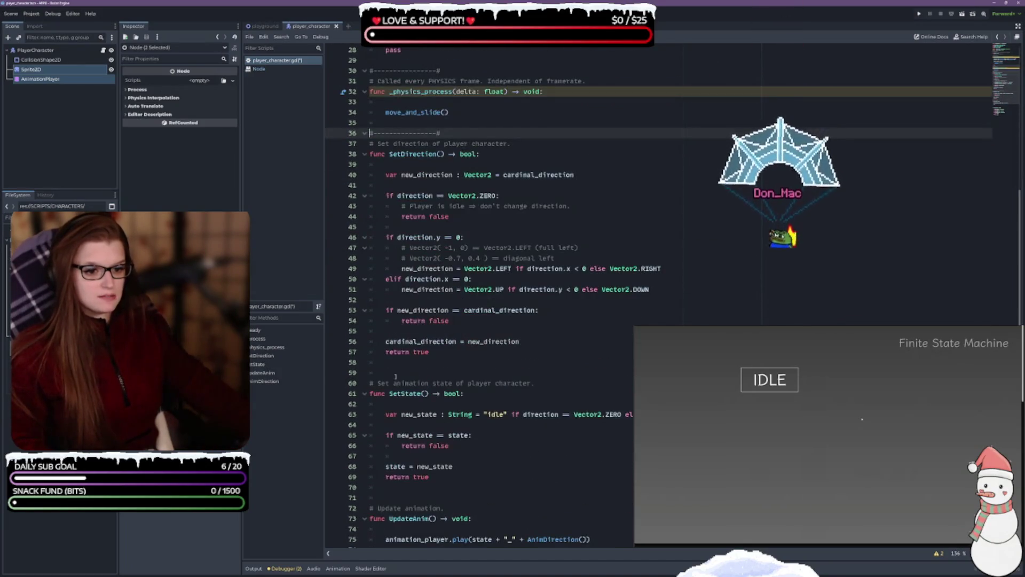
{"action": "left_click", "coordinate": [415, 372]}
{"action": "key", "text": "ctrl+v"}
{"action": "scroll", "coordinate": [414, 376], "scroll_direction": "down", "scroll_amount": 2}
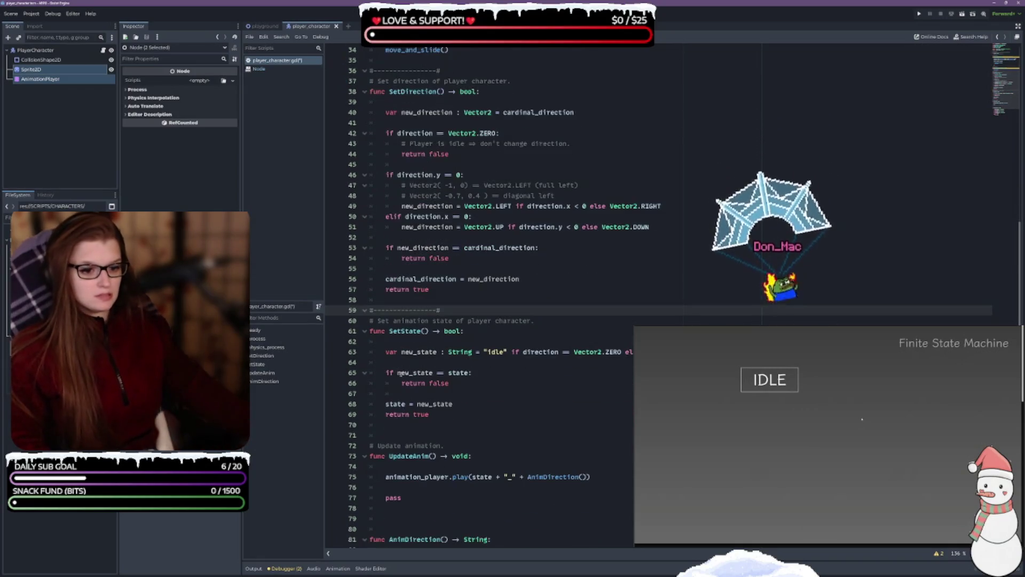
{"action": "left_click", "coordinate": [469, 435]}
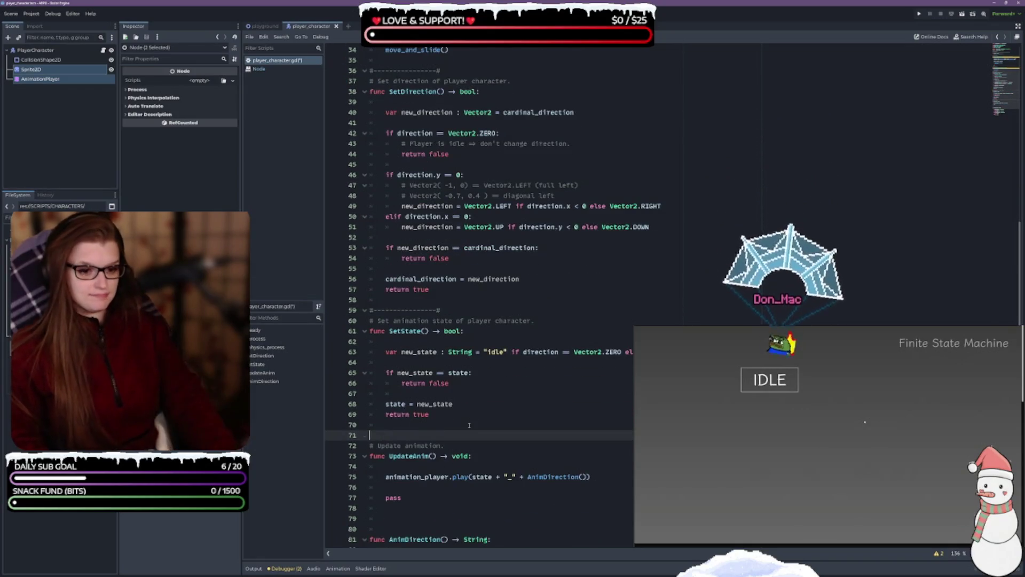
{"action": "type", "text": "#----------------#"}
{"action": "scroll", "coordinate": [427, 422], "scroll_direction": "down", "scroll_amount": 4}
{"action": "left_click", "coordinate": [391, 415]}
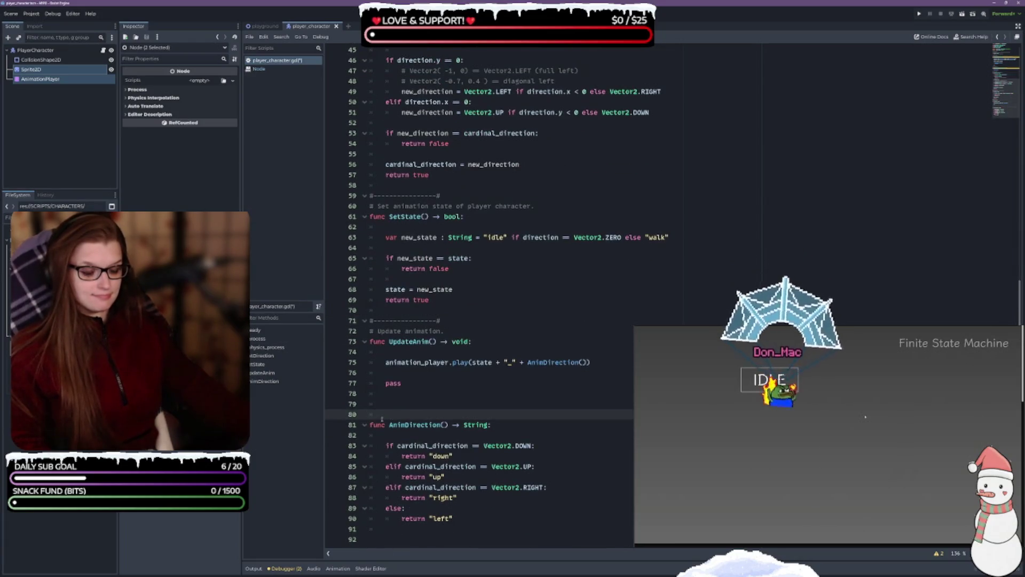
{"action": "key", "text": "ctrl+v"}
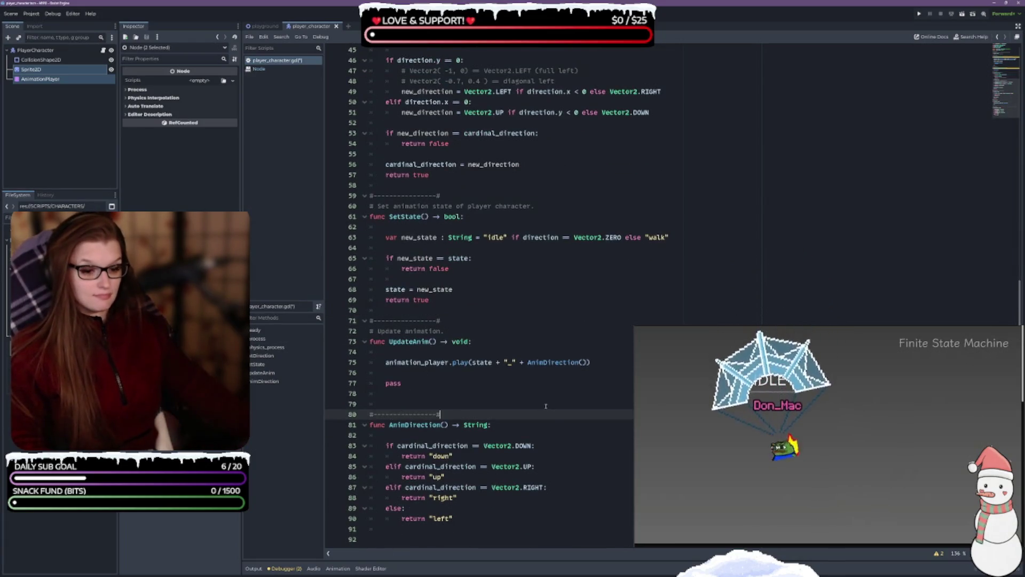
{"action": "scroll", "coordinate": [501, 416], "scroll_direction": "up", "scroll_amount": 4}
{"action": "scroll", "coordinate": [501, 416], "scroll_direction": "up", "scroll_amount": 7}
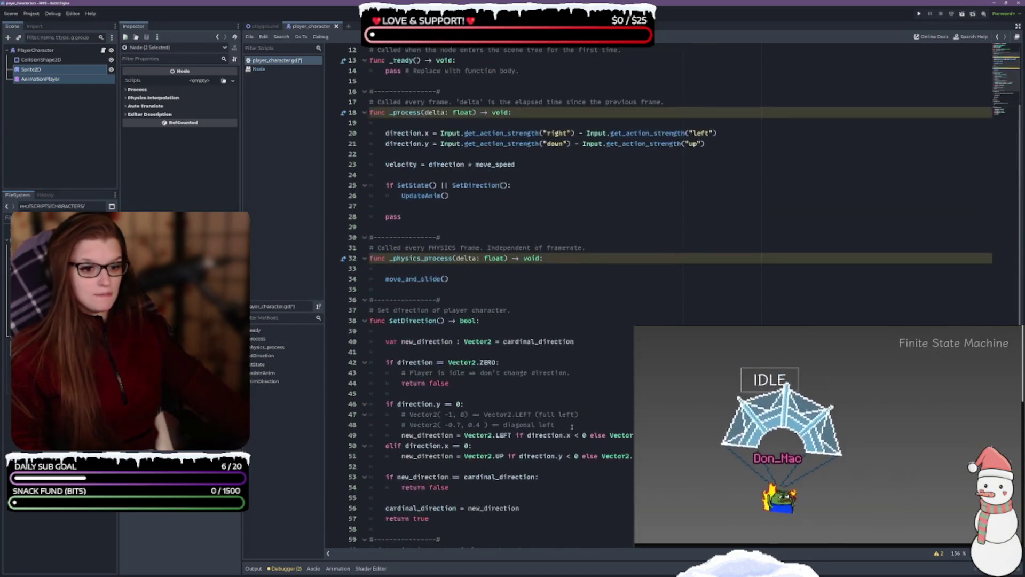
{"action": "scroll", "coordinate": [438, 334], "scroll_direction": "up", "scroll_amount": 3}
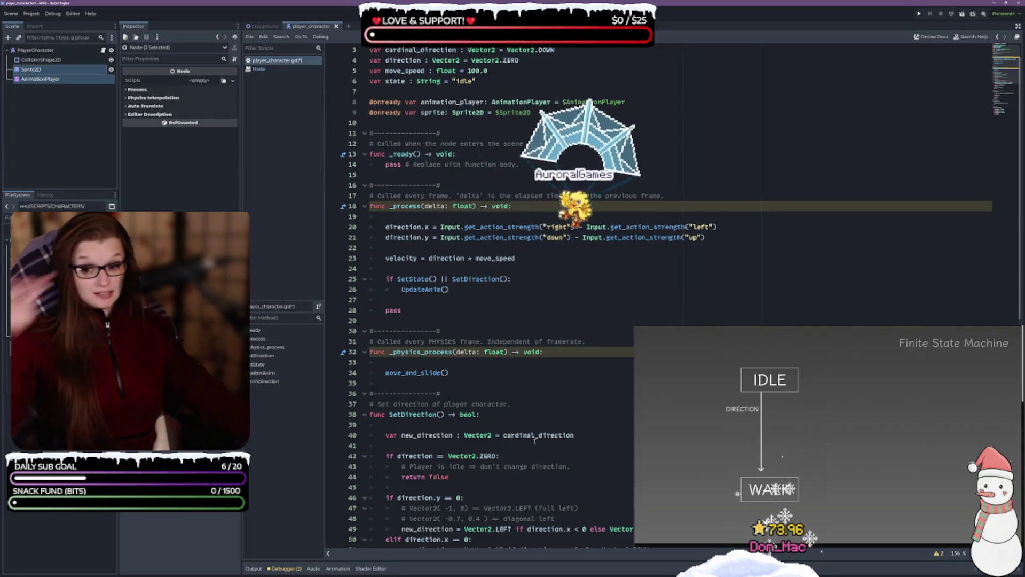
Save player_character.gd and scroll back toward the top of the script.
{"action": "key", "text": "ctrl+s"}
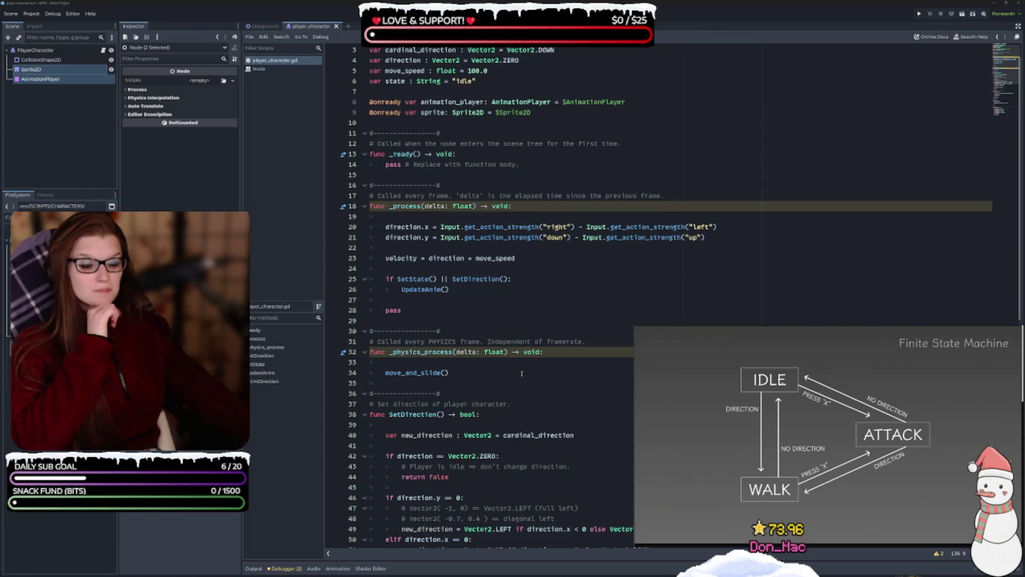
{"action": "scroll", "coordinate": [522, 374], "scroll_direction": "up", "scroll_amount": 1}
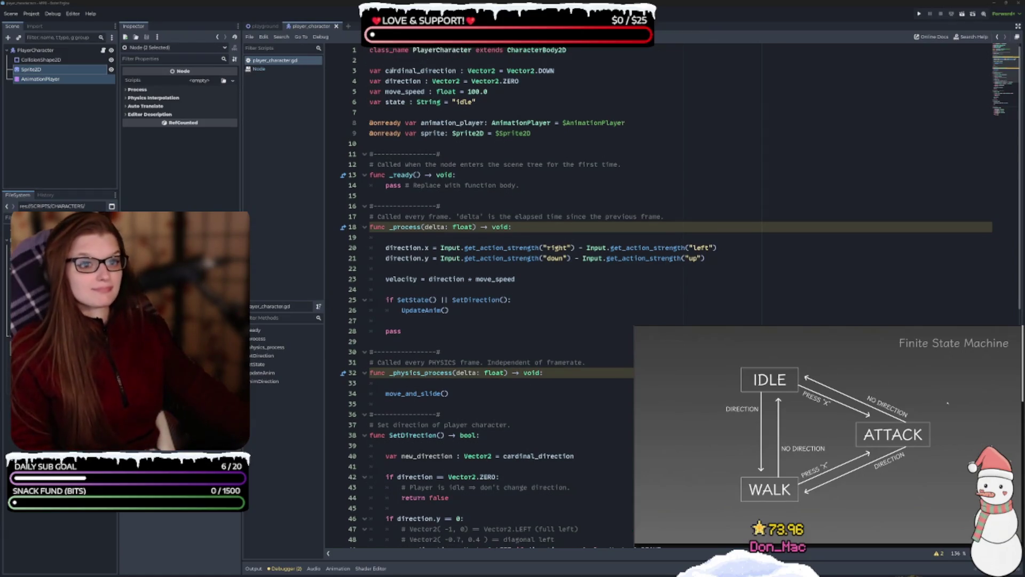
Copy the line-12 separator onto line 3 above the variables and save player_character.gd.
{"action": "left_click", "coordinate": [404, 63]}
{"action": "key", "text": "Return"}
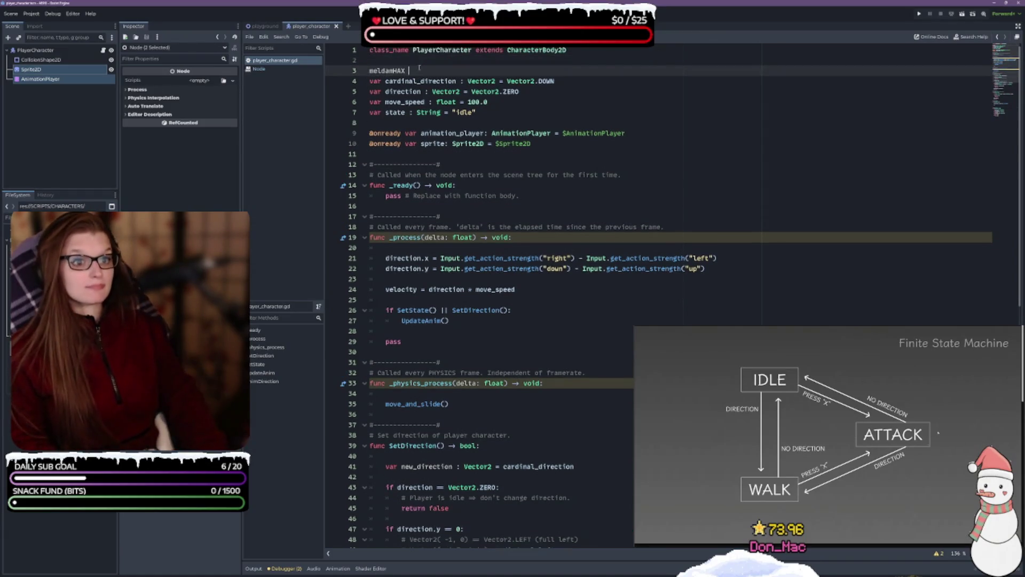
{"action": "triple_click", "coordinate": [419, 67]}
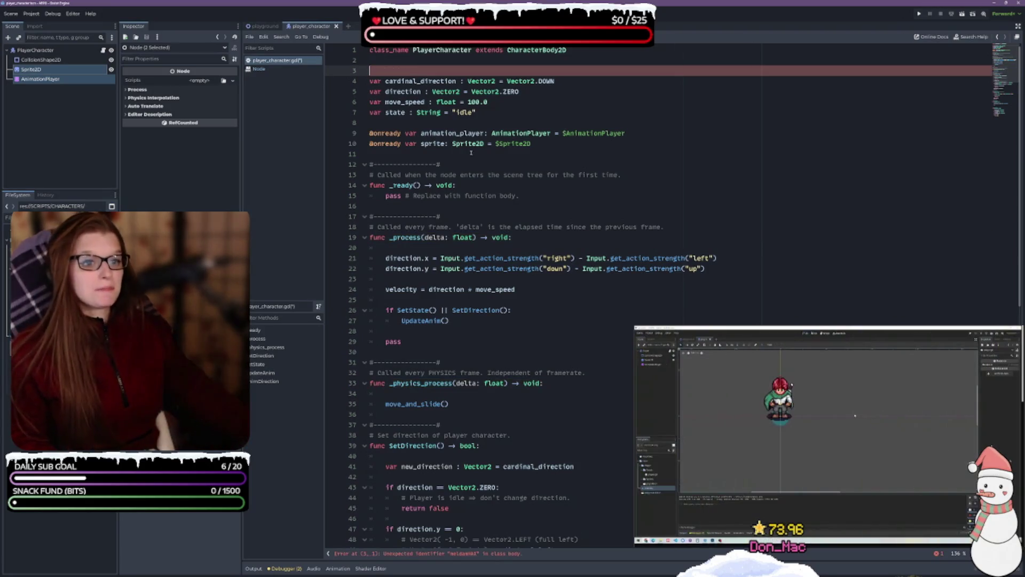
{"action": "key", "text": "BackSpace"}
{"action": "left_click", "coordinate": [440, 165]}
{"action": "left_click_drag", "start_coordinate": [440, 164], "coordinate": [369, 165]}
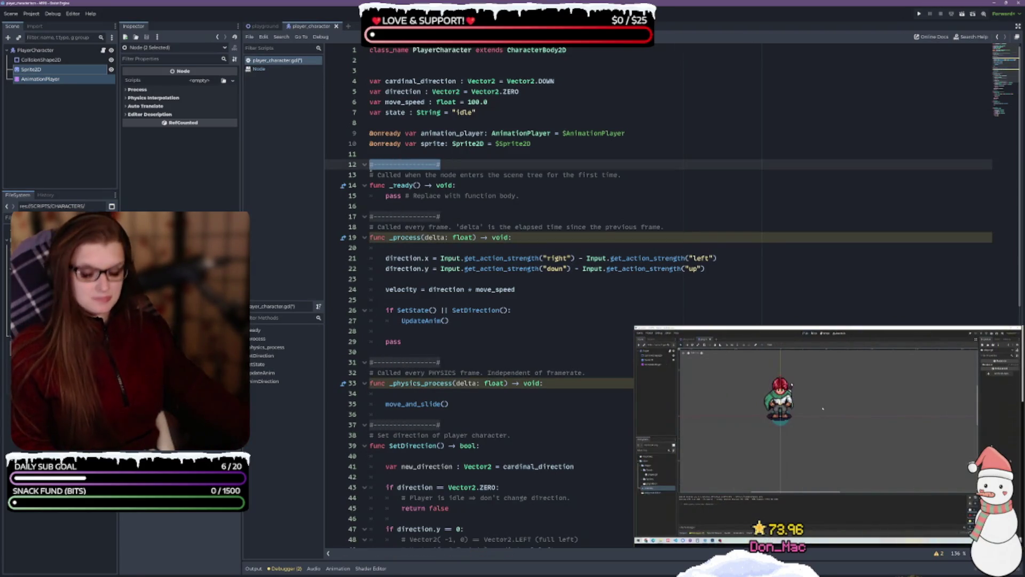
{"action": "left_click", "coordinate": [394, 70]}
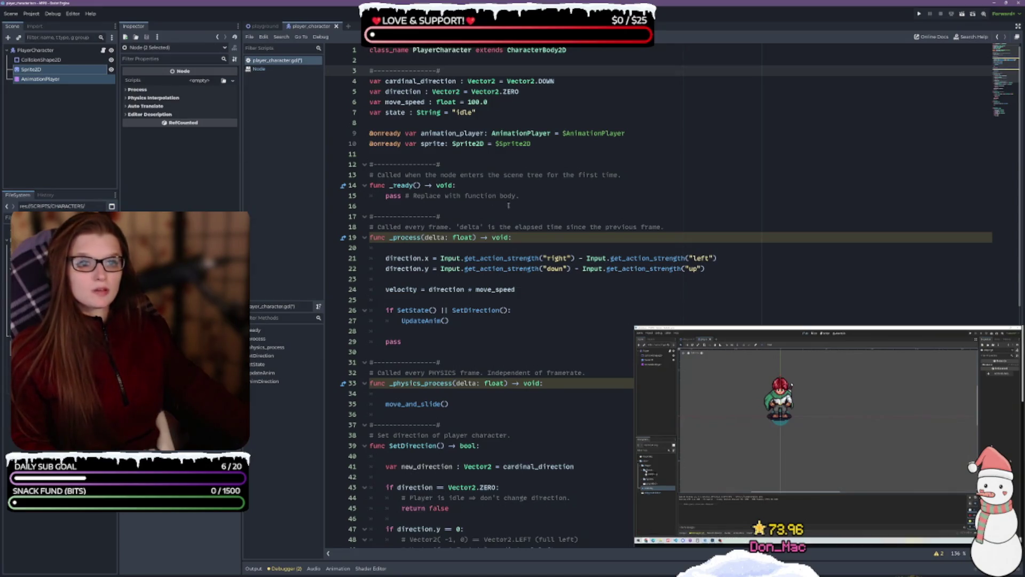
{"action": "key", "text": "ctrl+s"}
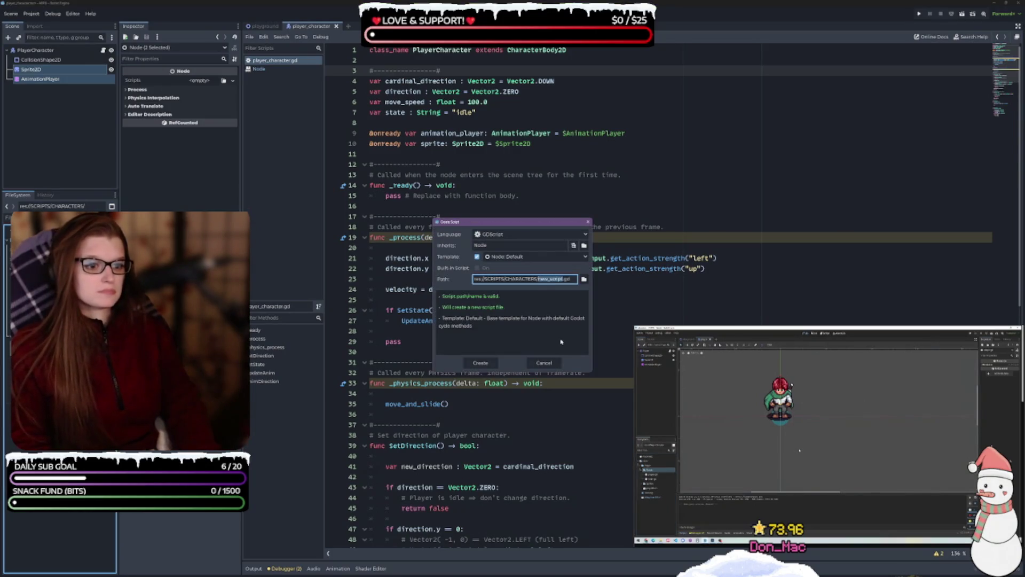
Create state.gd in res://SCRIPTS/CHARACTERS/ with 'class_name State' before extends Node, and save it.
{"action": "type", "text": "state"}
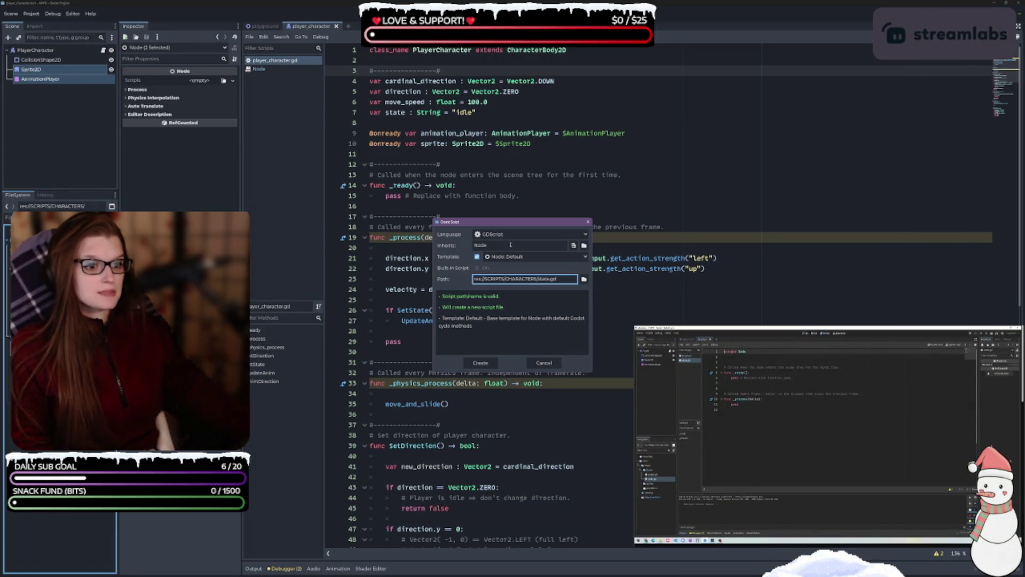
{"action": "left_click", "coordinate": [481, 362]}
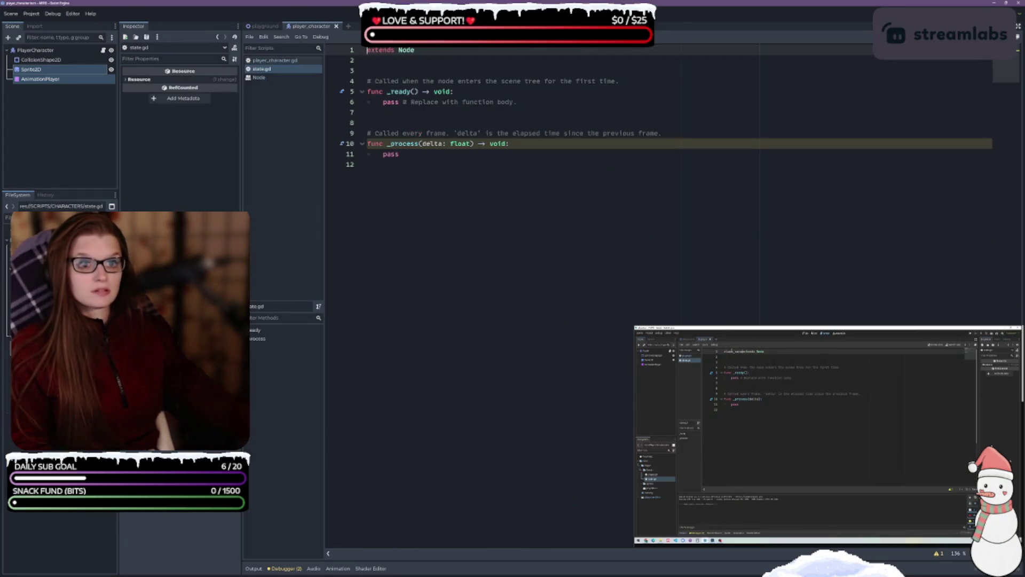
{"action": "type", "text": "class"}
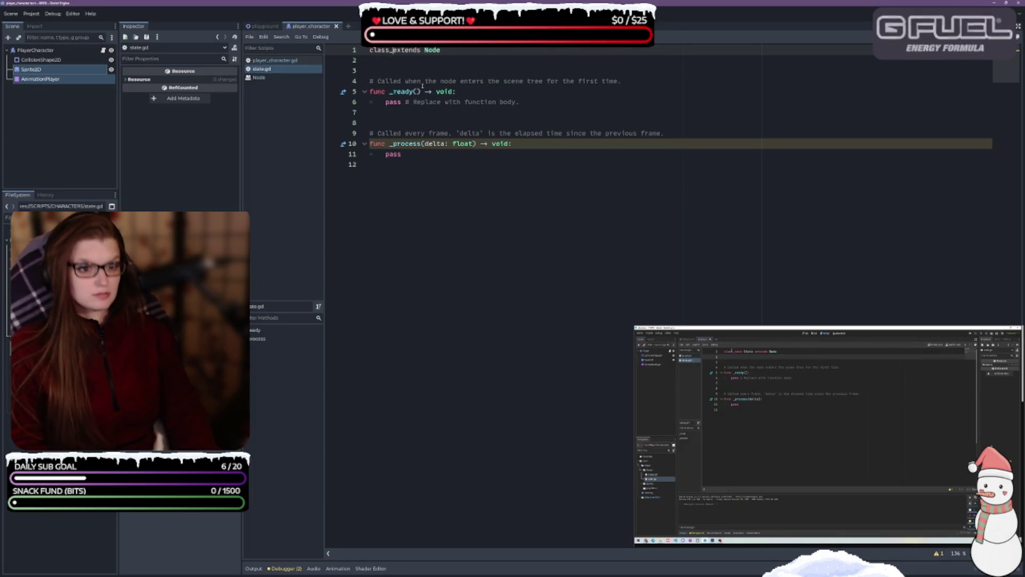
{"action": "type", "text": "_name S"}
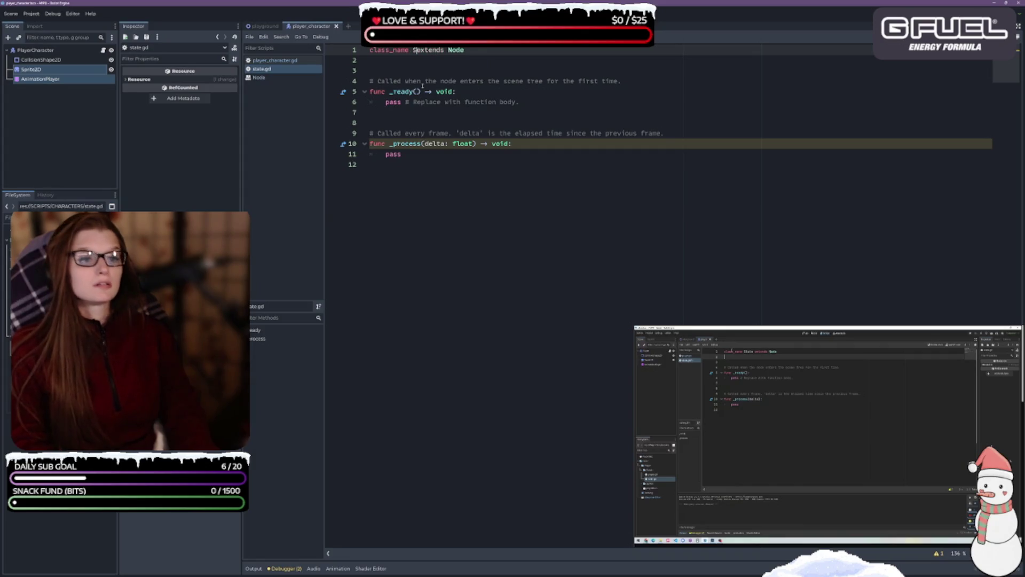
{"action": "type", "text": "tate"}
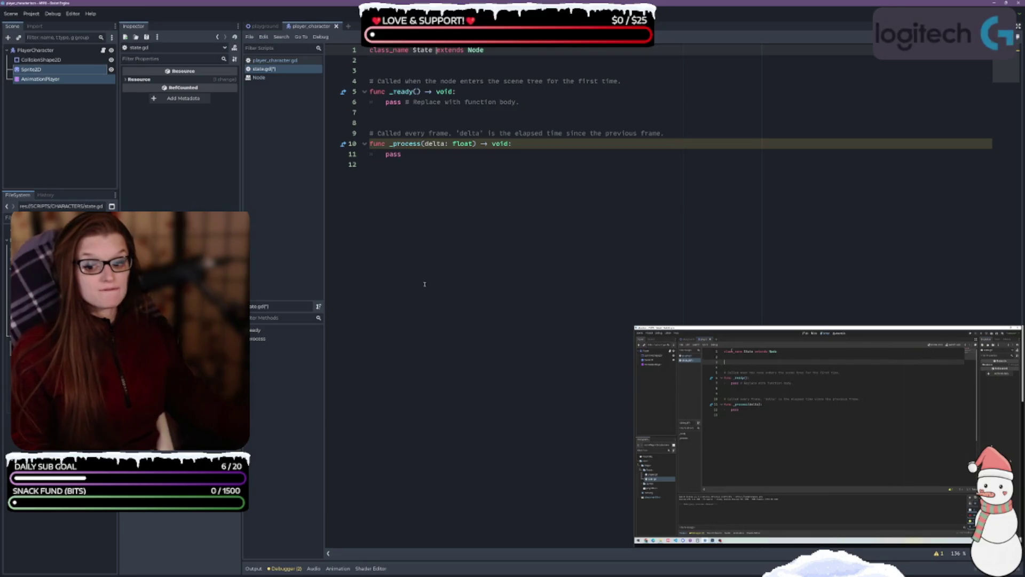
{"action": "key", "text": "ctrl+s"}
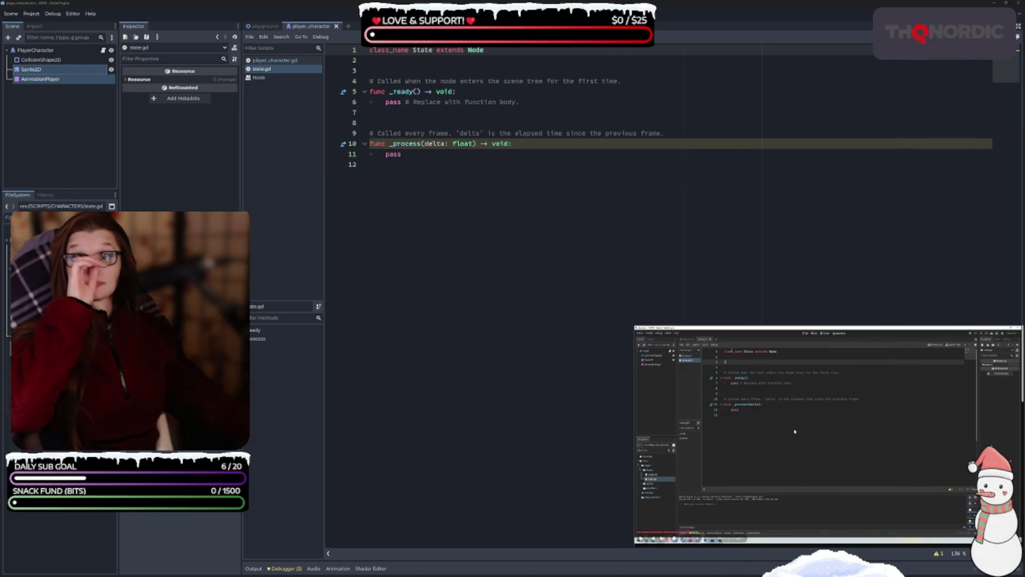
Declare 'static var player: PlayerCharacter' in state.gd, save, and add a blank line above it.
{"action": "left_click", "coordinate": [410, 63]}
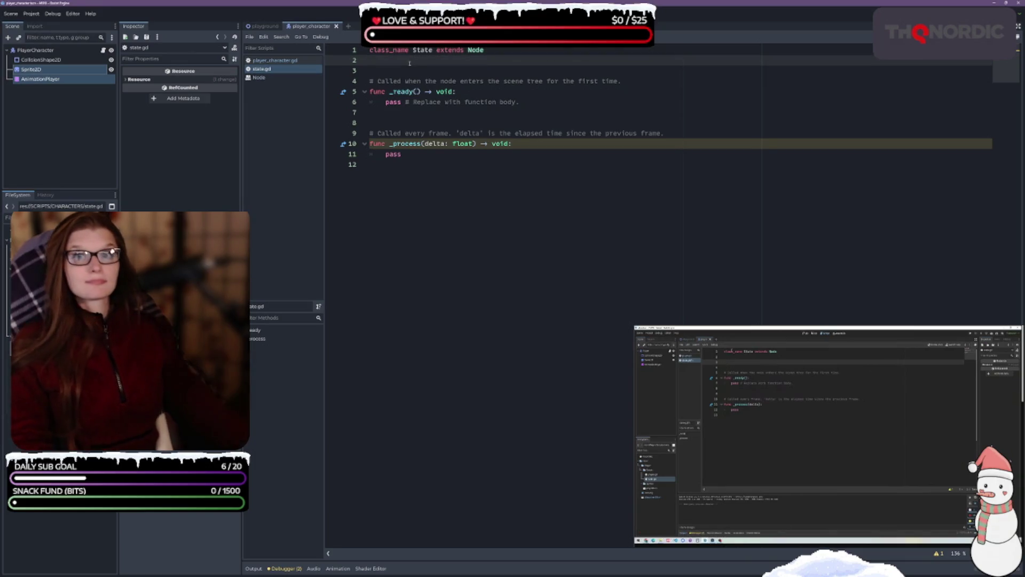
{"action": "key", "text": "Return"}
{"action": "type", "text": "stat"}
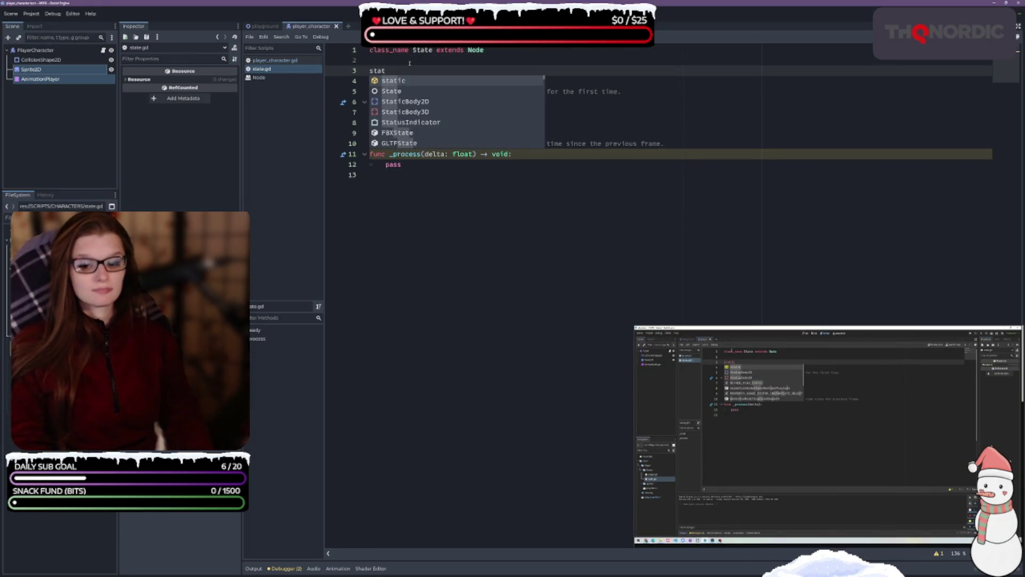
{"action": "type", "text": "ic var"}
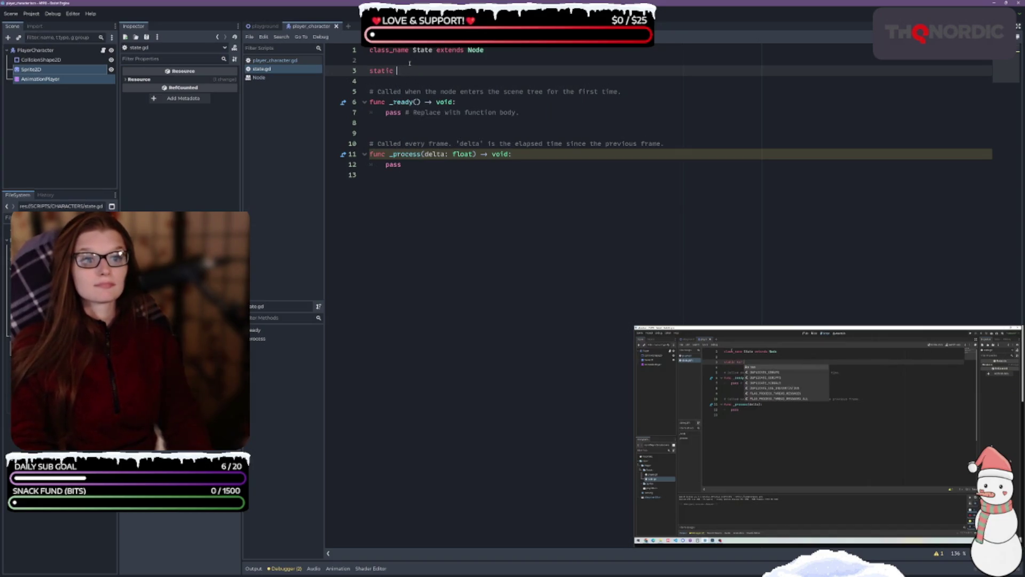
{"action": "type", "text": " player"}
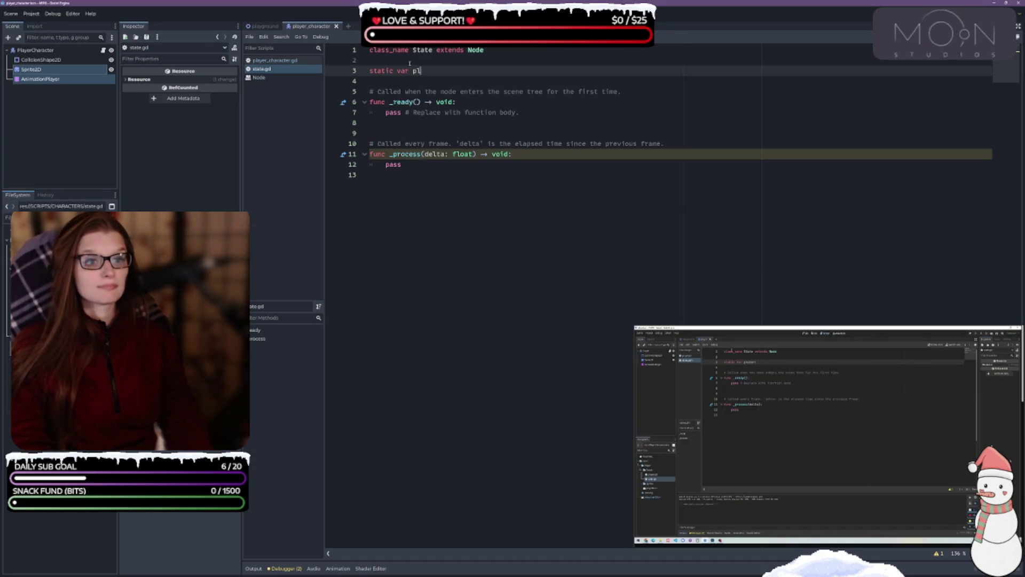
{"action": "type", "text": ": Player"}
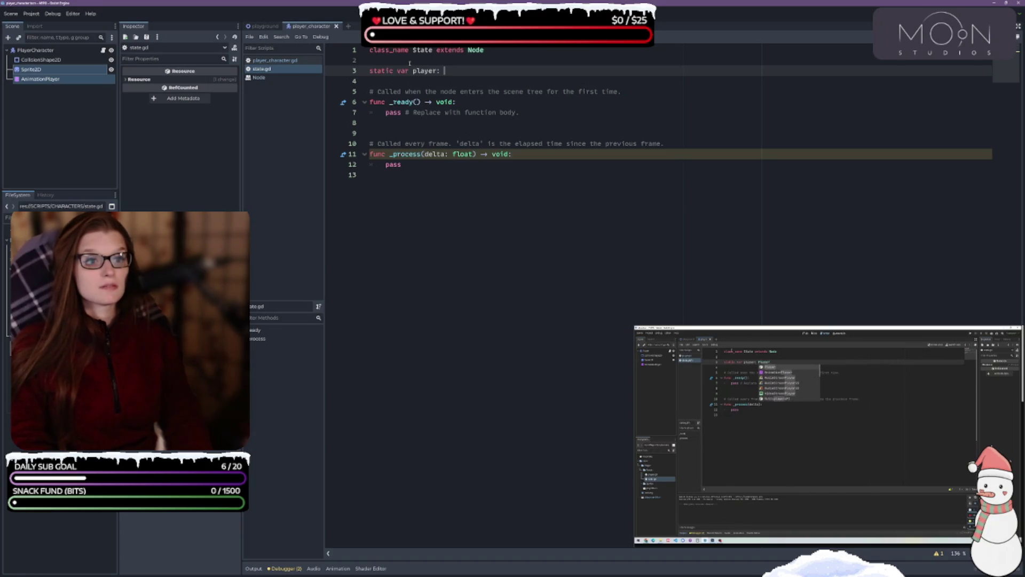
{"action": "type", "text": "C"}
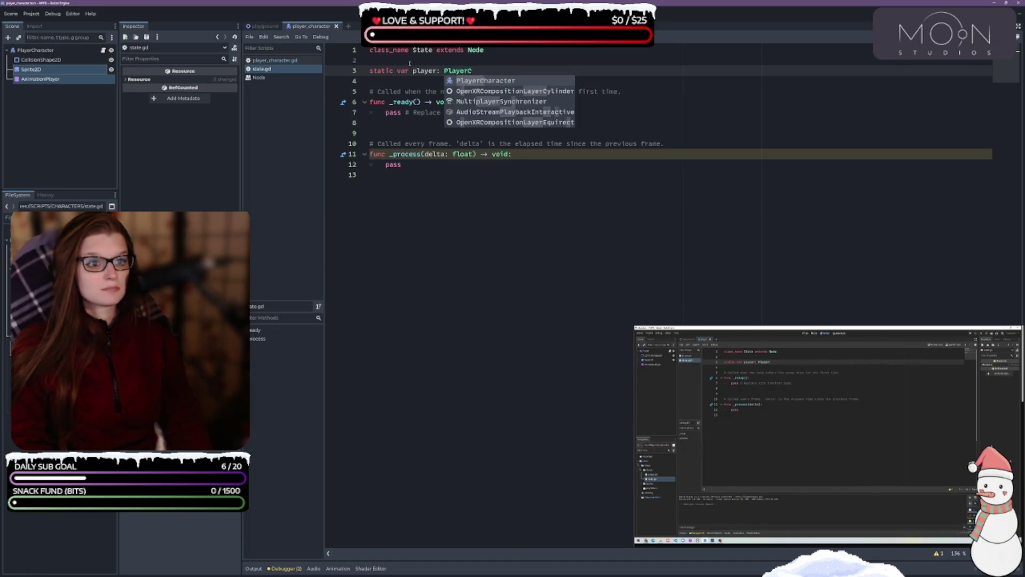
{"action": "key", "text": "Return"}
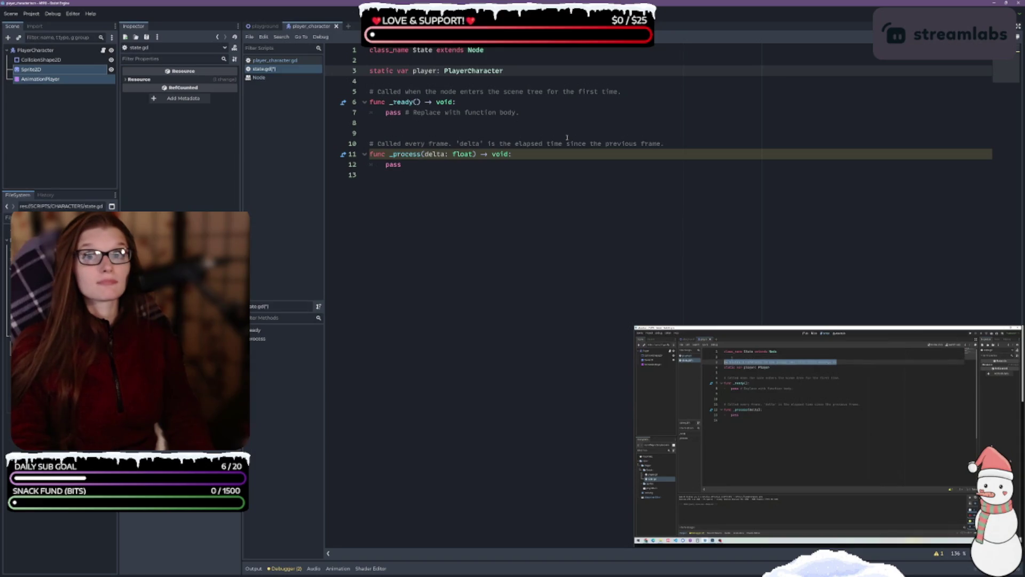
{"action": "type", "text": "_char"}
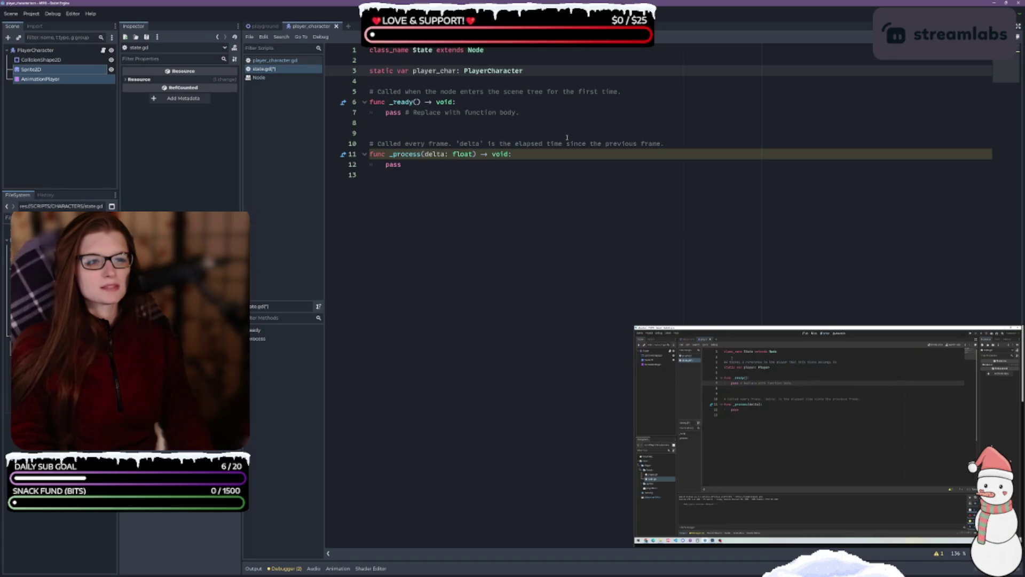
{"action": "key", "text": "BackSpace"}
{"action": "key", "text": "BackSpace"}
{"action": "key", "text": "BackSpace"}
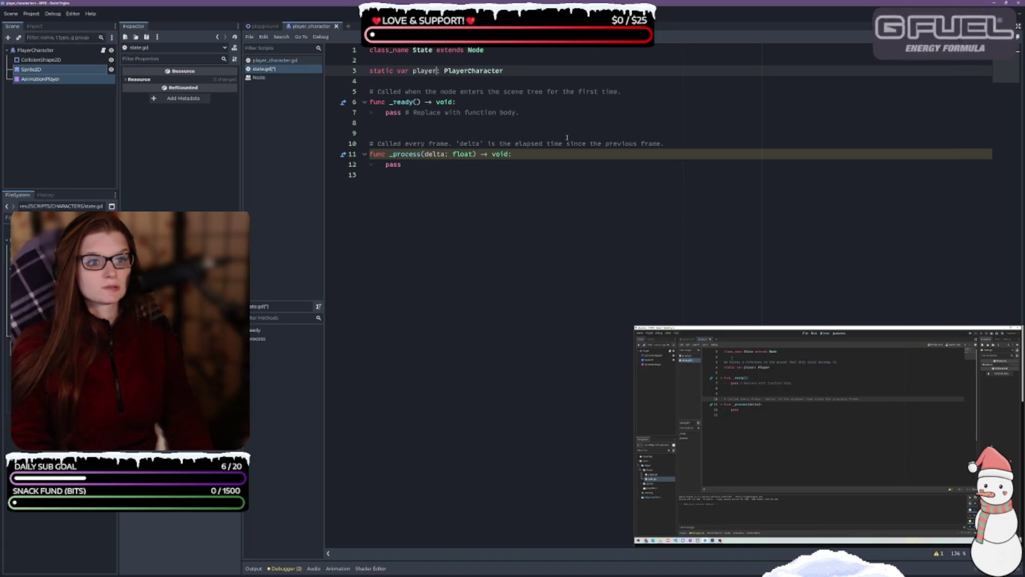
{"action": "key", "text": "ctrl+s"}
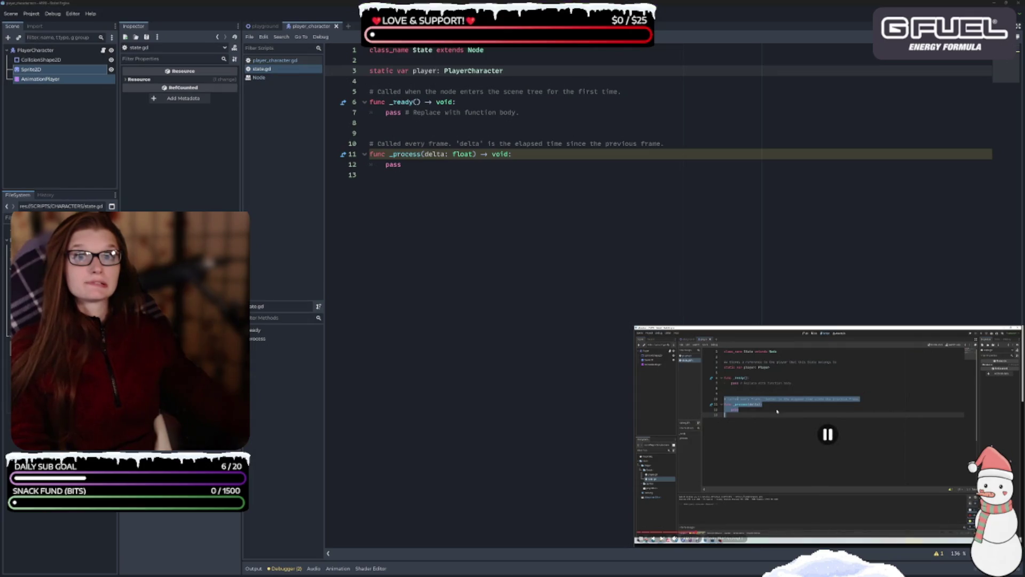
{"action": "left_click", "coordinate": [391, 61]}
{"action": "key", "text": "Return"}
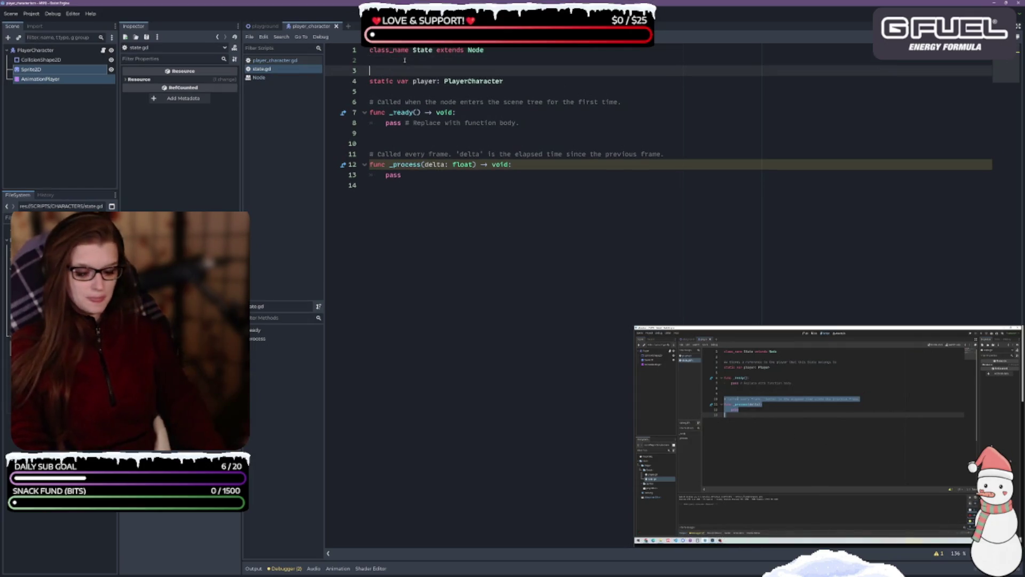
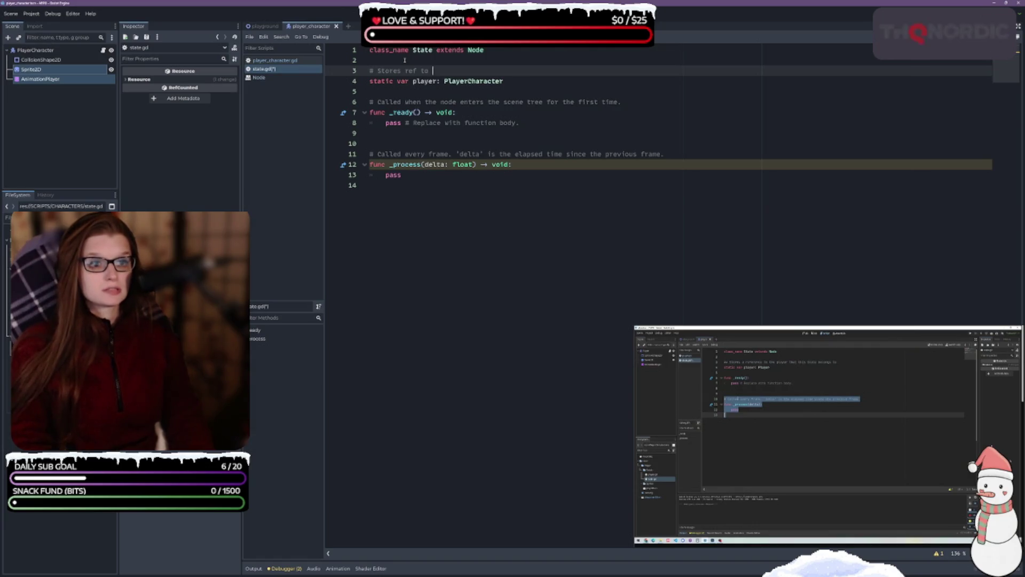
Finish the player comment, then copy the #---# divider from player_character.gd above the player variable.
{"action": "type", "text": "pla"}
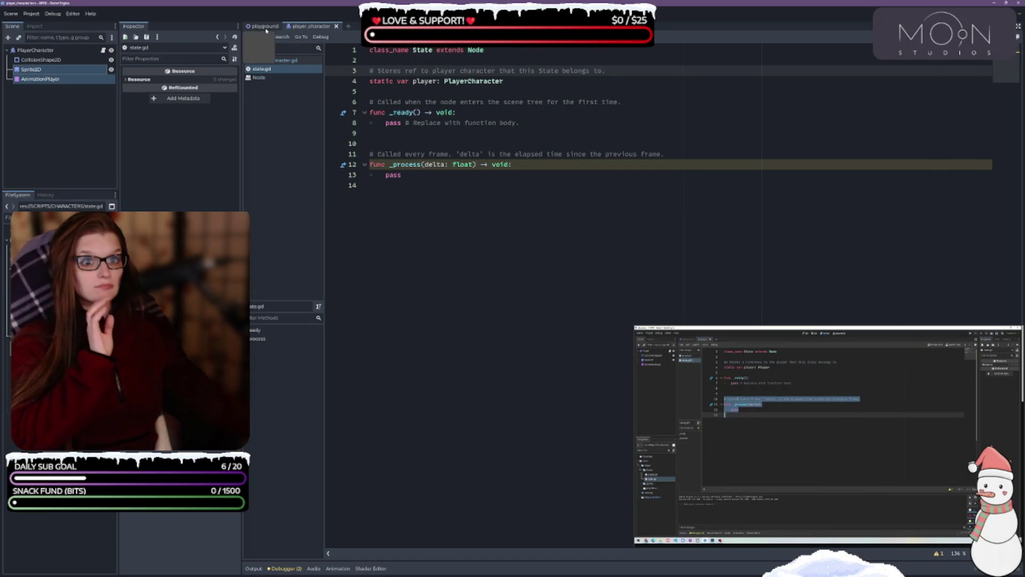
{"action": "left_click", "coordinate": [309, 61]}
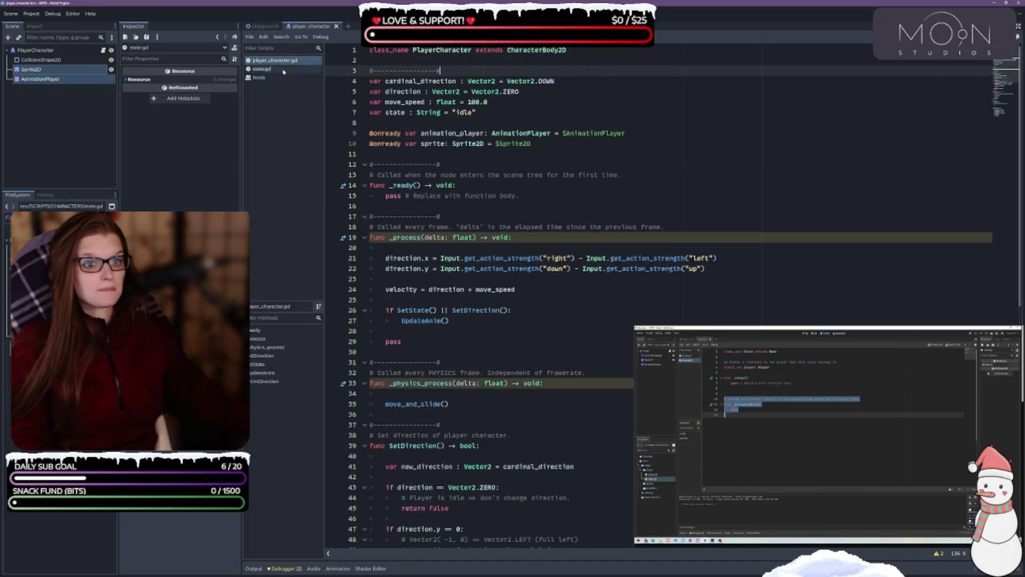
{"action": "left_click_drag", "start_coordinate": [440, 71], "coordinate": [369, 71]}
{"action": "key", "text": "ctrl+c"}
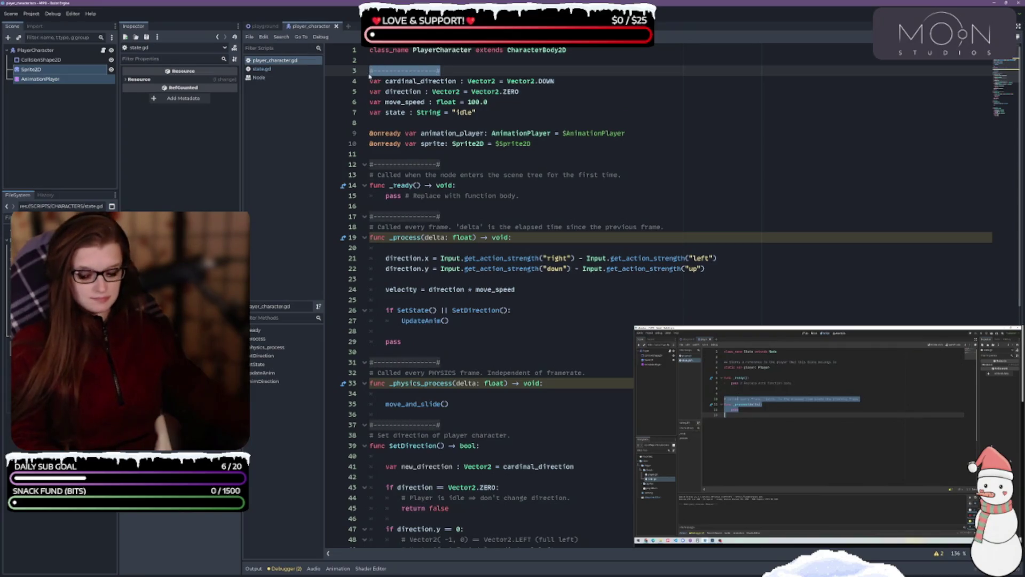
{"action": "left_click", "coordinate": [261, 69]}
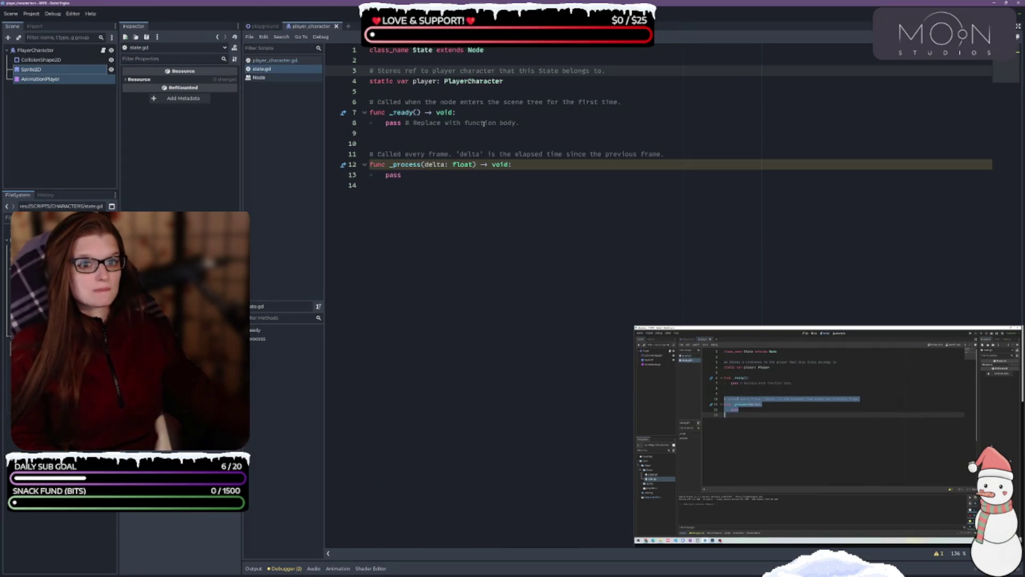
{"action": "left_click", "coordinate": [409, 64]}
{"action": "key", "text": "Return"}
{"action": "key", "text": "ctrl+v"}
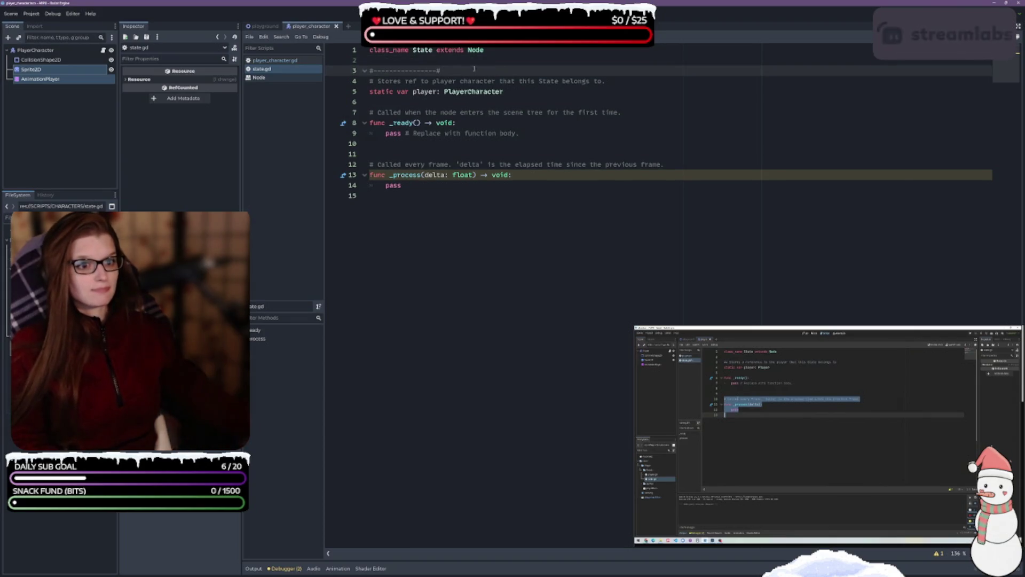
Paste the divider line above the _ready and _process sections of state.gd.
{"action": "left_click", "coordinate": [425, 105]}
{"action": "key", "text": "Return"}
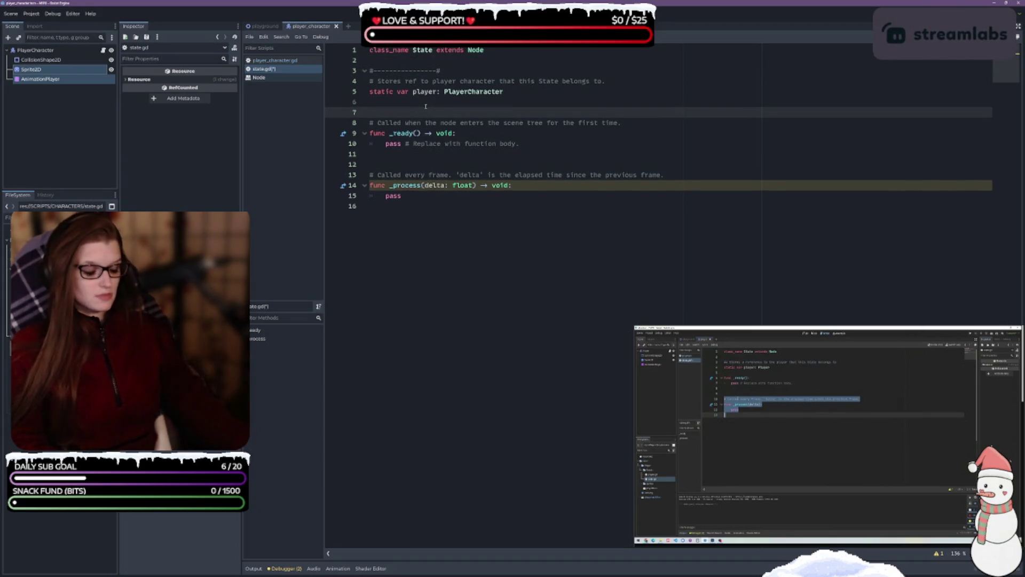
{"action": "key", "text": "Return"}
{"action": "key", "text": "ctrl+v"}
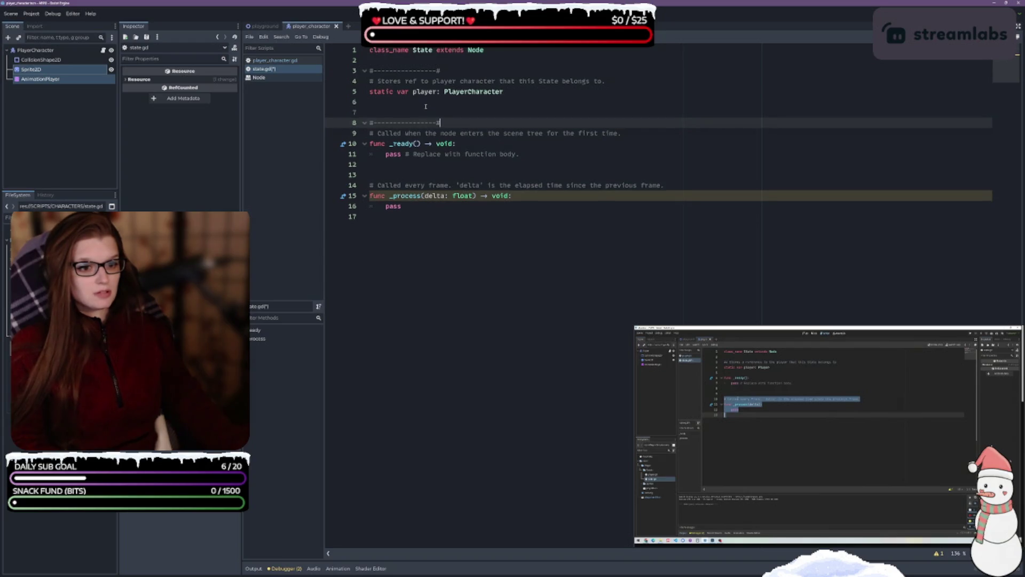
{"action": "left_click", "coordinate": [399, 175]}
{"action": "key", "text": "Return"}
{"action": "key", "text": "ctrl+v"}
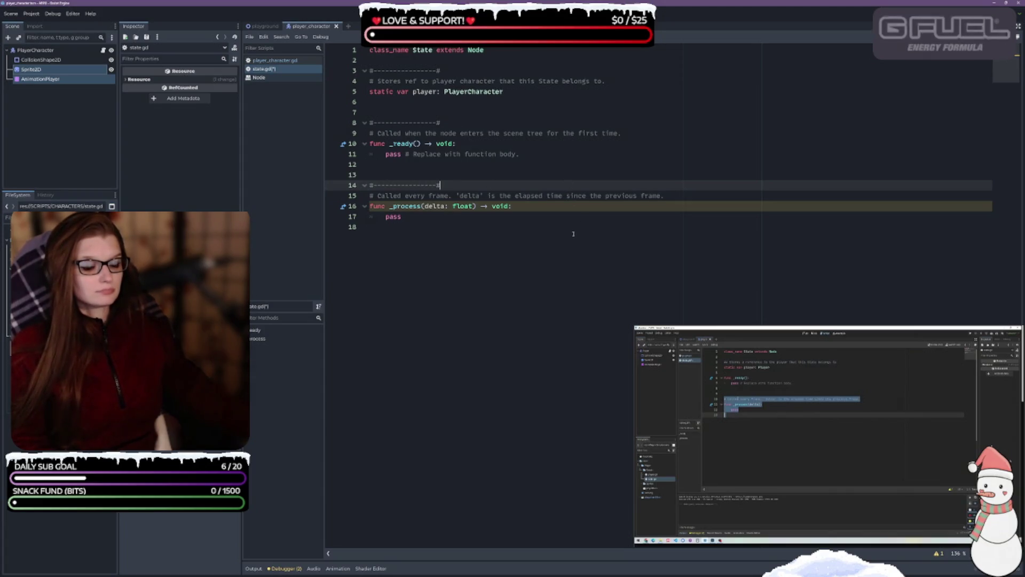
Delete the template comments describing _process and _ready, and the one after pass.
{"action": "left_click_drag", "start_coordinate": [664, 195], "coordinate": [369, 196]}
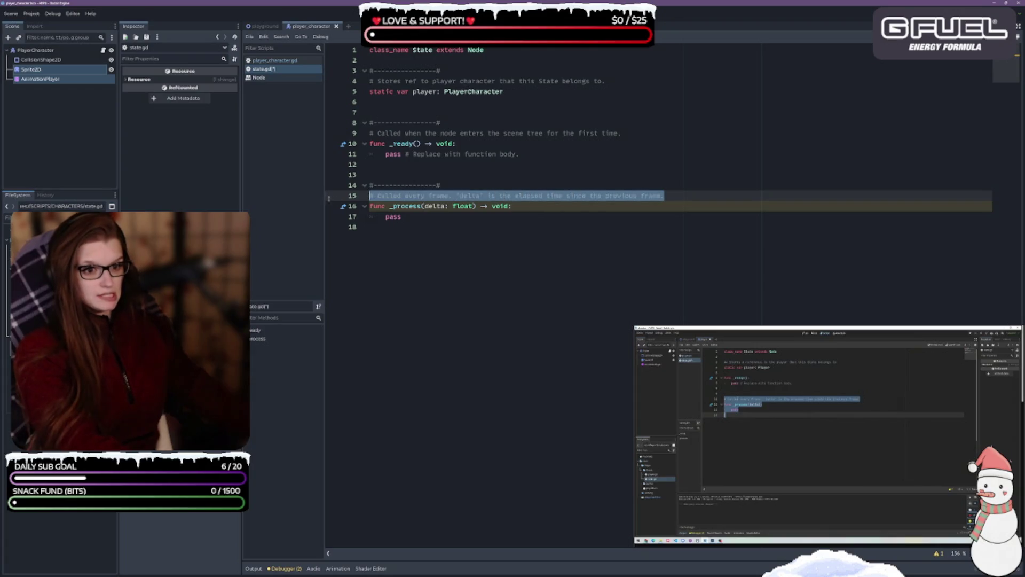
{"action": "key", "text": "BackSpace"}
{"action": "key", "text": "BackSpace"}
{"action": "left_click_drag", "start_coordinate": [621, 133], "coordinate": [370, 132]}
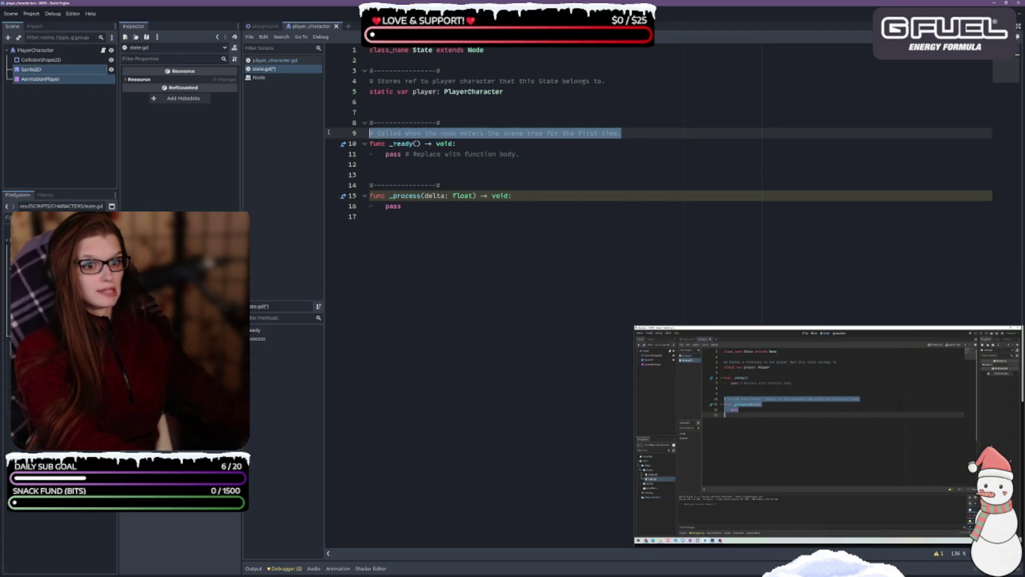
{"action": "key", "text": "BackSpace"}
{"action": "key", "text": "BackSpace"}
{"action": "left_click_drag", "start_coordinate": [519, 143], "coordinate": [405, 143]}
{"action": "key", "text": "BackSpace"}
Compare state.gd against player_character.gd and save state.gd.
{"action": "left_click", "coordinate": [438, 197]}
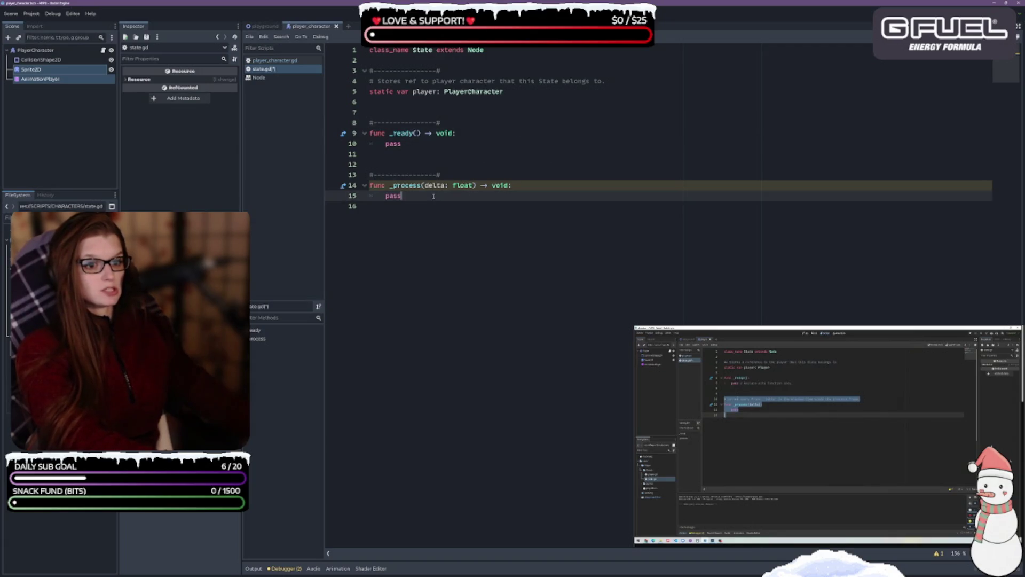
{"action": "left_click", "coordinate": [427, 164]}
{"action": "left_click", "coordinate": [422, 154]}
{"action": "left_click", "coordinate": [417, 113]}
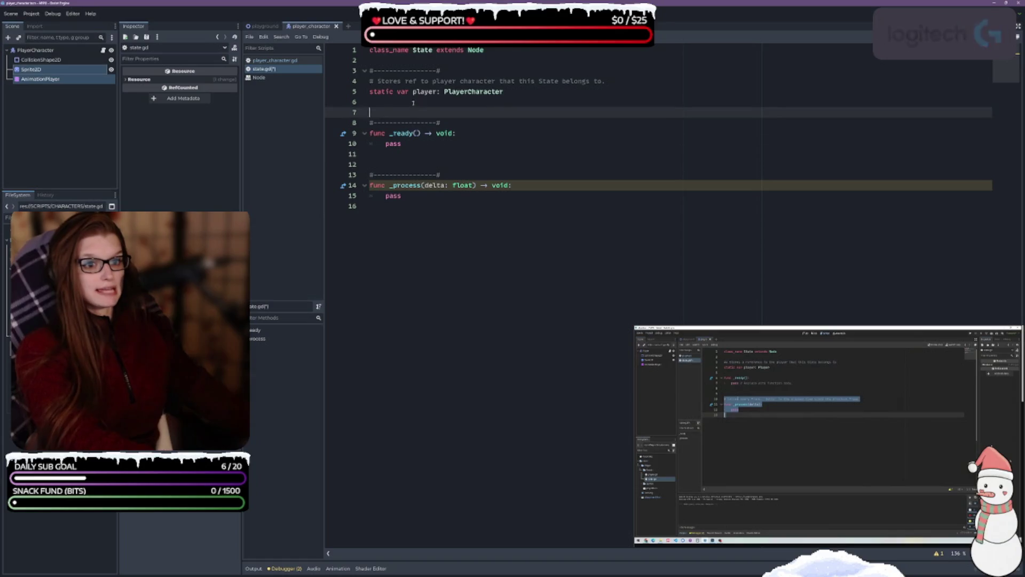
{"action": "left_click", "coordinate": [412, 101]}
{"action": "left_click", "coordinate": [406, 62]}
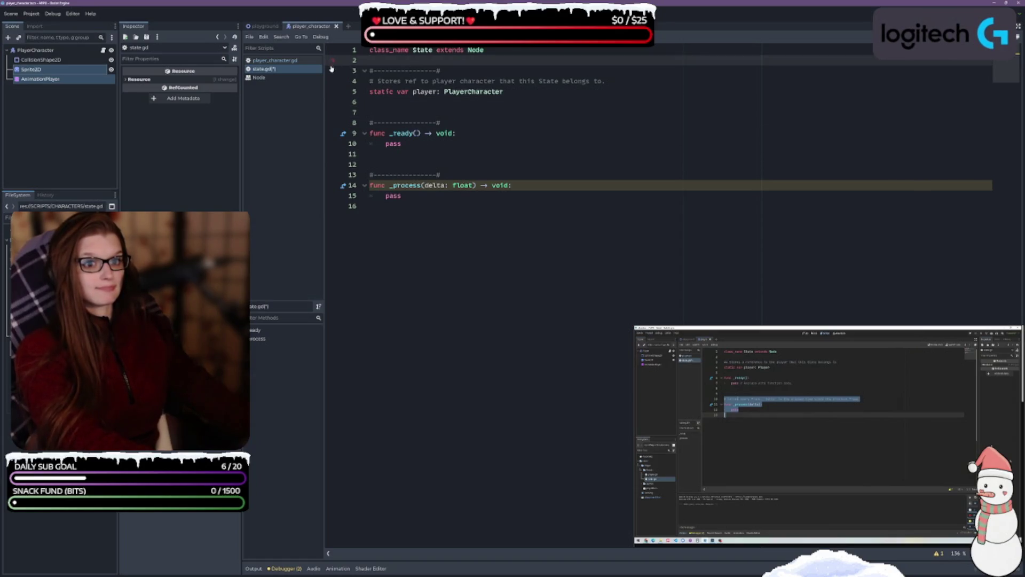
{"action": "left_click", "coordinate": [295, 60]}
{"action": "left_click", "coordinate": [291, 69]}
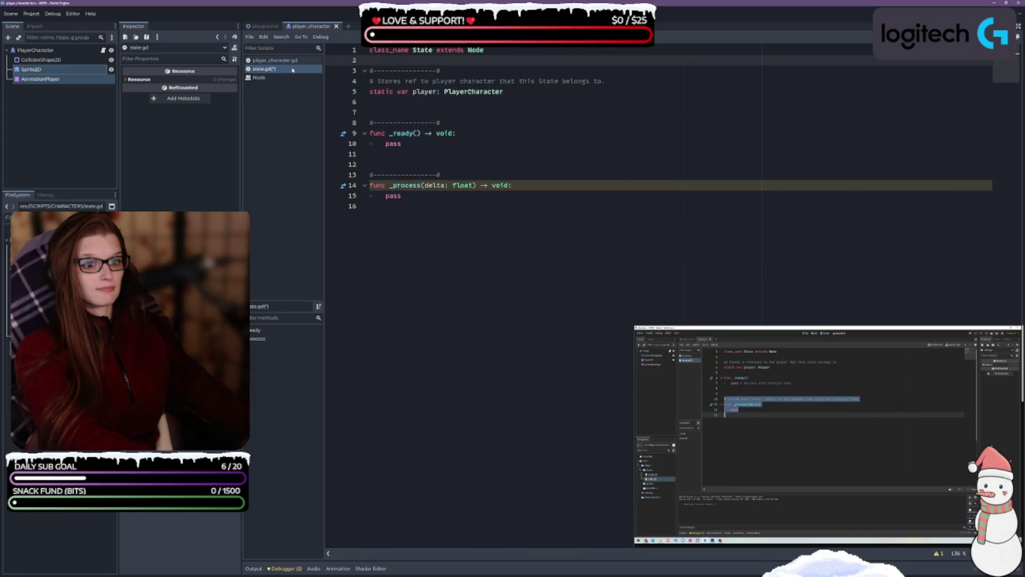
{"action": "left_click", "coordinate": [507, 104]}
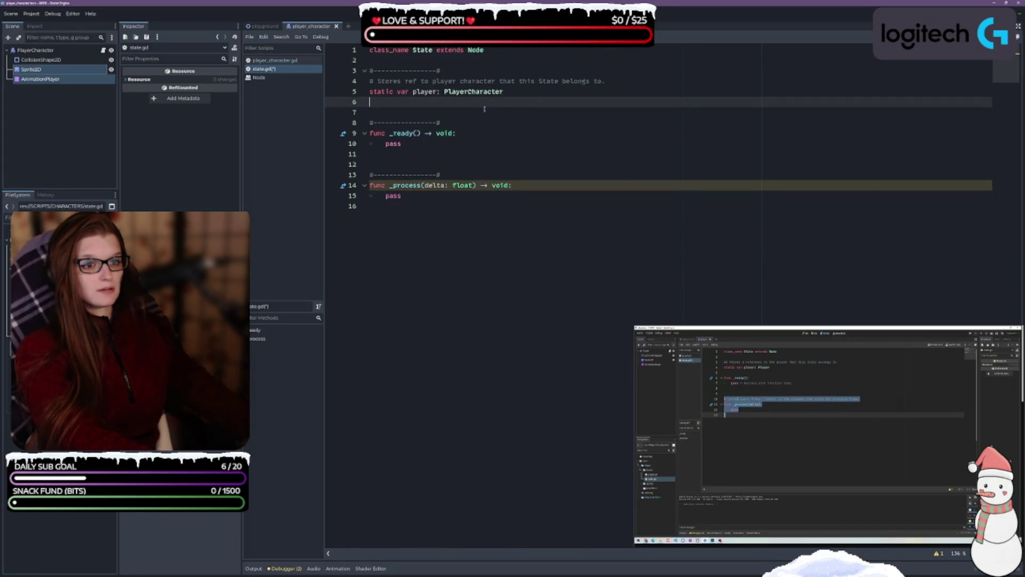
{"action": "key", "text": "ctrl+s"}
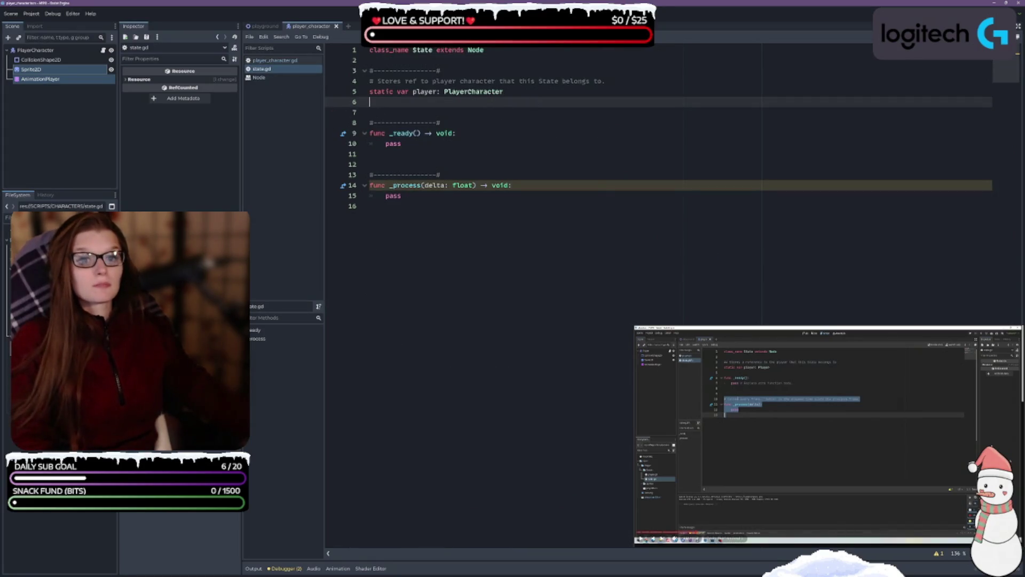
Play the reference video and select the whole _process function for replacement.
{"action": "mouse_move", "coordinate": [814, 448]}
{"action": "left_click", "coordinate": [840, 478]}
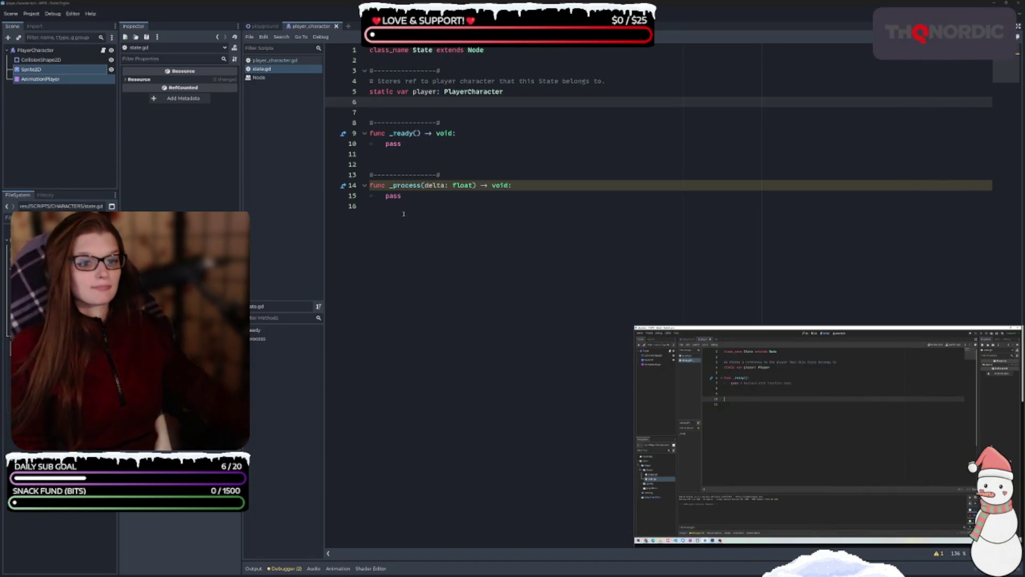
{"action": "left_click_drag", "start_coordinate": [430, 198], "coordinate": [363, 176]}
{"action": "mouse_move", "coordinate": [418, 198]}
{"action": "left_mouse_down"}
{"action": "mouse_move", "coordinate": [388, 196]}
{"action": "mouse_move", "coordinate": [389, 185]}
{"action": "left_mouse_up"}
Replace _process with an Enter() -> void function whose body is pass.
{"action": "key", "text": "BackSpace"}
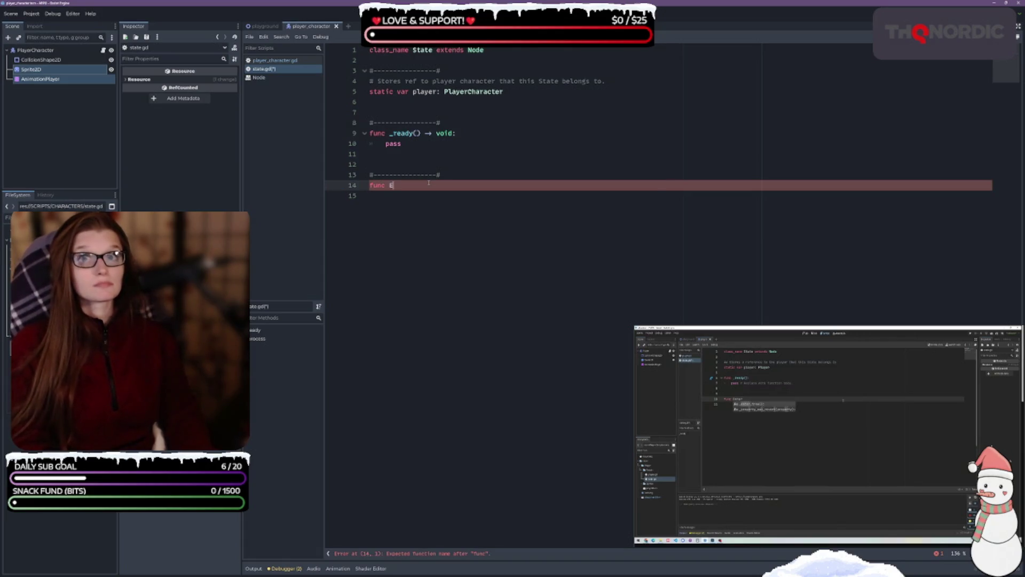
{"action": "type", "text": "nter"}
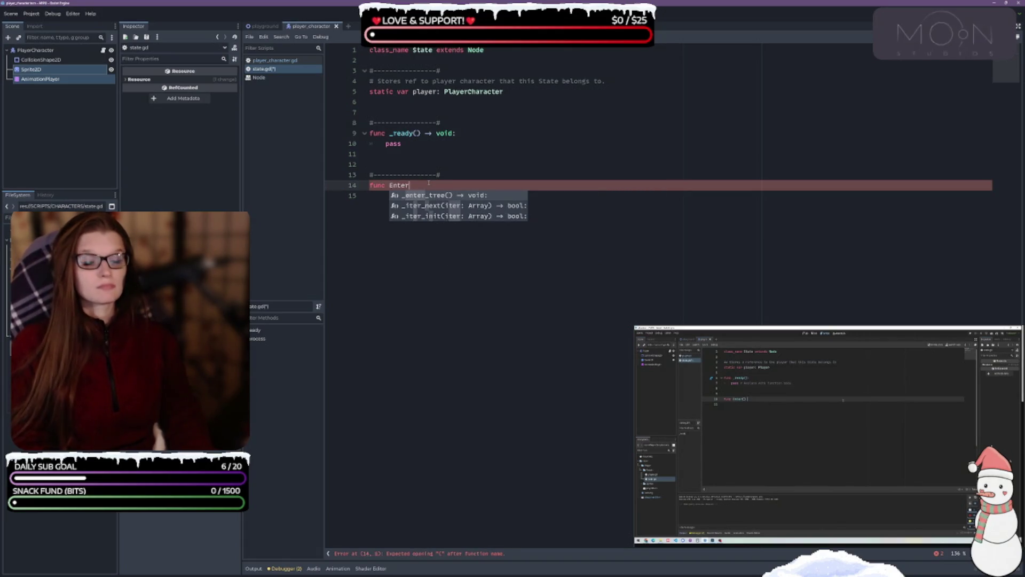
{"action": "type", "text": "() -"}
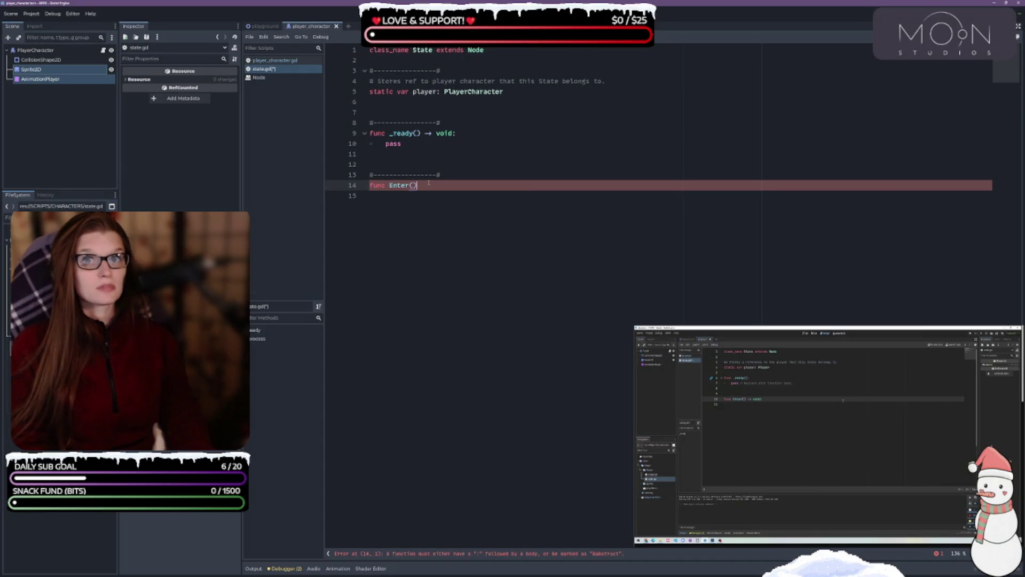
{"action": "type", "text": "> void:"}
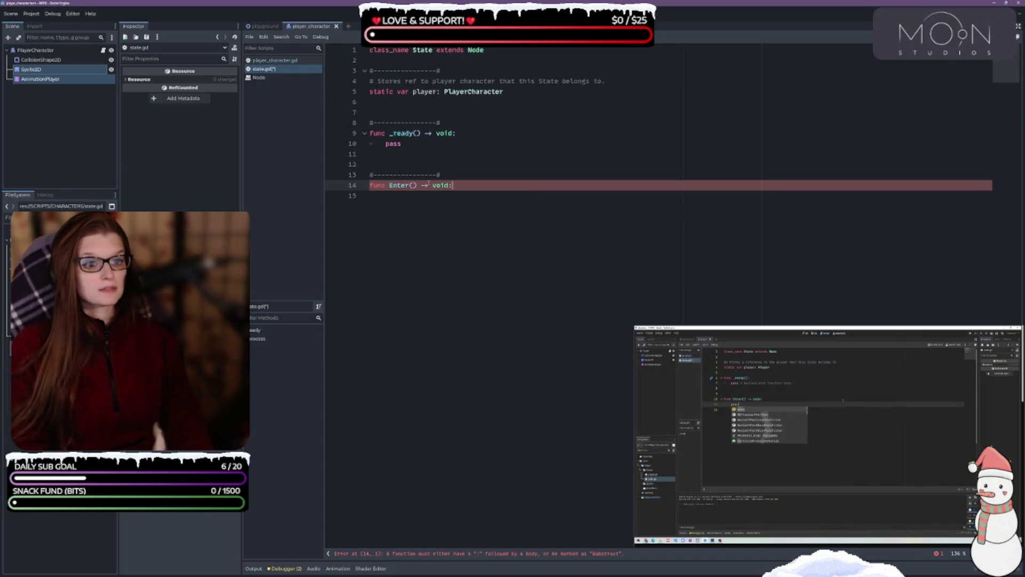
{"action": "key", "text": "Return"}
{"action": "key", "text": "Return"}
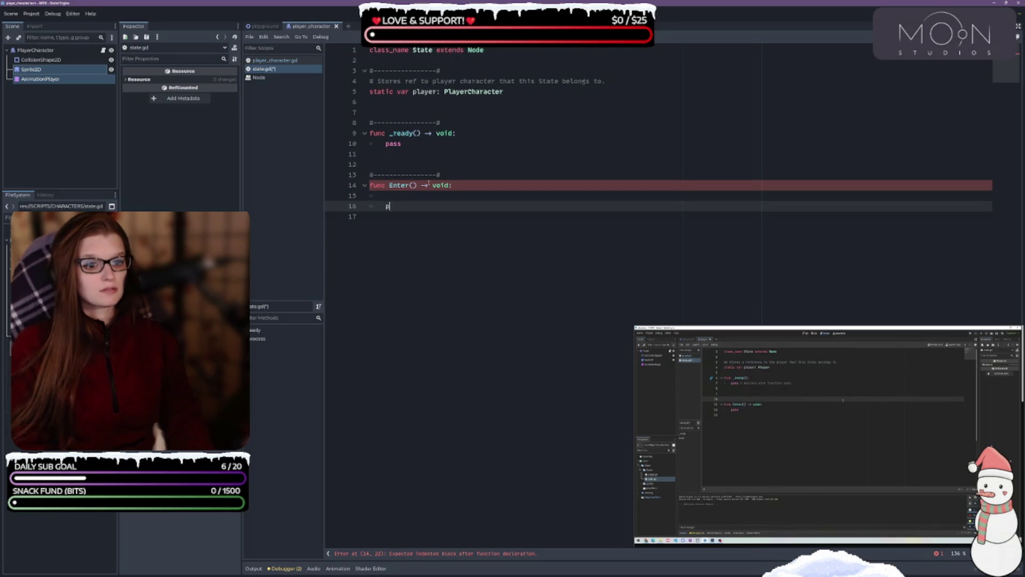
{"action": "type", "text": "pass"}
{"action": "key", "text": "Escape"}
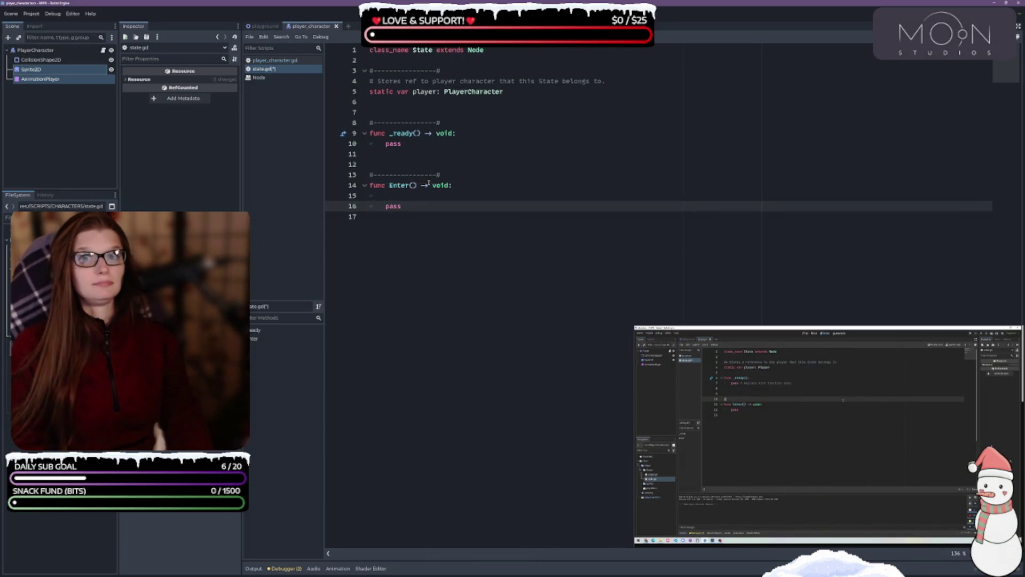
Add the comment 'Player is entering this State.' above Enter(), save, and add blank lines below.
{"action": "key", "text": "Up"}
{"action": "key", "text": "Up"}
{"action": "key", "text": "Up"}
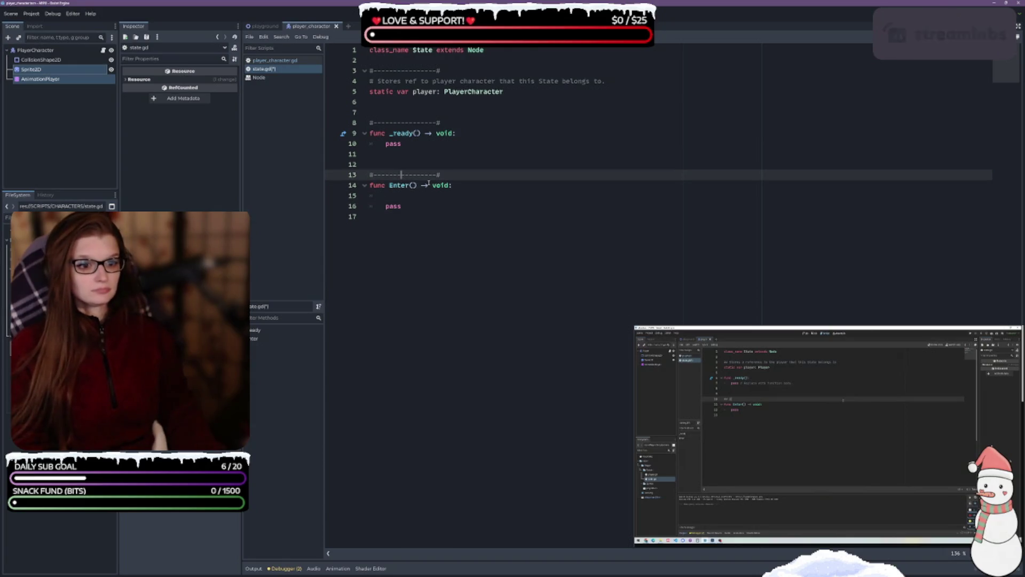
{"action": "key", "text": "End"}
{"action": "key", "text": "Return"}
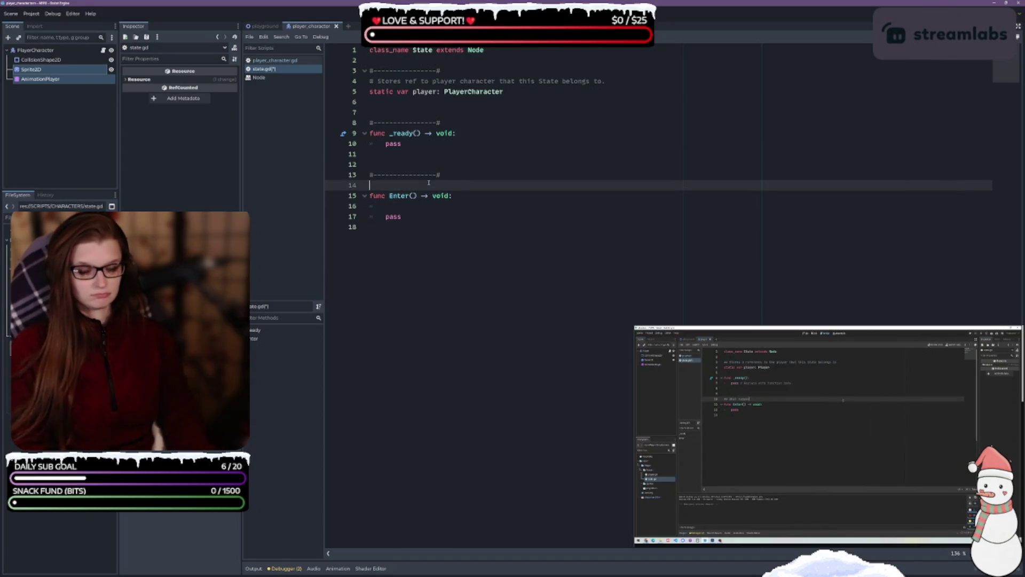
{"action": "type", "text": "W"}
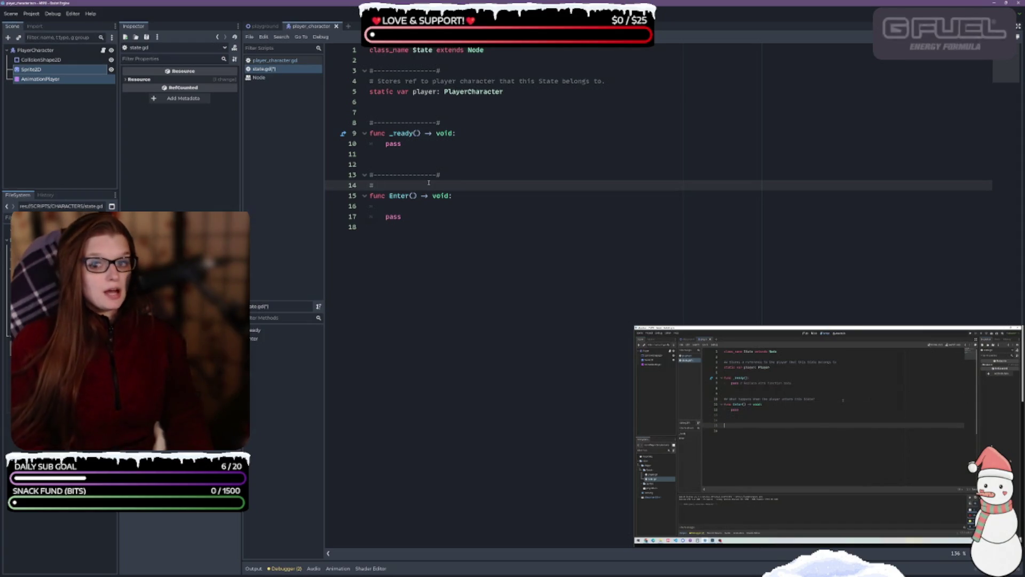
{"action": "type", "text": "Ent"}
{"action": "key", "text": "BackSpace"}
{"action": "key", "text": "BackSpace"}
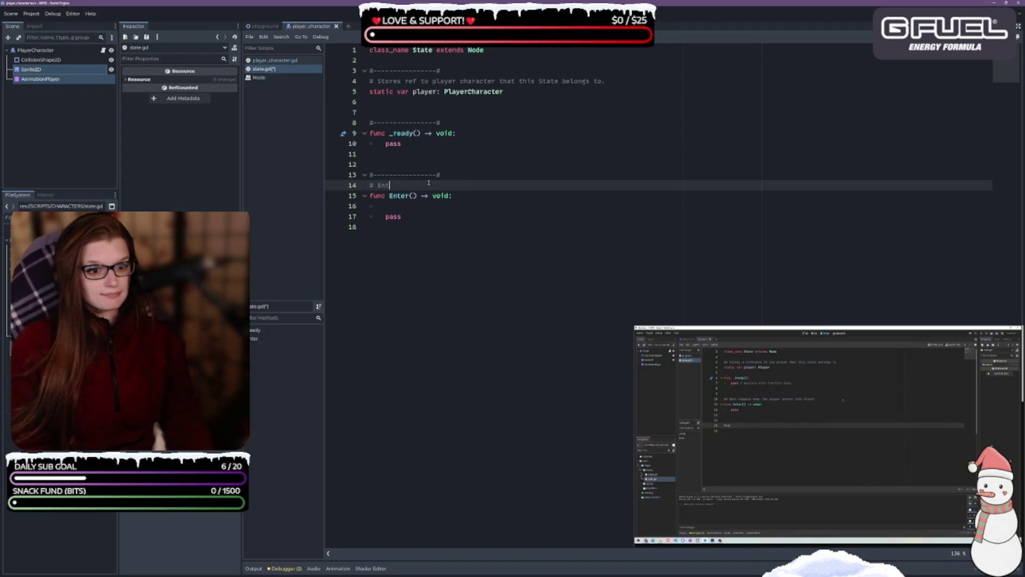
{"action": "type", "text": "Player"}
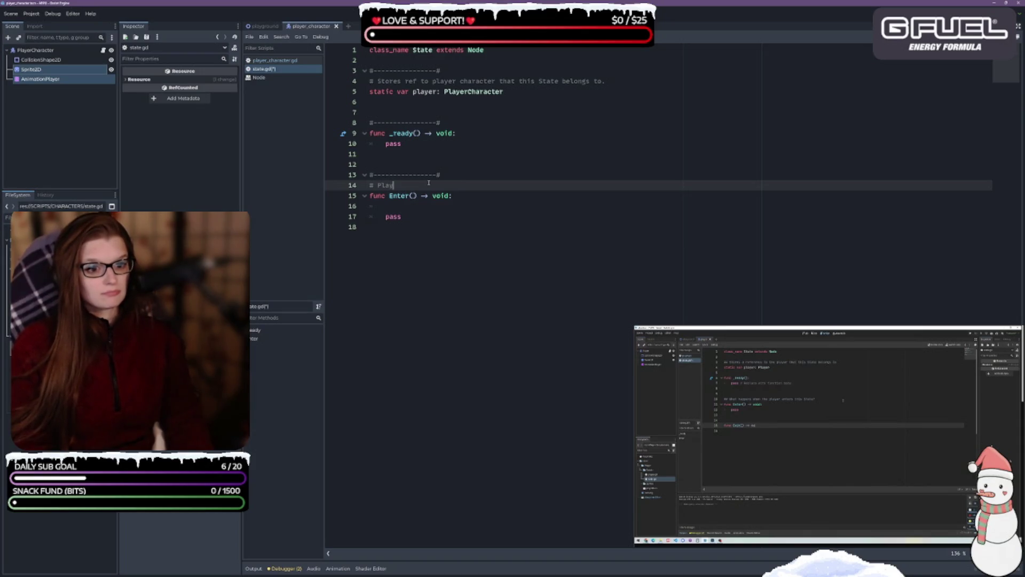
{"action": "type", "text": "r is "}
{"action": "type", "text": "ing this state."}
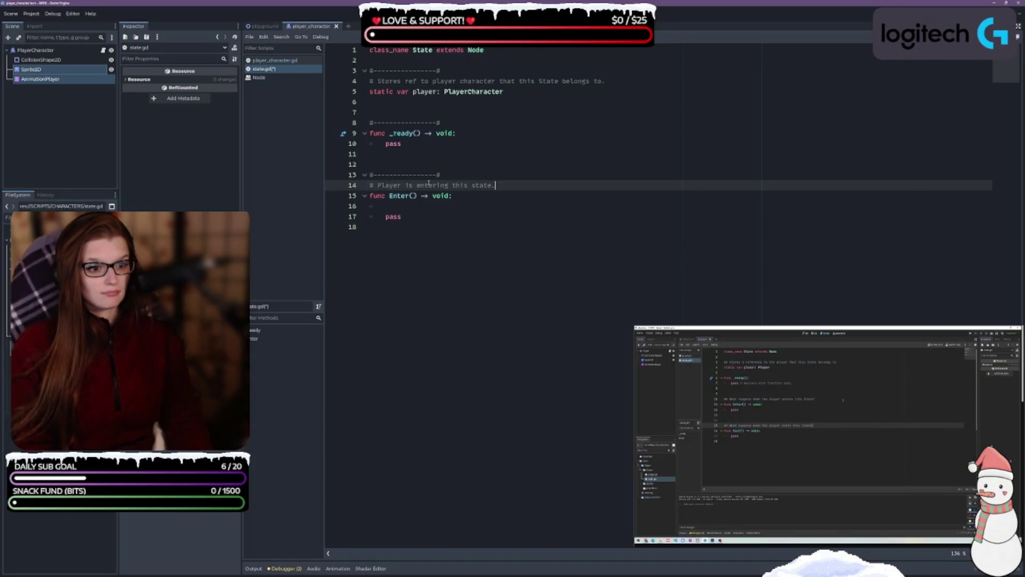
{"action": "key", "text": "BackSpace"}
{"action": "key", "text": "BackSpace"}
{"action": "key", "text": "BackSpace"}
{"action": "type", "text": "Sta"}
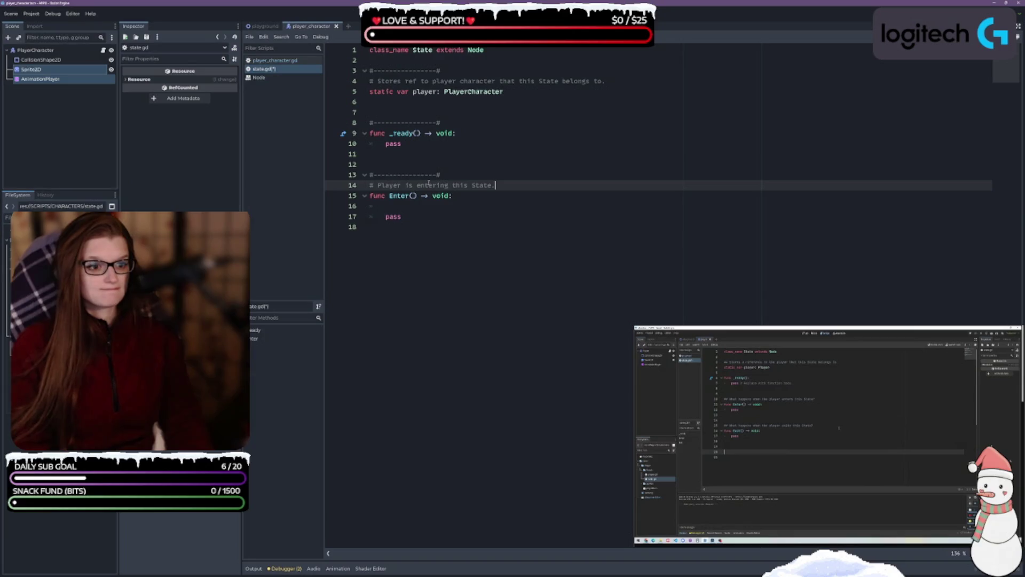
{"action": "key", "text": "ctrl+s"}
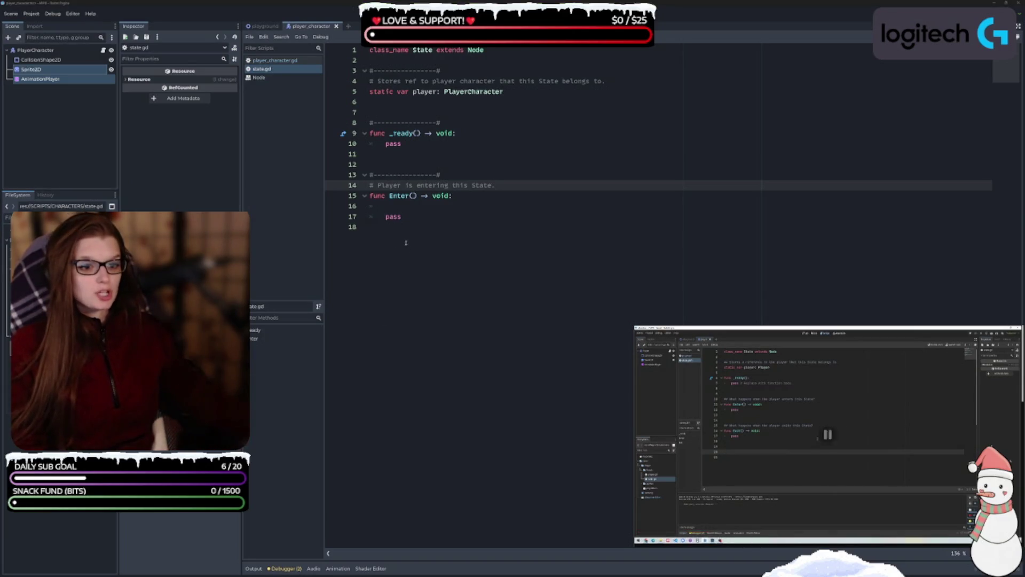
{"action": "left_click", "coordinate": [406, 243]}
{"action": "key", "text": "Return"}
{"action": "key", "text": "Return"}
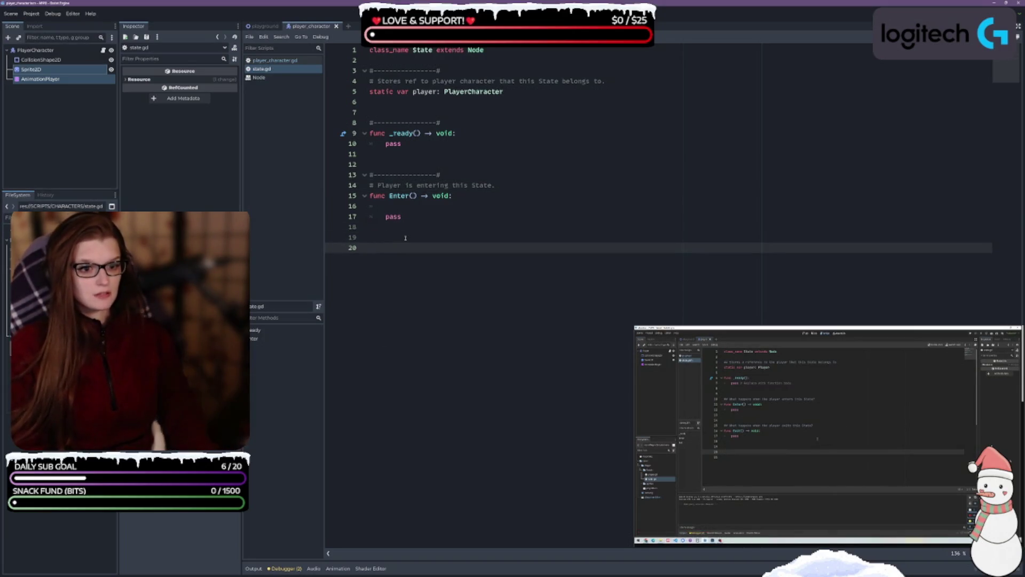
Paste a copy of the Enter block and change its comment to 'Player is exiting this State.', then save.
{"action": "key", "text": "ctrl+v"}
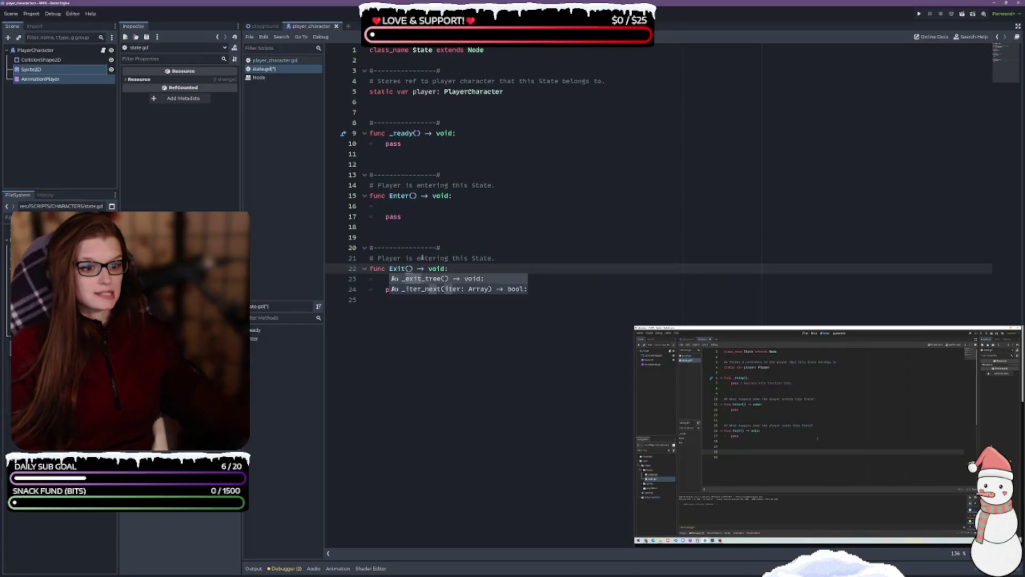
{"action": "key", "text": "Escape"}
{"action": "double_click", "coordinate": [430, 258]}
{"action": "type", "text": "ex"}
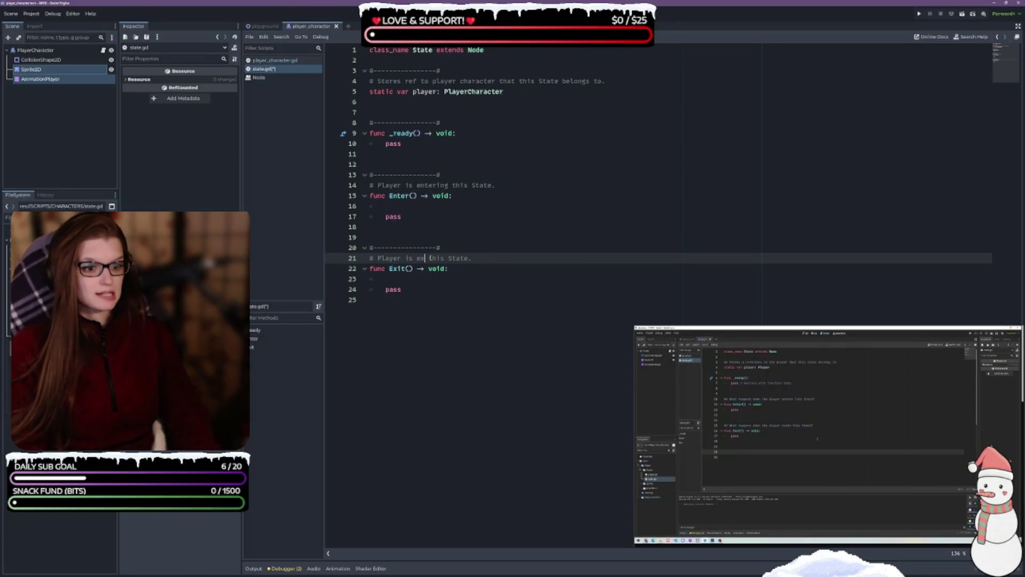
{"action": "key", "text": "BackSpace"}
{"action": "key", "text": "BackSpace"}
{"action": "type", "text": "leaving"}
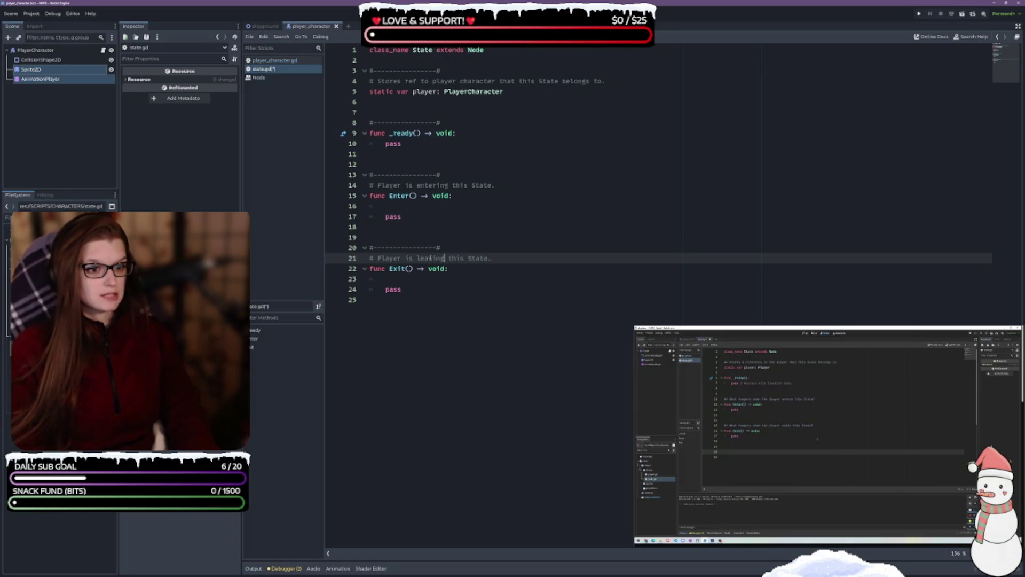
{"action": "key", "text": "BackSpace"}
{"action": "key", "text": "BackSpace"}
{"action": "key", "text": "BackSpace"}
{"action": "type", "text": "exitin"}
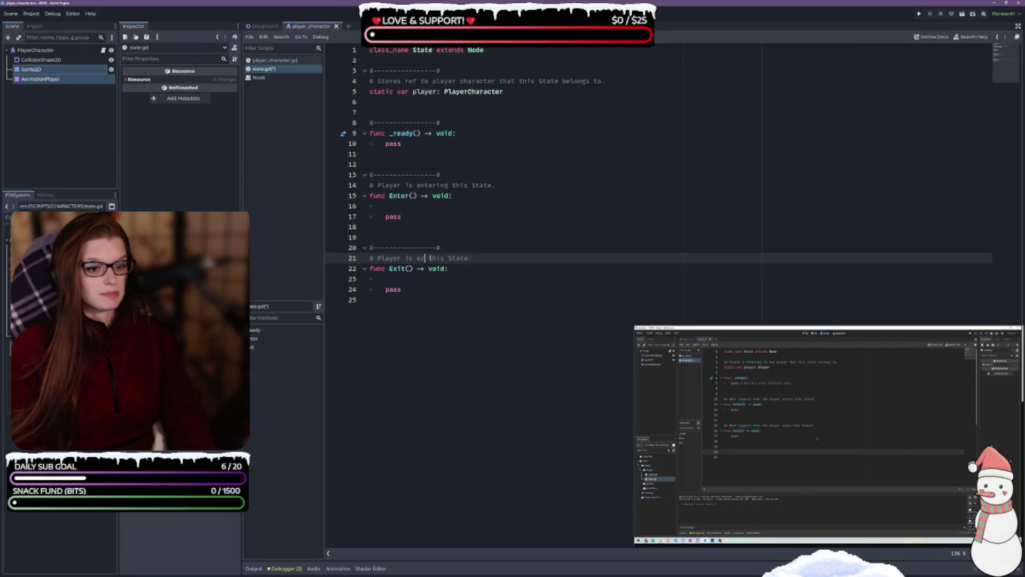
{"action": "type", "text": "g"}
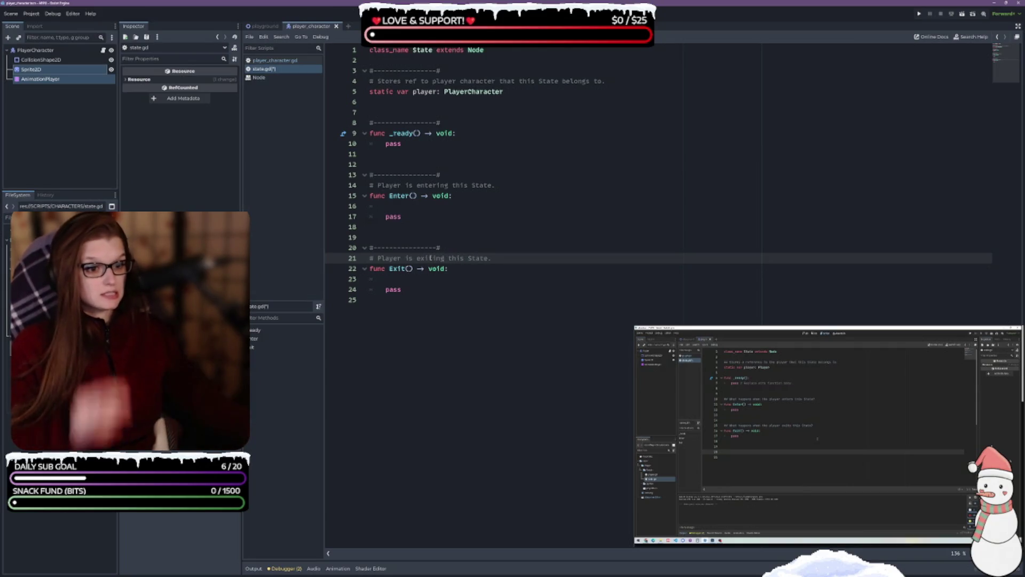
{"action": "key", "text": "Down"}
{"action": "key", "text": "Down"}
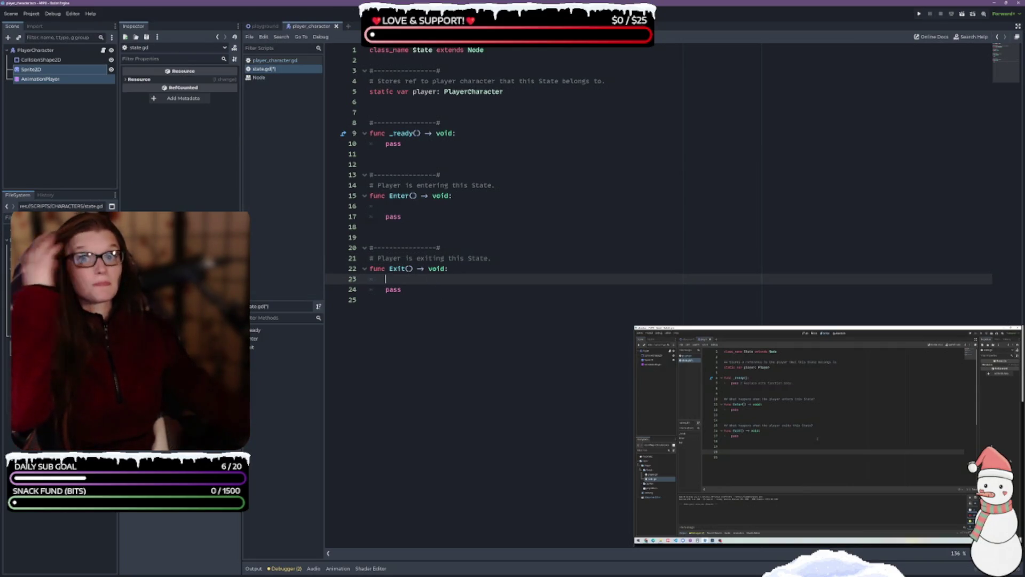
{"action": "left_click", "coordinate": [407, 232]}
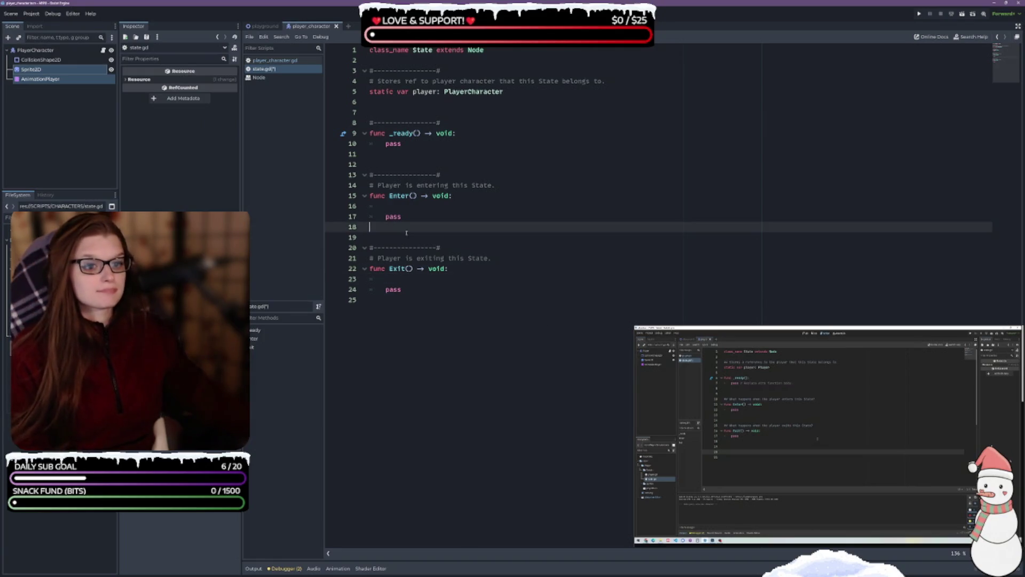
{"action": "key", "text": "ctrl+s"}
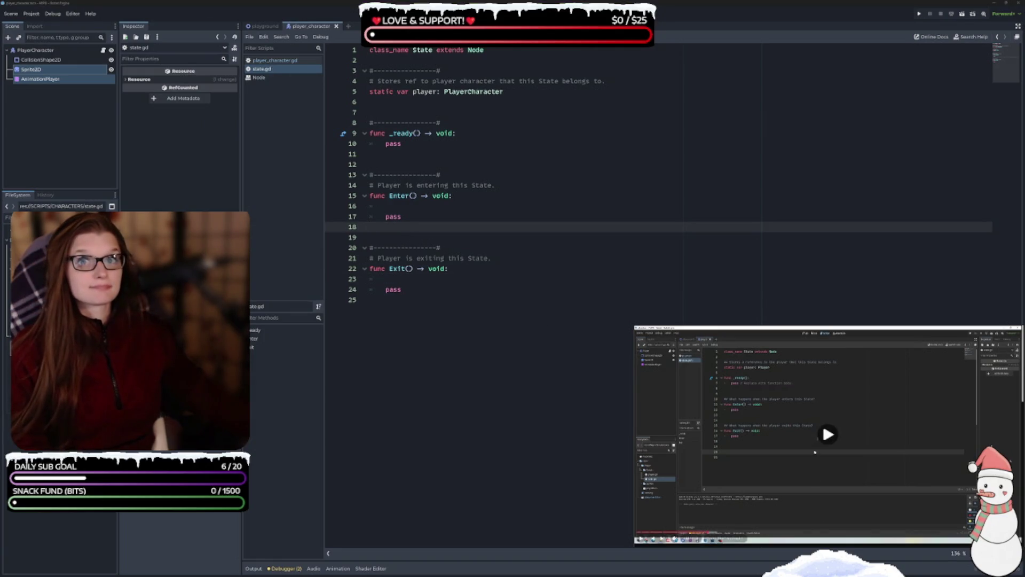
Paste another copy at the script's end and rename it Process(_delta : float).
{"action": "left_click", "coordinate": [407, 322]}
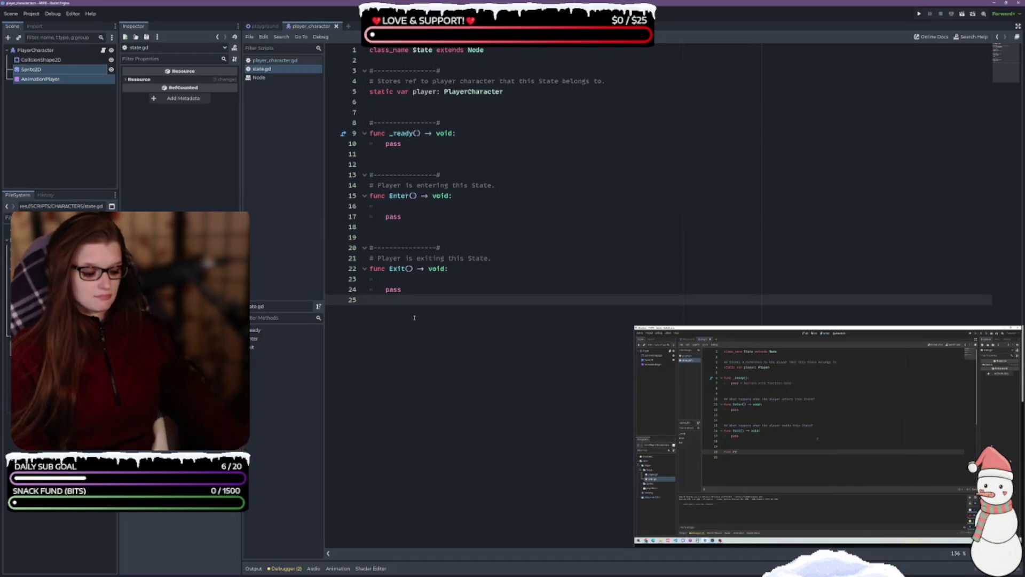
{"action": "key", "text": "Return"}
{"action": "key", "text": "Return"}
{"action": "key", "text": "ctrl+v"}
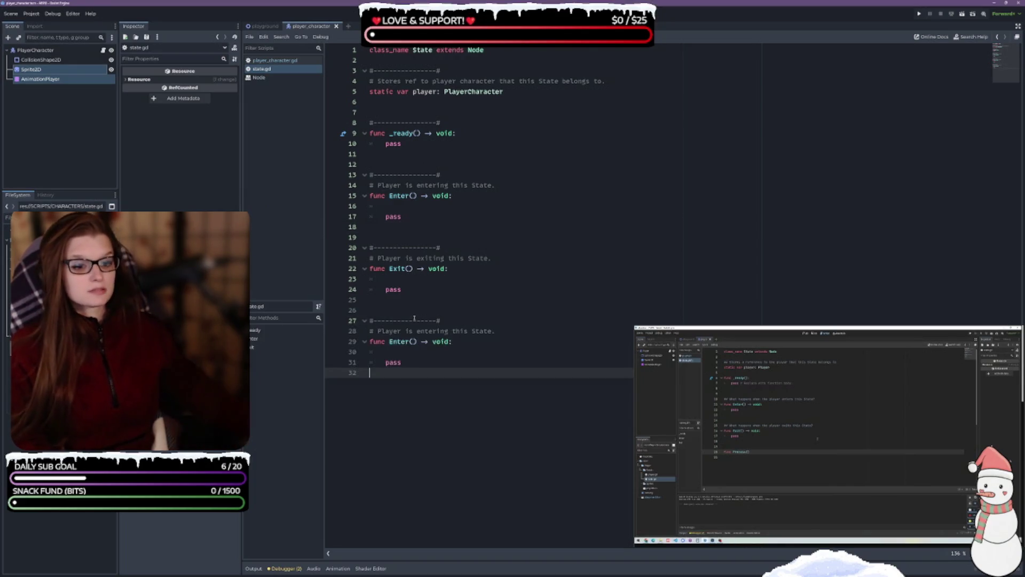
{"action": "double_click", "coordinate": [399, 341]}
{"action": "type", "text": "Process"}
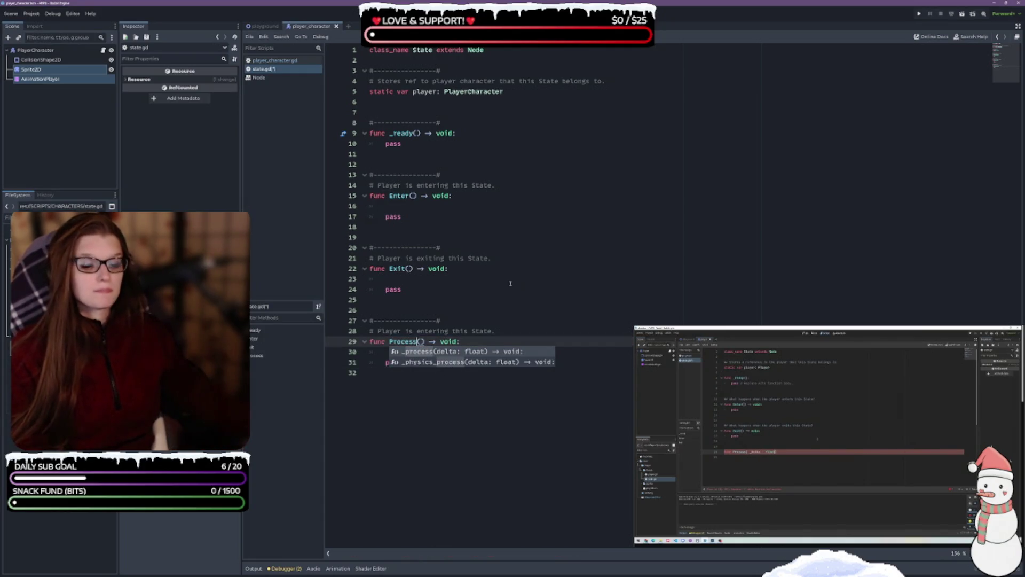
{"action": "left_click", "coordinate": [420, 341]}
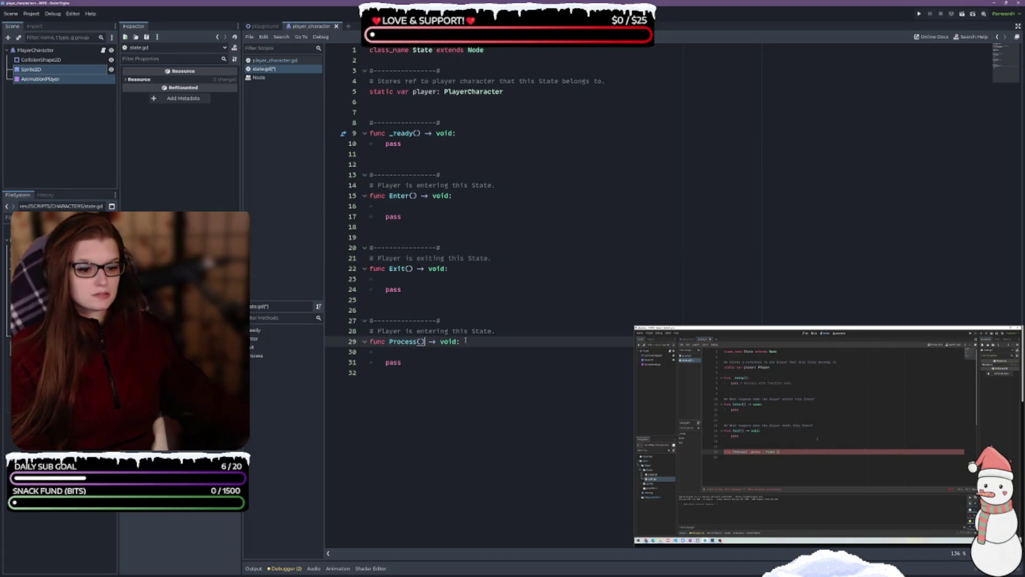
{"action": "type", "text": "_del"}
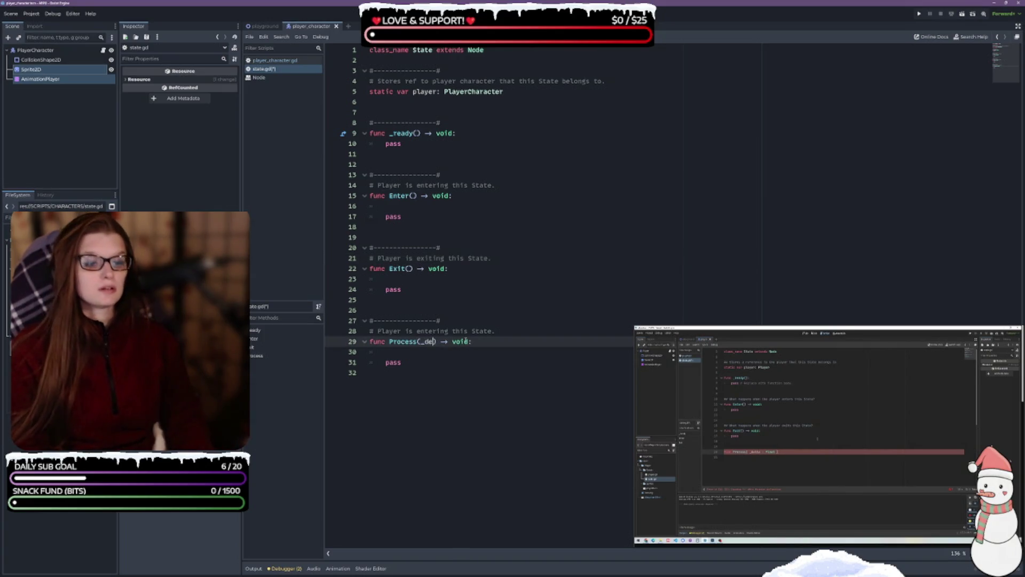
{"action": "type", "text": "ta : "}
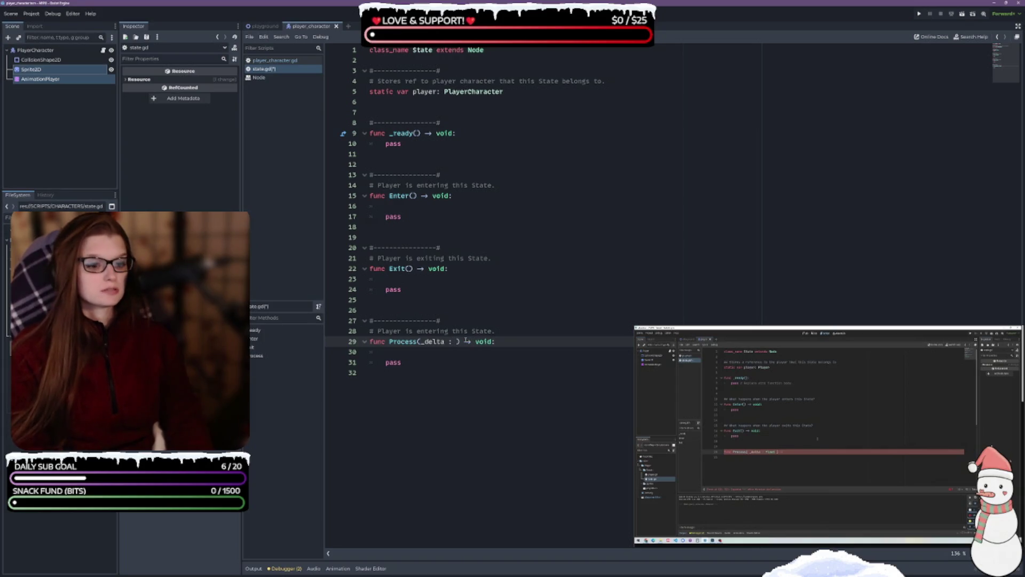
{"action": "type", "text": "float"}
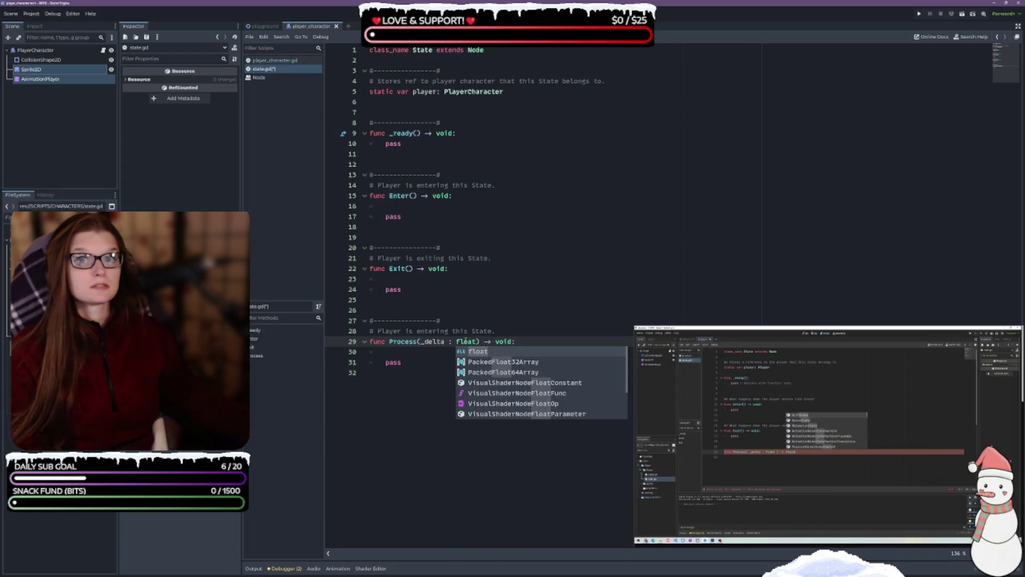
Make Process return State with body 'return null', and clear its copied comment text.
{"action": "left_click", "coordinate": [503, 341]}
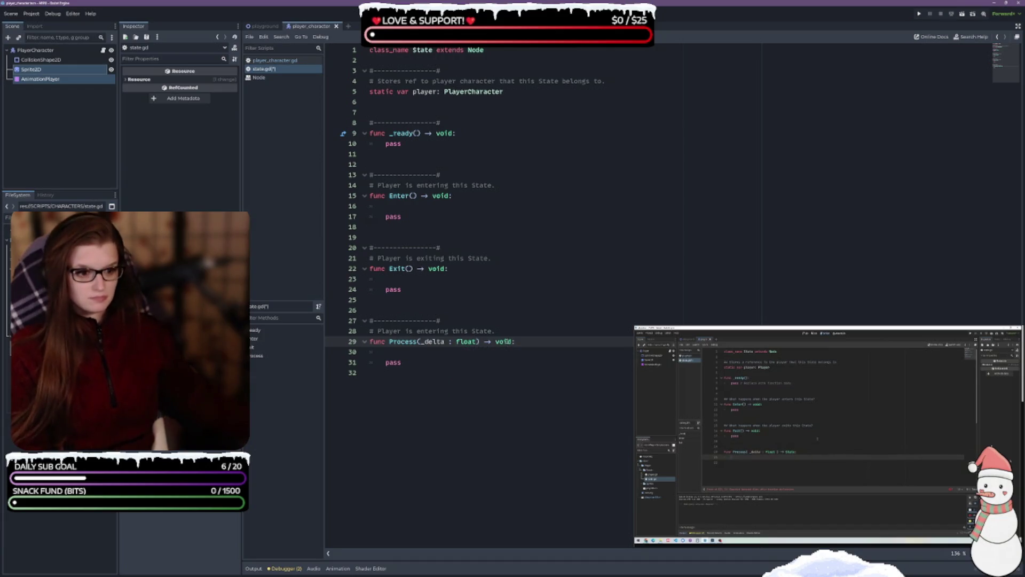
{"action": "double_click", "coordinate": [503, 341]}
{"action": "type", "text": "State"}
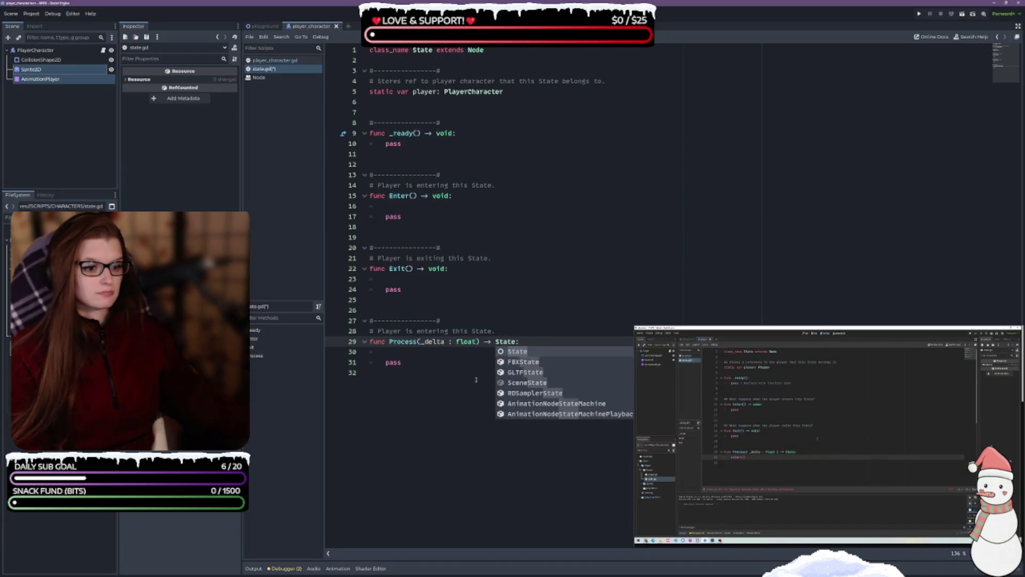
{"action": "key", "text": "Escape"}
{"action": "double_click", "coordinate": [393, 362]}
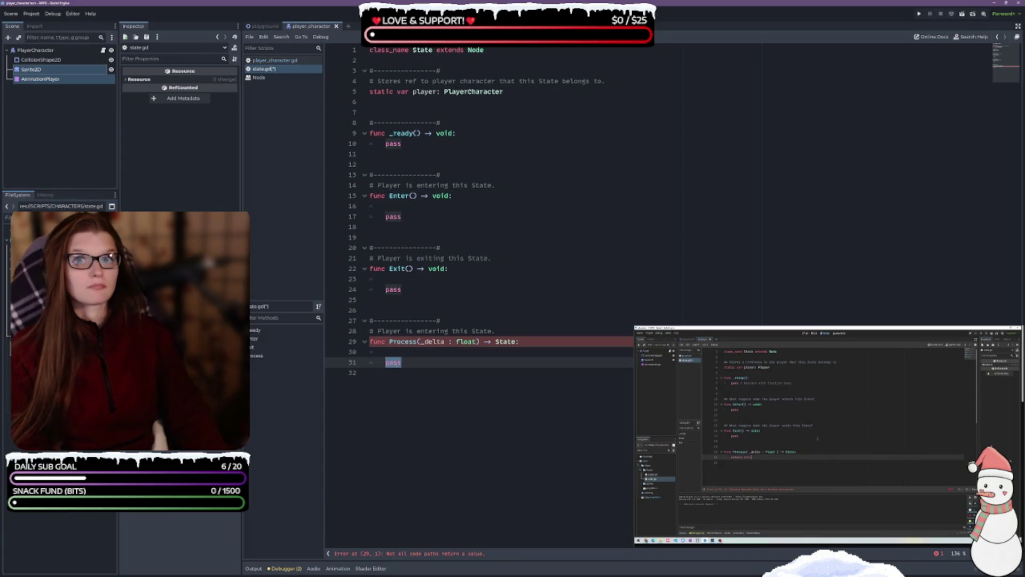
{"action": "type", "text": "return null"}
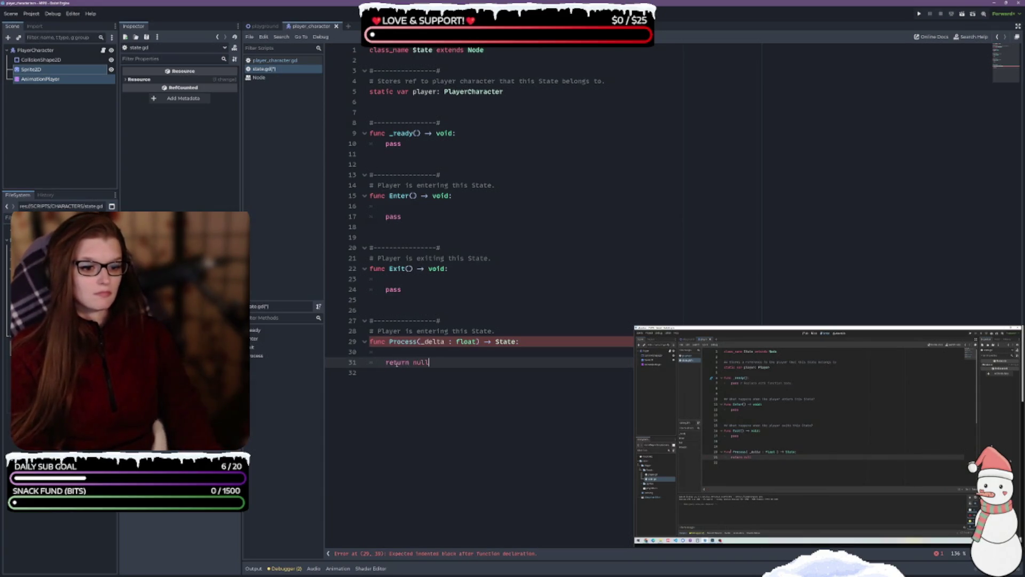
{"action": "left_click_drag", "start_coordinate": [500, 331], "coordinate": [378, 331]}
{"action": "key", "text": "BackSpace"}
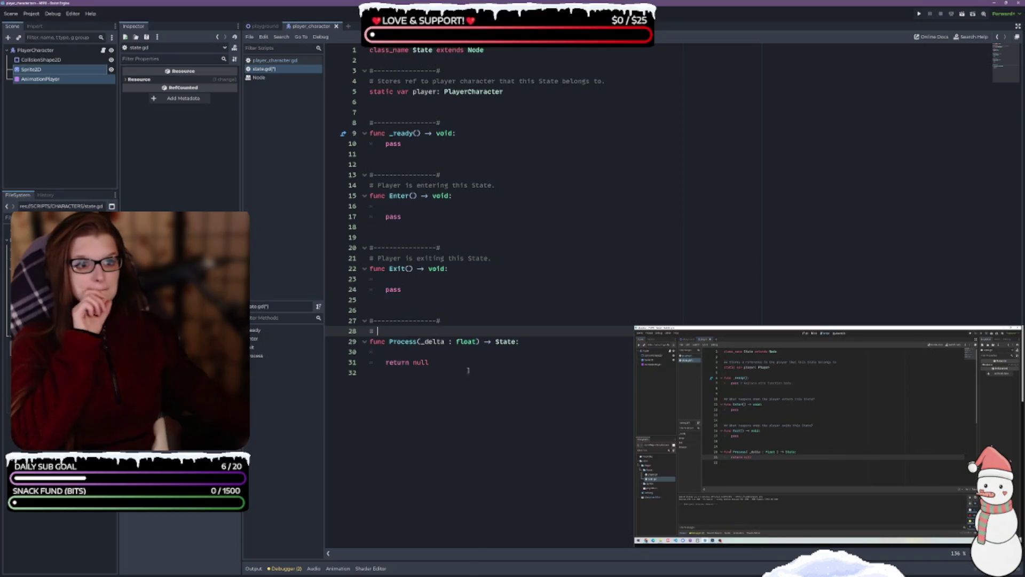
Adjust spacing around the _delta parameter and undo a stray space inside _ready().
{"action": "left_click", "coordinate": [423, 342]}
{"action": "type", "text": "_"}
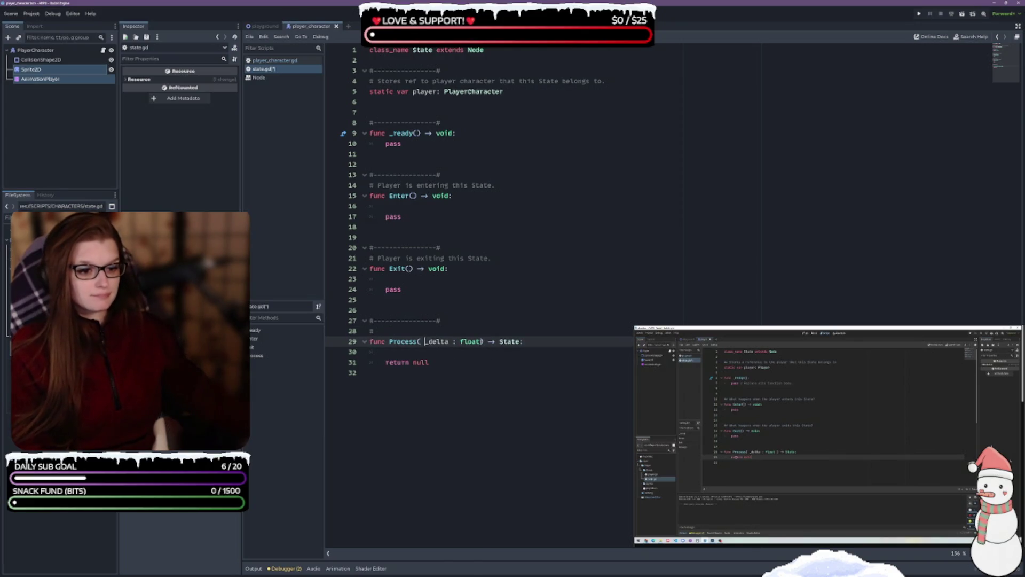
{"action": "left_click", "coordinate": [480, 343]}
{"action": "left_click", "coordinate": [526, 450]}
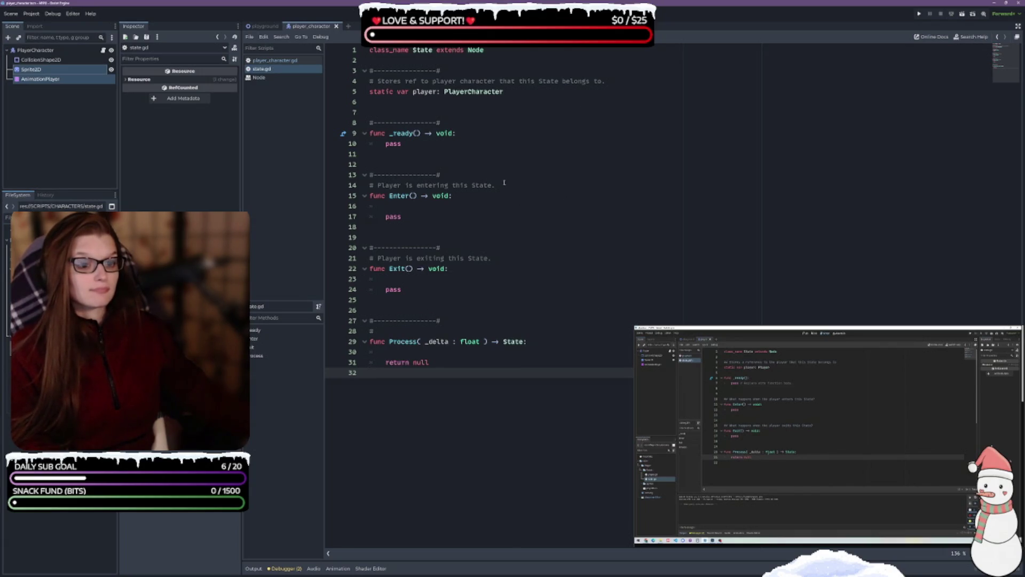
{"action": "left_click", "coordinate": [418, 133]}
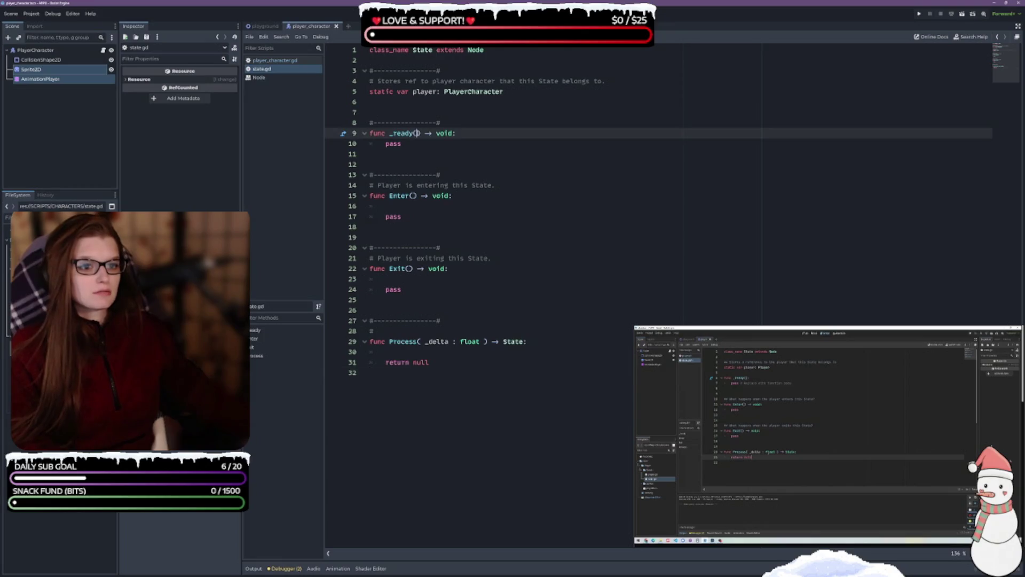
{"action": "left_click", "coordinate": [545, 256]}
{"action": "key", "text": "ctrl+z"}
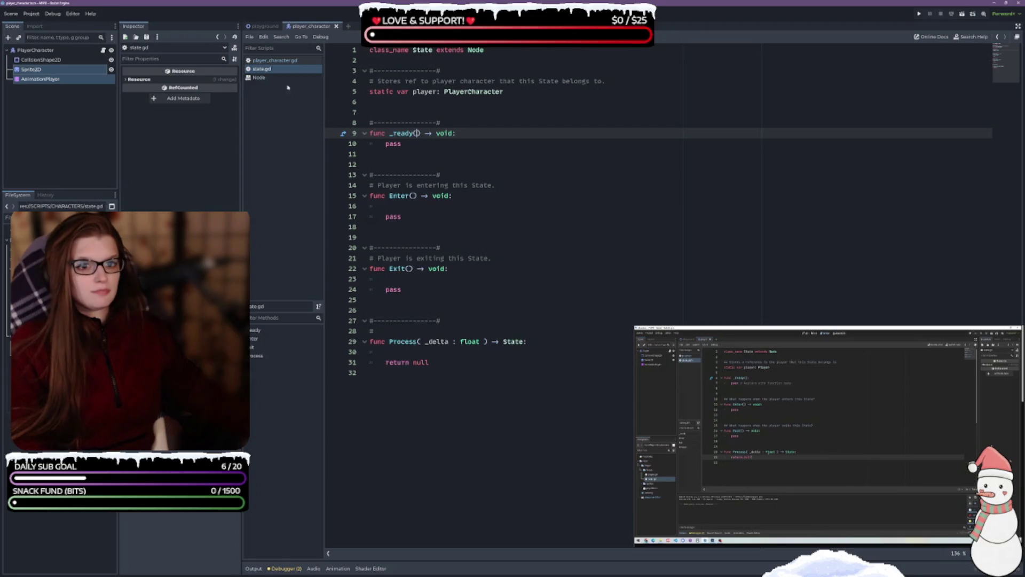
Check parameter spacing in player_character.gd's _process and _physics_process, then return to state.gd.
{"action": "left_click", "coordinate": [275, 61]}
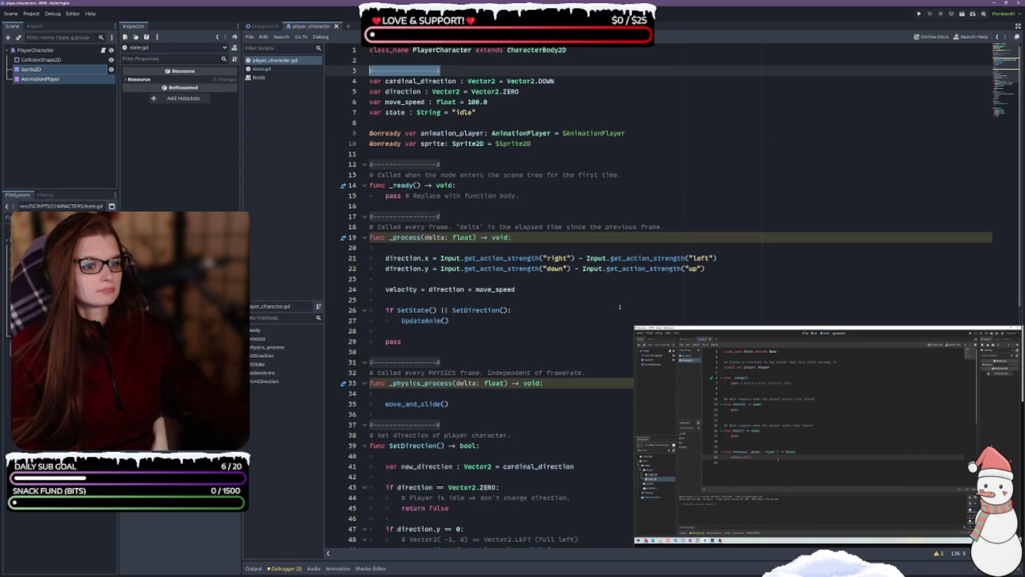
{"action": "left_click", "coordinate": [426, 237]}
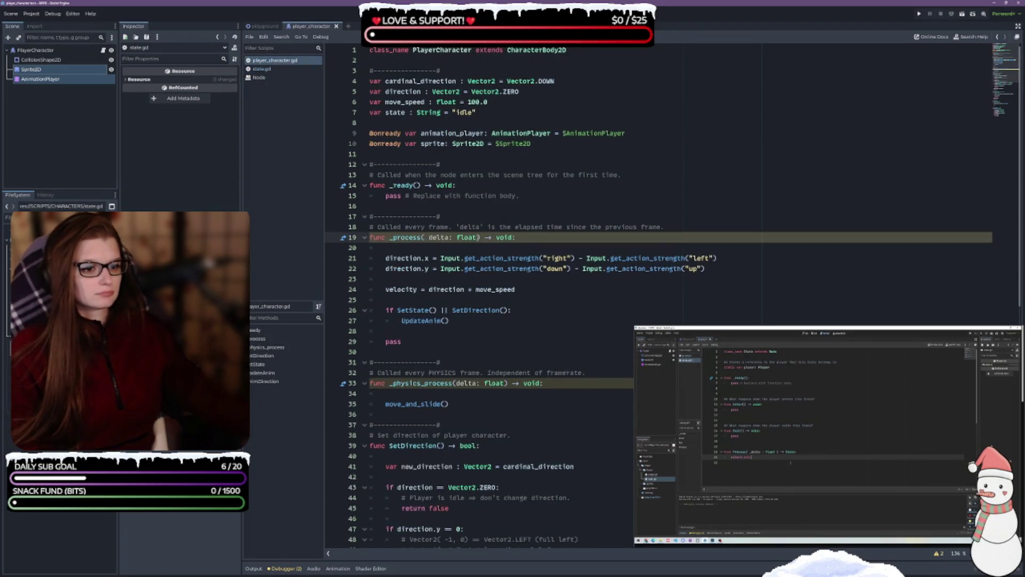
{"action": "left_click", "coordinate": [478, 237]}
{"action": "left_click", "coordinate": [454, 383]}
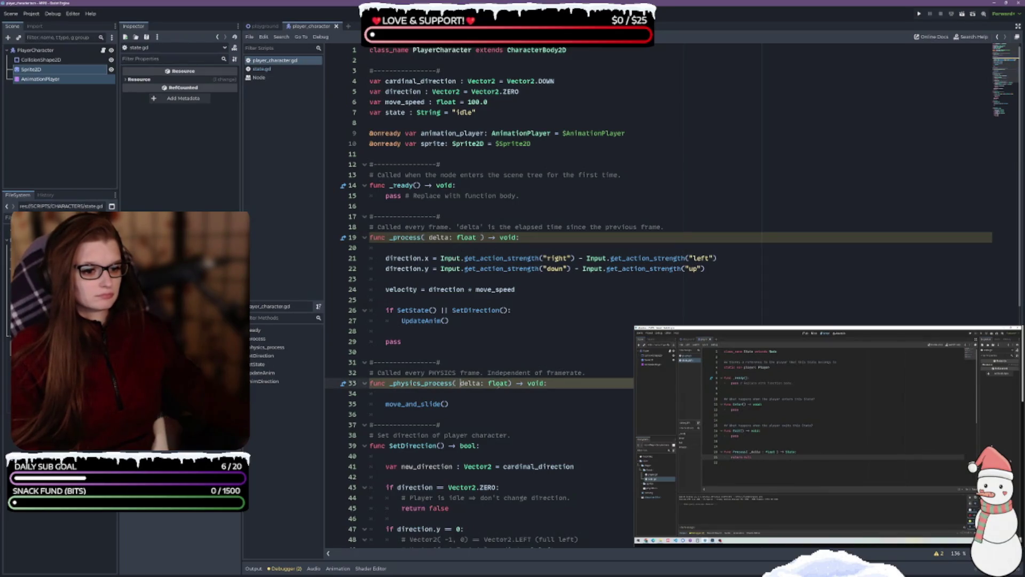
{"action": "scroll", "coordinate": [526, 372], "scroll_direction": "down", "scroll_amount": 5}
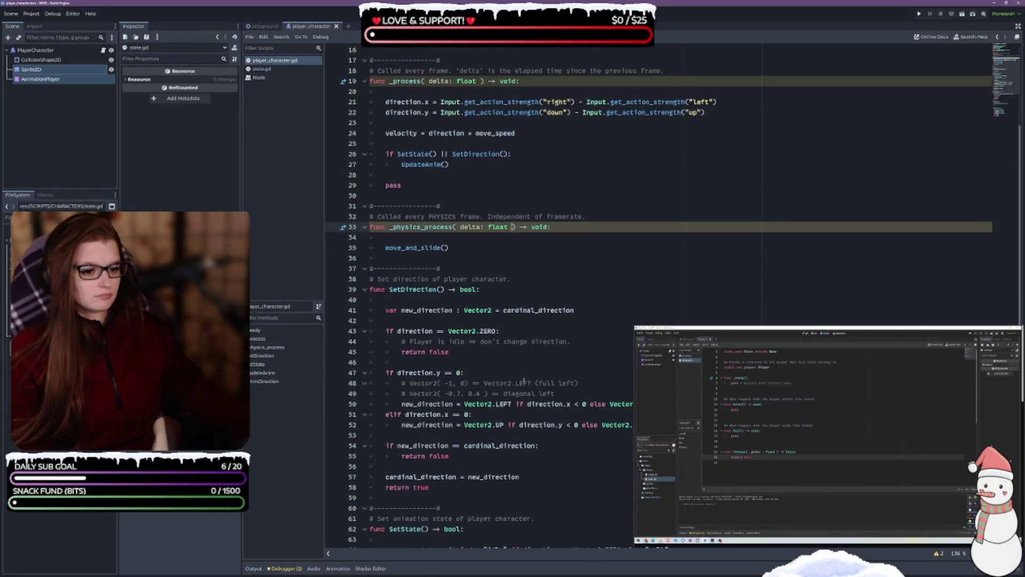
{"action": "scroll", "coordinate": [484, 358], "scroll_direction": "down", "scroll_amount": 10}
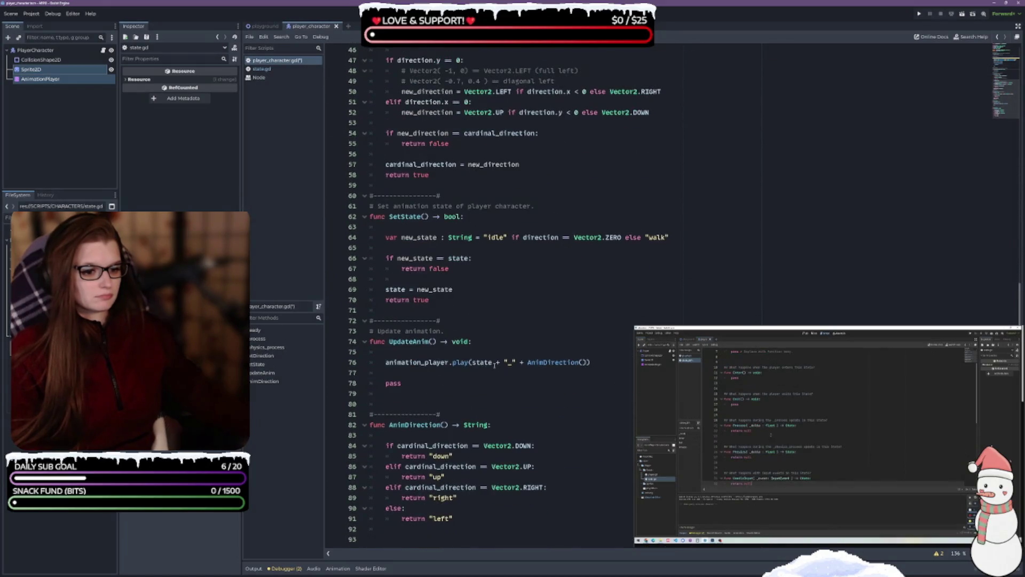
{"action": "scroll", "coordinate": [477, 419], "scroll_direction": "up", "scroll_amount": 15}
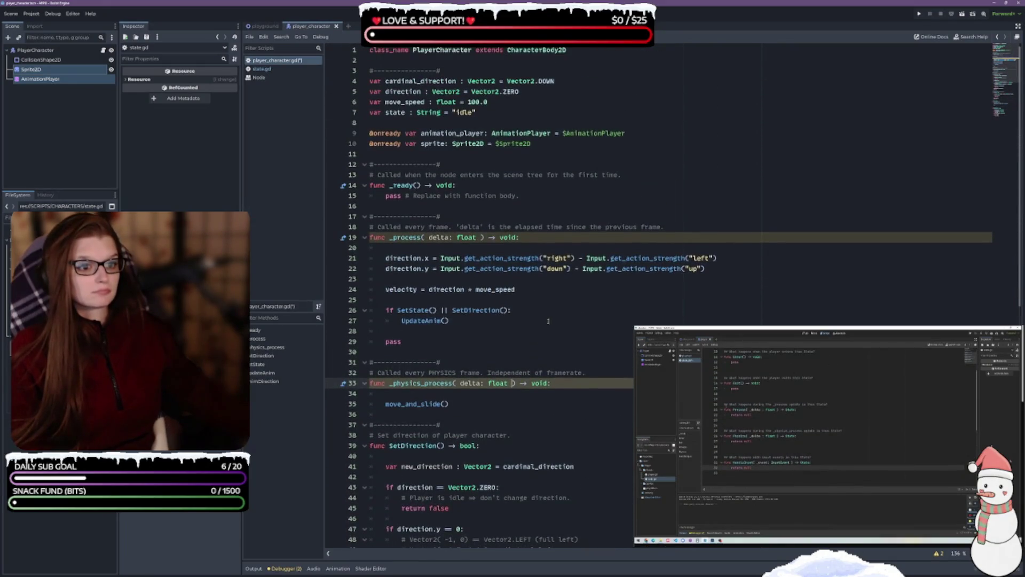
{"action": "left_click", "coordinate": [267, 69]}
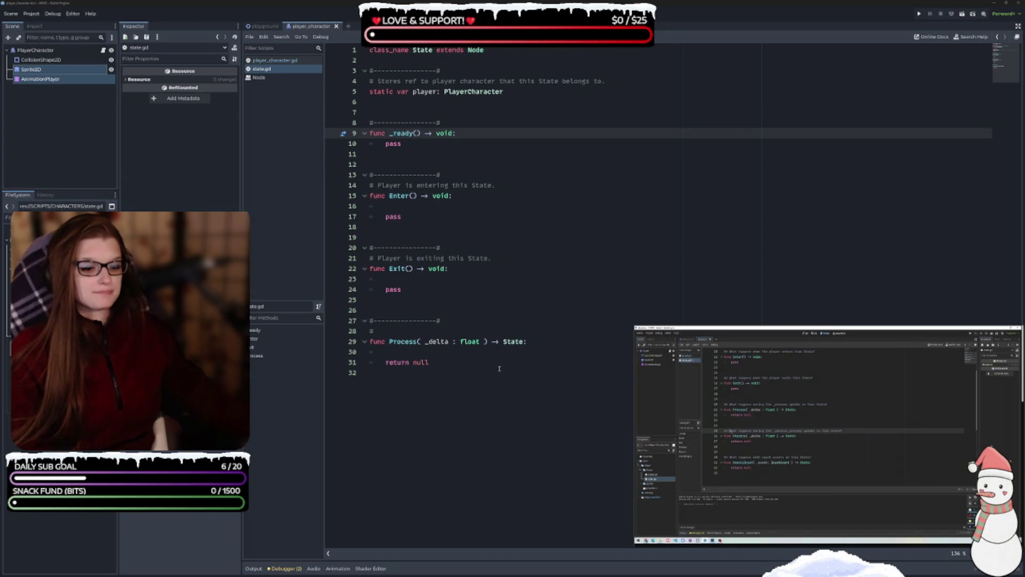
Write the comment 'Process update of this State.' above the Process function.
{"action": "left_click", "coordinate": [435, 362]}
{"action": "left_click_drag", "start_coordinate": [436, 362], "coordinate": [370, 342]}
{"action": "left_click", "coordinate": [390, 334]}
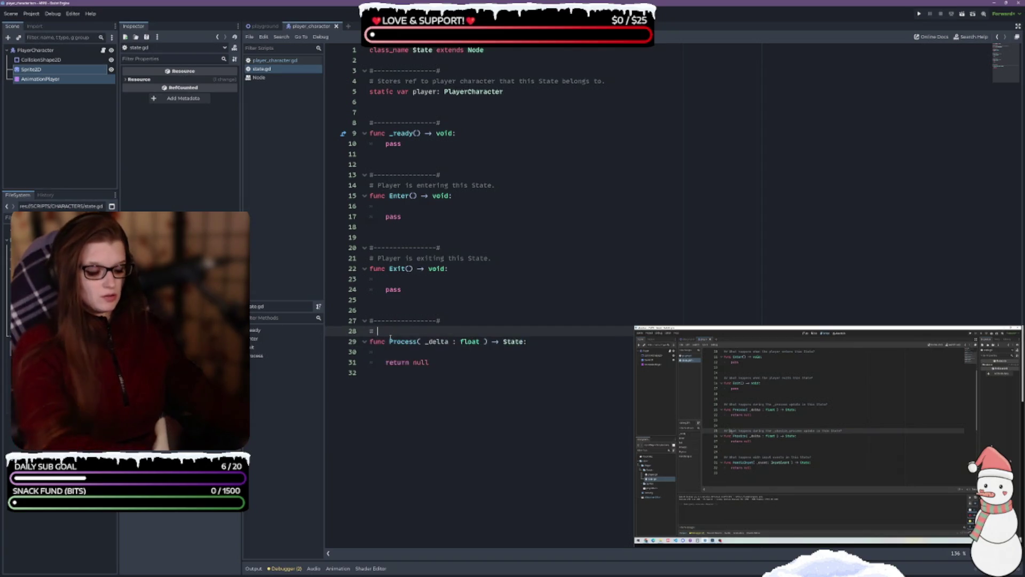
{"action": "key", "text": "BackSpace"}
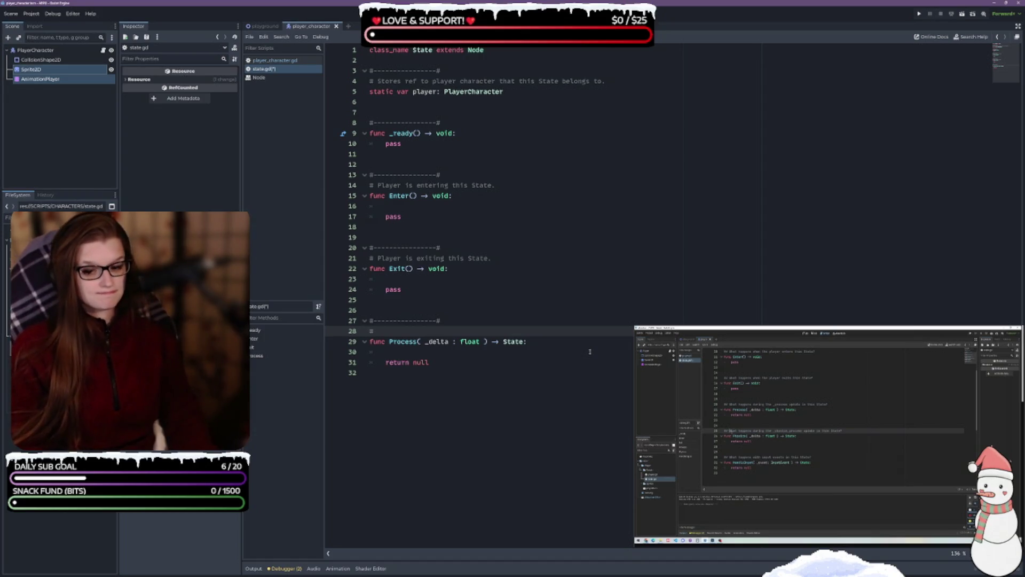
{"action": "type", "text": "Process"}
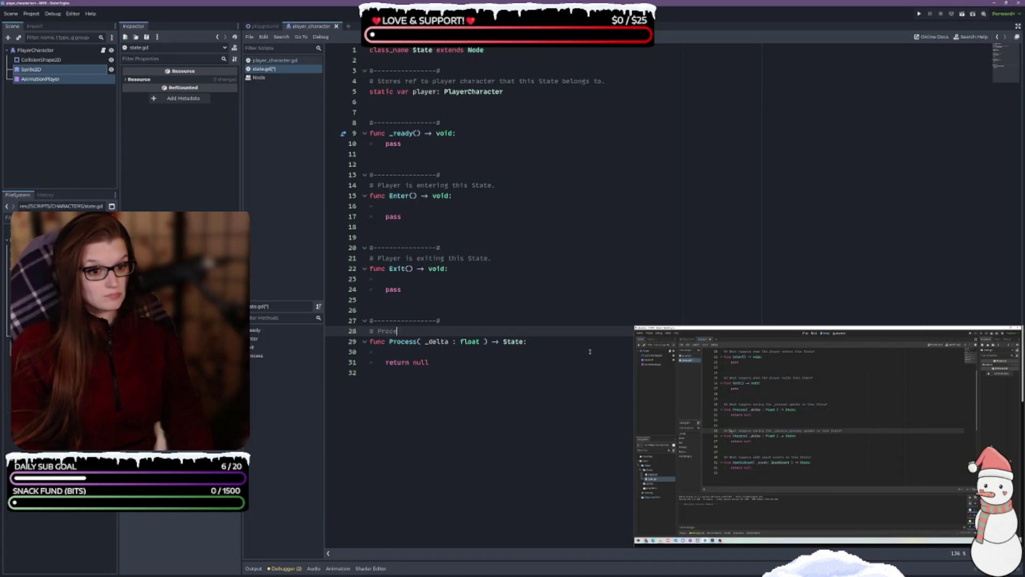
{"action": "type", "text": " update of this State."}
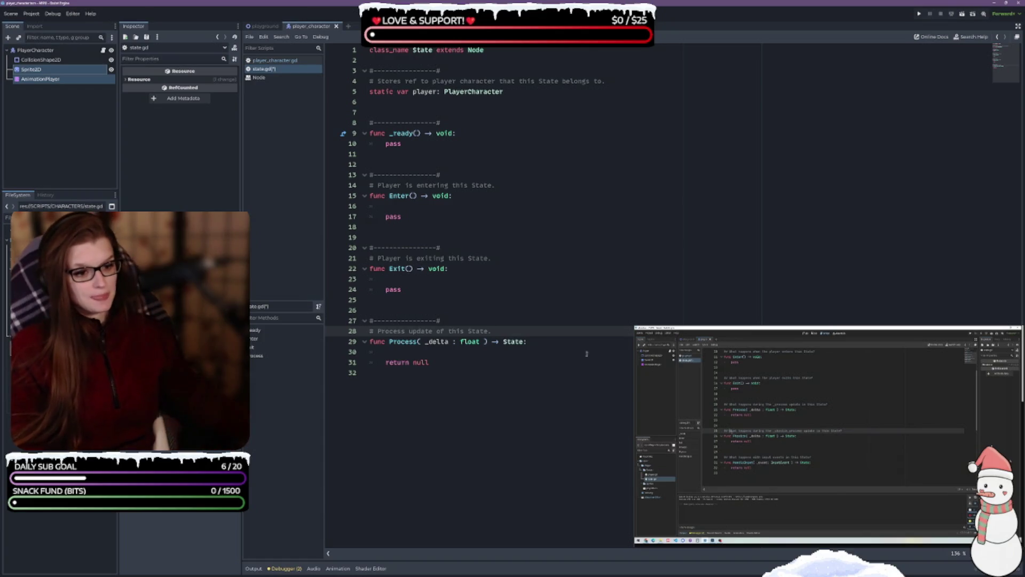
Duplicate the Process block below, renaming the copy Physics and rewording its comment for physics.
{"action": "mouse_move", "coordinate": [433, 363]}
{"action": "left_mouse_down"}
{"action": "mouse_move", "coordinate": [371, 353]}
{"action": "mouse_move", "coordinate": [359, 320]}
{"action": "left_mouse_up"}
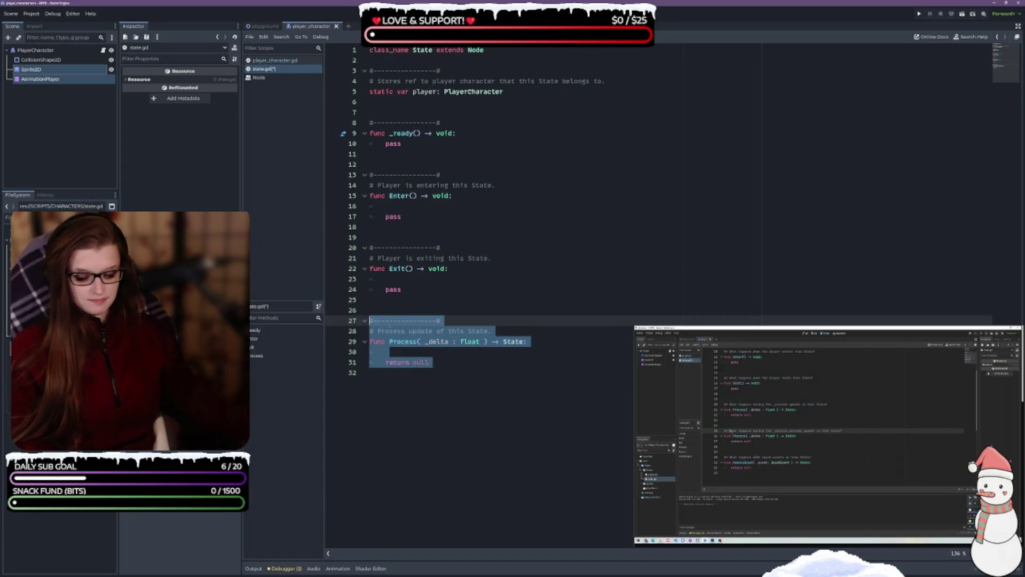
{"action": "left_click", "coordinate": [424, 387]}
{"action": "key", "text": "Return"}
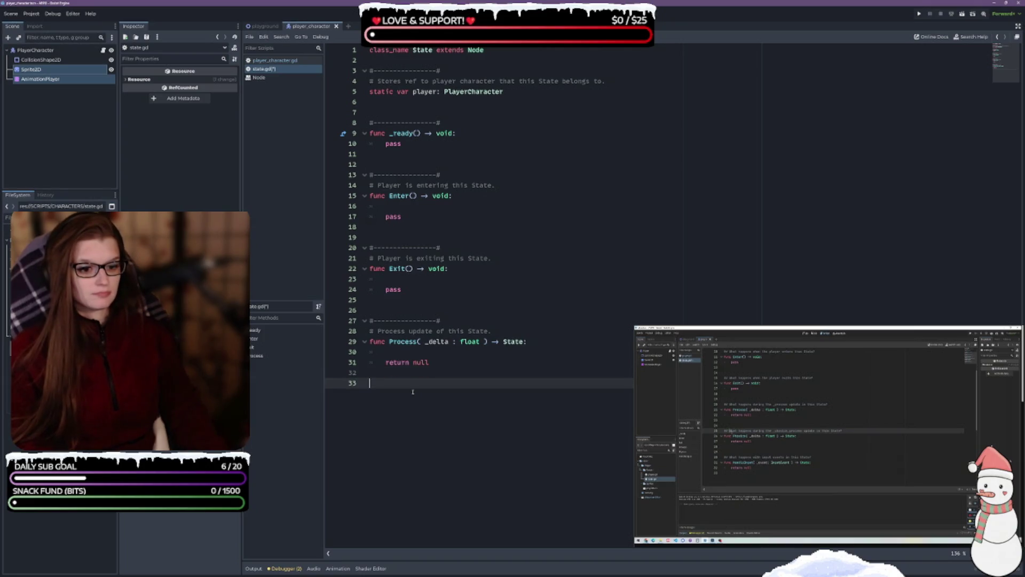
{"action": "key", "text": "Return"}
{"action": "key", "text": "ctrl+v"}
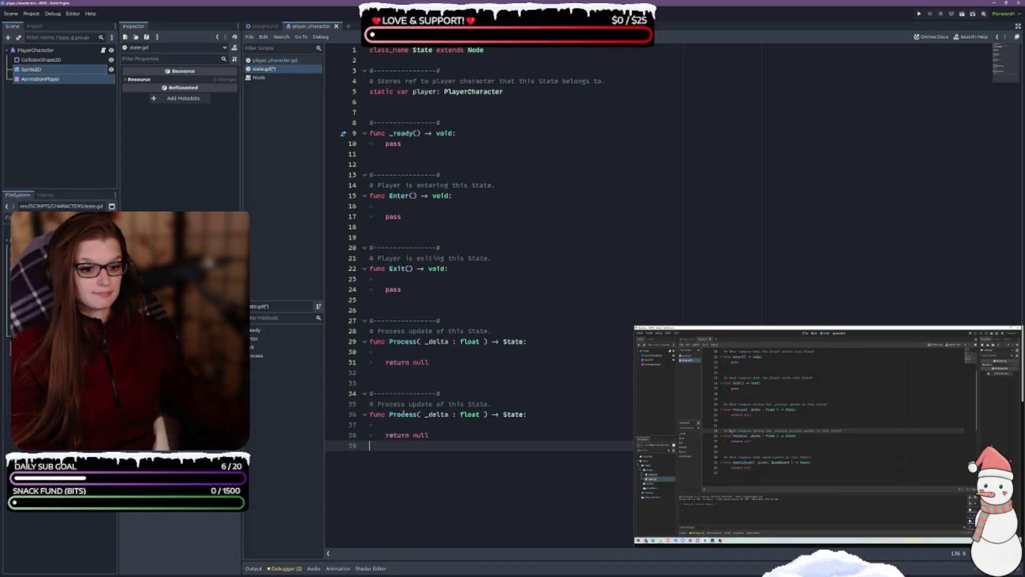
{"action": "double_click", "coordinate": [403, 415]}
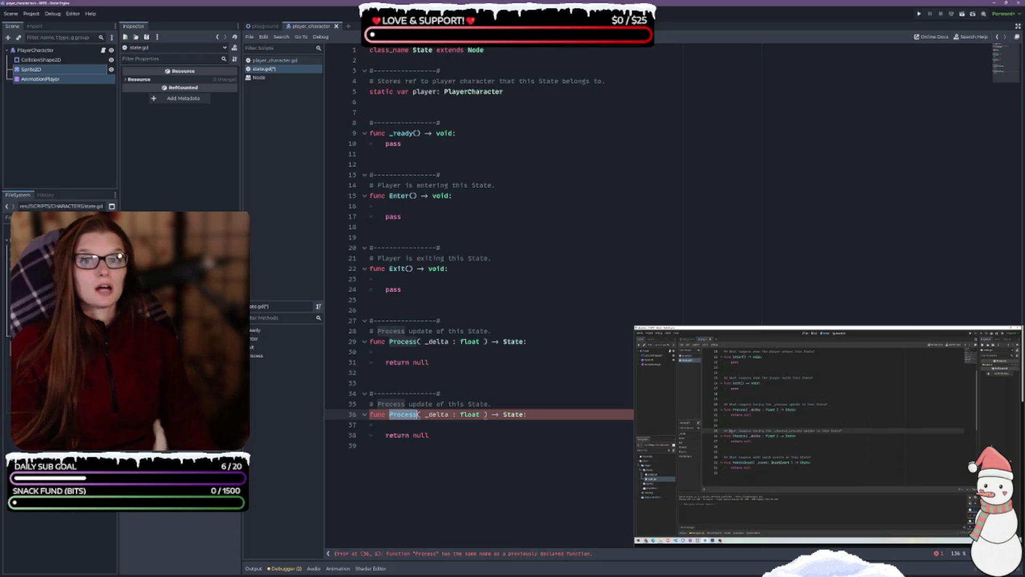
{"action": "type", "text": "Physic"}
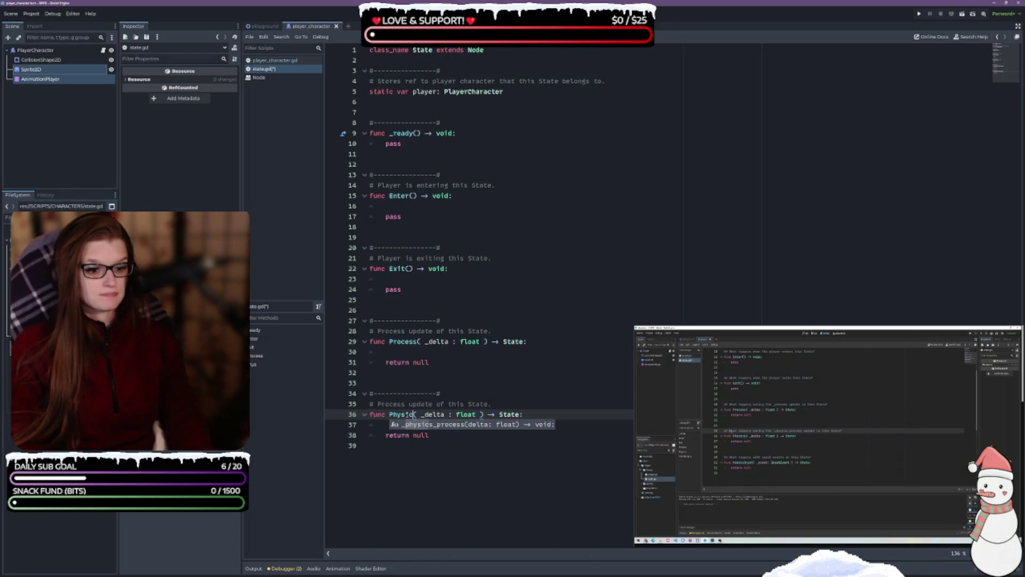
{"action": "type", "text": "s"}
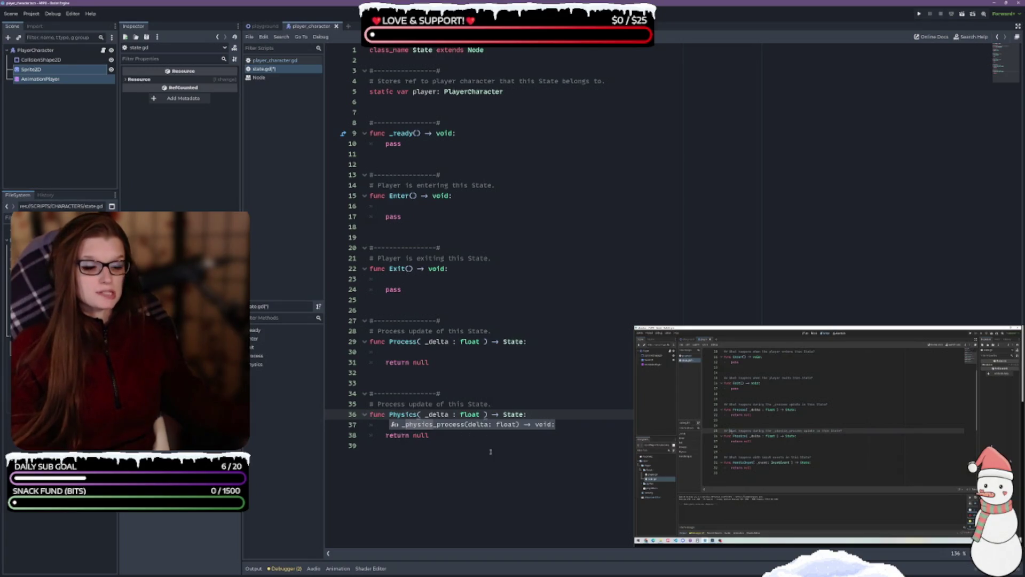
{"action": "left_click", "coordinate": [378, 404]}
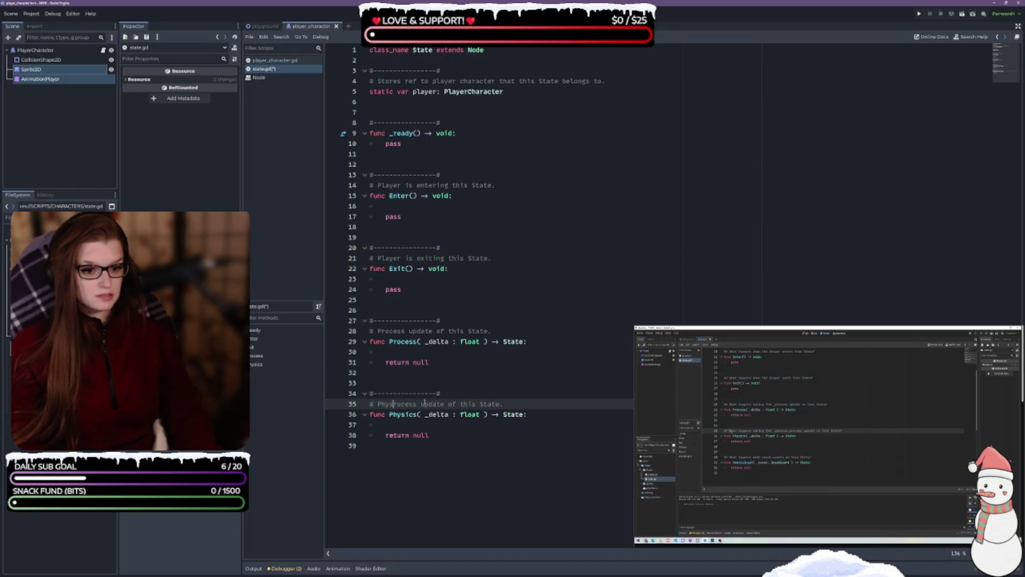
{"action": "type", "text": "hysics p"}
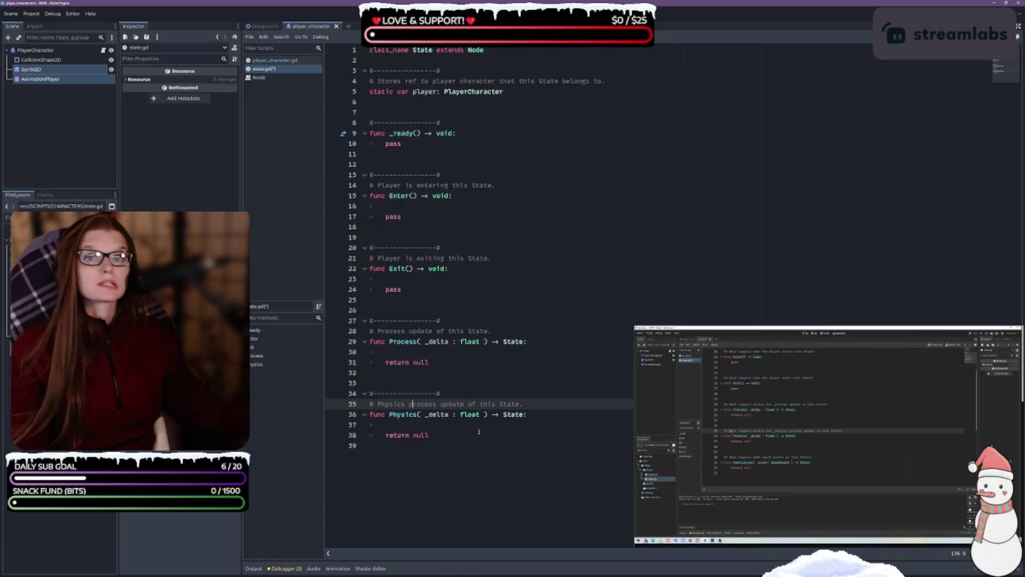
Paste another copy of the Process block below the Physics function.
{"action": "left_click", "coordinate": [414, 456]}
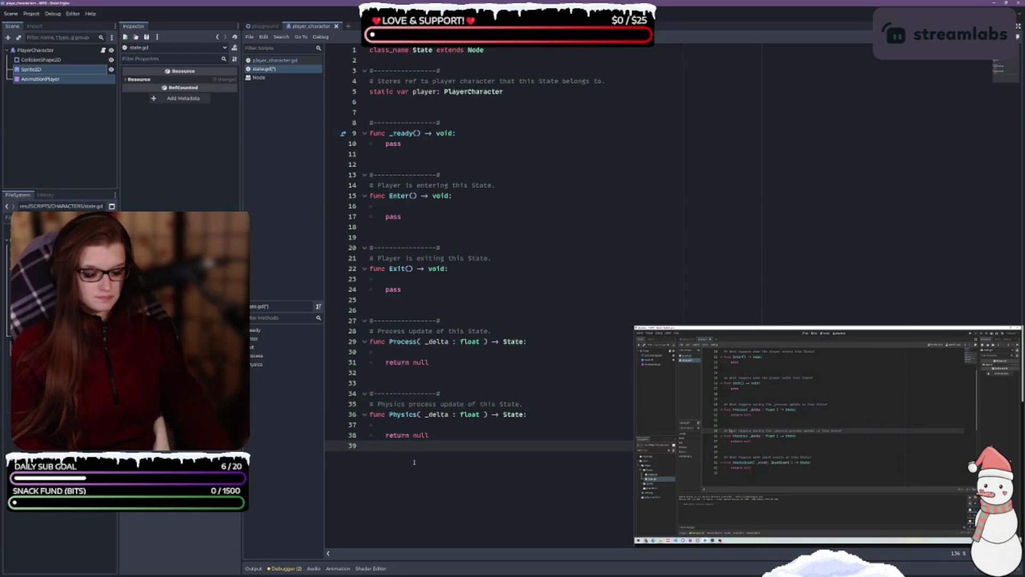
{"action": "key", "text": "Return"}
{"action": "key", "text": "ctrl+v"}
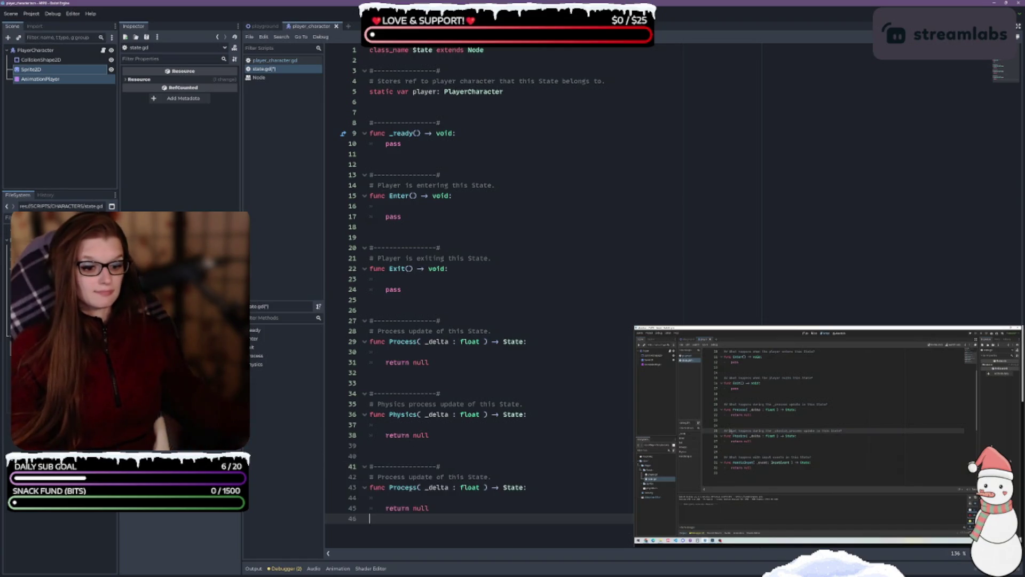
Rename the third copy to HandleInput( _event : InputEvent ) -> State.
{"action": "double_click", "coordinate": [409, 487]}
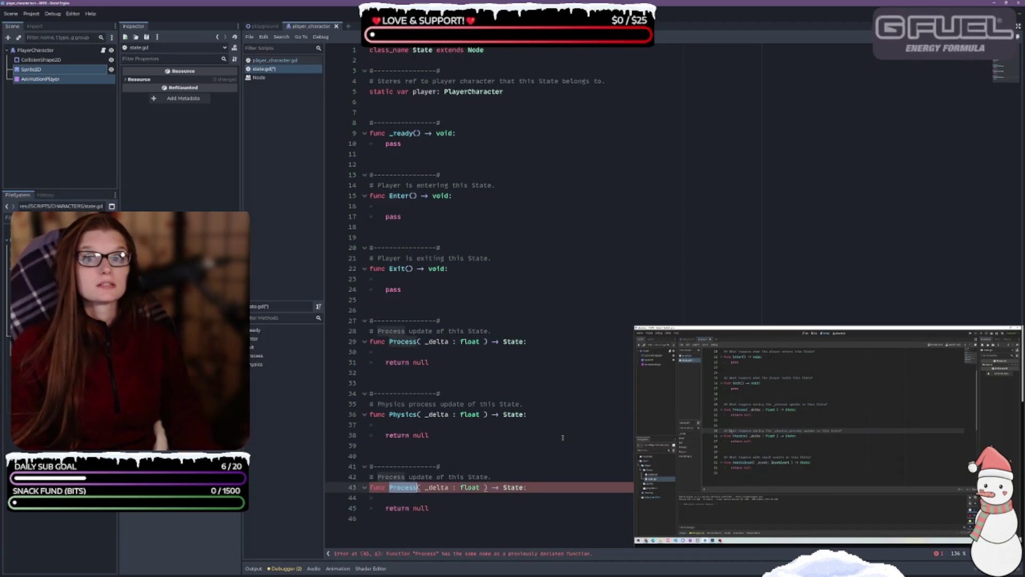
{"action": "type", "text": "HandleInput"}
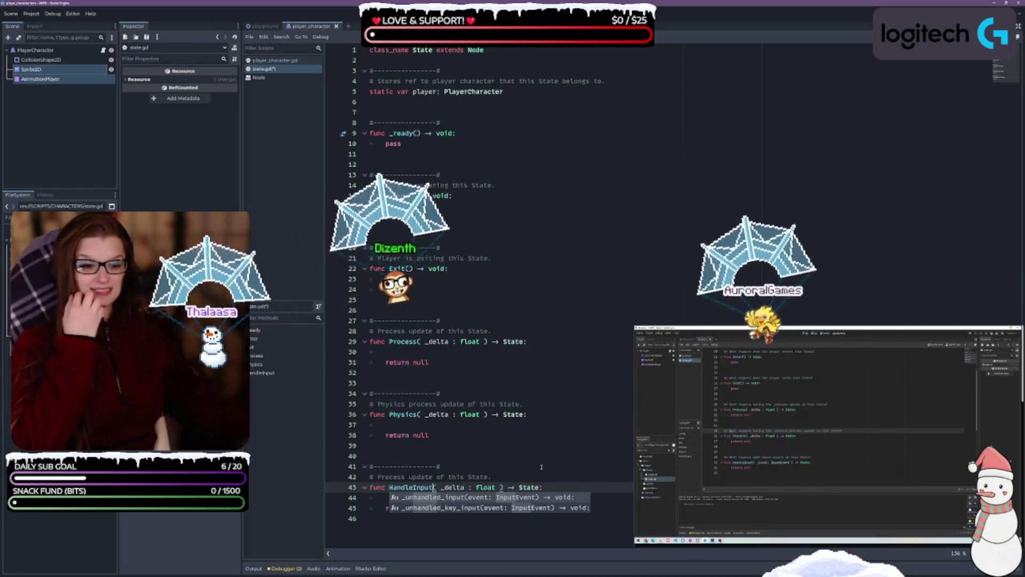
{"action": "key", "text": "Escape"}
{"action": "left_click", "coordinate": [485, 508]}
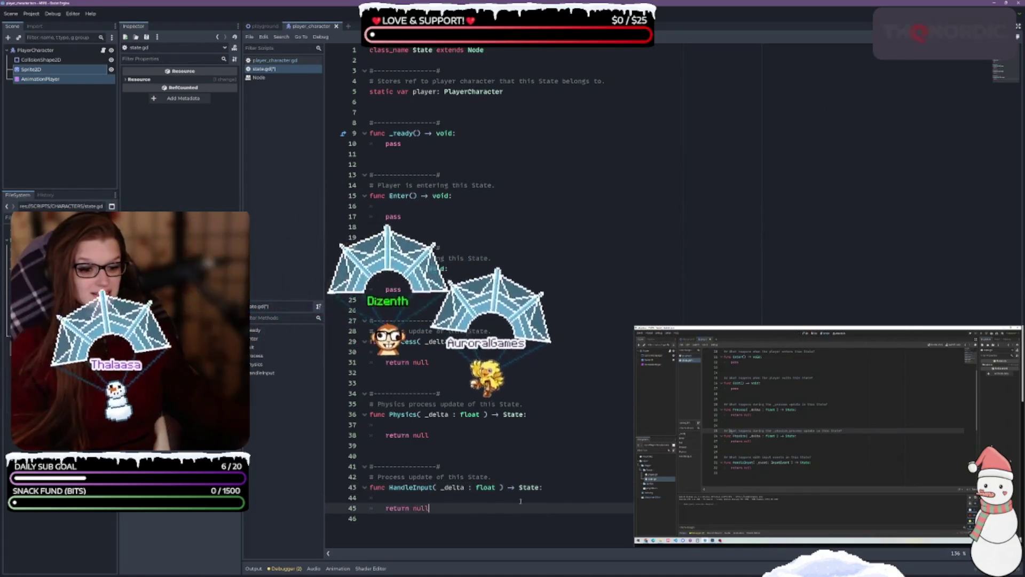
{"action": "double_click", "coordinate": [483, 487]}
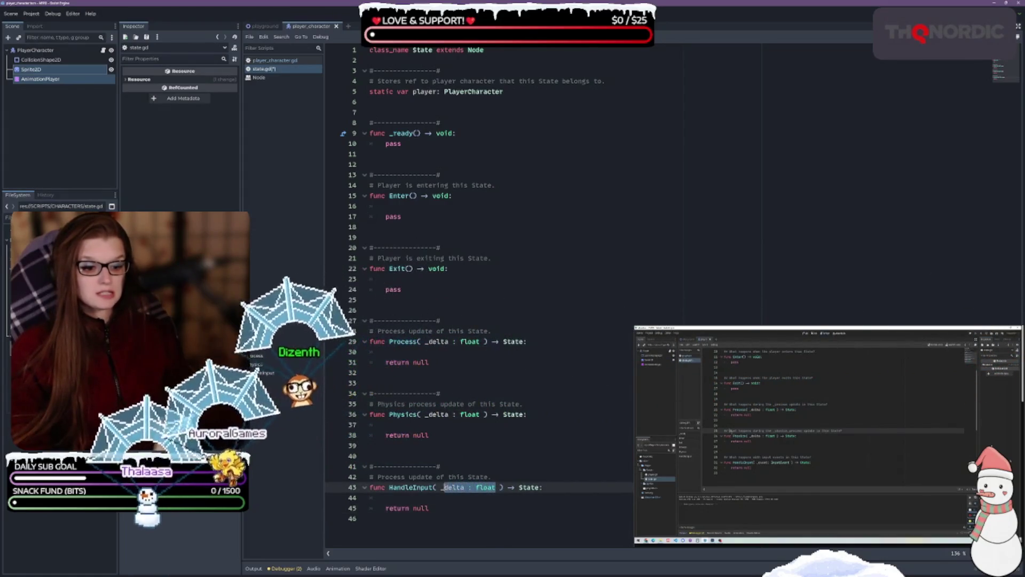
{"action": "key", "text": "ctrl+shift+Left"}
{"action": "key", "text": "ctrl+shift+Left"}
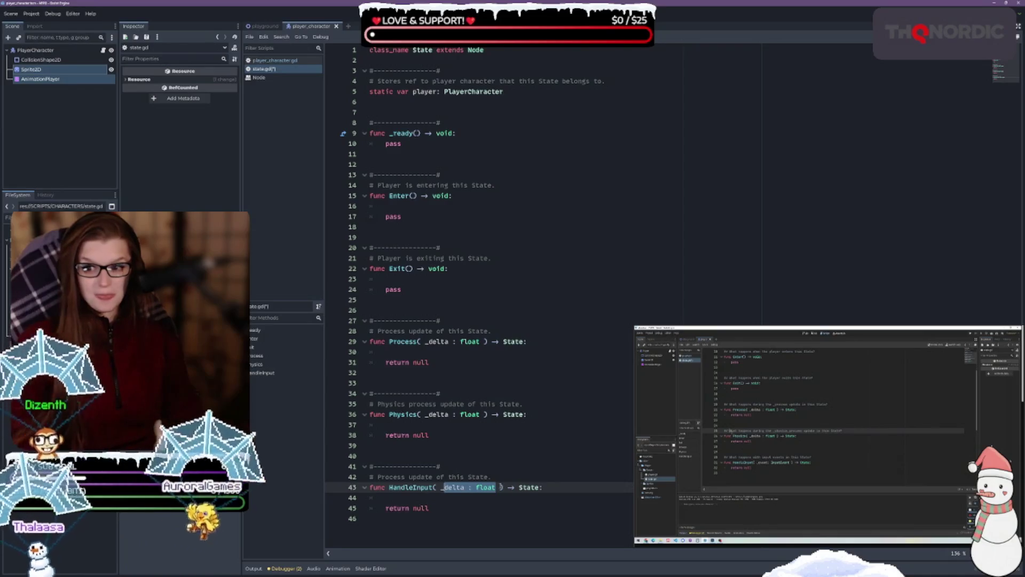
{"action": "type", "text": "_"}
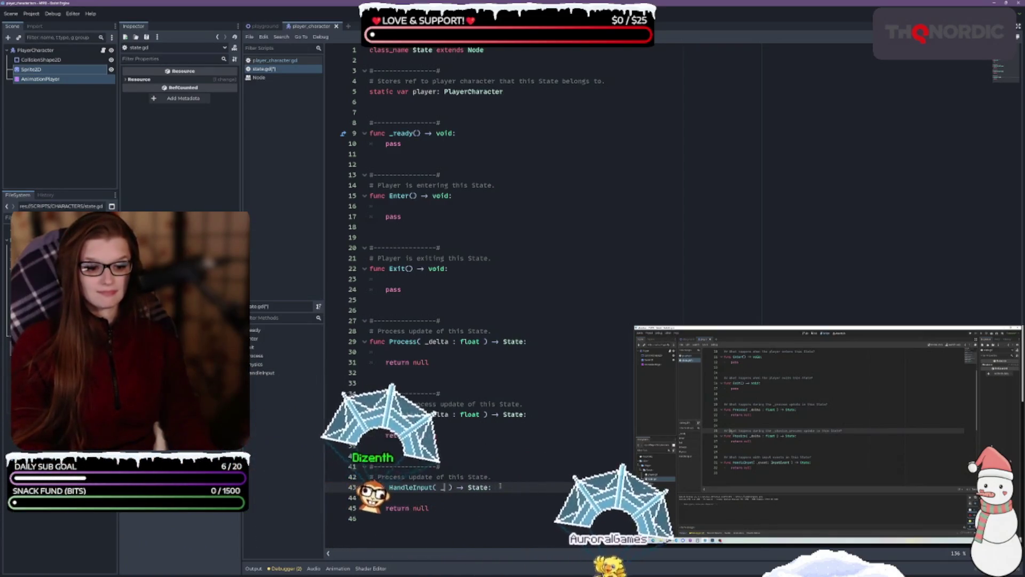
{"action": "type", "text": "event"}
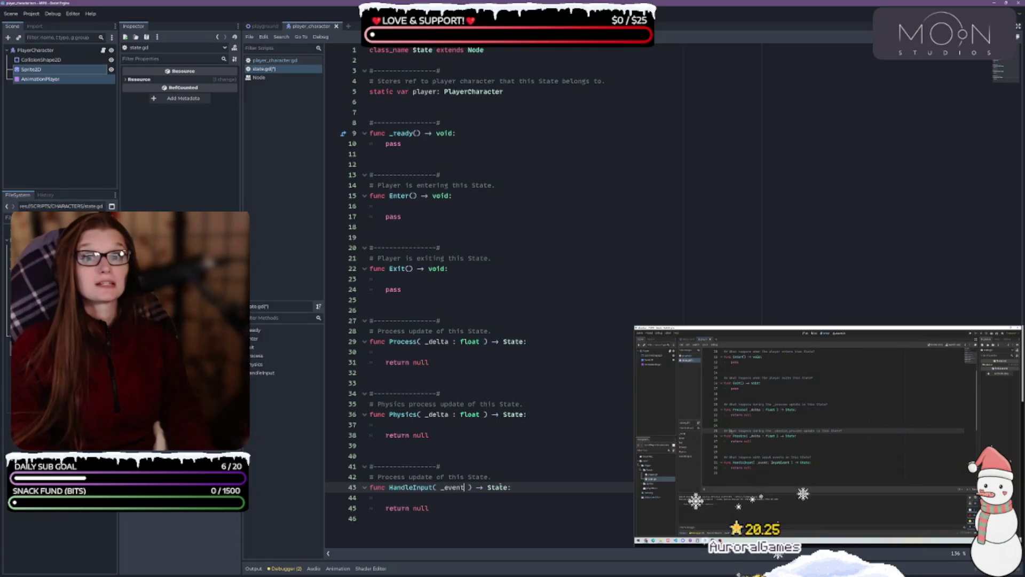
{"action": "type", "text": ":"}
{"action": "type", "text": " Input"}
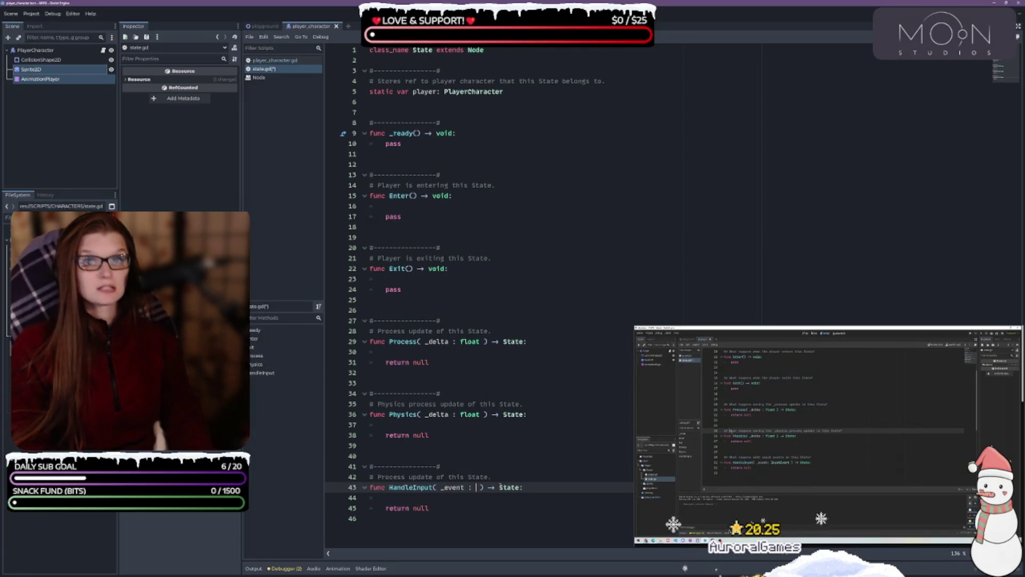
{"action": "type", "text": "Event"}
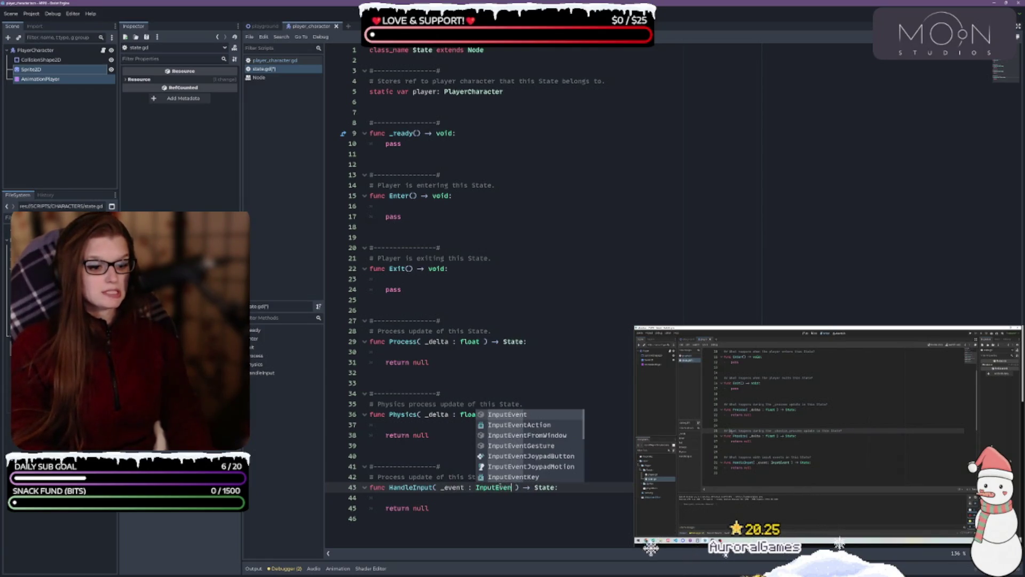
{"action": "left_click", "coordinate": [507, 528]}
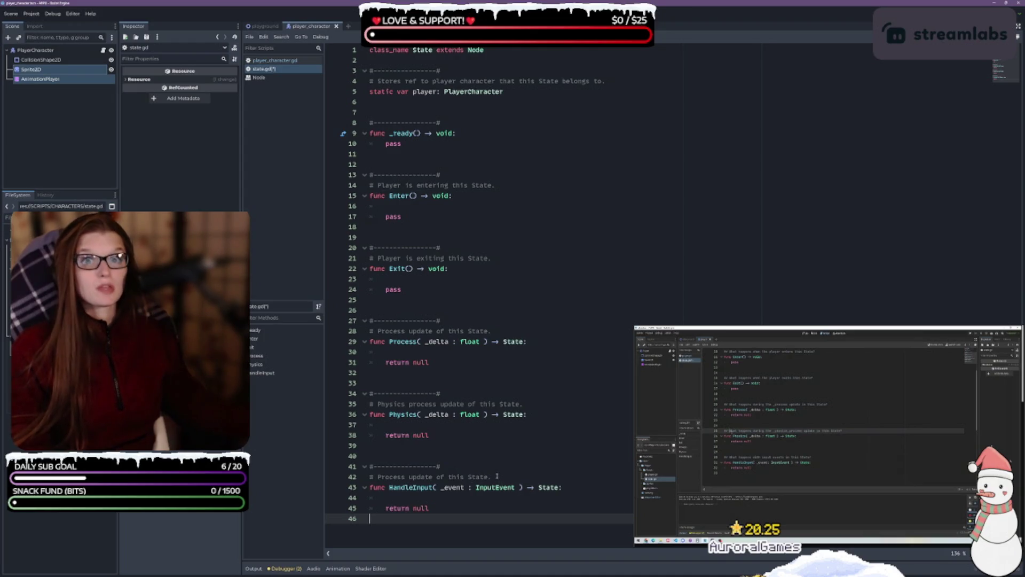
Rewrite the comment above HandleInput as an input handler description and save.
{"action": "left_click_drag", "start_coordinate": [497, 476], "coordinate": [378, 476]}
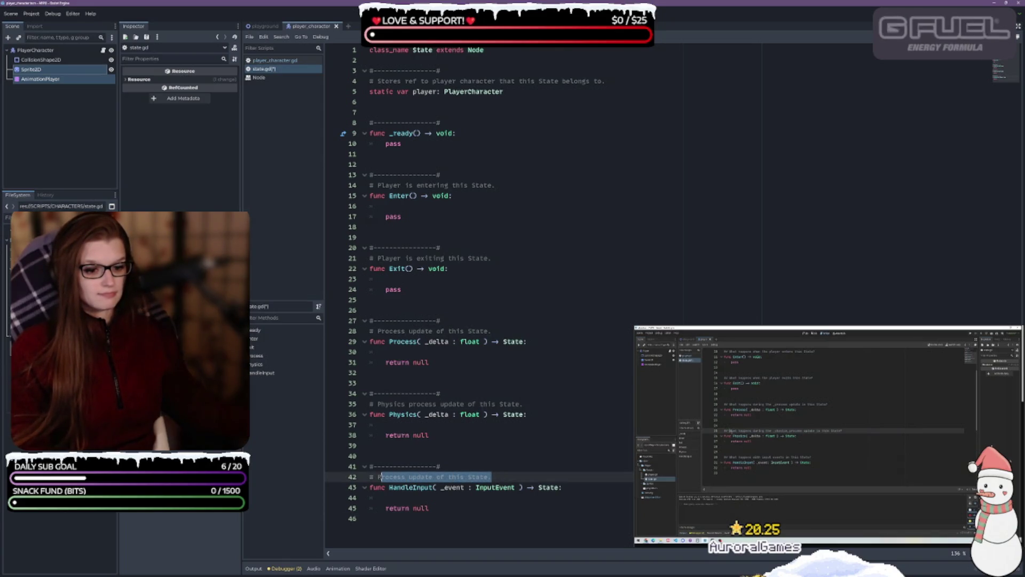
{"action": "type", "text": "Inputer ha"}
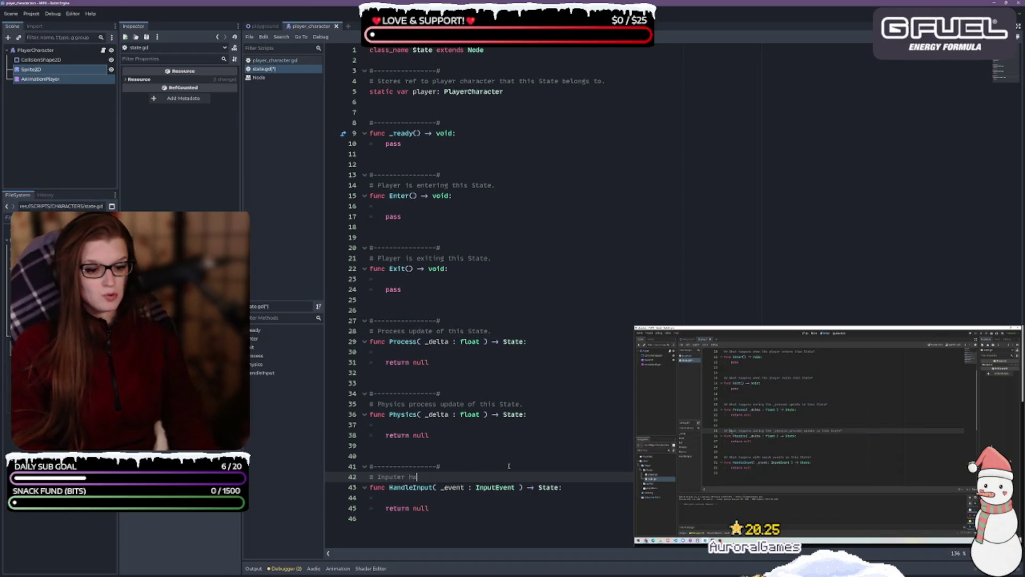
{"action": "key", "text": "BackSpace"}
{"action": "key", "text": "BackSpace"}
{"action": "key", "text": "BackSpace"}
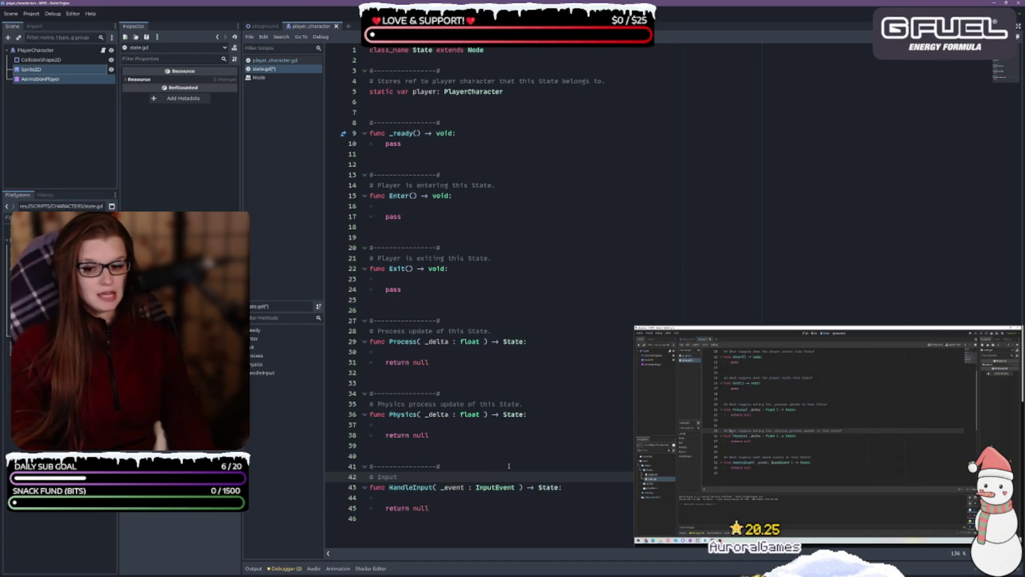
{"action": "type", "text": "handler whi"}
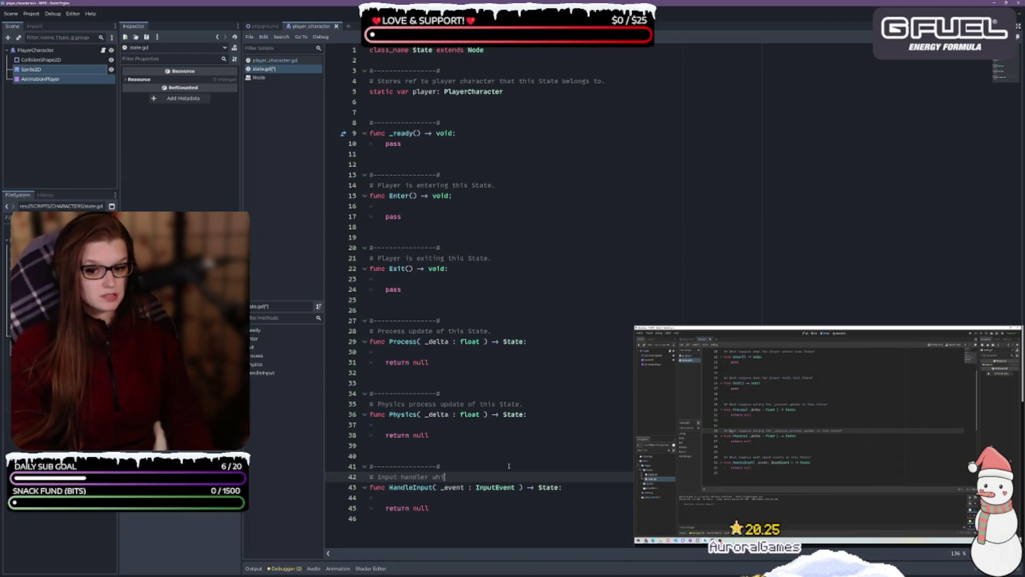
{"action": "type", "text": "le"}
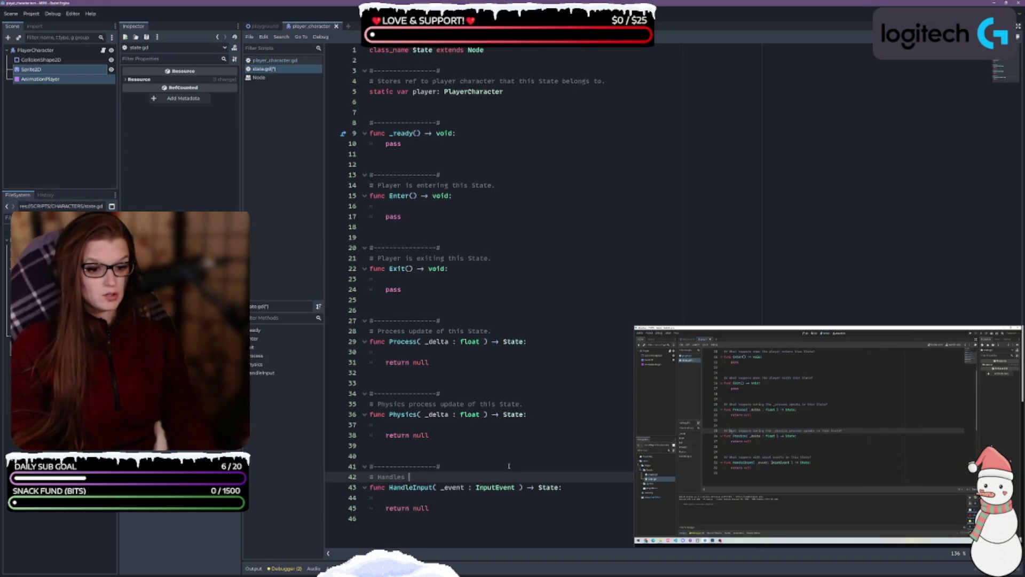
{"action": "type", "text": "ved while in this State."}
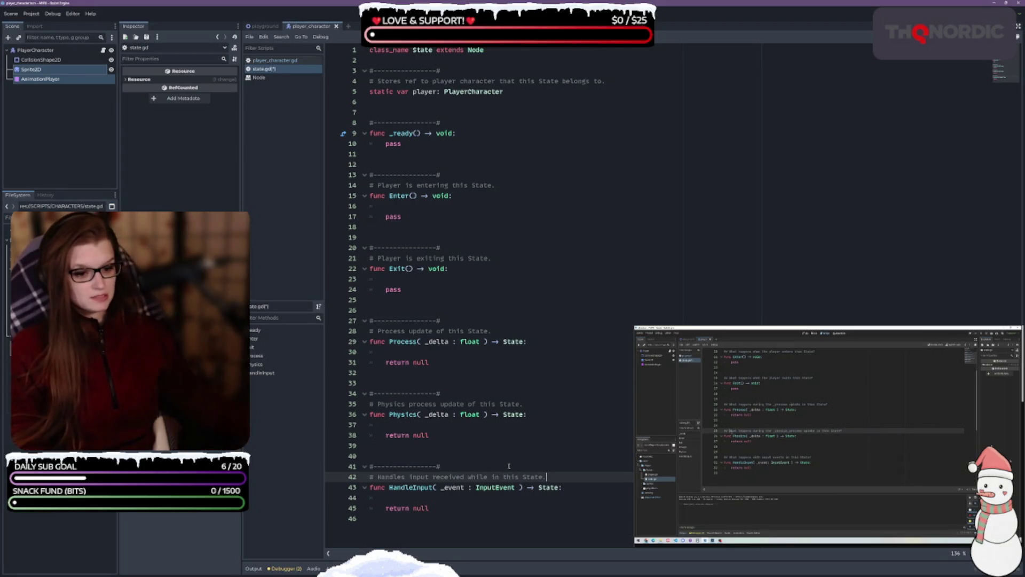
{"action": "key", "text": "ctrl+s"}
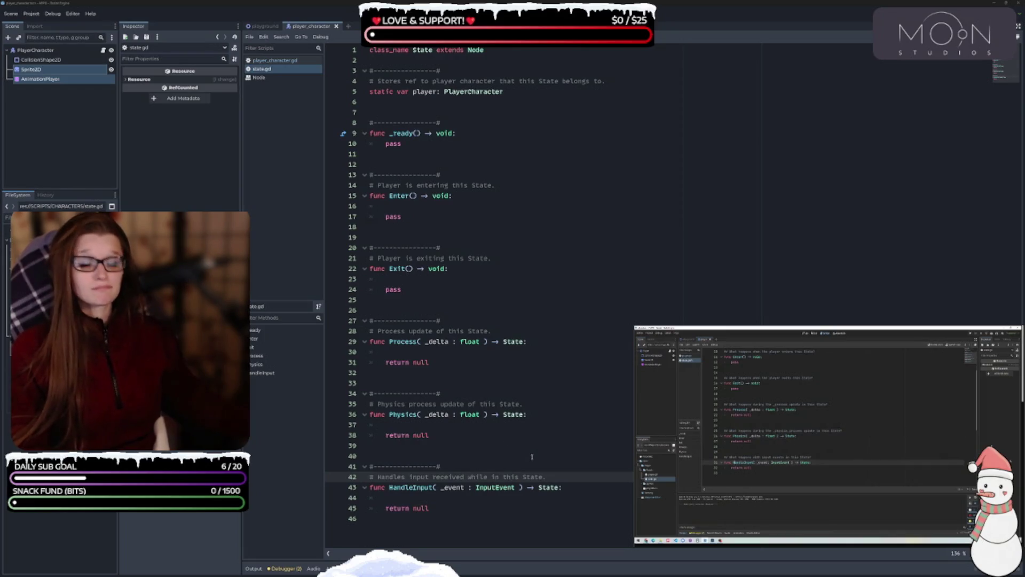
Try a ## double-hash on the Physics comment, then revert it.
{"action": "left_click", "coordinate": [451, 414]}
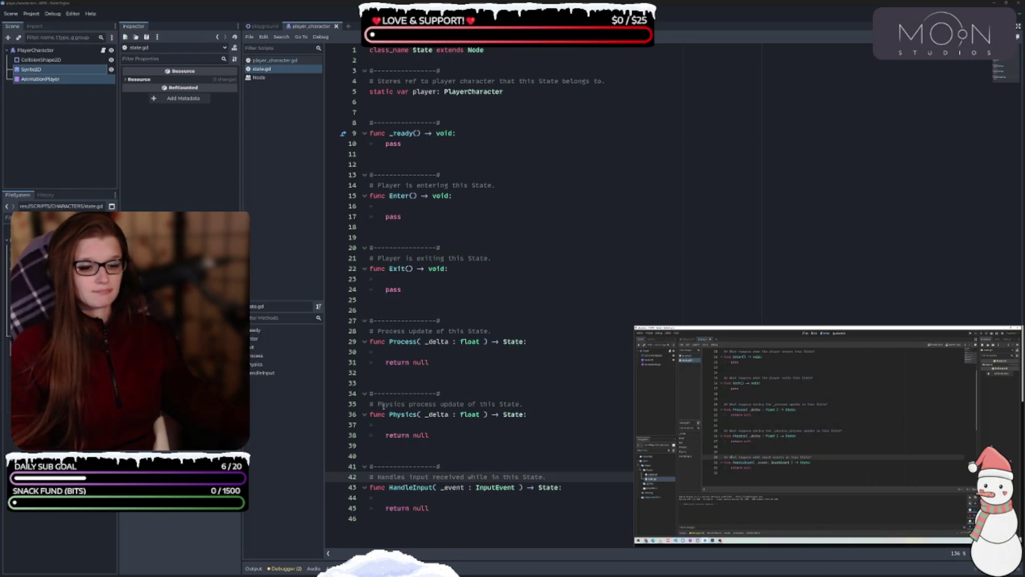
{"action": "left_click", "coordinate": [375, 405]}
{"action": "key", "text": "Home"}
{"action": "type", "text": "#"}
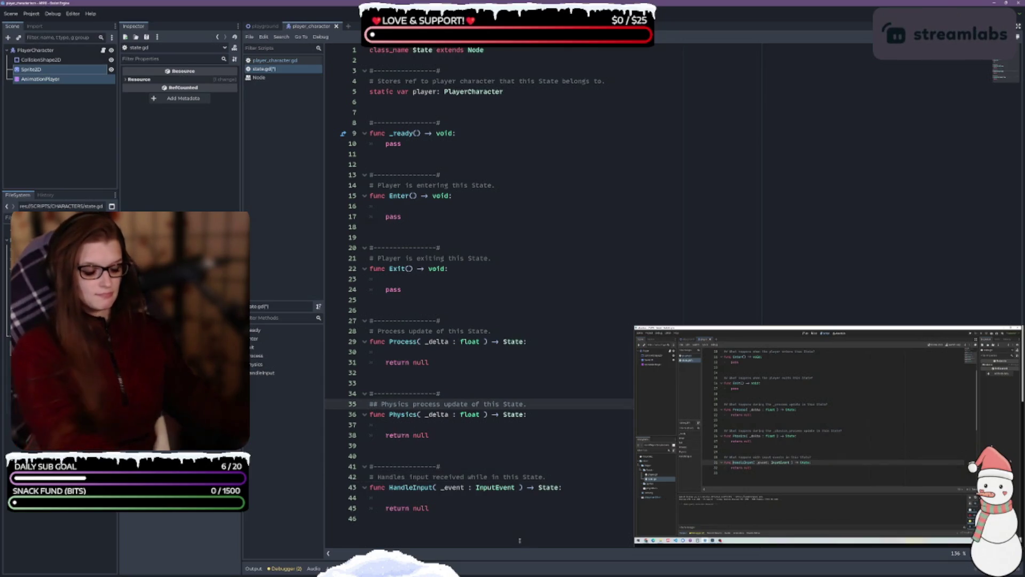
{"action": "key", "text": "Delete"}
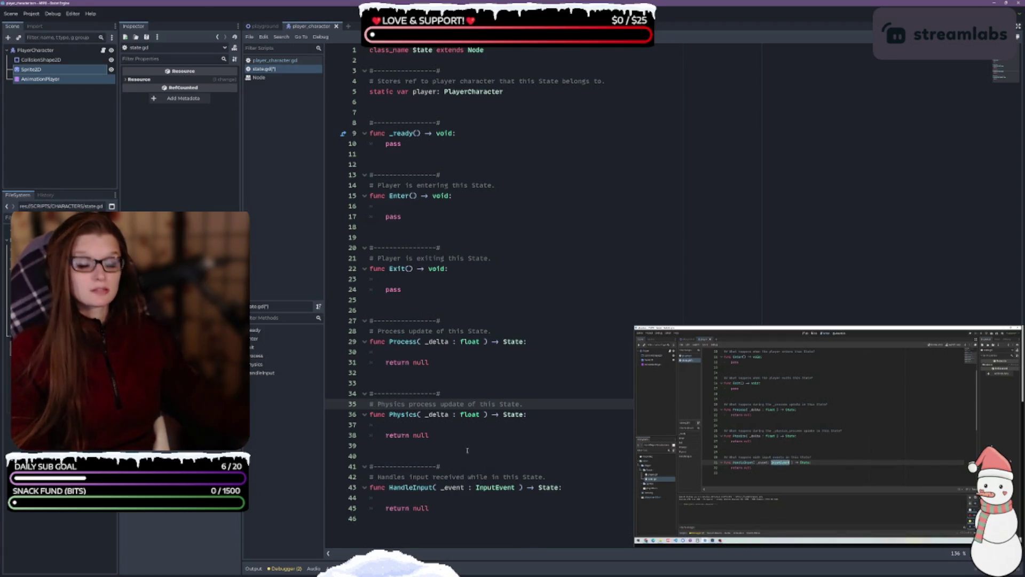
{"action": "left_click", "coordinate": [482, 508]}
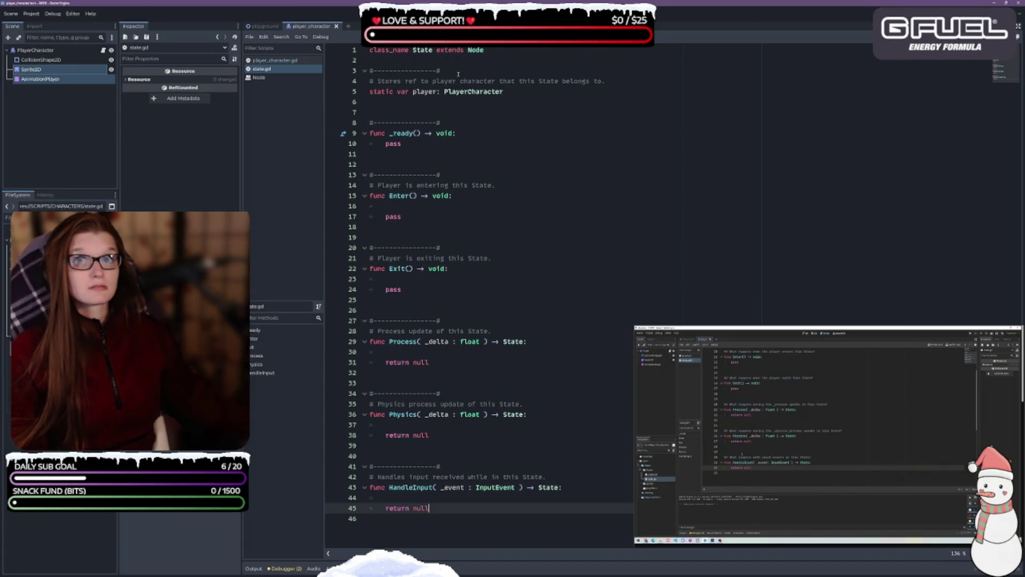
{"action": "left_click", "coordinate": [536, 72]}
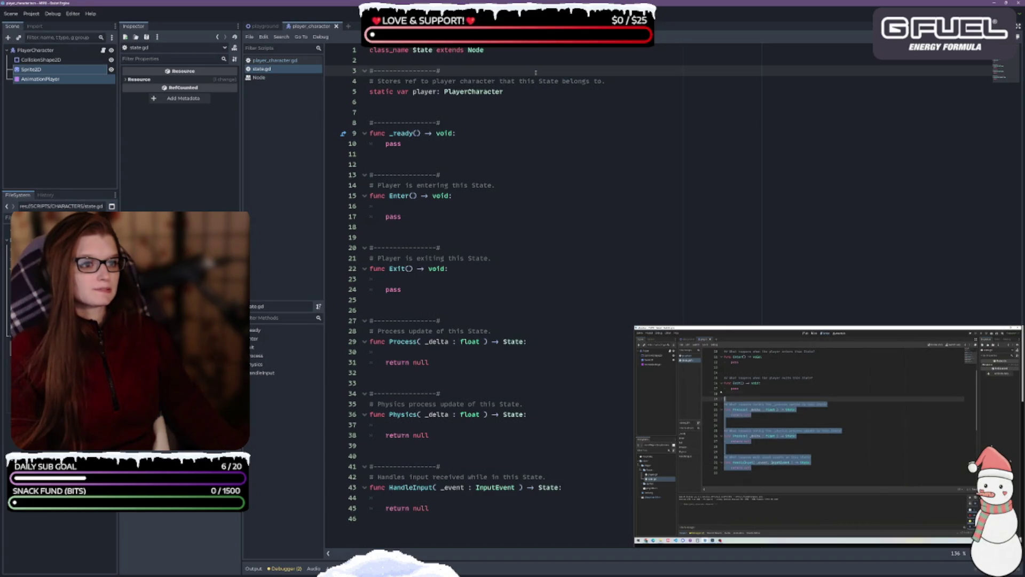
Add a blank line after the first divider and save state.gd.
{"action": "key", "text": "Return"}
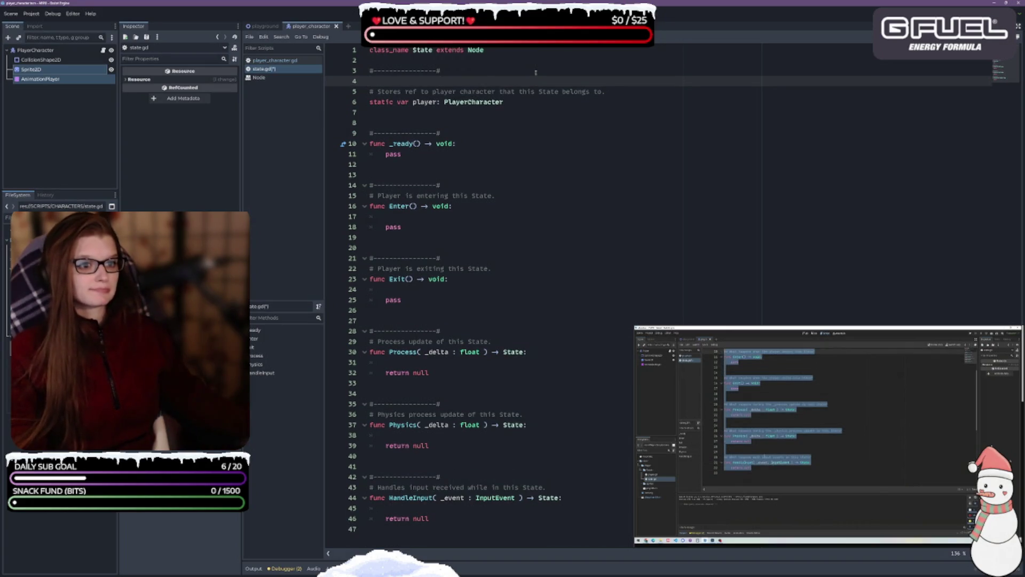
{"action": "left_click", "coordinate": [528, 174]}
{"action": "key", "text": "ctrl+s"}
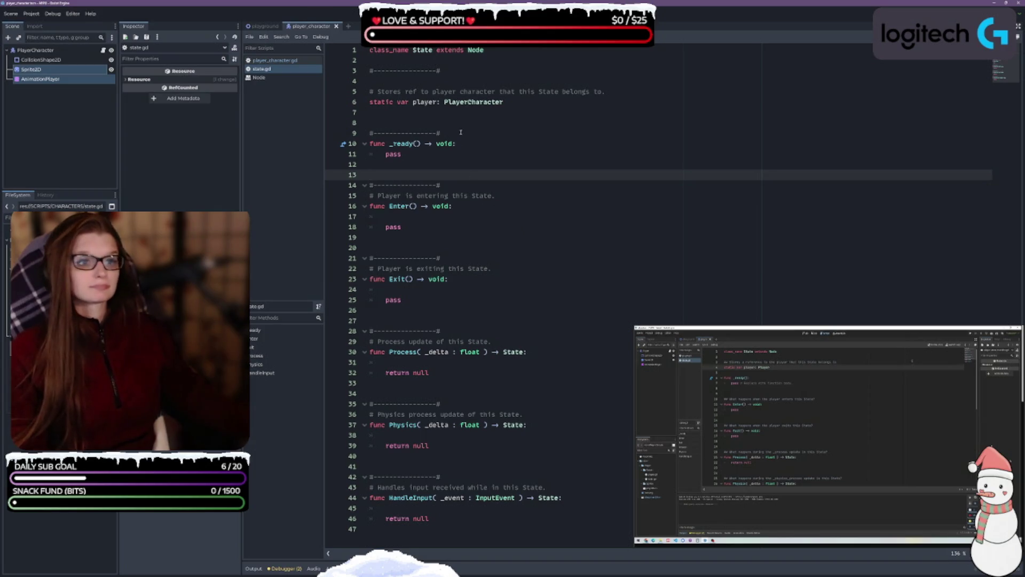
Rename the static variable player to player_character and save.
{"action": "left_click", "coordinate": [437, 101]}
{"action": "type", "text": "_cha"}
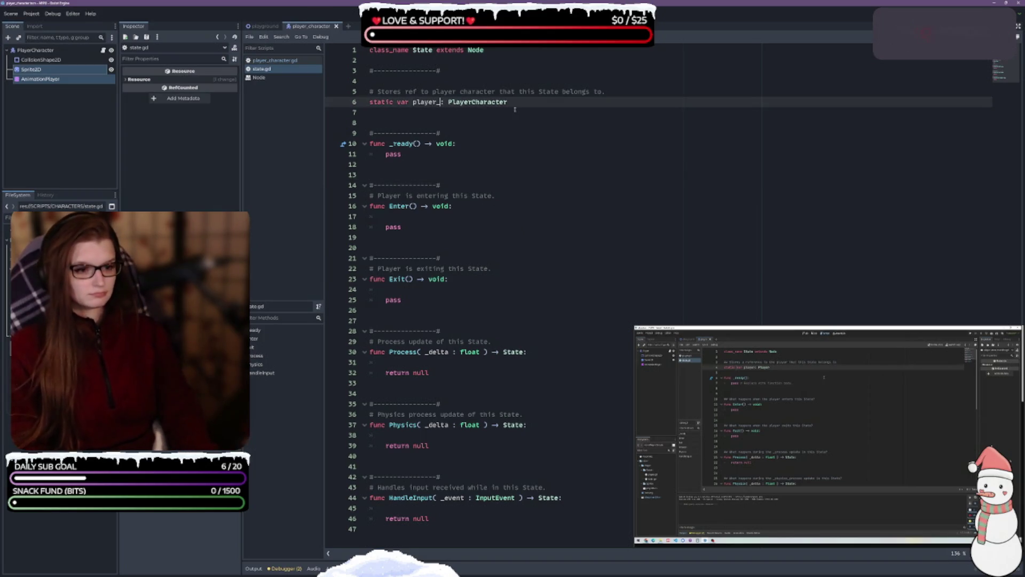
{"action": "type", "text": "r"}
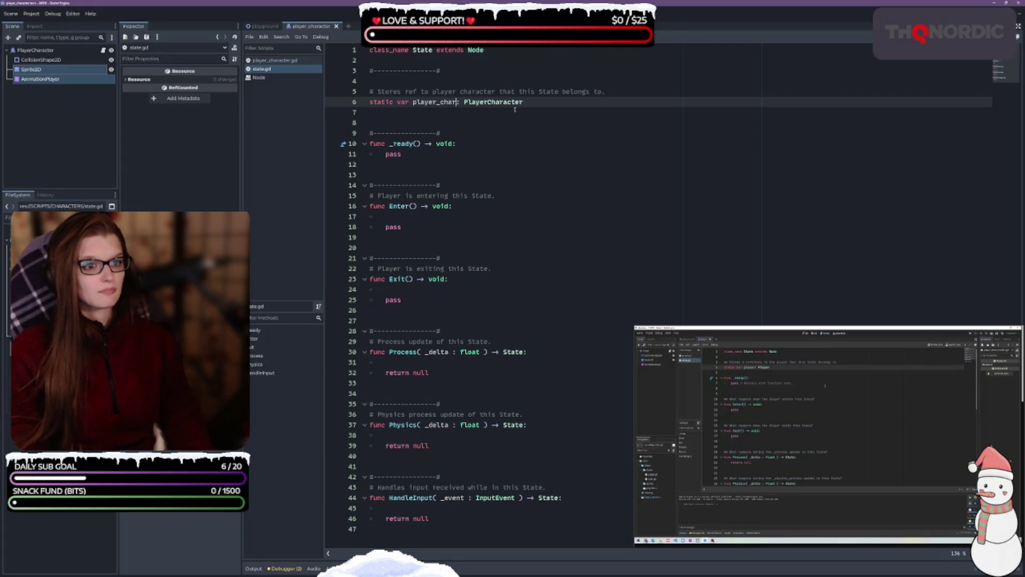
{"action": "type", "text": "acter"}
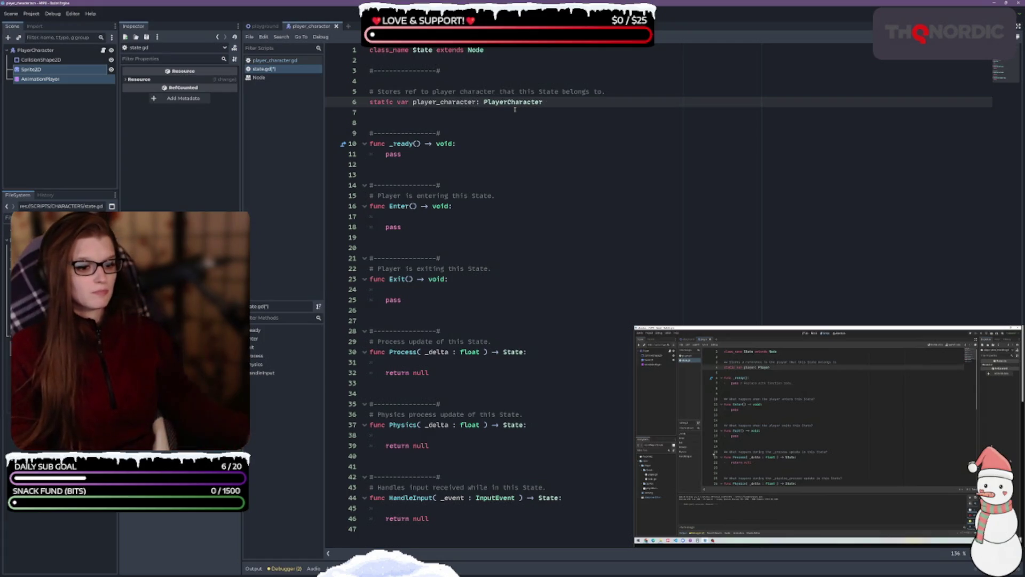
{"action": "key", "text": "ctrl+s"}
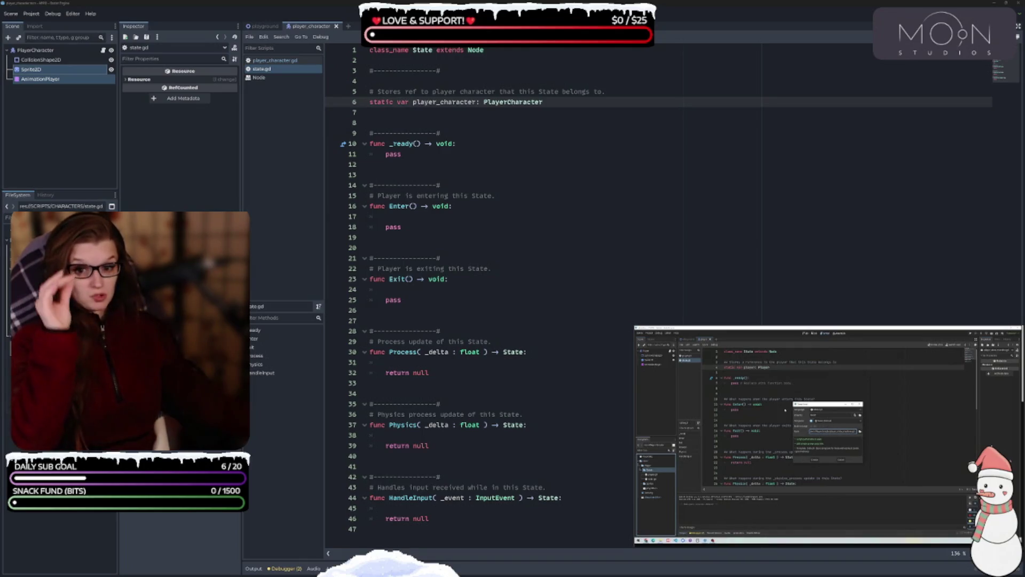
Create a new Node-based script named player_state_machine.gd in the SCRIPTS folder.
{"action": "left_click", "coordinate": [32, 234]}
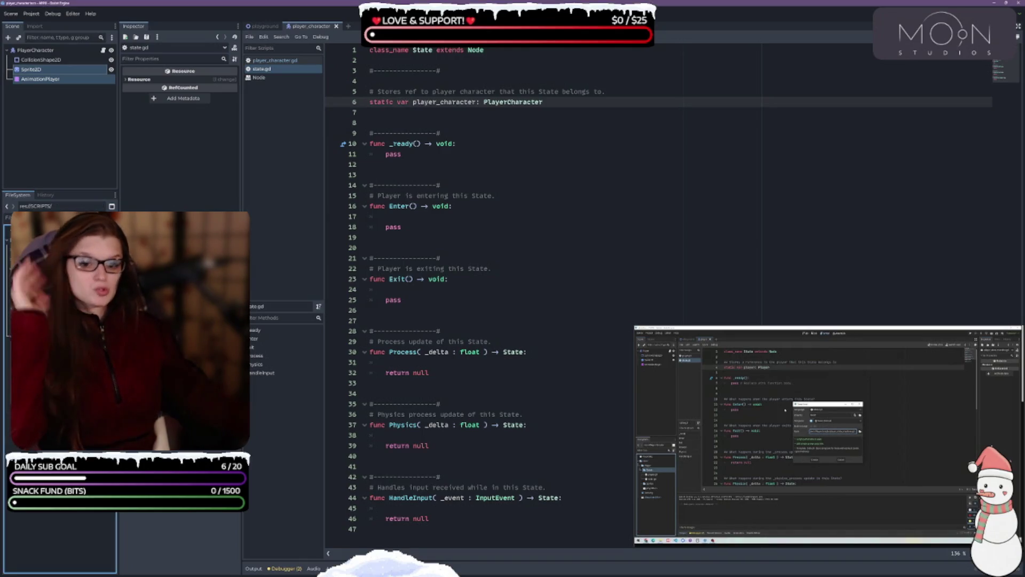
{"action": "key", "text": "ctrl+n"}
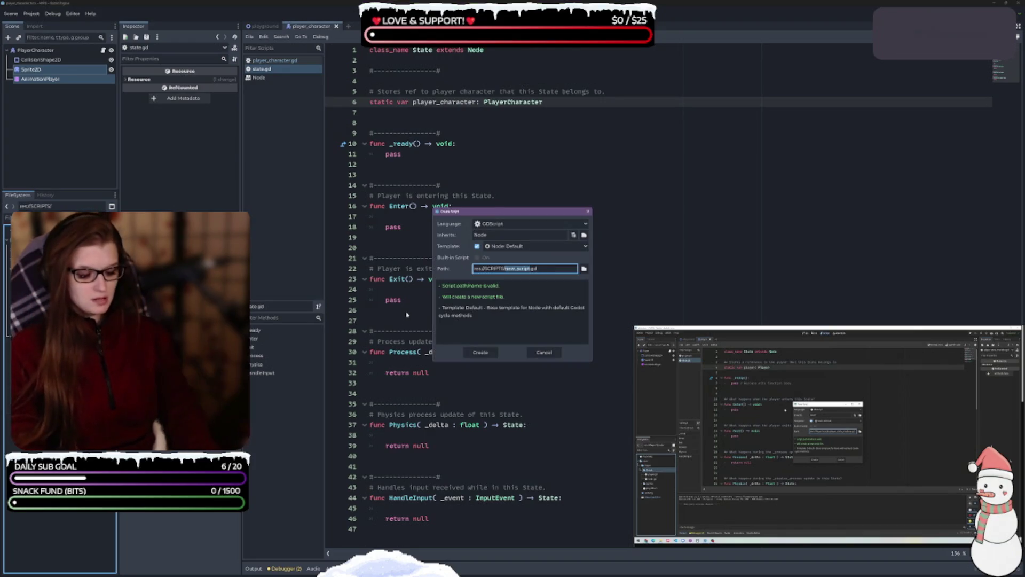
{"action": "type", "text": "player_state_machi"}
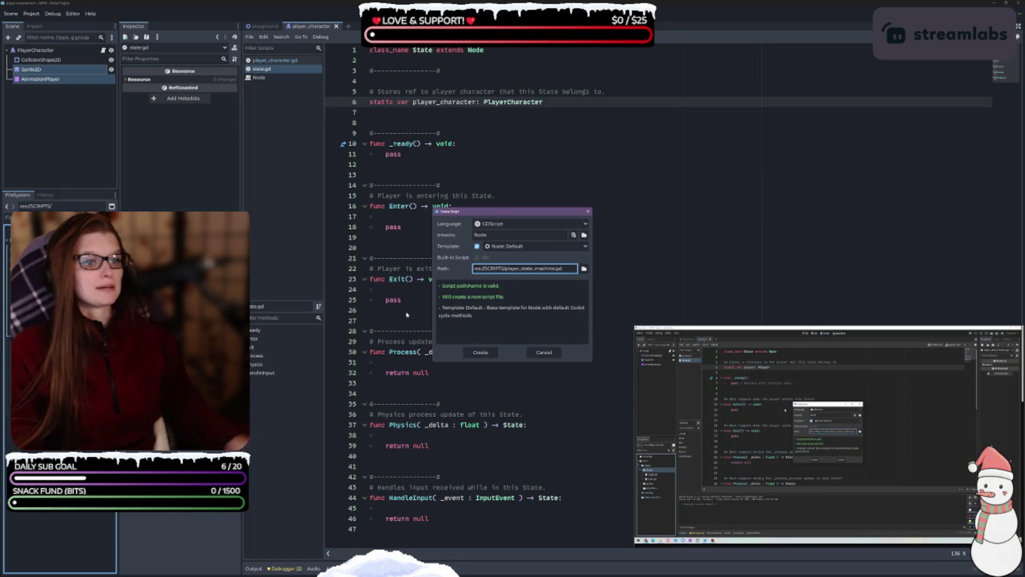
{"action": "left_click", "coordinate": [871, 471]}
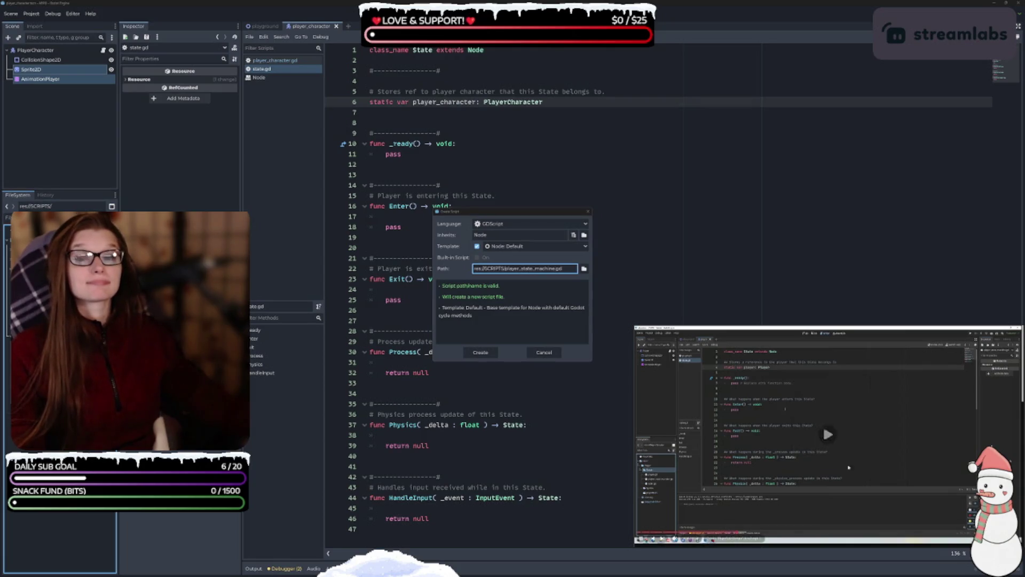
{"action": "left_click", "coordinate": [490, 354]}
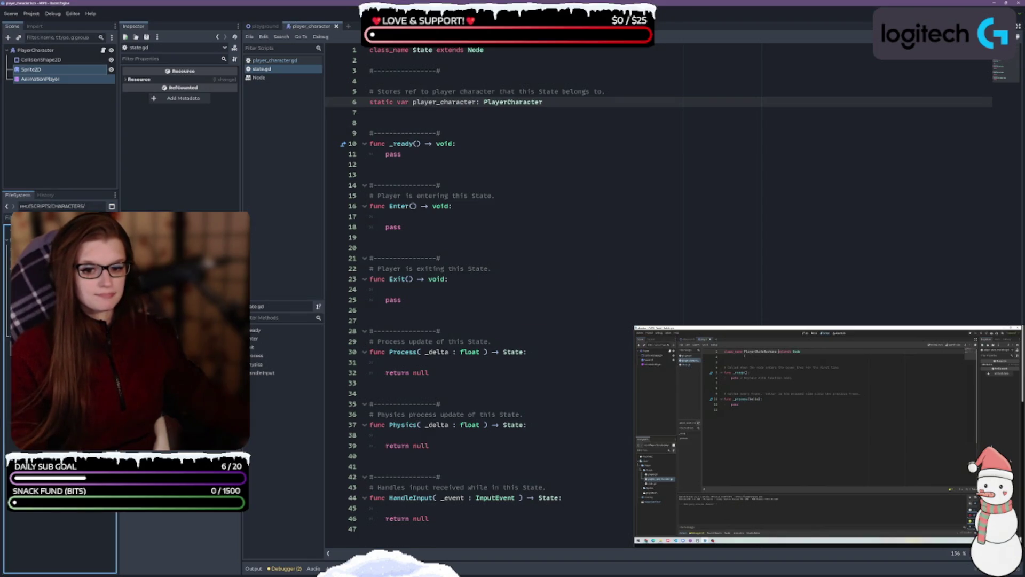
Declare 'class_name PlayerStateMachine' at the top of the new script.
{"action": "key", "text": "Return"}
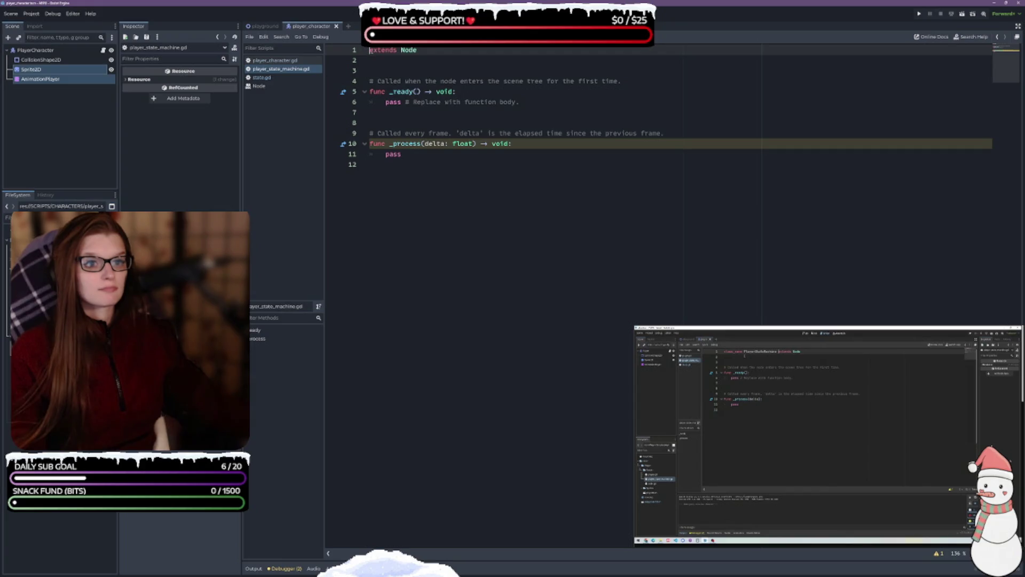
{"action": "type", "text": "class_n"}
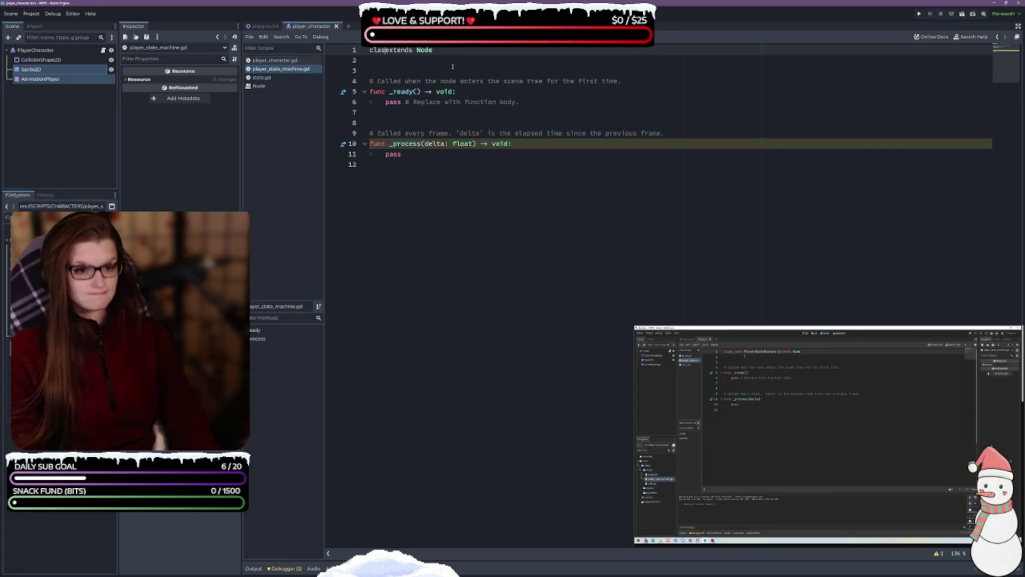
{"action": "type", "text": "ame "}
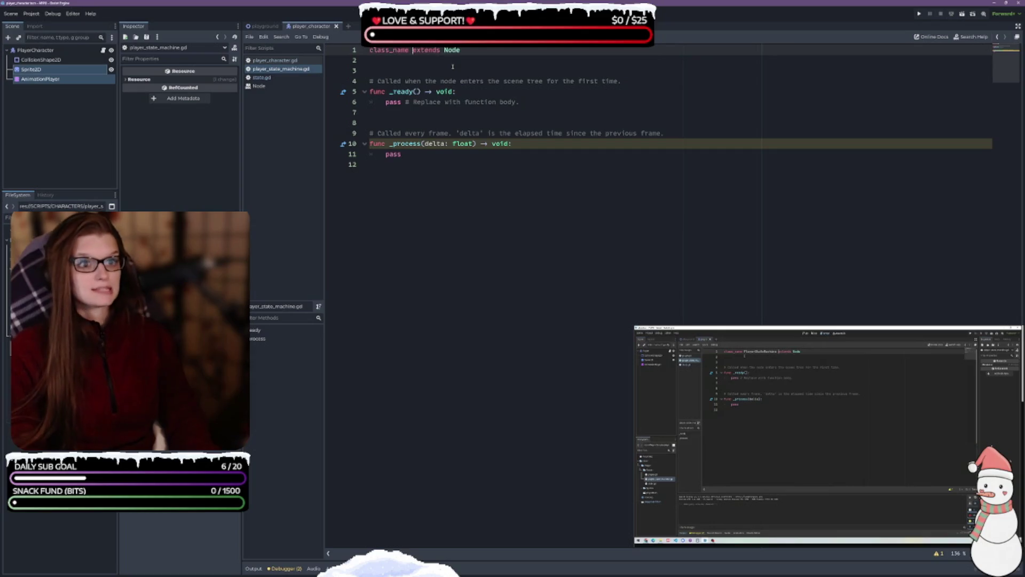
{"action": "type", "text": "PlayerState"}
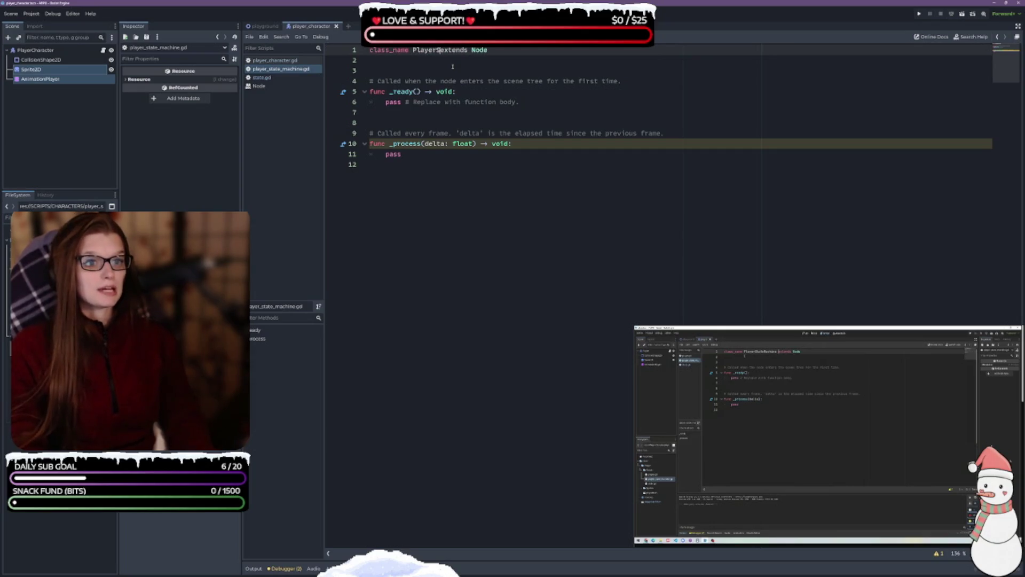
{"action": "type", "text": "Machine"}
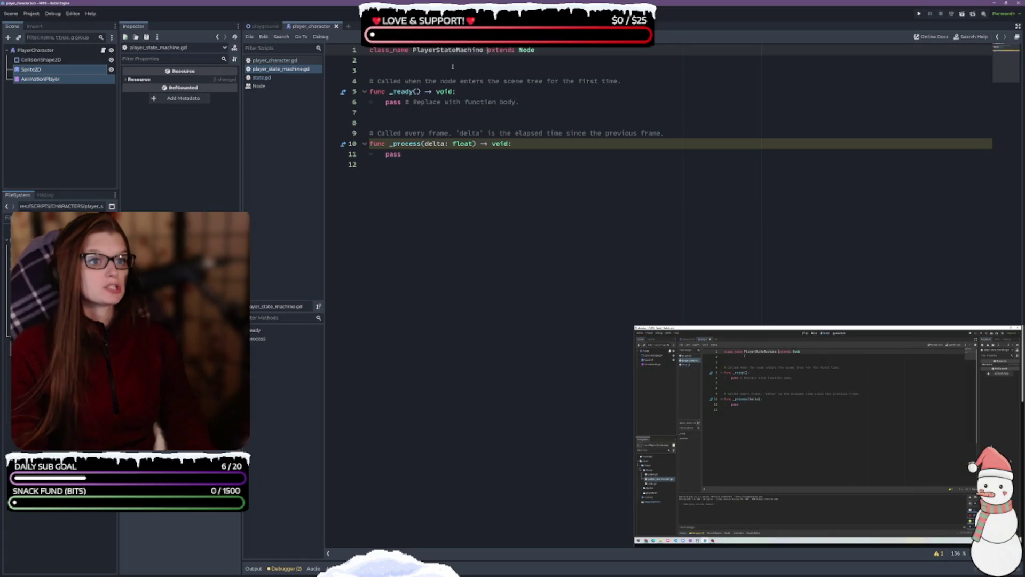
{"action": "left_click", "coordinate": [401, 64]}
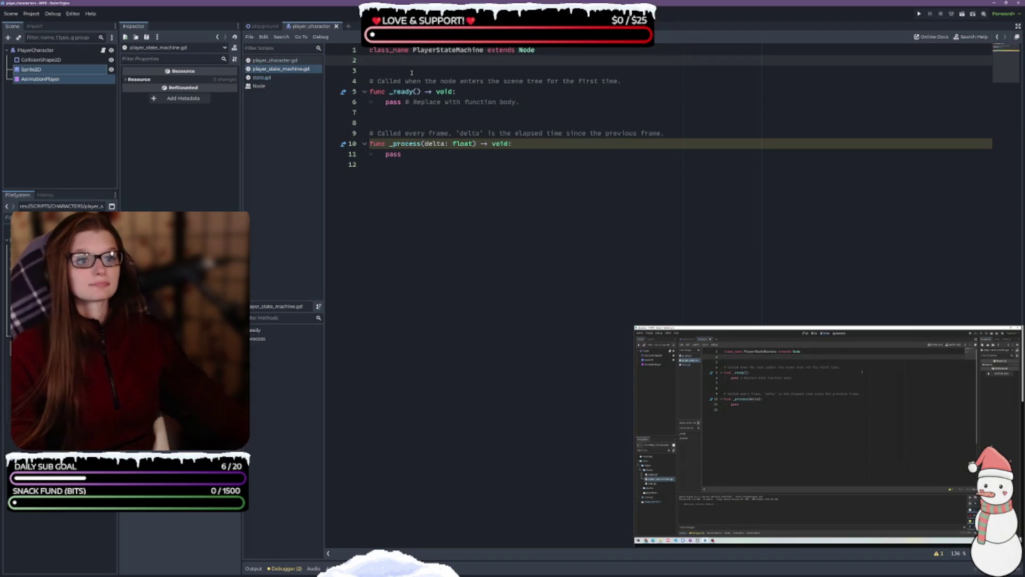
{"action": "key", "text": "Return"}
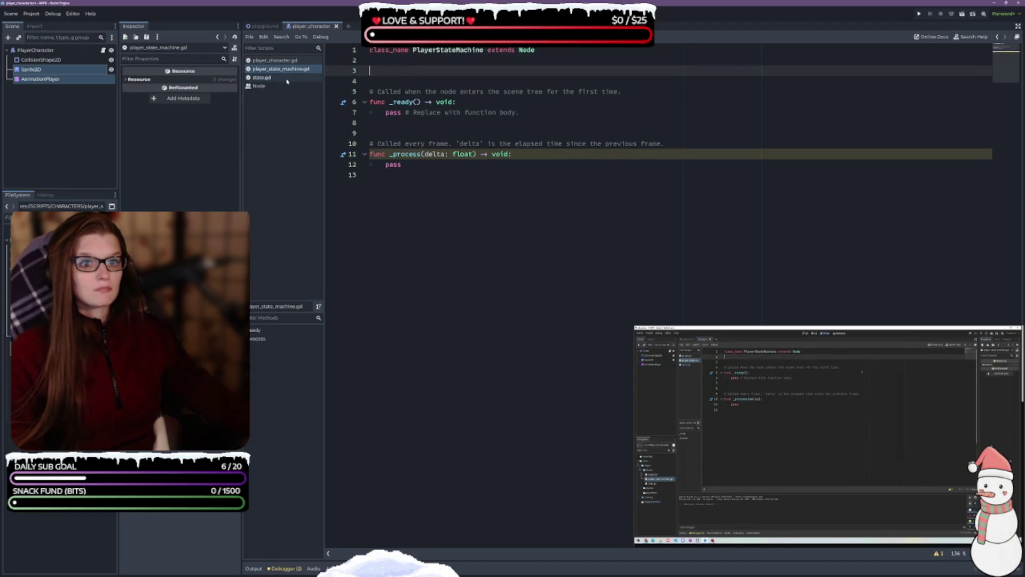
Replace the template comments above _ready and _process with the divider copied from state.gd.
{"action": "left_click", "coordinate": [261, 77]}
{"action": "left_click_drag", "start_coordinate": [441, 71], "coordinate": [366, 73]}
{"action": "key", "text": "ctrl+c"}
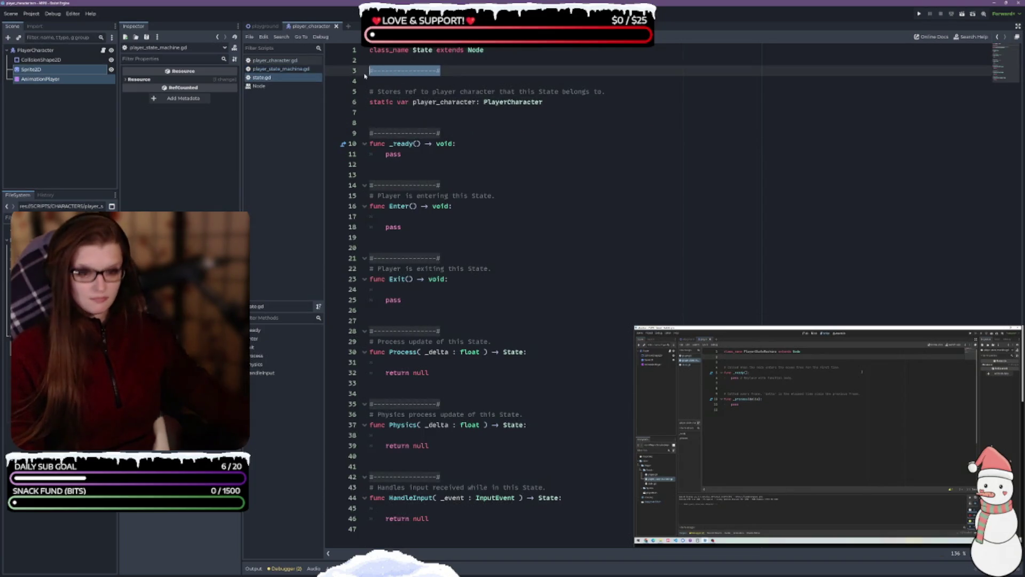
{"action": "left_click", "coordinate": [281, 69]}
{"action": "left_click_drag", "start_coordinate": [621, 92], "coordinate": [369, 91]}
{"action": "key", "text": "ctrl+v"}
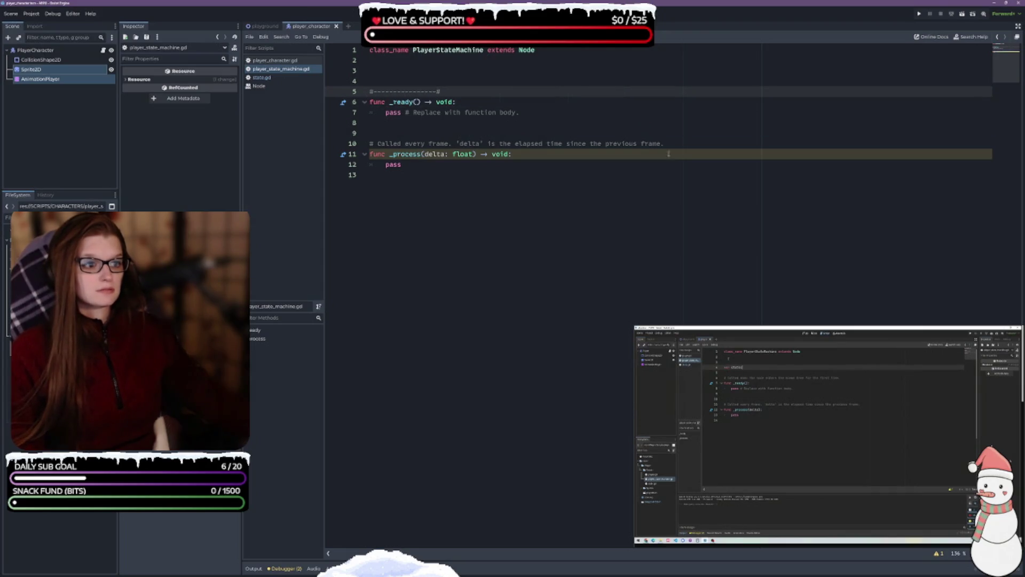
{"action": "left_click_drag", "start_coordinate": [665, 144], "coordinate": [366, 143]}
{"action": "key", "text": "ctrl+v"}
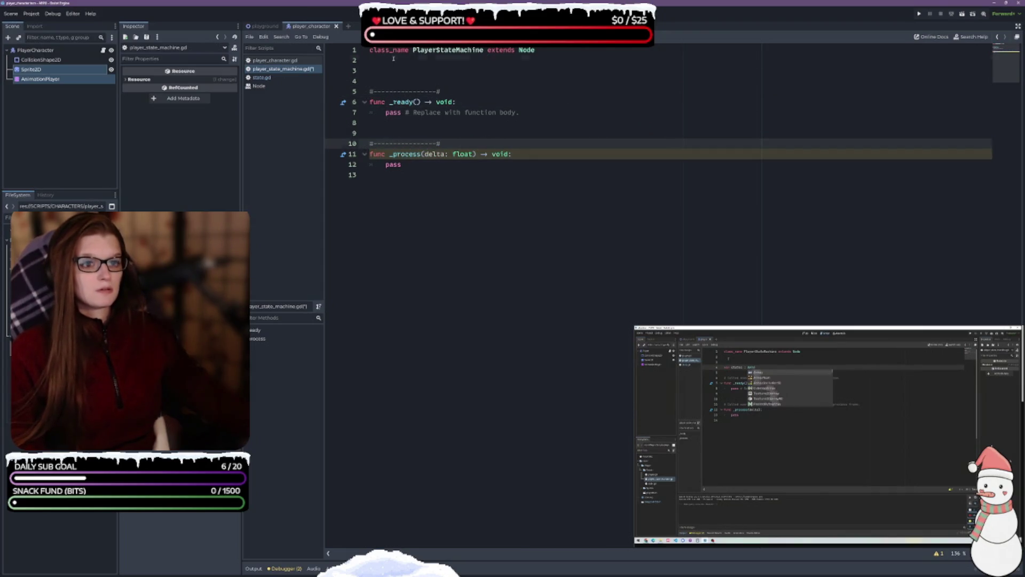
{"action": "left_click", "coordinate": [393, 58]}
{"action": "left_click", "coordinate": [275, 60]}
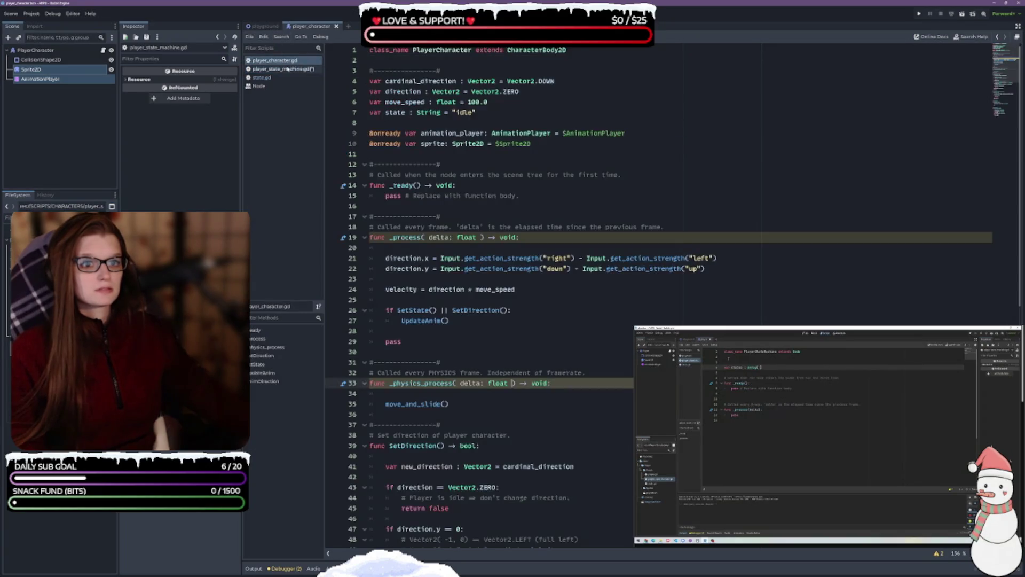
Paste a divider line below the class declaration and save the script.
{"action": "left_click", "coordinate": [287, 69]}
{"action": "key", "text": "Return"}
{"action": "key", "text": "ctrl+v"}
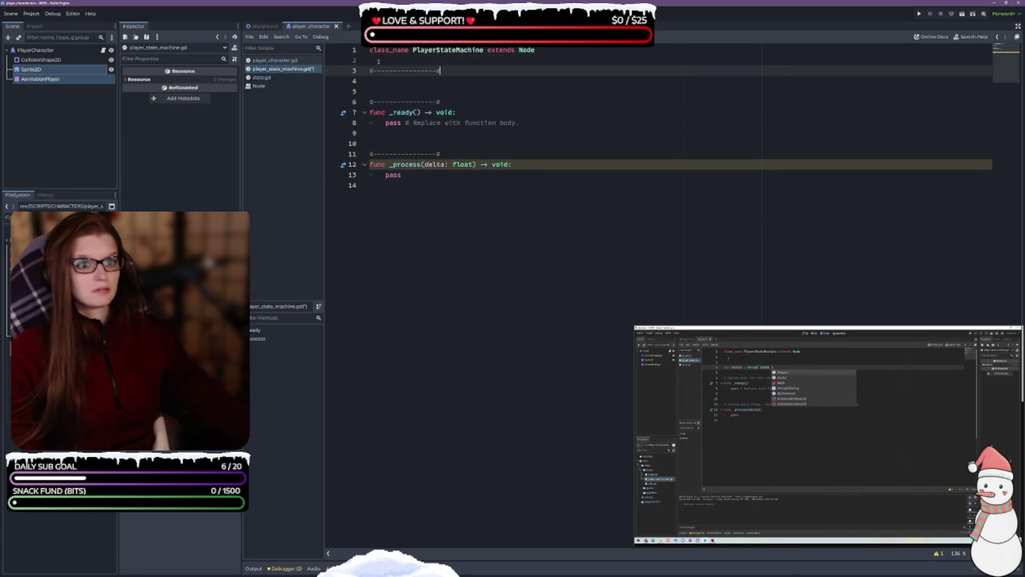
{"action": "key", "text": "Down"}
{"action": "key", "text": "ctrl+s"}
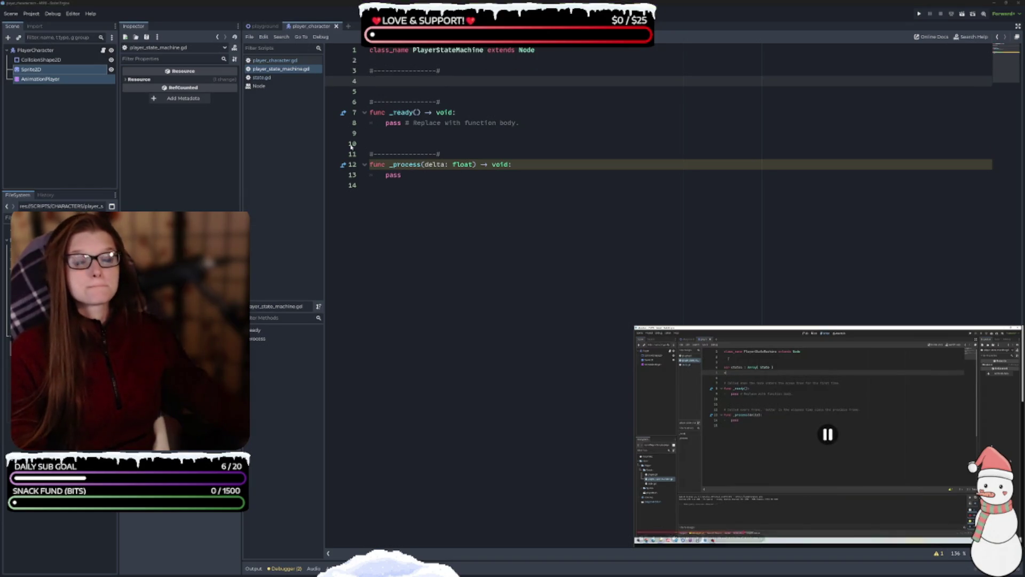
Declare 'var states : Array[State]' on line 5 without extra spaces, and save.
{"action": "key", "text": "Return"}
{"action": "type", "text": "var"}
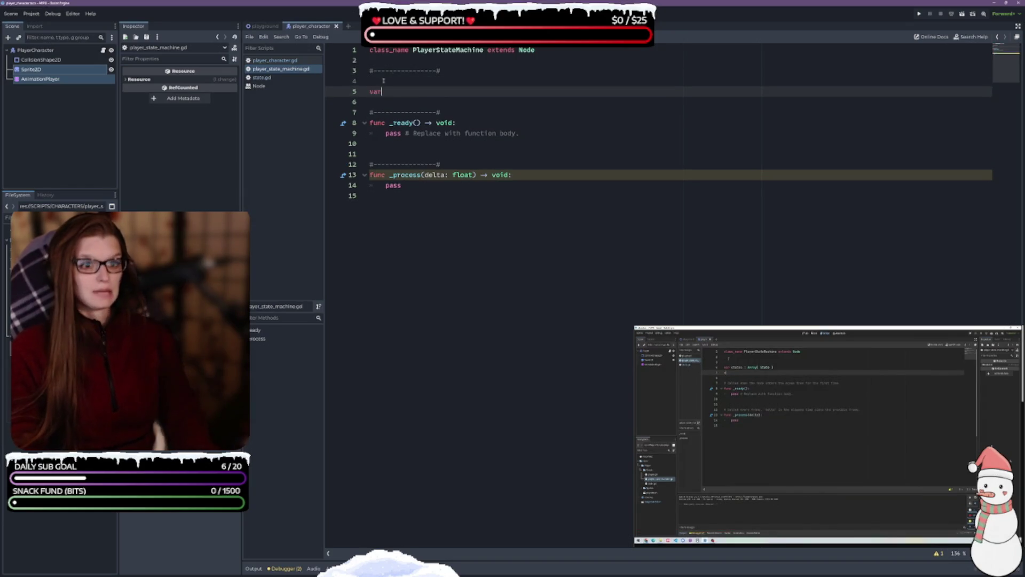
{"action": "type", "text": " states : Array"}
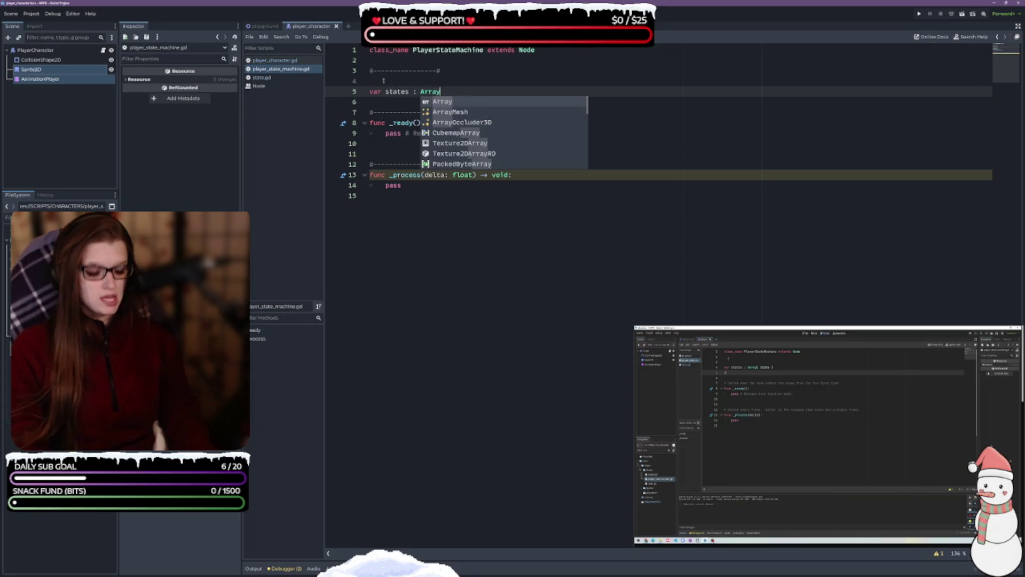
{"action": "key", "text": "Return"}
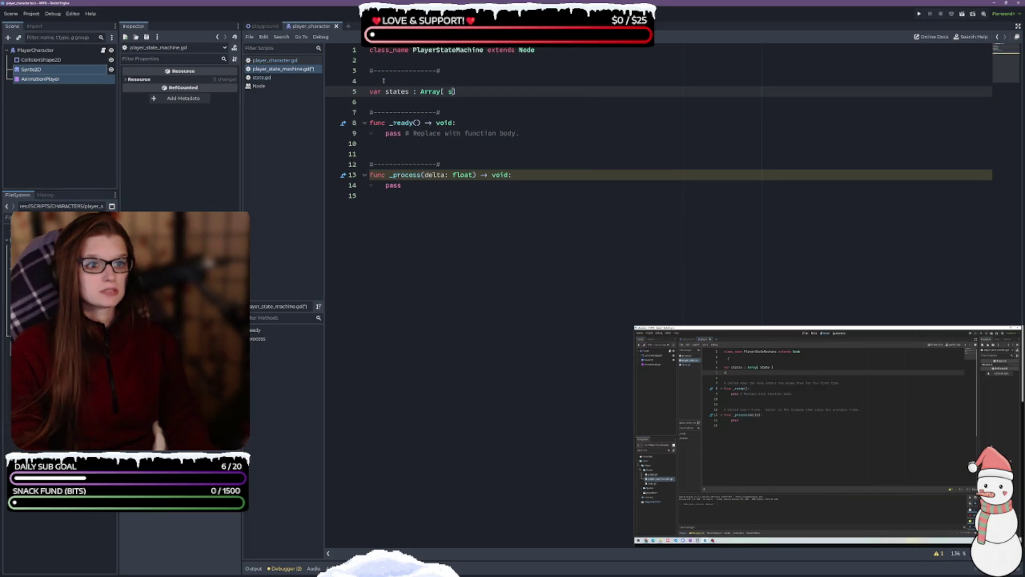
{"action": "key", "text": "BackSpace"}
{"action": "key", "text": "BackSpace"}
{"action": "key", "text": "BackSpace"}
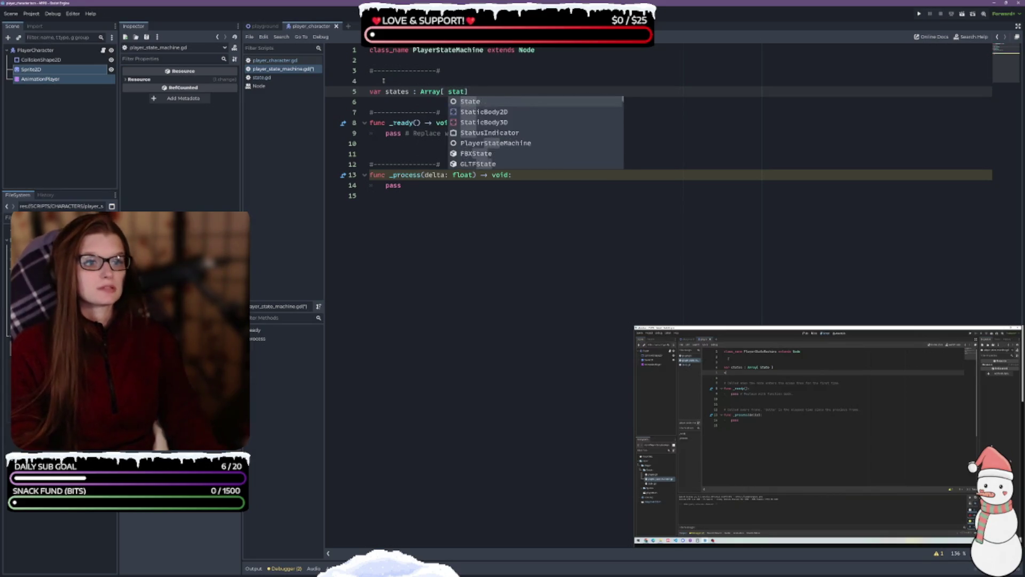
{"action": "key", "text": "BackSpace"}
{"action": "type", "text": "State"}
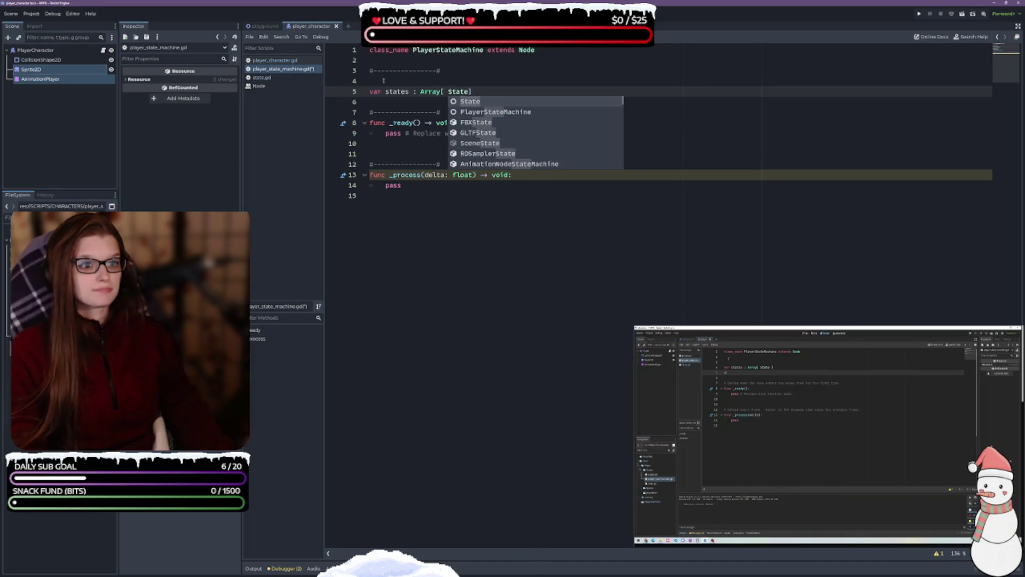
{"action": "left_click", "coordinate": [475, 166]}
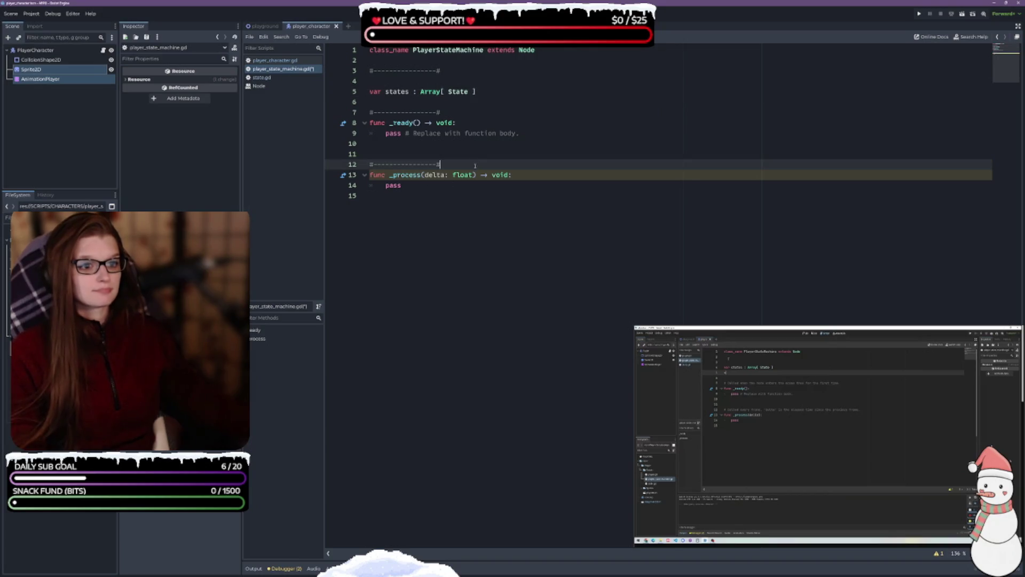
{"action": "left_click", "coordinate": [448, 91]}
{"action": "key", "text": "BackSpace"}
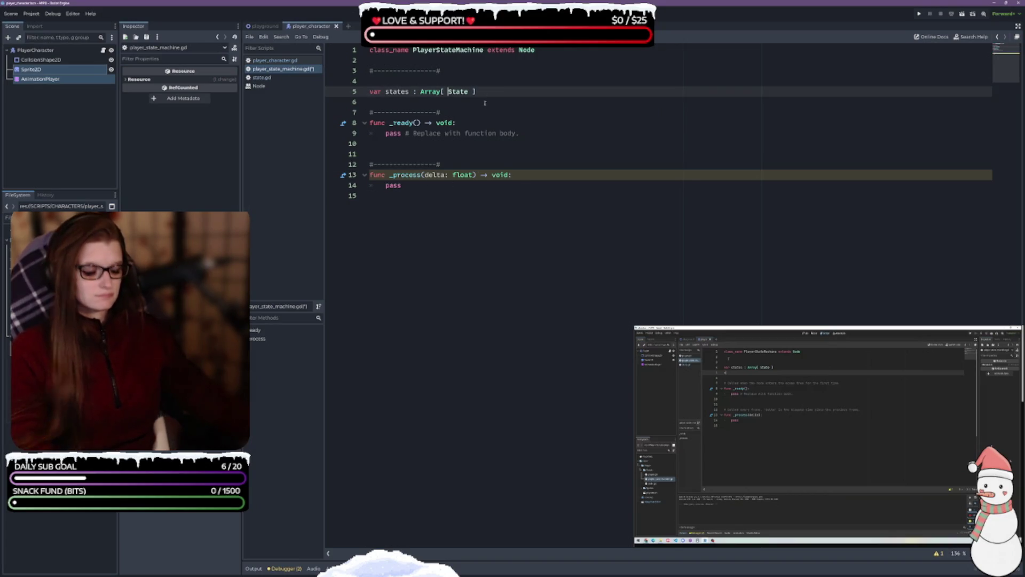
{"action": "key", "text": "BackSpace"}
{"action": "left_click", "coordinate": [538, 217]}
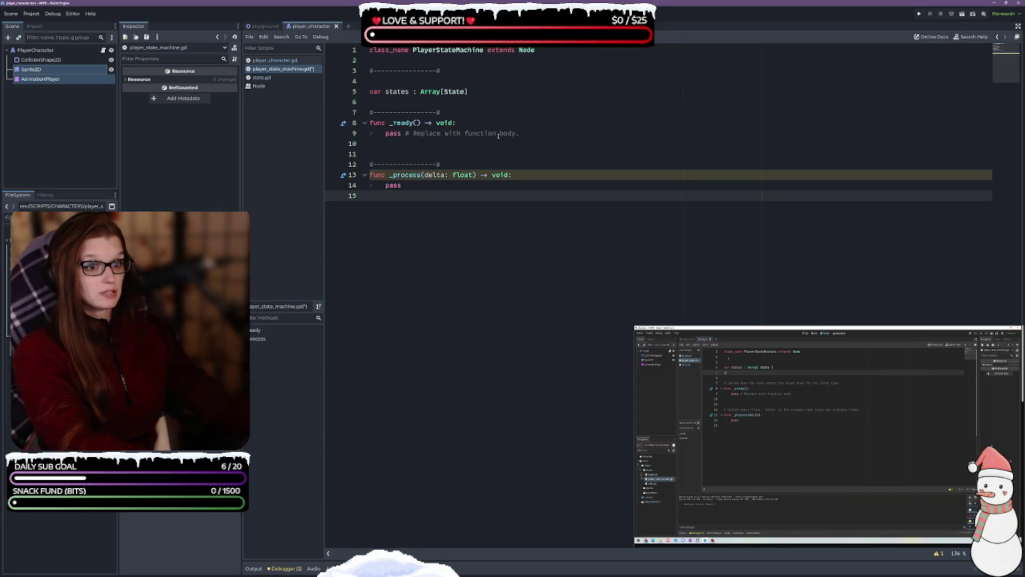
{"action": "key", "text": "ctrl+s"}
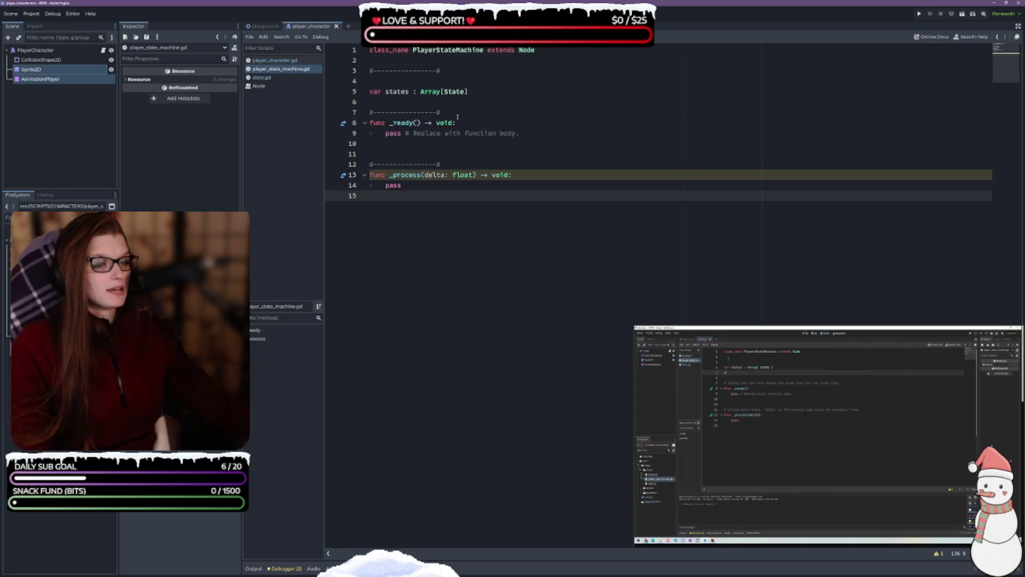
Add blank lines below the states declaration, check state.gd, and save all scripts.
{"action": "left_click", "coordinate": [490, 93]}
{"action": "key", "text": "Return"}
{"action": "key", "text": "Return"}
{"action": "key", "text": "Return"}
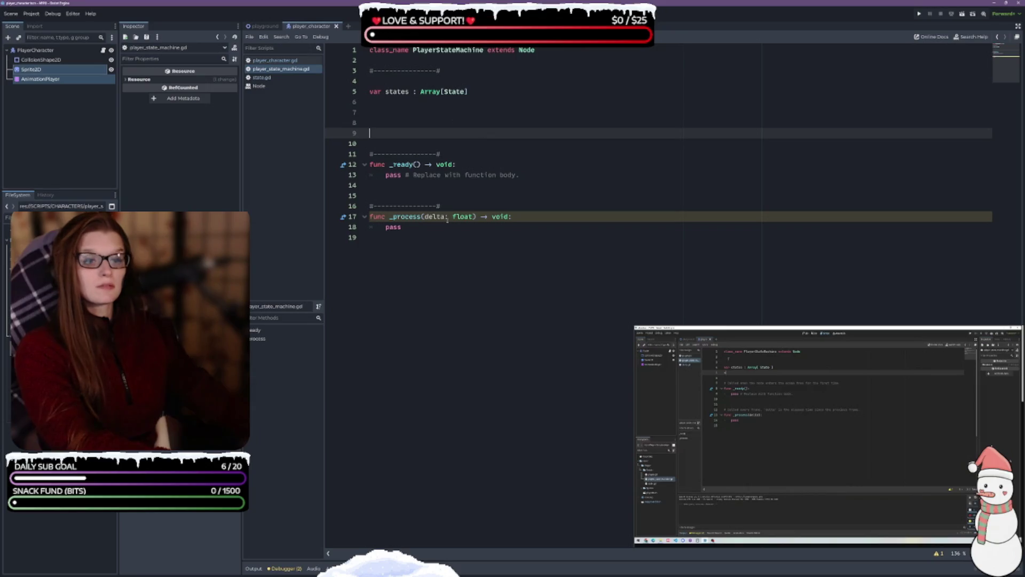
{"action": "left_click", "coordinate": [451, 254]}
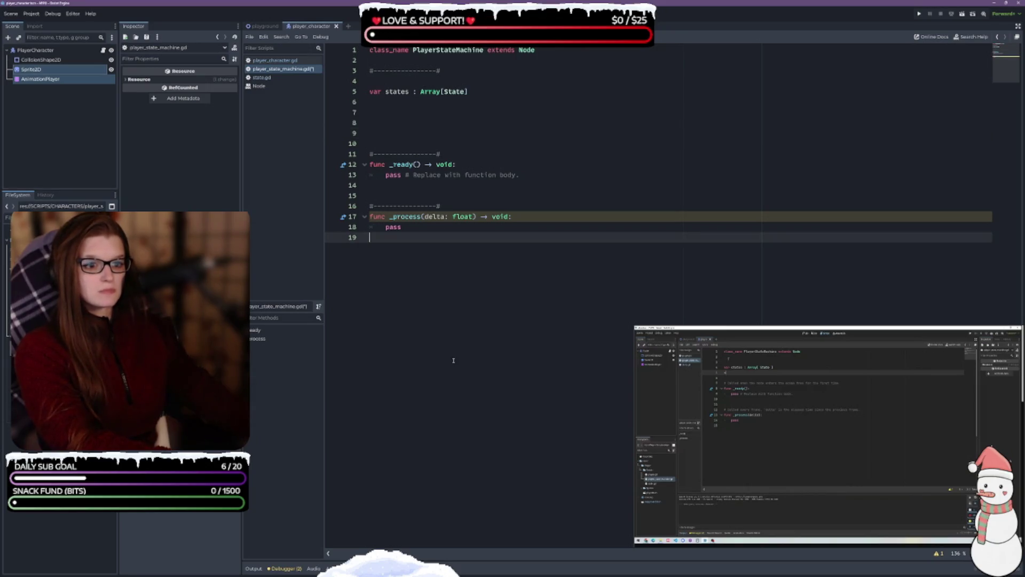
{"action": "left_click", "coordinate": [261, 78]}
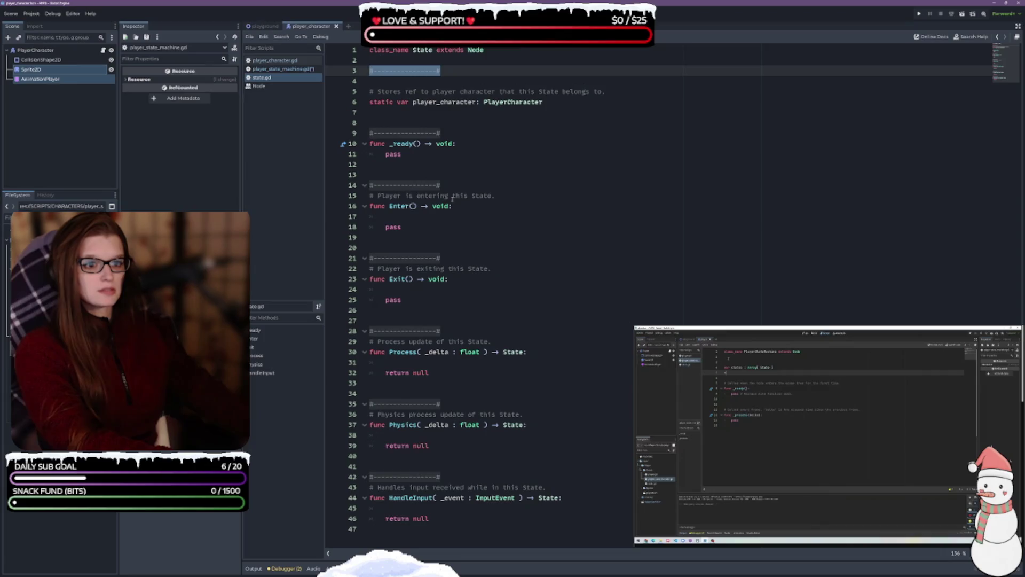
{"action": "left_click", "coordinate": [556, 221]}
{"action": "left_click", "coordinate": [419, 352]}
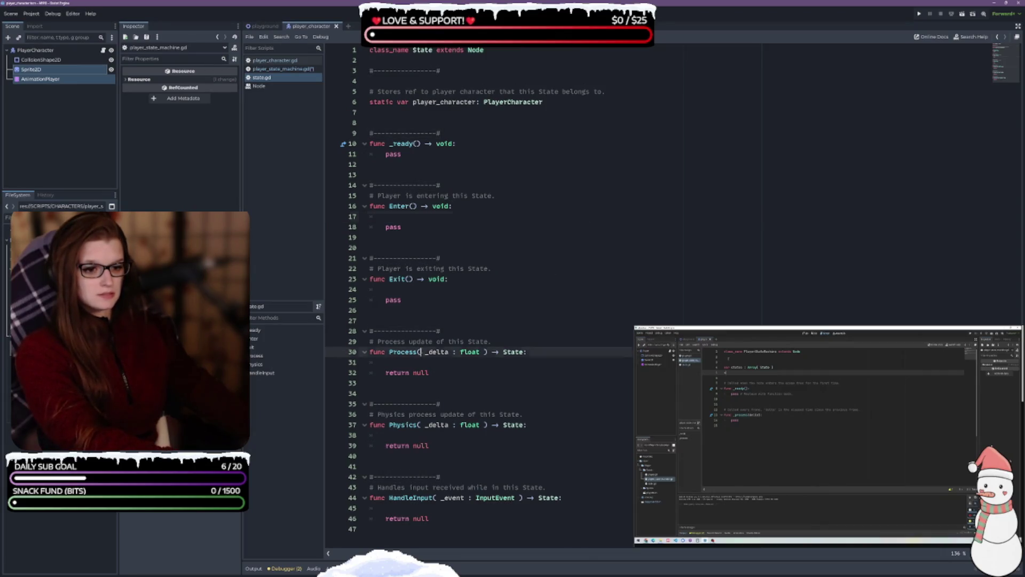
{"action": "key", "text": "Delete"}
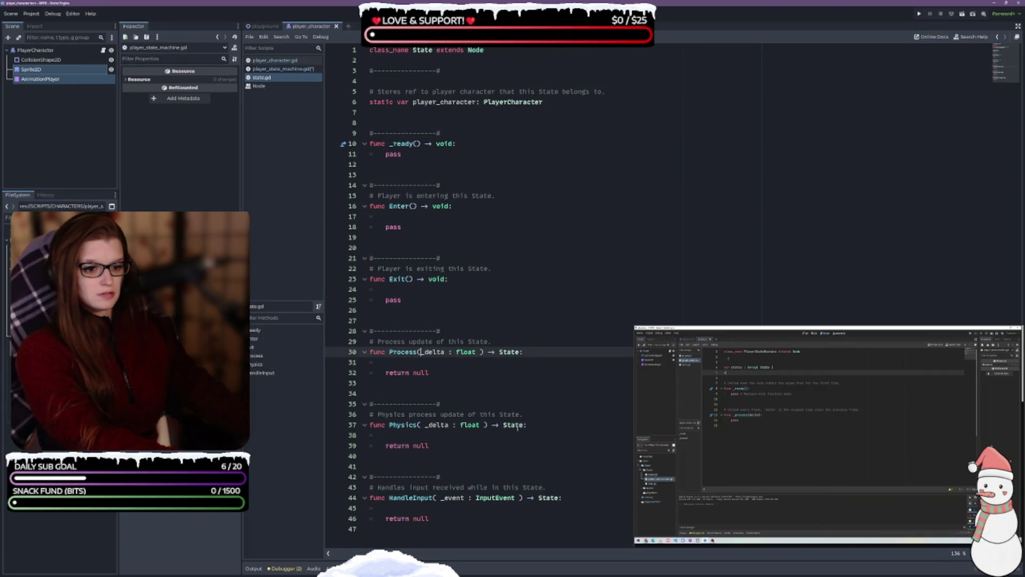
{"action": "left_click", "coordinate": [614, 435]}
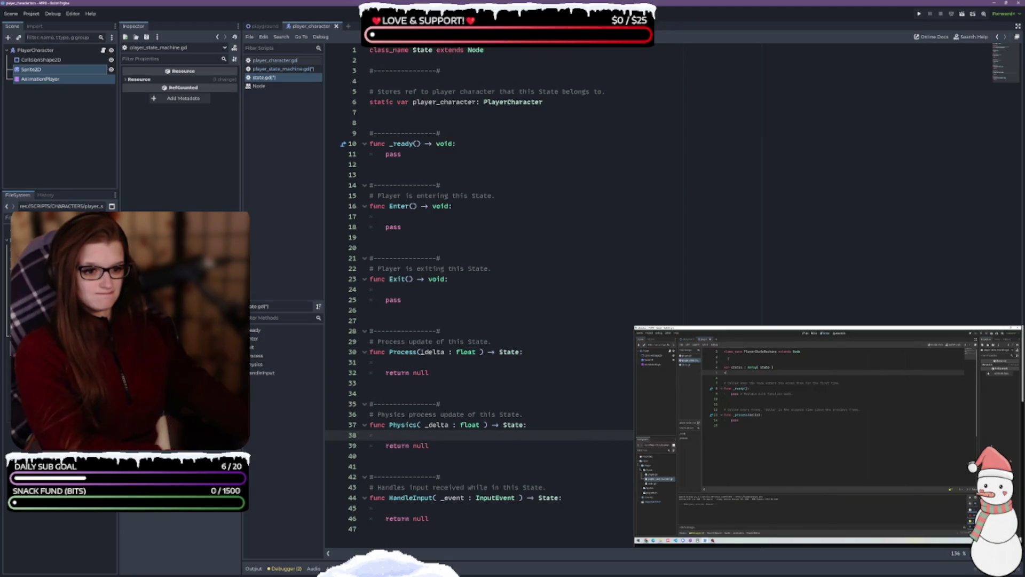
{"action": "key", "text": "ctrl+z"}
{"action": "left_click", "coordinate": [565, 465]}
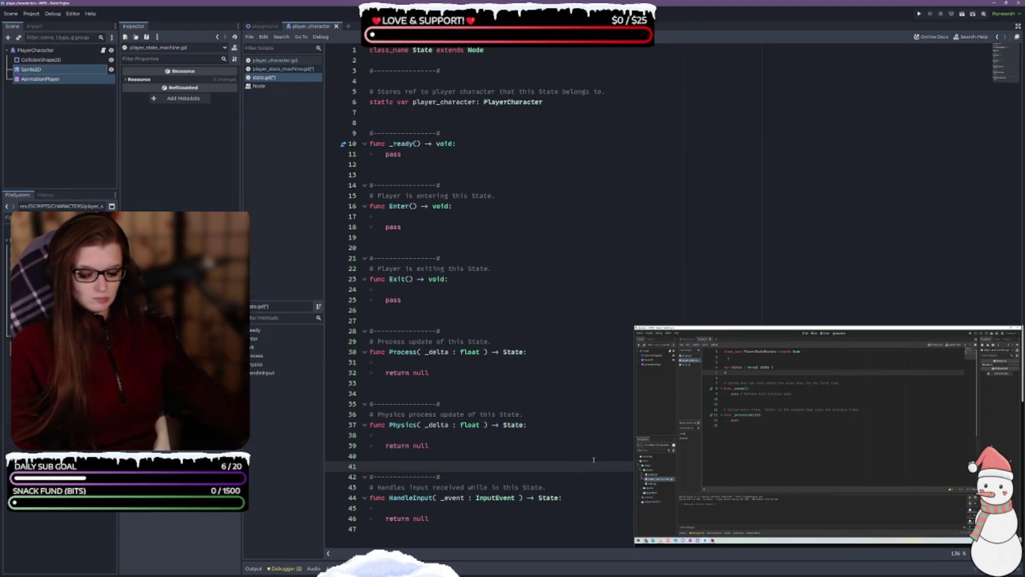
{"action": "key", "text": "ctrl+s"}
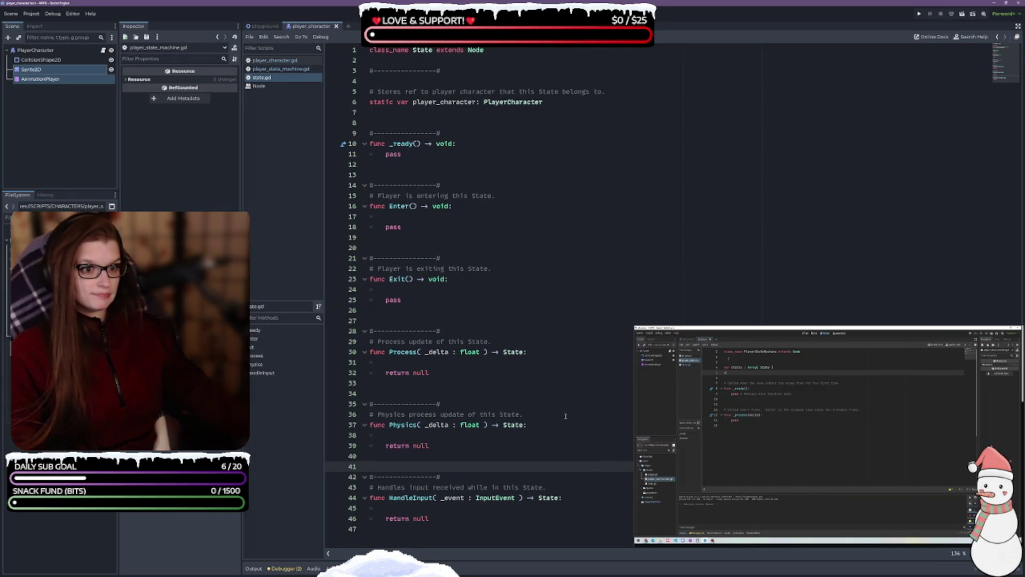
{"action": "key", "text": "alt+Left"}
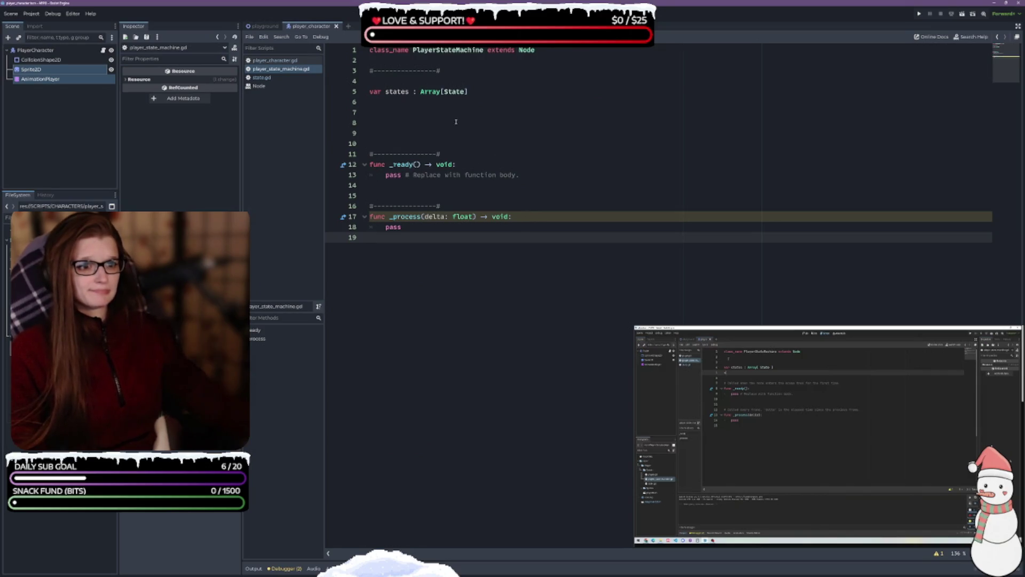
Remove the placeholder comment from _ready and save the script.
{"action": "left_click", "coordinate": [428, 216]}
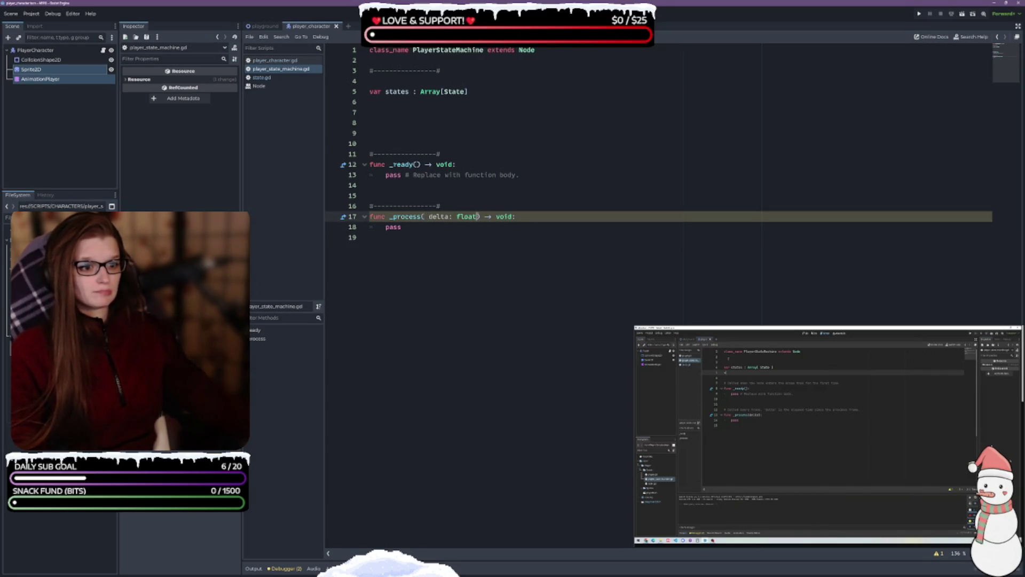
{"action": "left_click", "coordinate": [525, 293]}
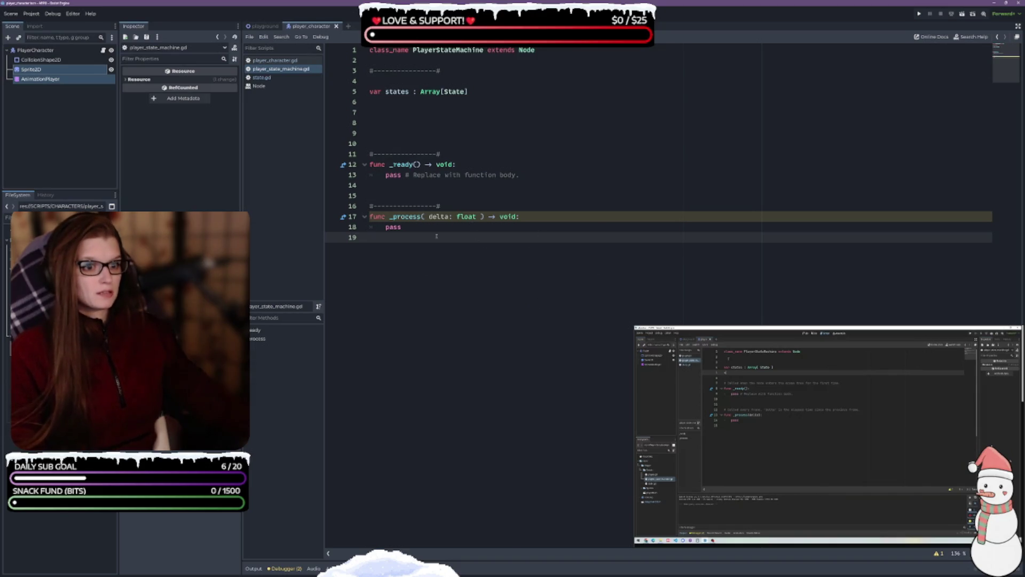
{"action": "left_click_drag", "start_coordinate": [518, 175], "coordinate": [405, 175]}
{"action": "key", "text": "BackSpace"}
{"action": "left_click", "coordinate": [449, 247]}
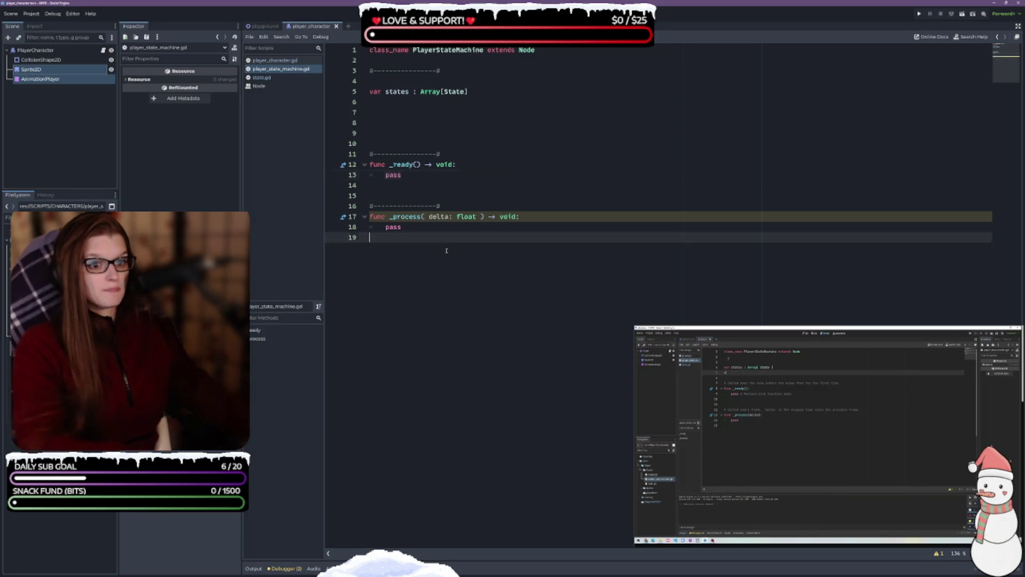
{"action": "left_click", "coordinate": [477, 97]}
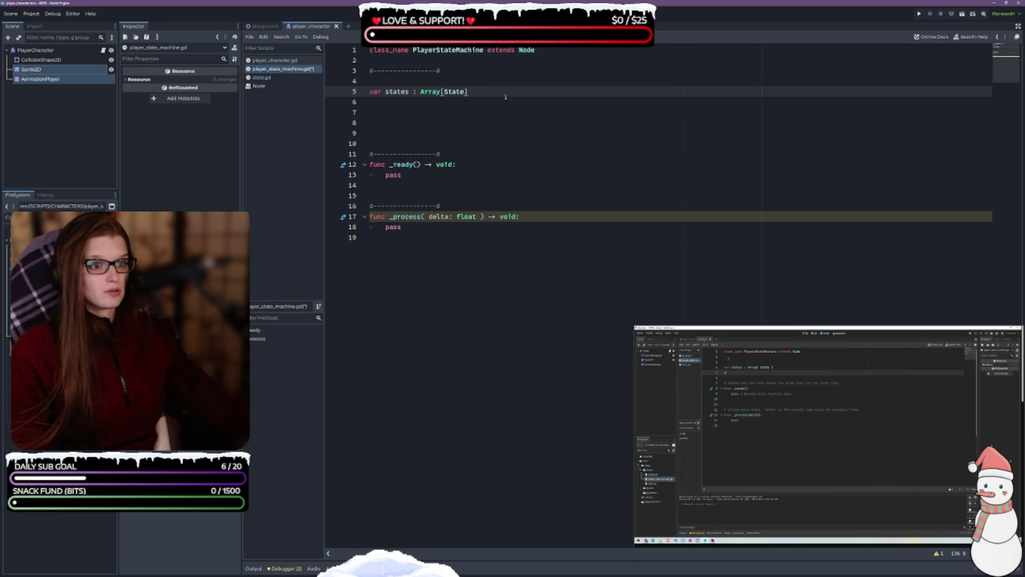
{"action": "key", "text": "ctrl+s"}
Declare 'var prev_state : State' and 'var curr_state : State' below the states array.
{"action": "left_click", "coordinate": [385, 101]}
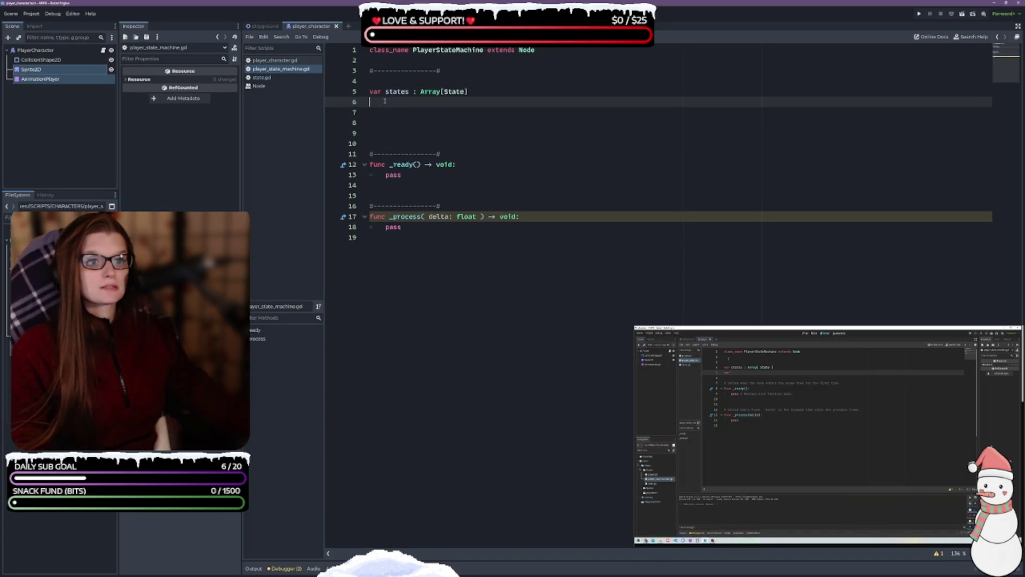
{"action": "type", "text": "var p"}
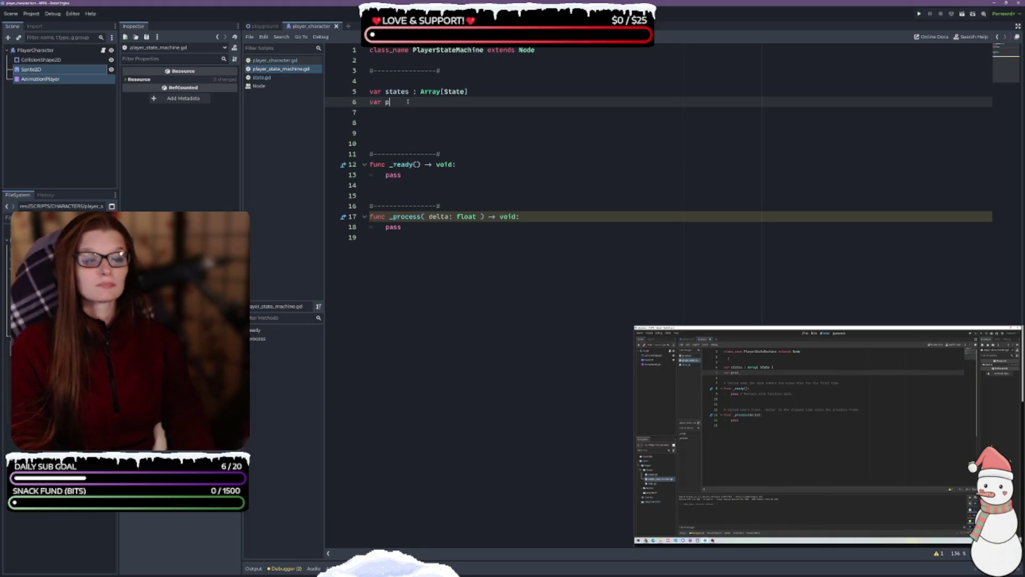
{"action": "type", "text": "rev_s"}
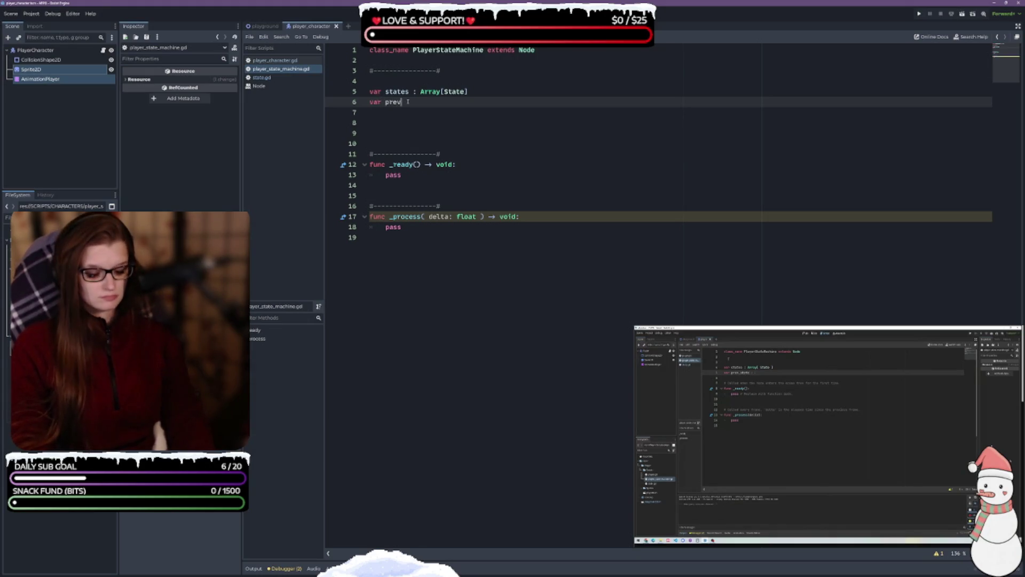
{"action": "type", "text": "ta"}
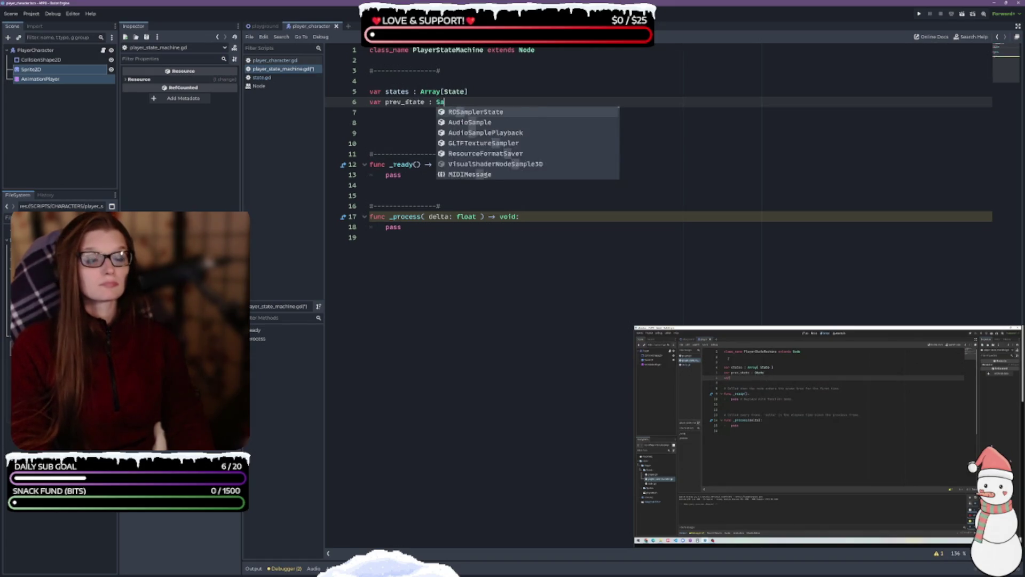
{"action": "type", "text": "te : State"}
{"action": "key", "text": "Escape"}
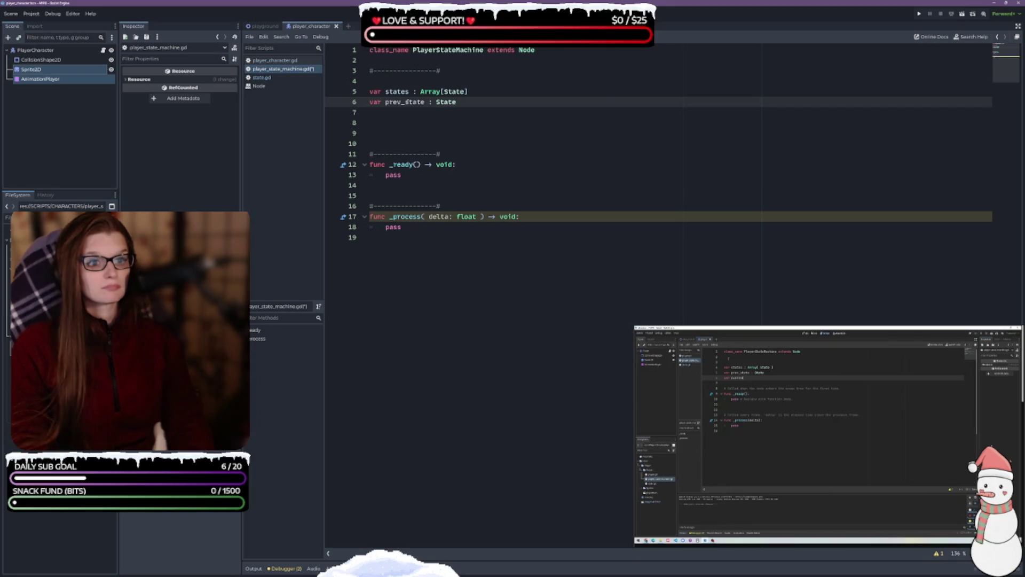
{"action": "key", "text": "Return"}
{"action": "type", "text": "var curr_state"}
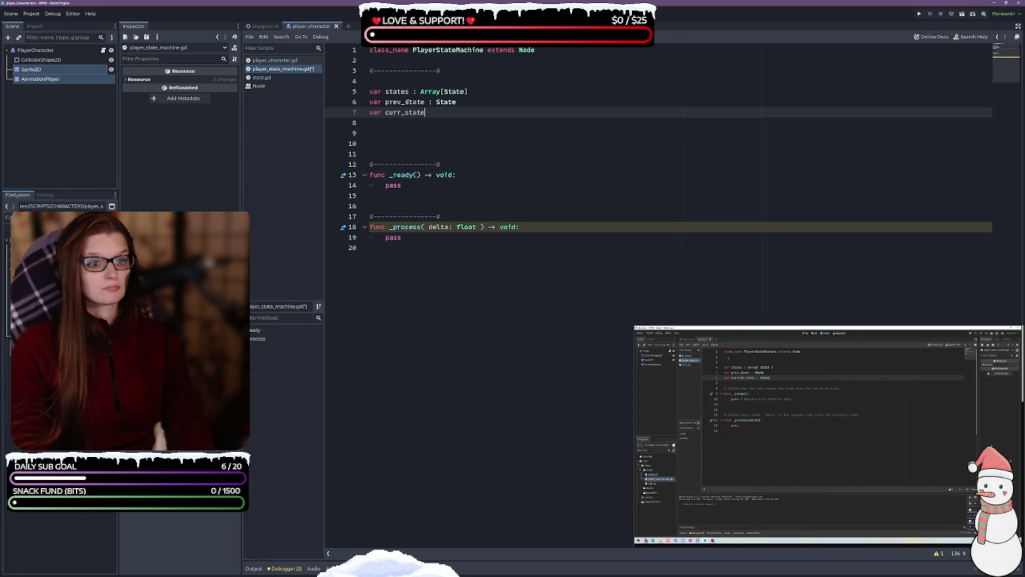
{"action": "type", "text": " : State"}
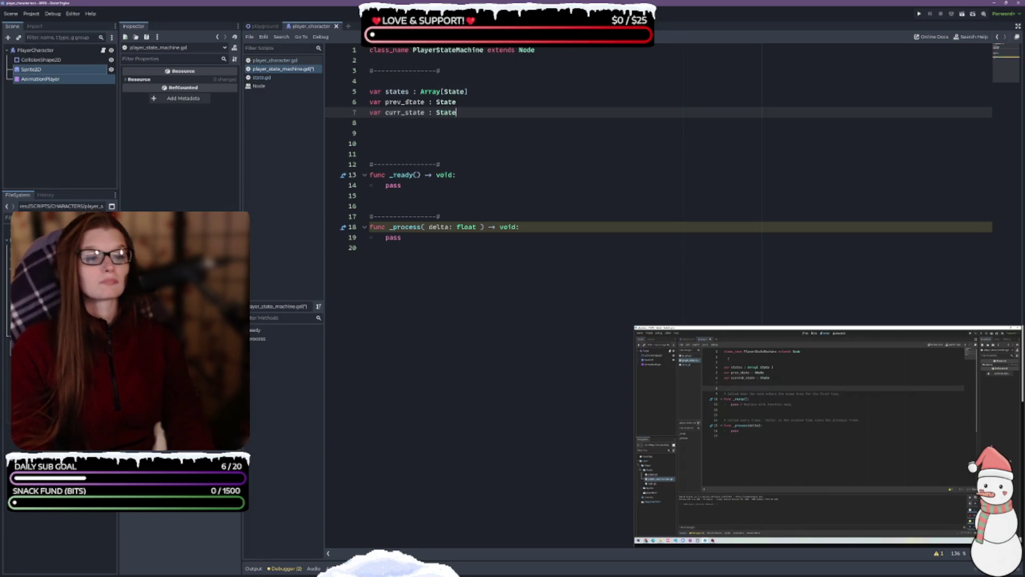
{"action": "key", "text": "BackSpace"}
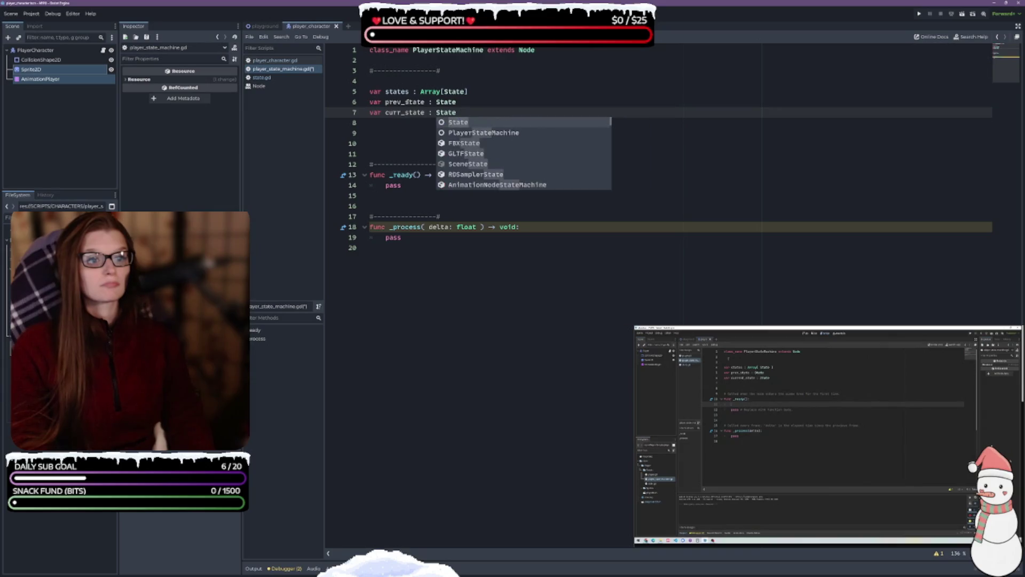
{"action": "key", "text": "Return"}
{"action": "key", "text": "Return"}
{"action": "key", "text": "Down"}
{"action": "key", "text": "Down"}
{"action": "key", "text": "Down"}
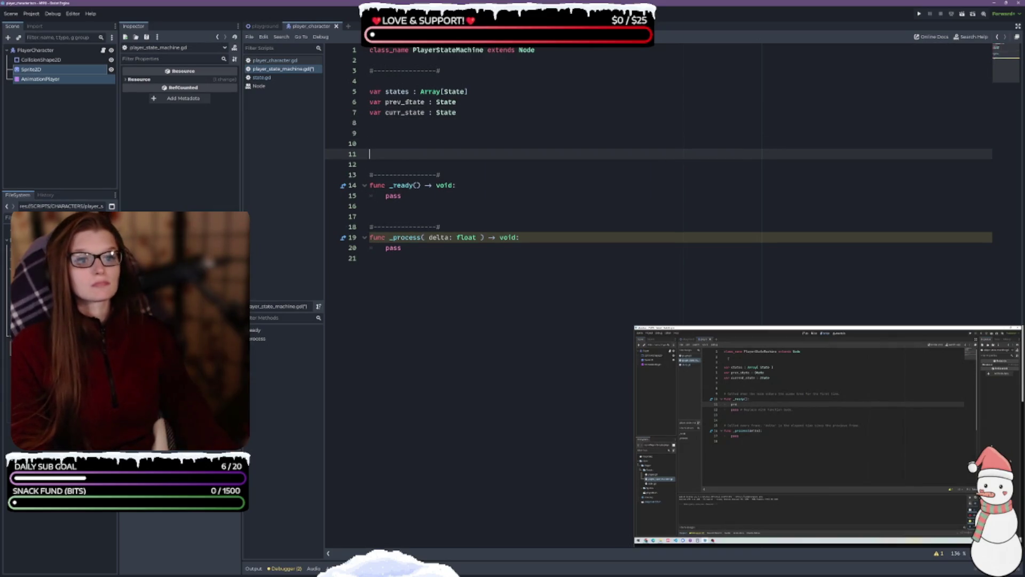
{"action": "key", "text": "BackSpace"}
{"action": "key", "text": "BackSpace"}
{"action": "key", "text": "BackSpace"}
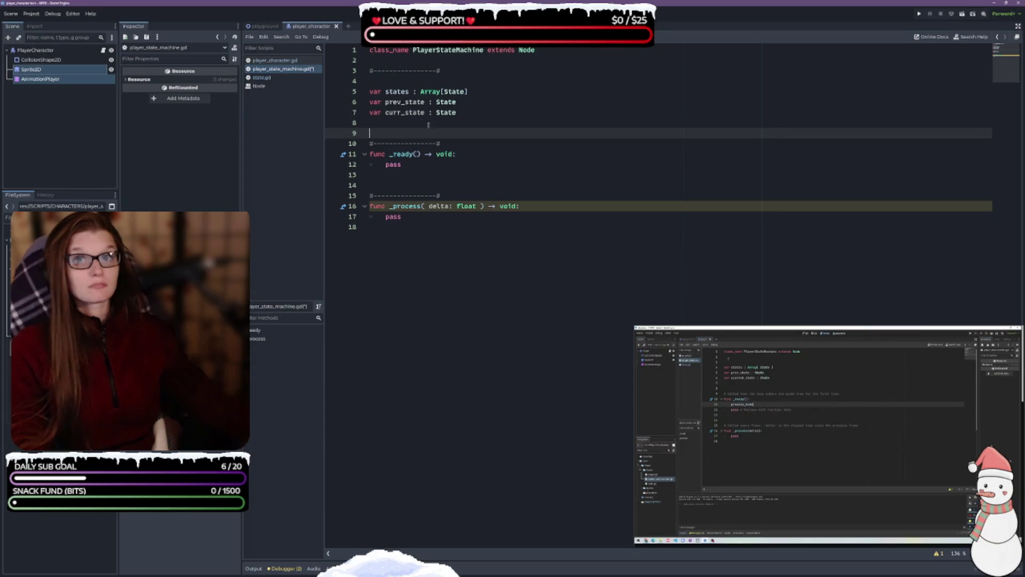
Add a process_mode = Node. assignment inside _ready, mistakenly picking AUTO_TRANSLATE_MODE_DISABLED.
{"action": "left_click", "coordinate": [473, 154]}
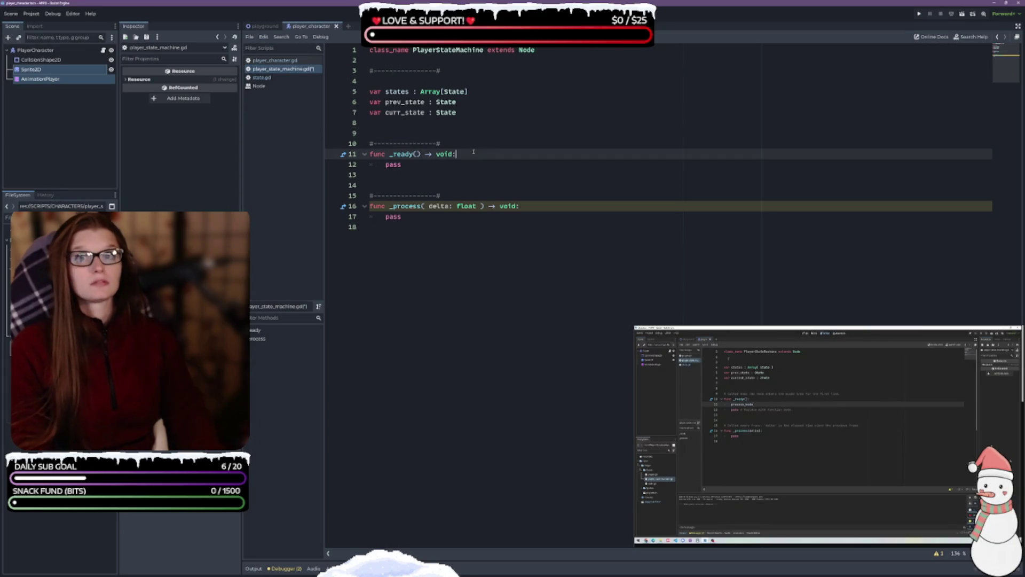
{"action": "key", "text": "Return"}
{"action": "type", "text": "prop"}
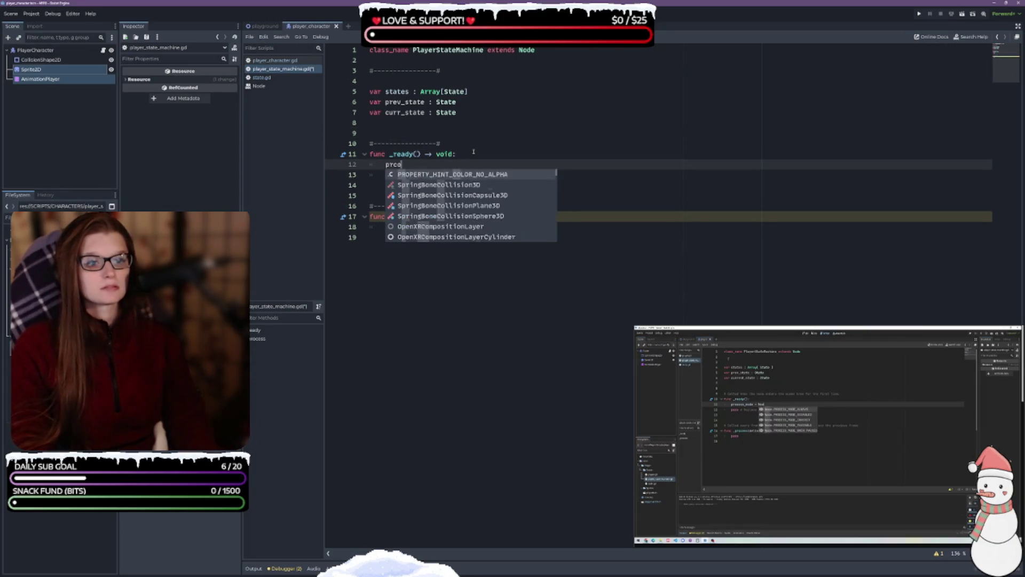
{"action": "key", "text": "BackSpace"}
{"action": "type", "text": "ce"}
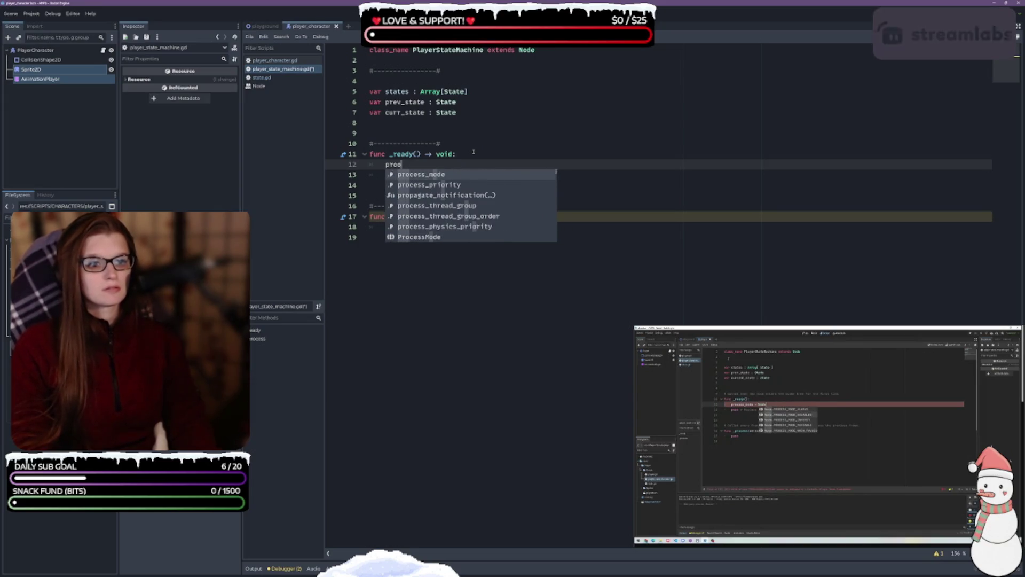
{"action": "key", "text": "Return"}
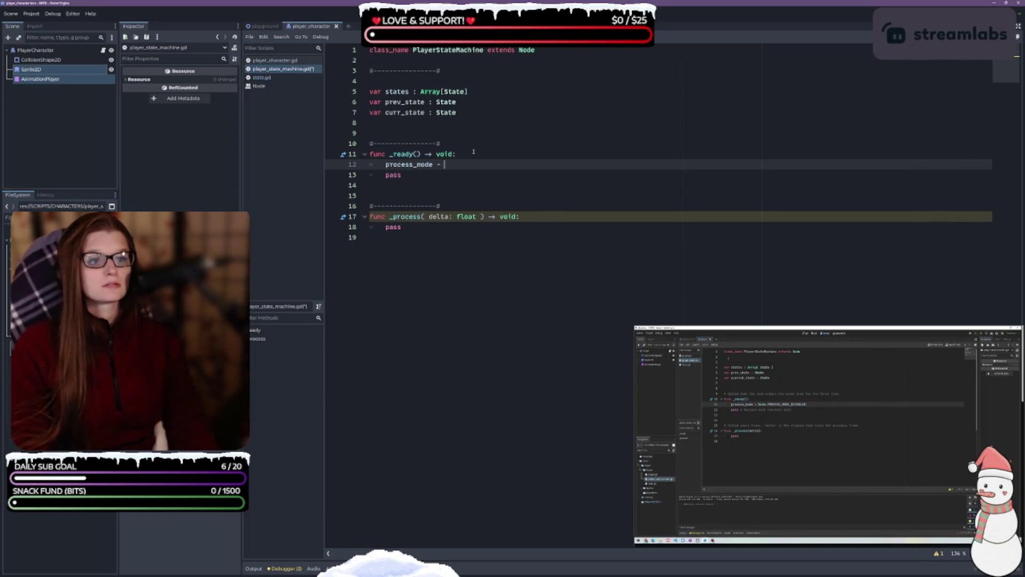
{"action": "type", "text": "= Node"}
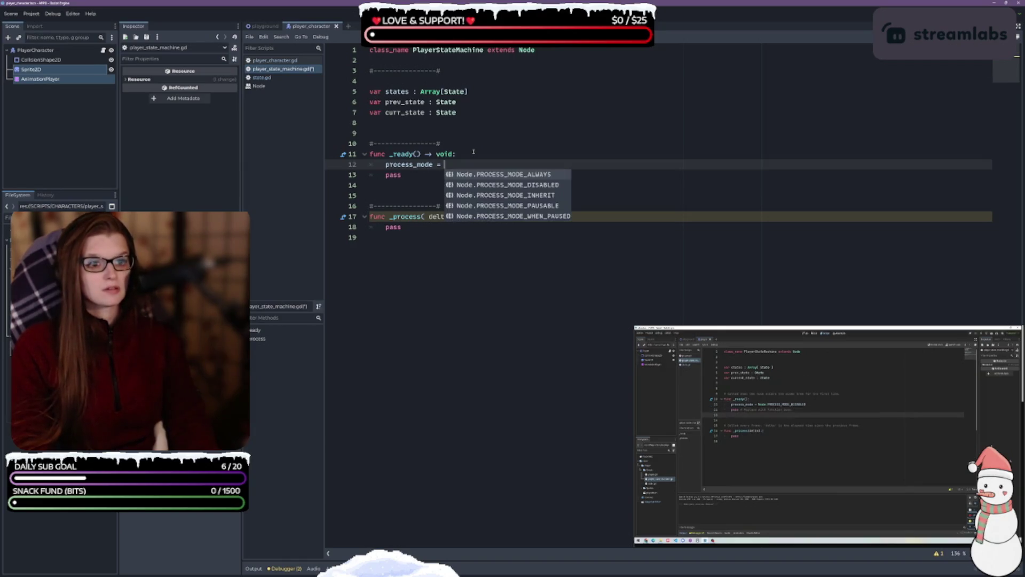
{"action": "type", "text": "."}
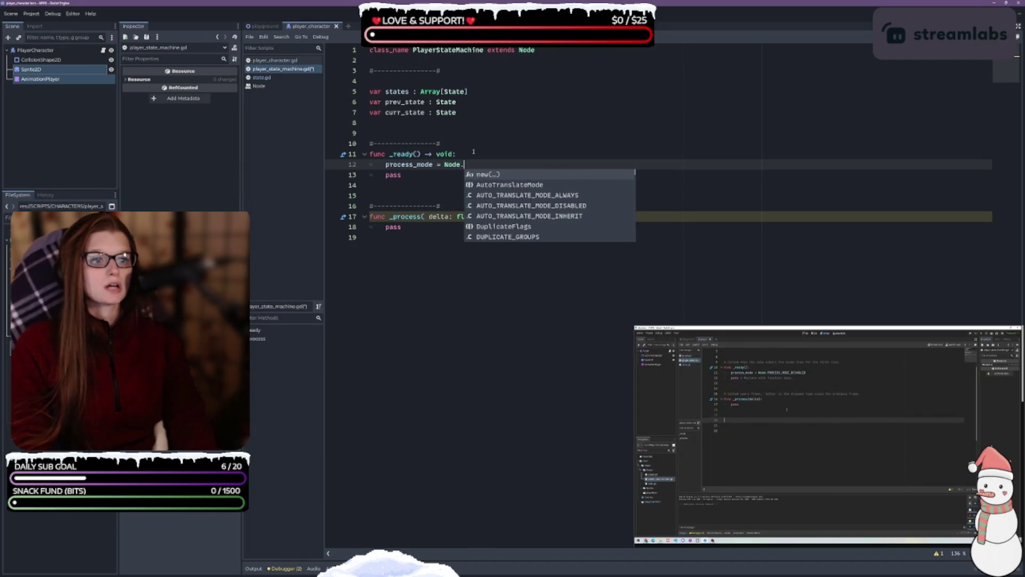
{"action": "key", "text": "Down"}
{"action": "key", "text": "Down"}
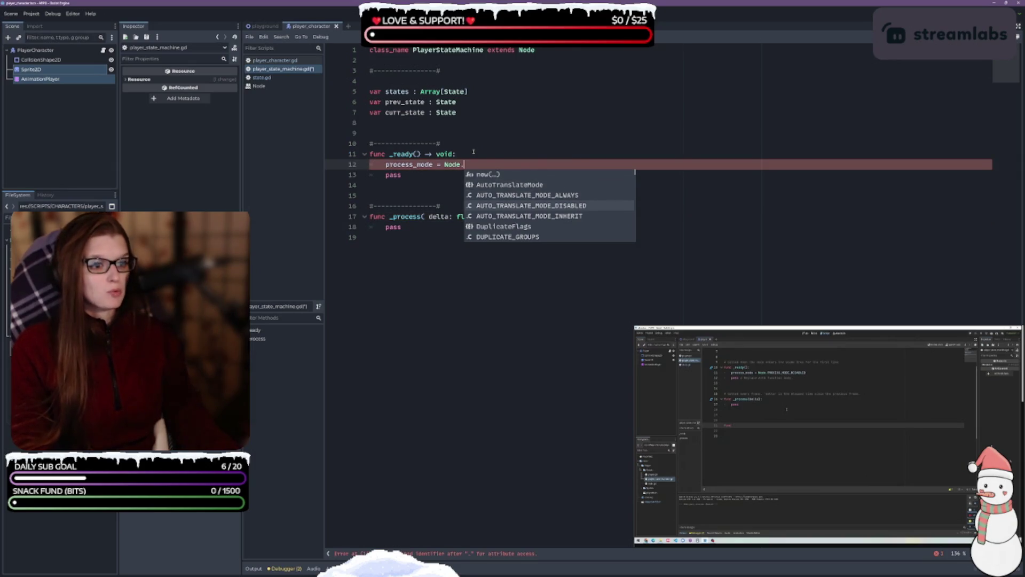
{"action": "key", "text": "Return"}
{"action": "left_click", "coordinate": [834, 441]}
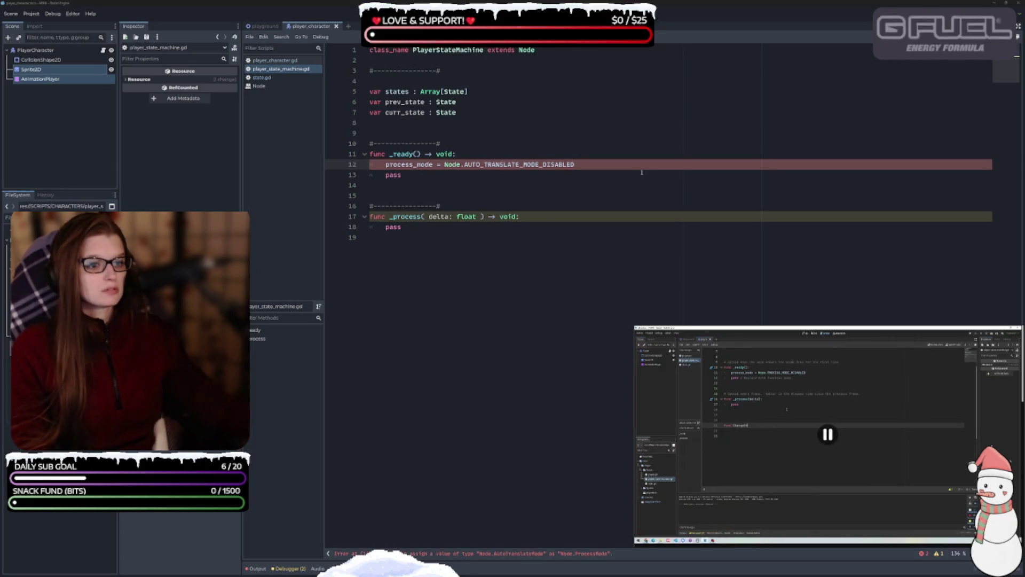
Correct the value to Node.PROCESS_MODE_DISABLED and save the script.
{"action": "left_click", "coordinate": [597, 178]}
{"action": "left_click_drag", "start_coordinate": [585, 165], "coordinate": [468, 166]}
{"action": "key", "text": "BackSpace"}
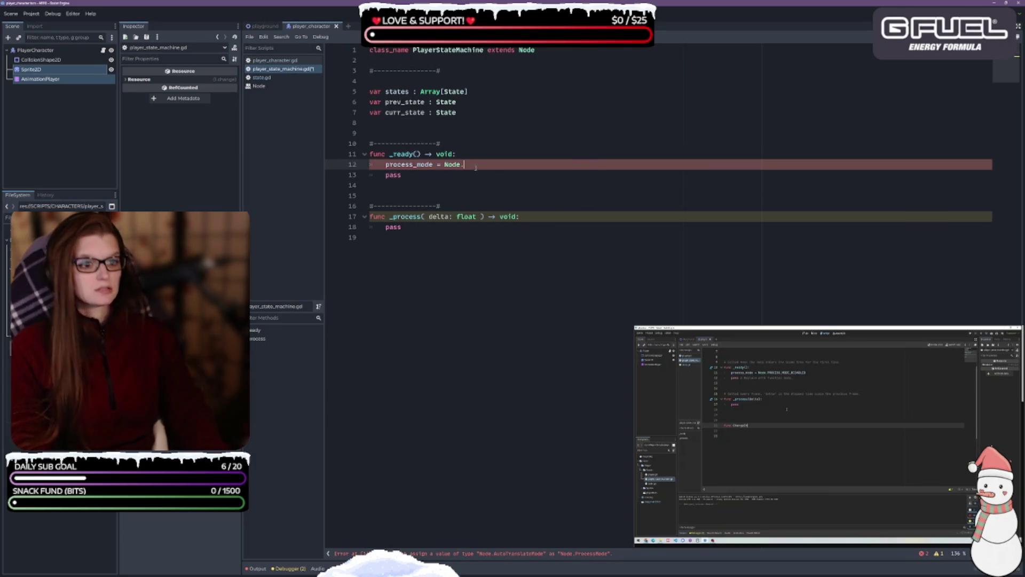
{"action": "type", "text": "P"}
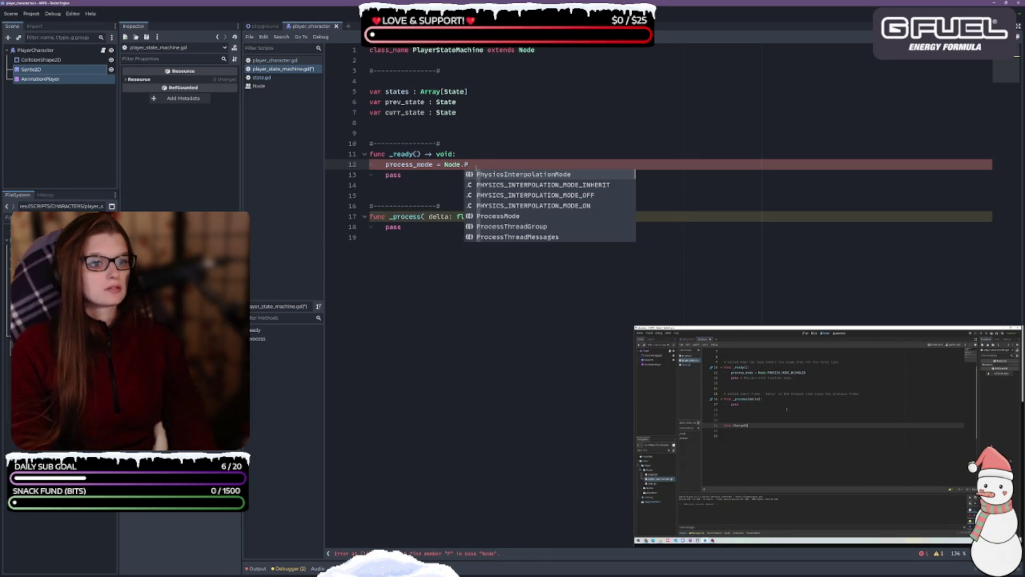
{"action": "type", "text": "RO"}
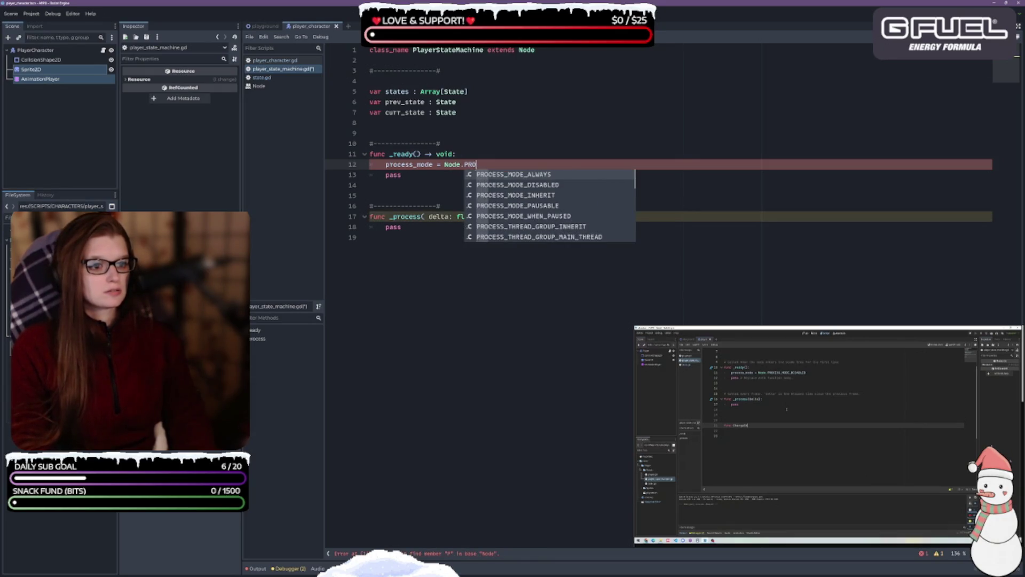
{"action": "key", "text": "Down"}
{"action": "key", "text": "Return"}
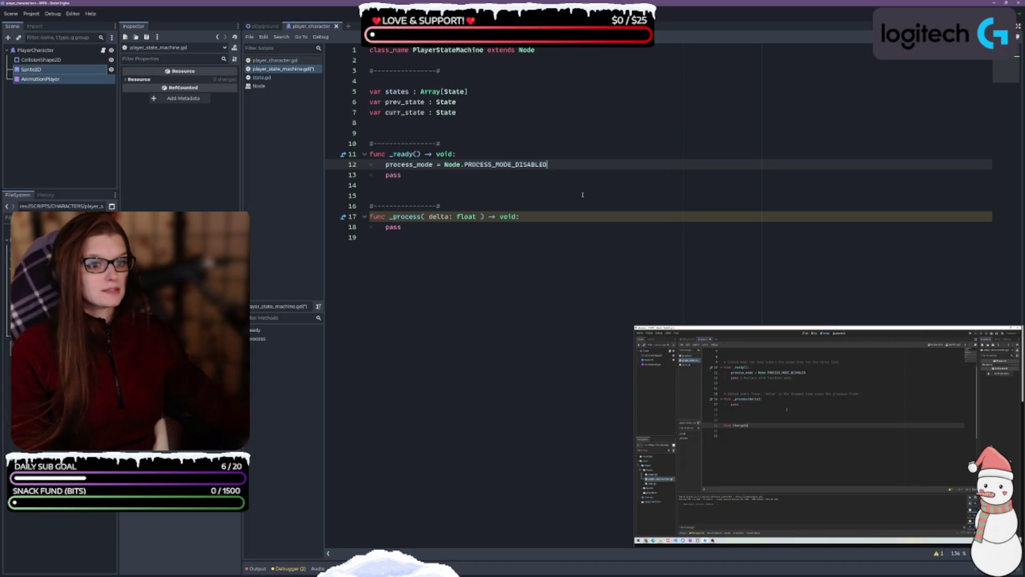
{"action": "key", "text": "ctrl+s"}
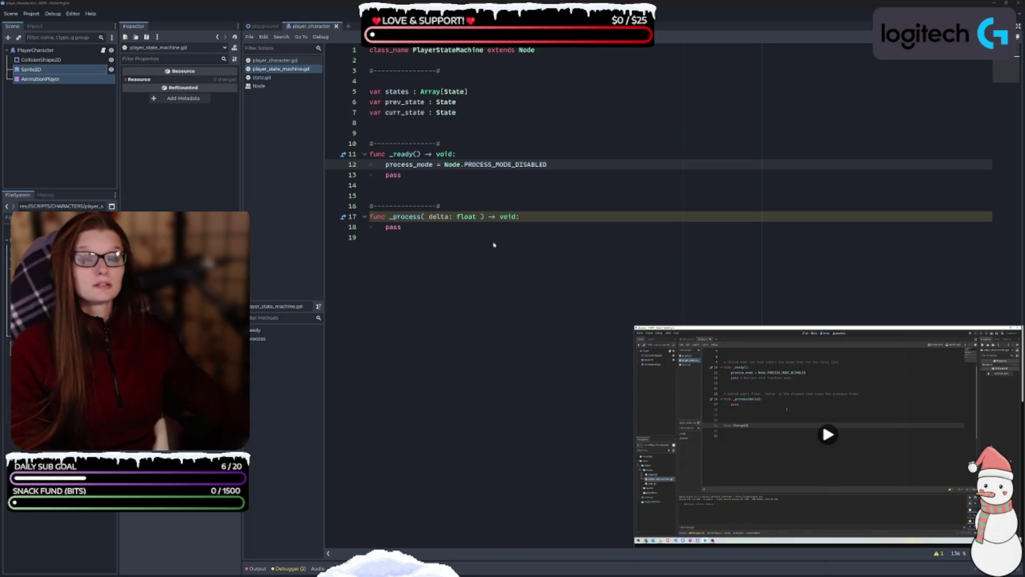
{"action": "left_click", "coordinate": [432, 260]}
{"action": "left_click_drag", "start_coordinate": [463, 206], "coordinate": [363, 212]}
Add a divider below _process and declare func ChangeState( new_state : State ) -> void.
{"action": "key", "text": "ctrl+c"}
{"action": "left_click", "coordinate": [424, 280]}
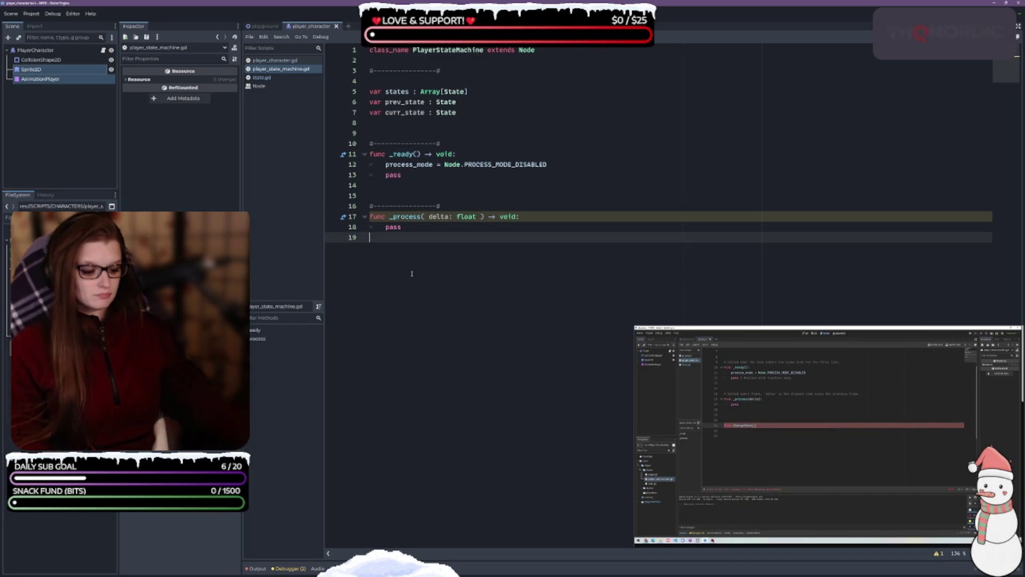
{"action": "key", "text": "Return"}
{"action": "key", "text": "Return"}
{"action": "key", "text": "ctrl+v"}
{"action": "key", "text": "Return"}
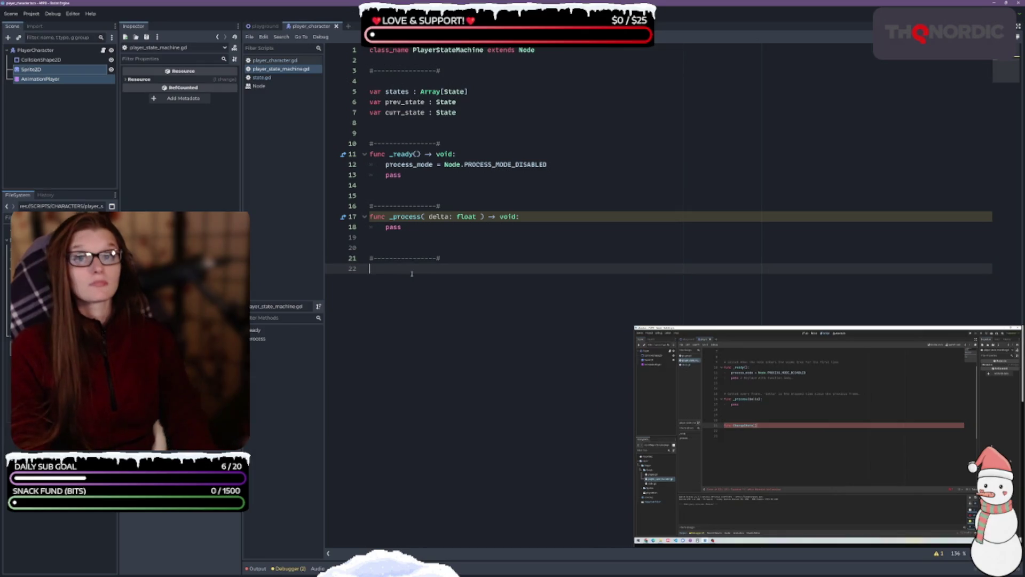
{"action": "type", "text": "nc Ch"}
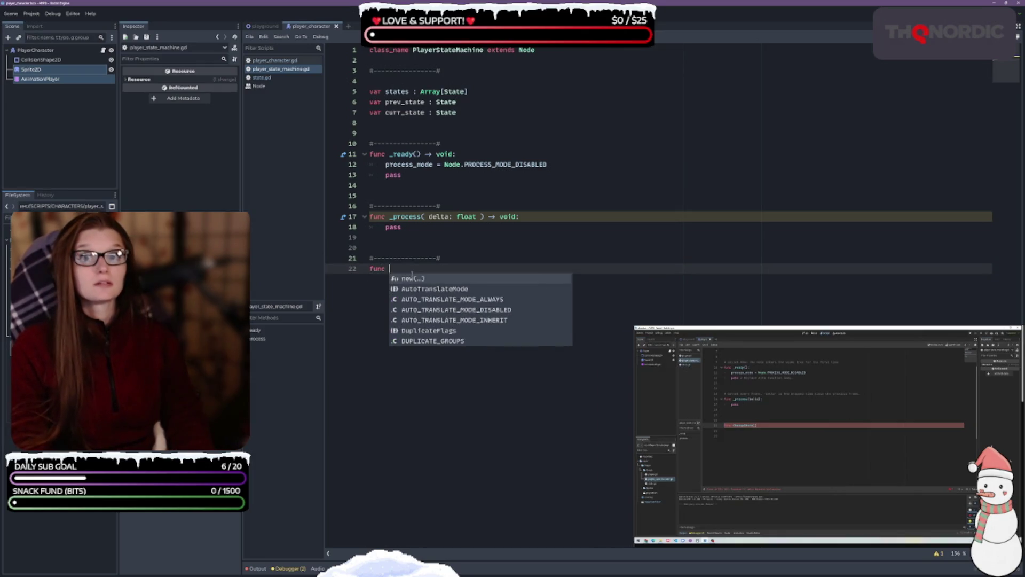
{"action": "type", "text": "angeState"}
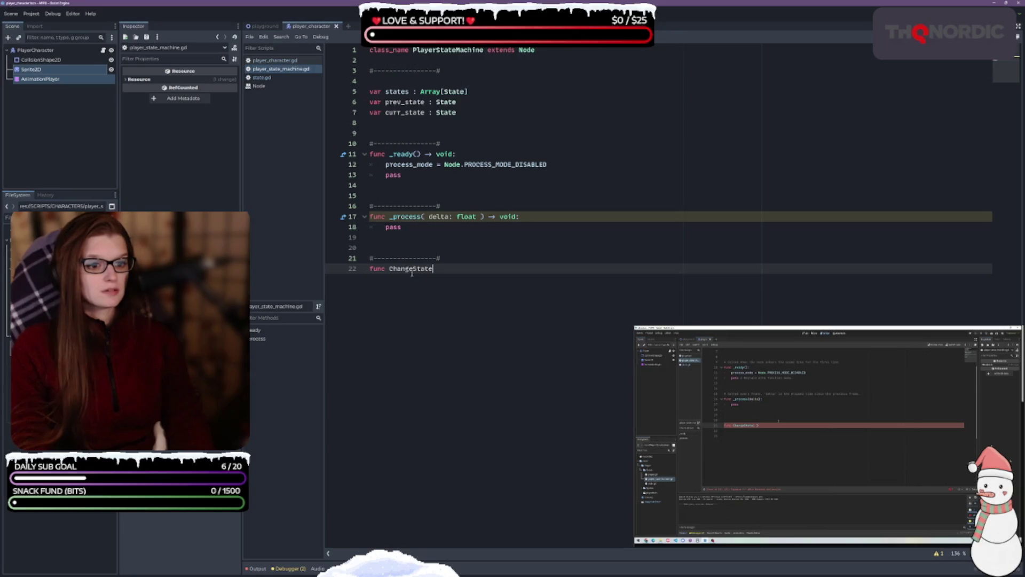
{"action": "type", "text": "( "}
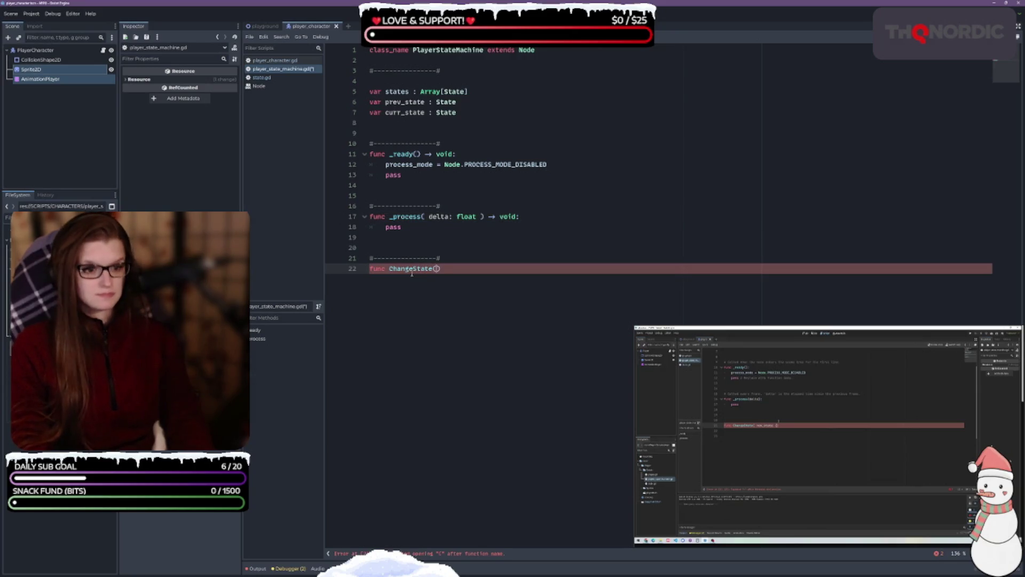
{"action": "type", "text": "new_state"}
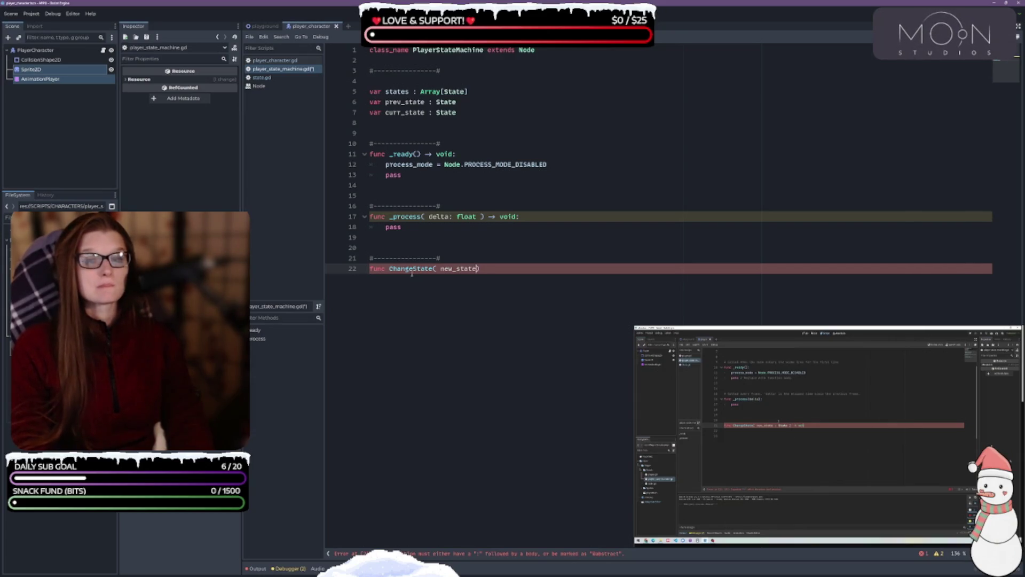
{"action": "type", "text": " : State ) "}
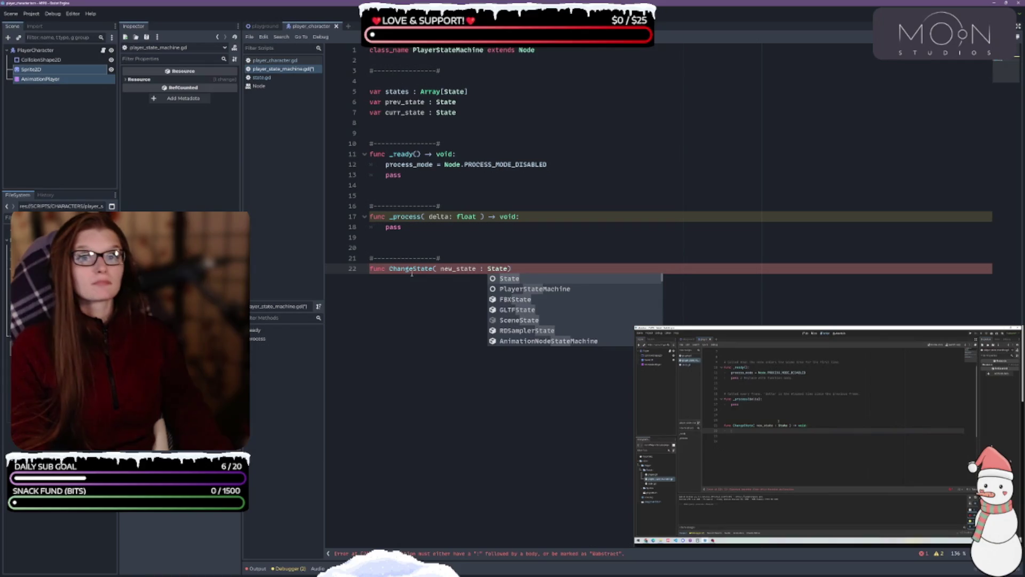
{"action": "type", "text": "-> void:"}
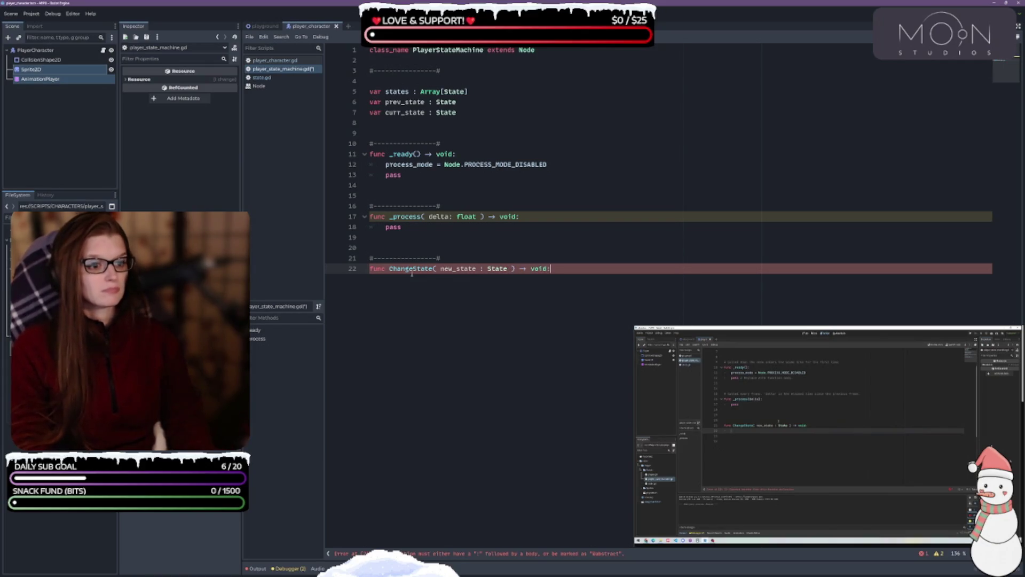
Give ChangeState a body with pass and empty lines, then save.
{"action": "key", "text": "Return"}
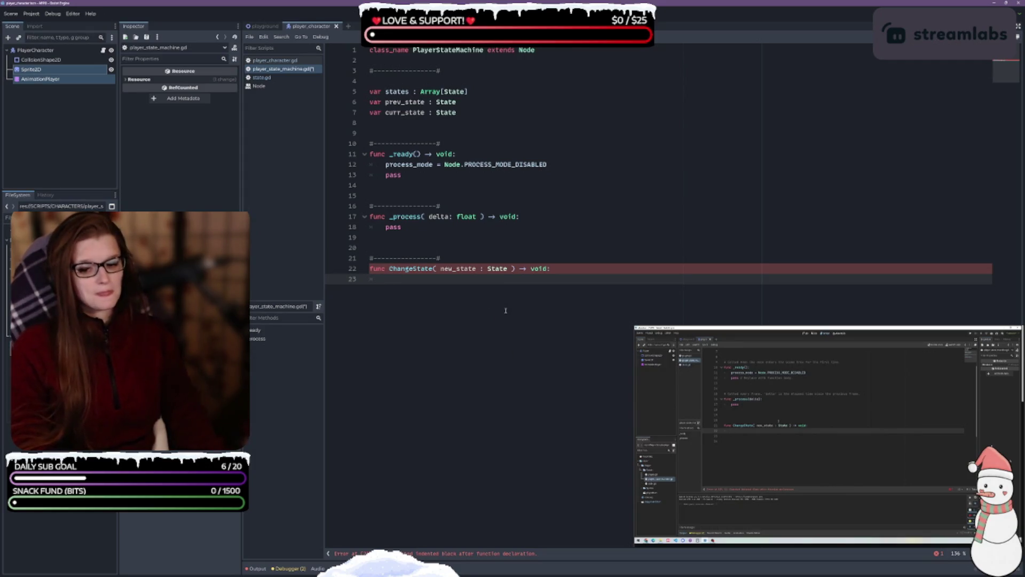
{"action": "key", "text": "Return"}
{"action": "type", "text": "pass"}
{"action": "key", "text": "Up"}
{"action": "key", "text": "Return"}
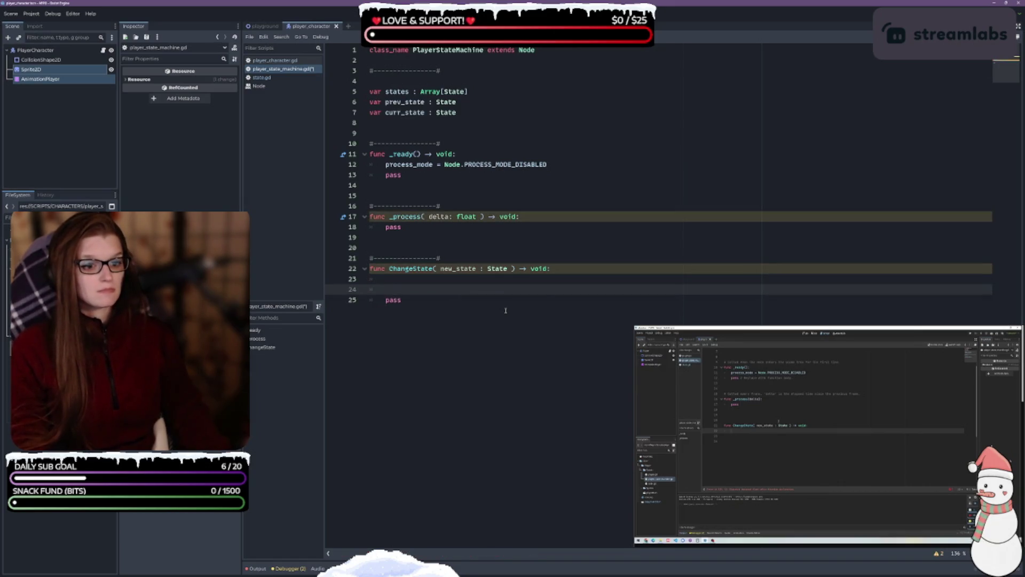
{"action": "key", "text": "Up"}
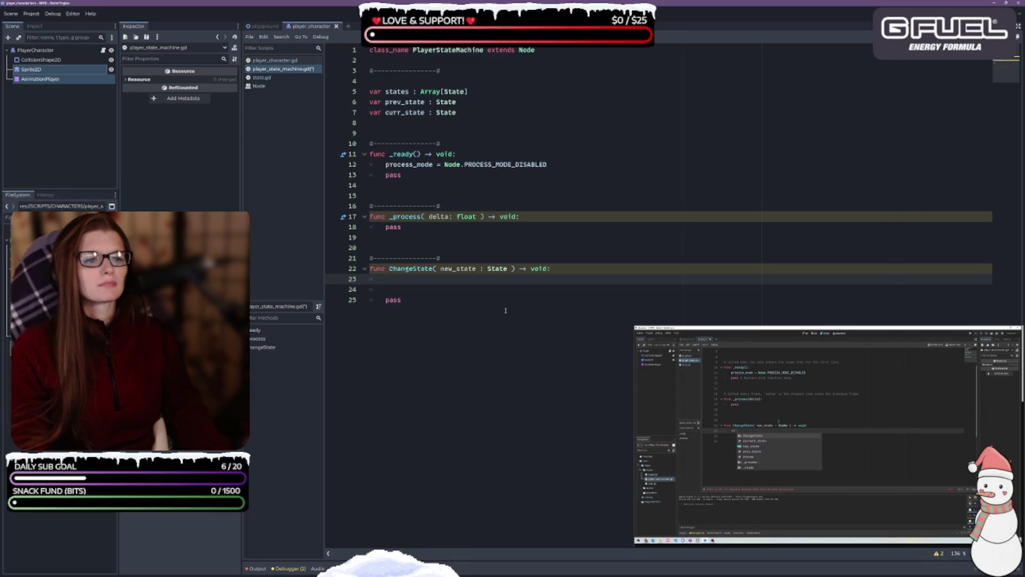
{"action": "key", "text": "Return"}
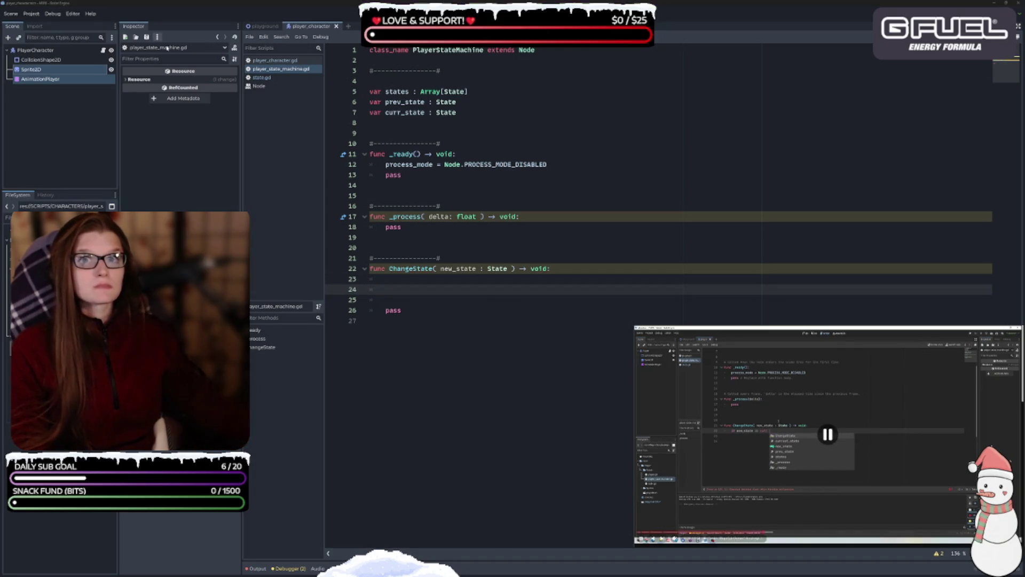
{"action": "key", "text": "ctrl+s"}
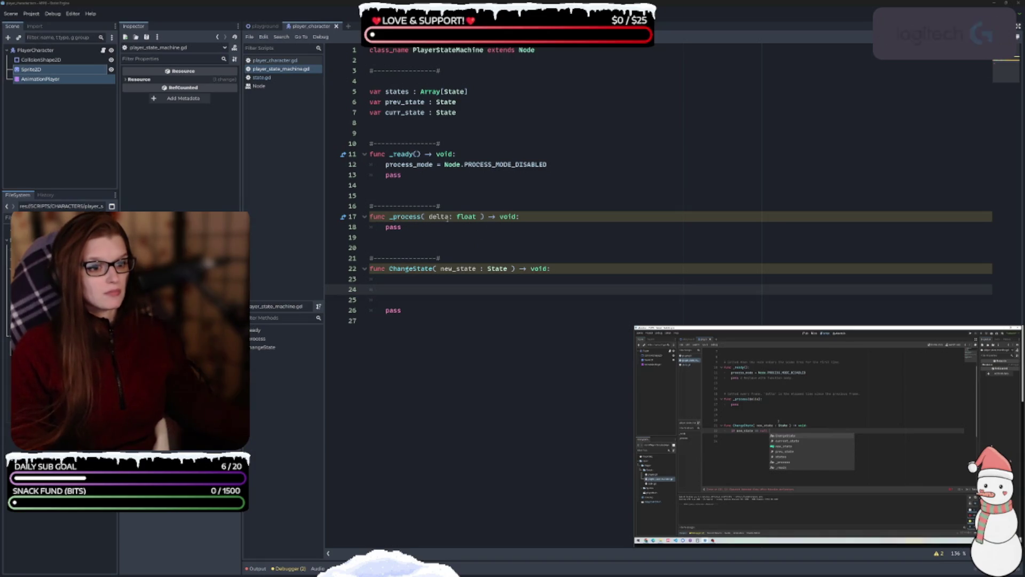
Type the _process parameter as 'delta : float' and save.
{"action": "left_click", "coordinate": [448, 217]}
{"action": "left_click", "coordinate": [493, 378]}
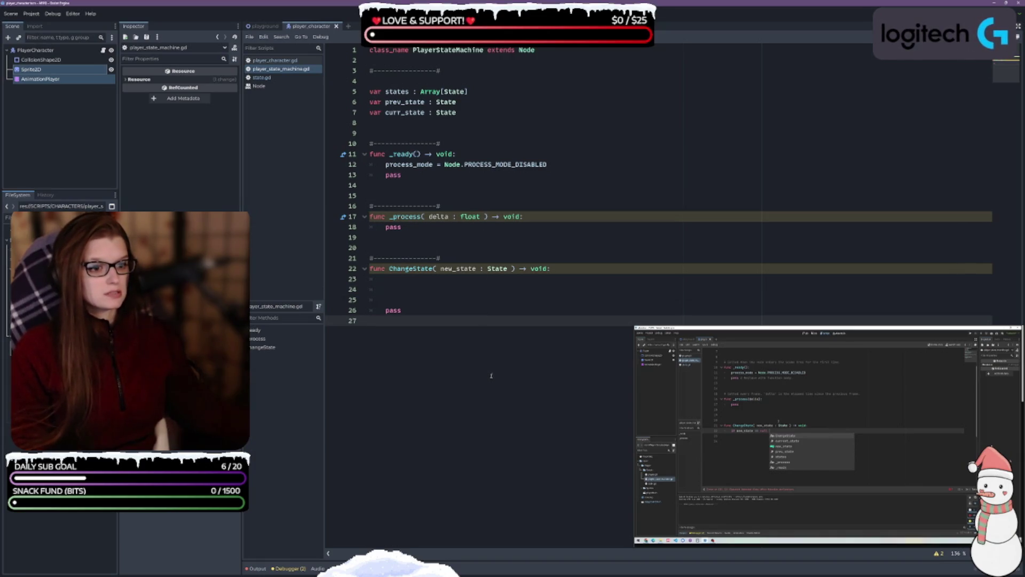
{"action": "left_click_drag", "start_coordinate": [484, 217], "coordinate": [429, 216]}
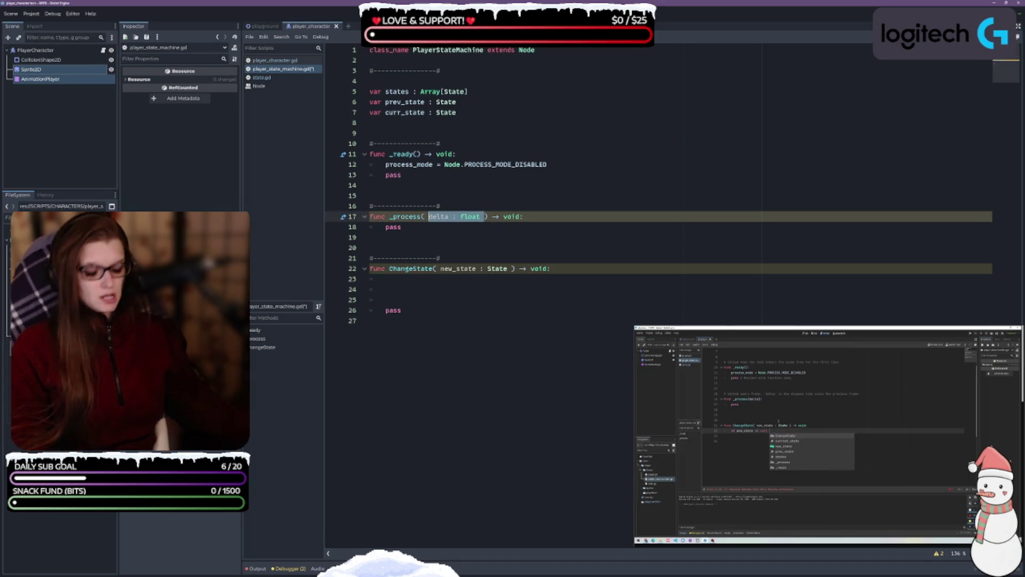
{"action": "type", "text": "delta"}
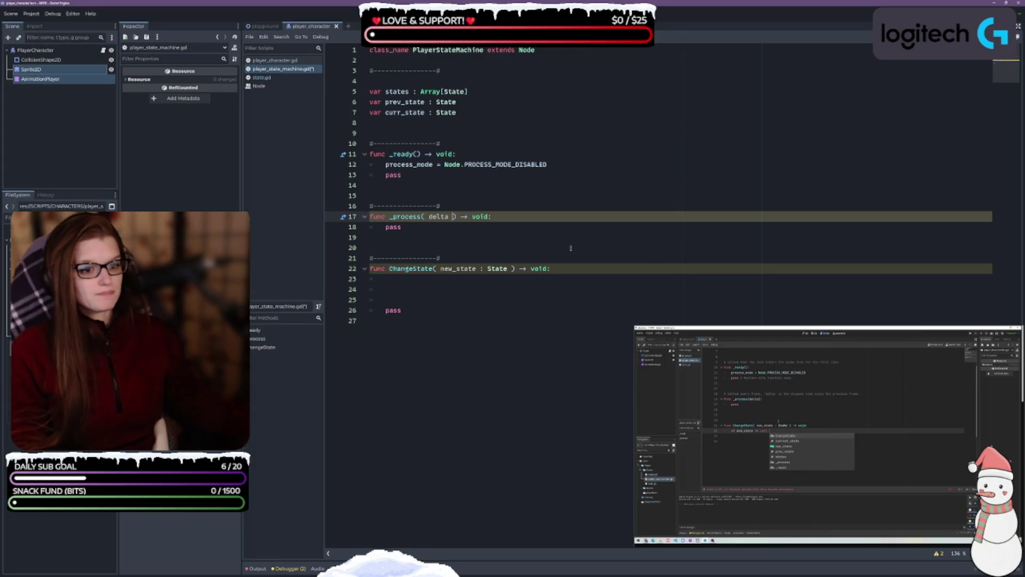
{"action": "left_click", "coordinate": [588, 359]}
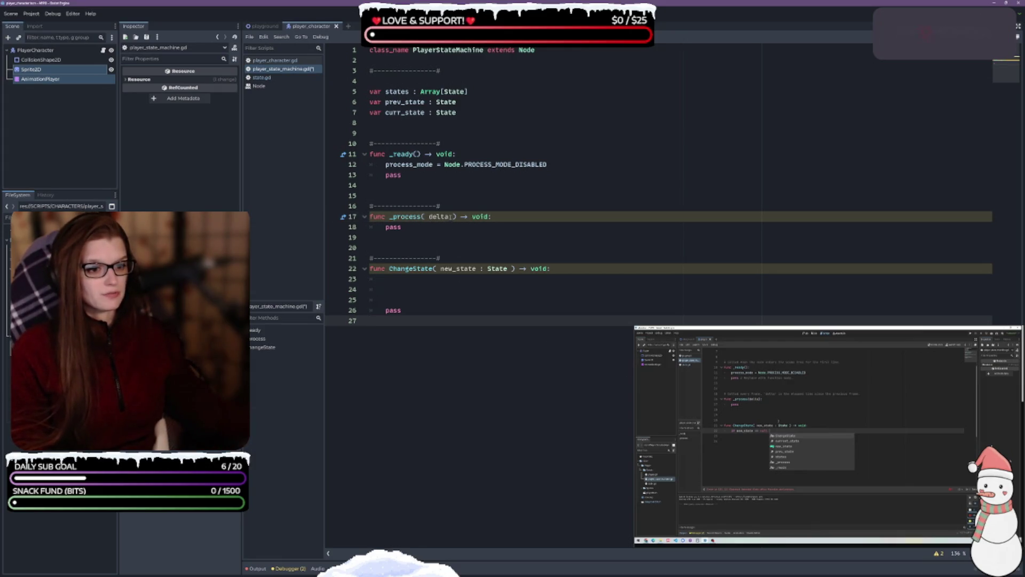
{"action": "left_click", "coordinate": [451, 216]}
{"action": "type", "text": ":"}
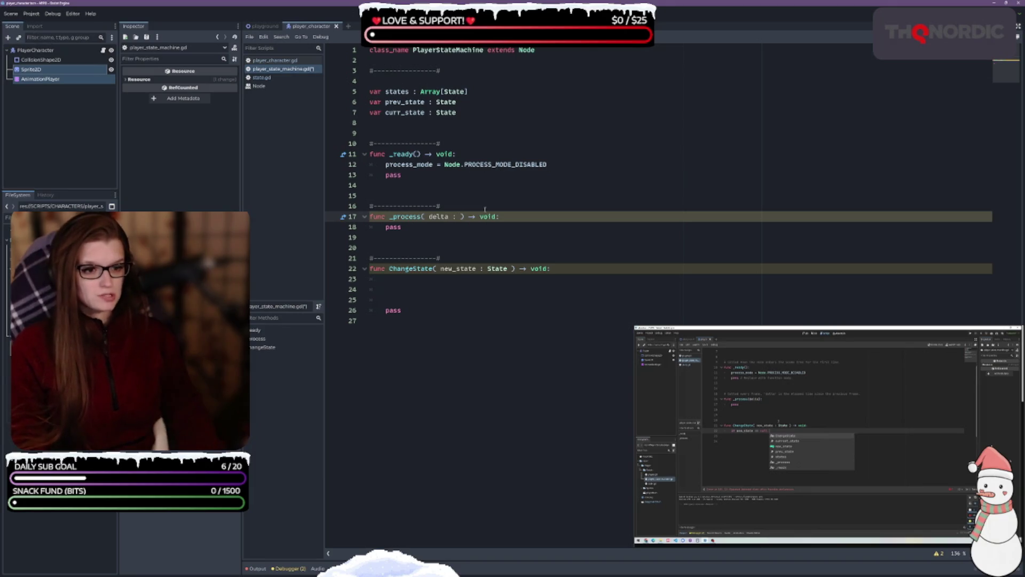
{"action": "type", "text": " float"}
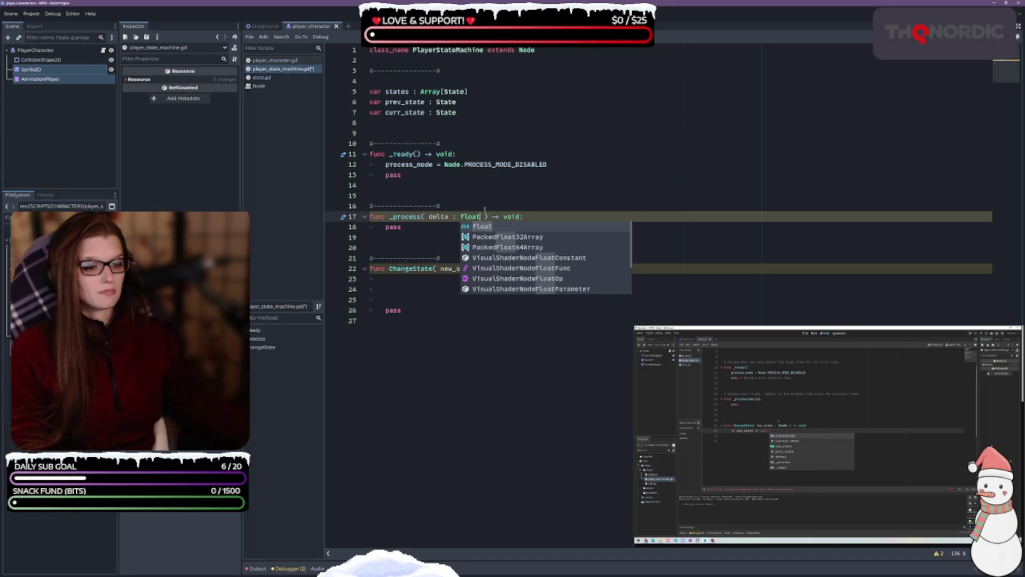
{"action": "left_click", "coordinate": [452, 317]}
{"action": "key", "text": "ctrl+s"}
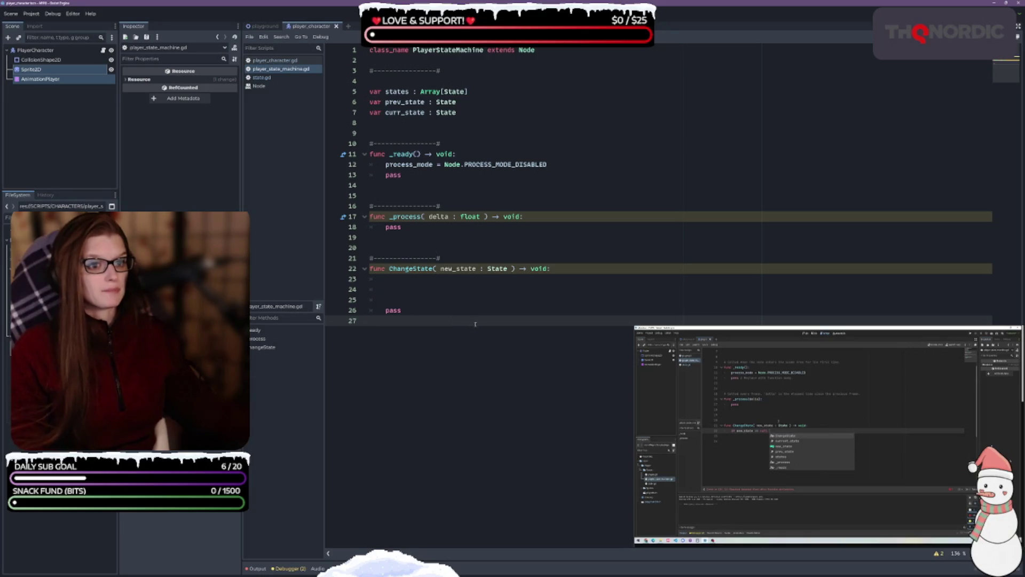
Make ChangeState return early if new_state is null or equals curr_state, and save.
{"action": "left_click", "coordinate": [404, 285]}
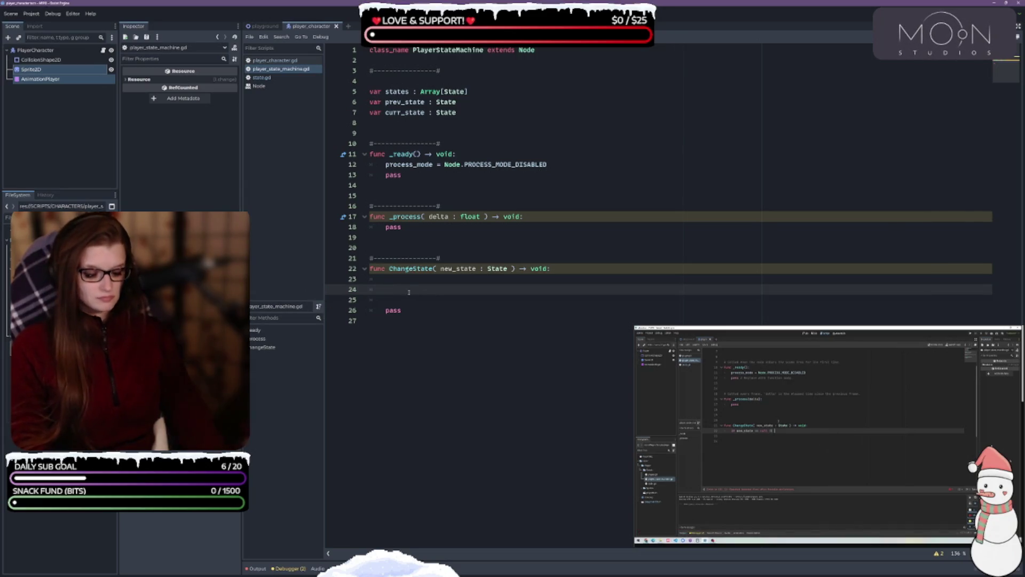
{"action": "type", "text": "w"}
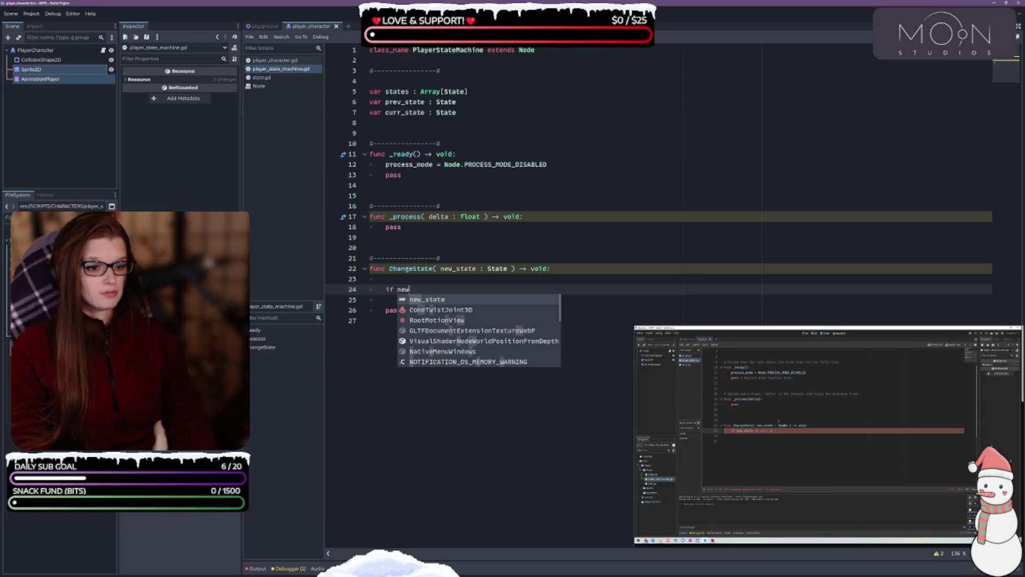
{"action": "key", "text": "Return"}
{"action": "type", "text": "null"}
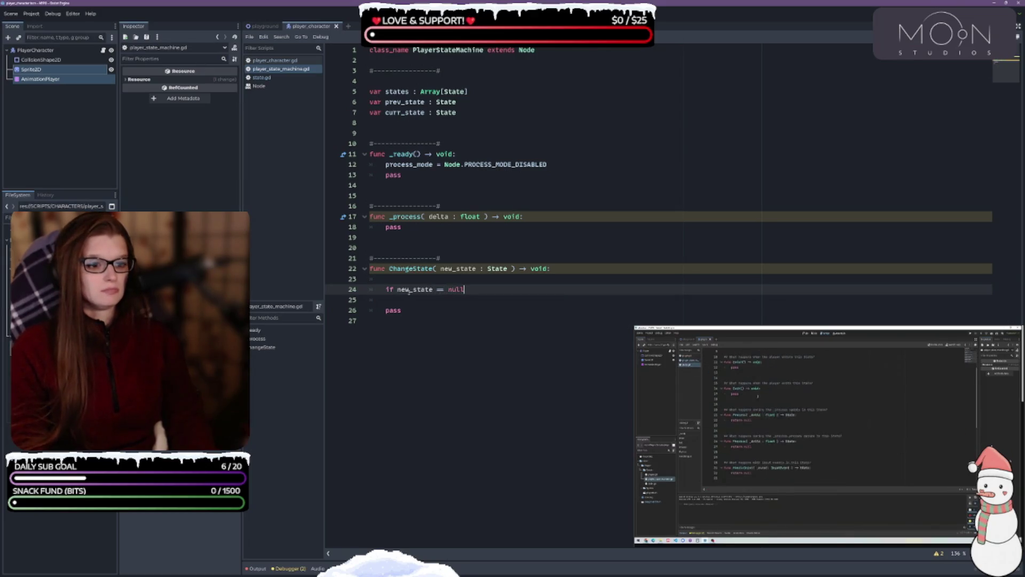
{"action": "type", "text": " ||"}
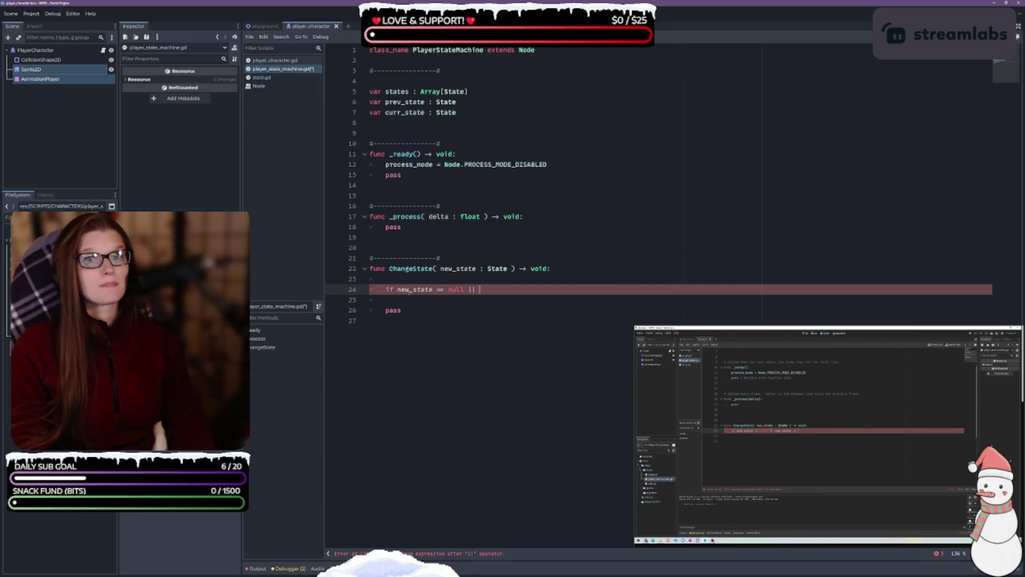
{"action": "type", "text": "new_state == "}
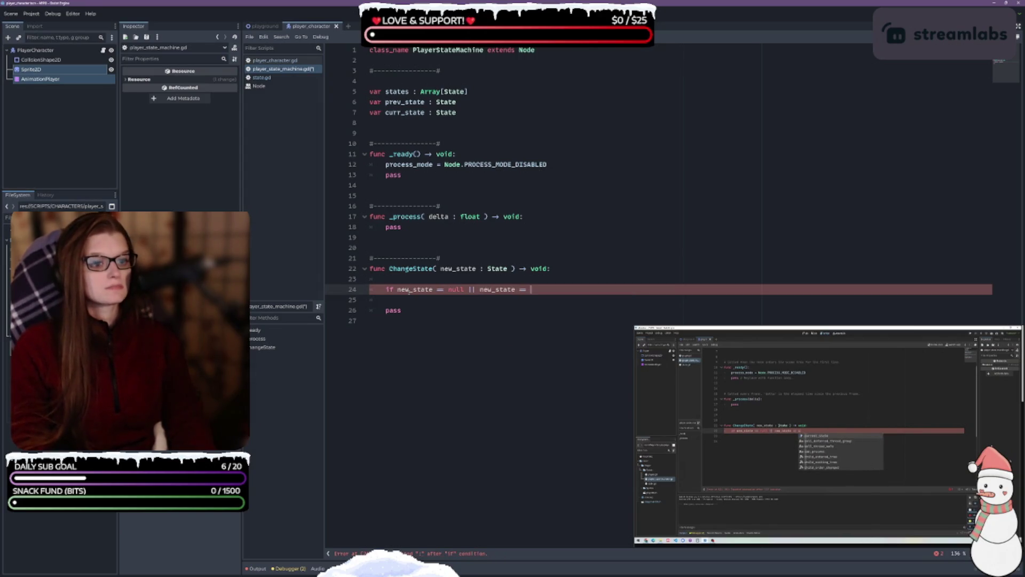
{"action": "type", "text": "curr_state"}
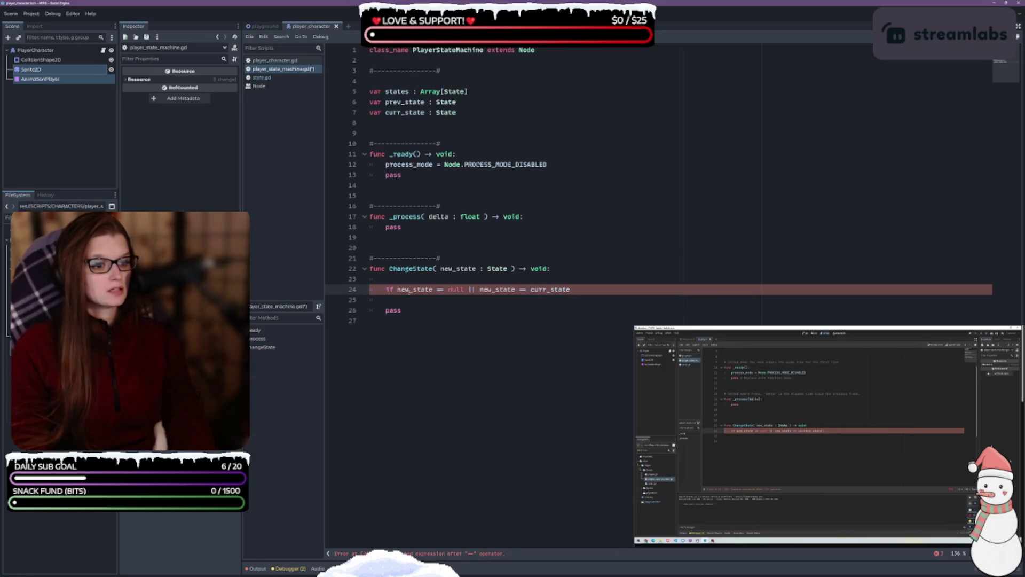
{"action": "type", "text": ":"}
{"action": "key", "text": "Return"}
{"action": "type", "text": "ret"}
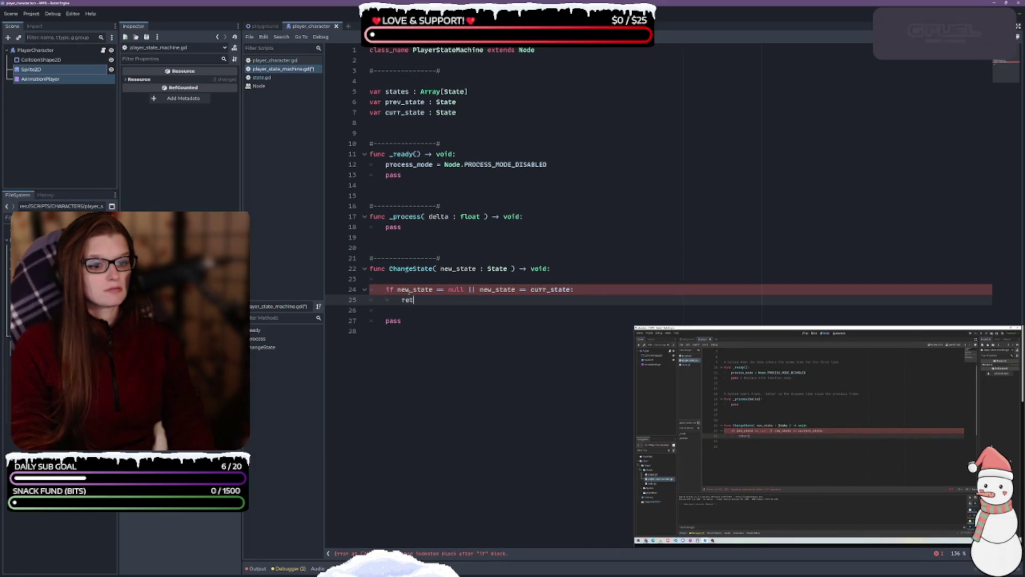
{"action": "type", "text": "urn"}
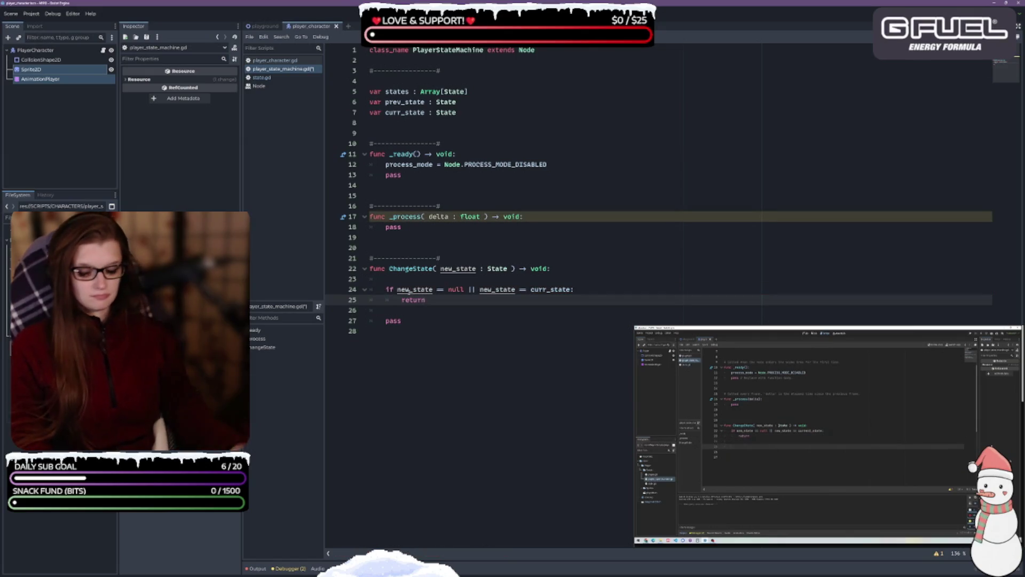
{"action": "key", "text": "ctrl+s"}
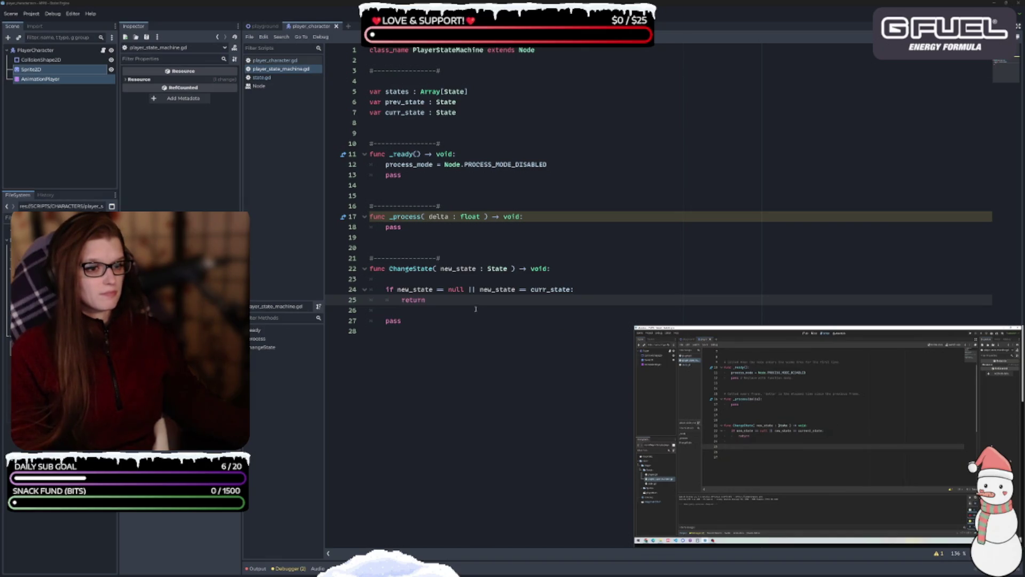
Rename prev_state to previous_state and curr_state to current_state, including the line 24 check.
{"action": "double_click", "coordinate": [394, 114]}
{"action": "right_click", "coordinate": [394, 113]}
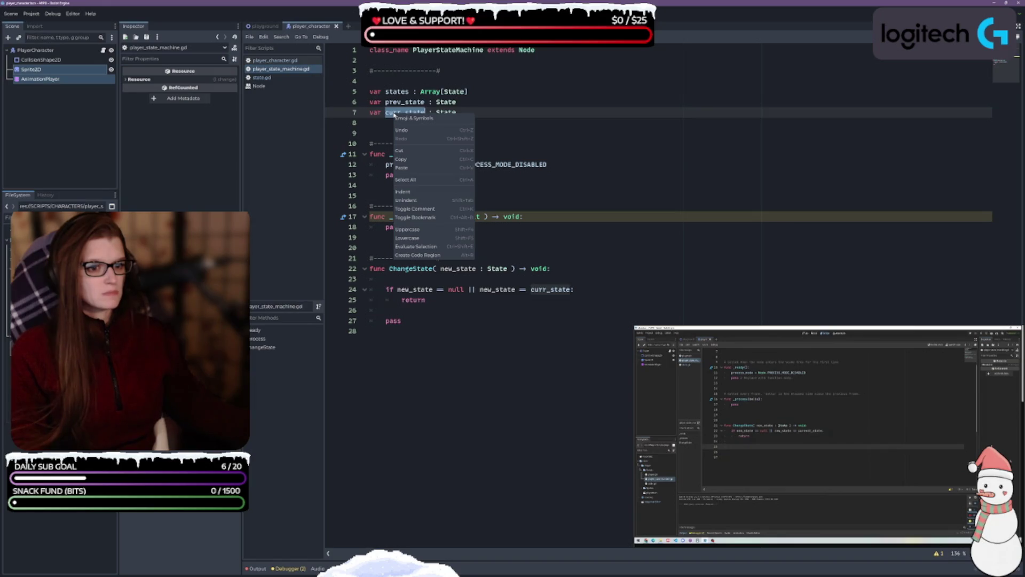
{"action": "left_click", "coordinate": [406, 179]}
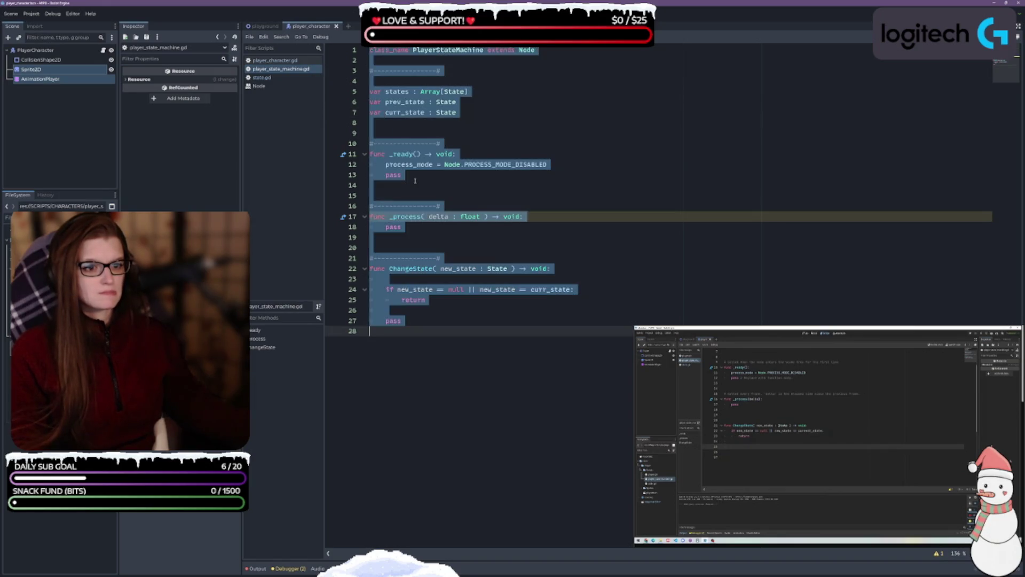
{"action": "left_click", "coordinate": [450, 237]}
{"action": "left_click", "coordinate": [402, 101]}
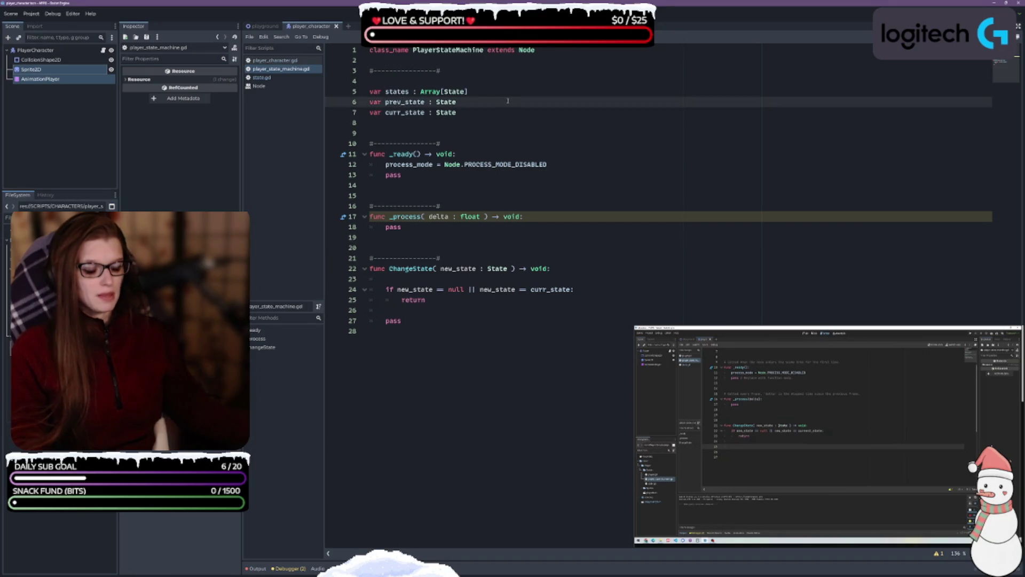
{"action": "type", "text": "io"}
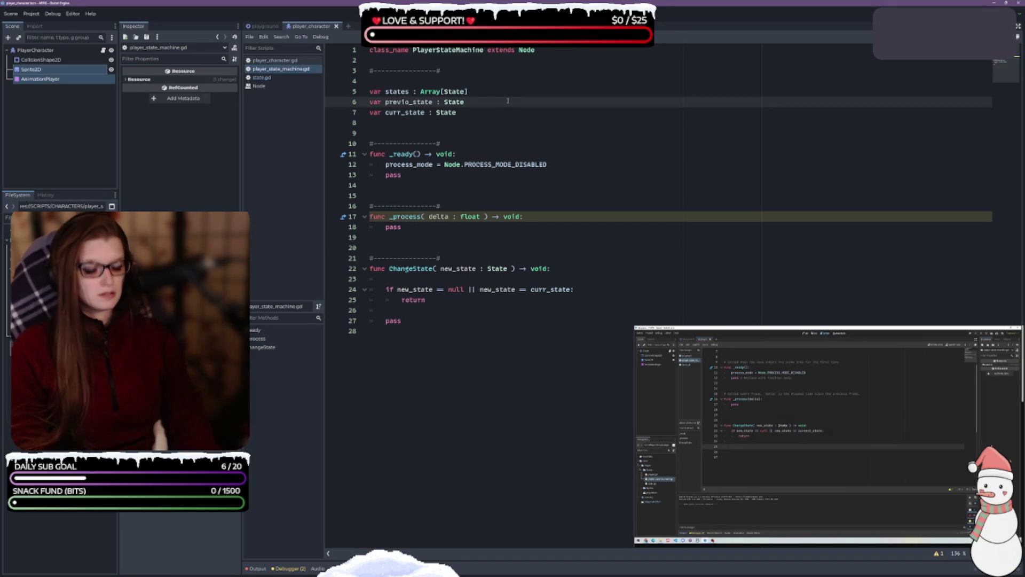
{"action": "type", "text": "us"}
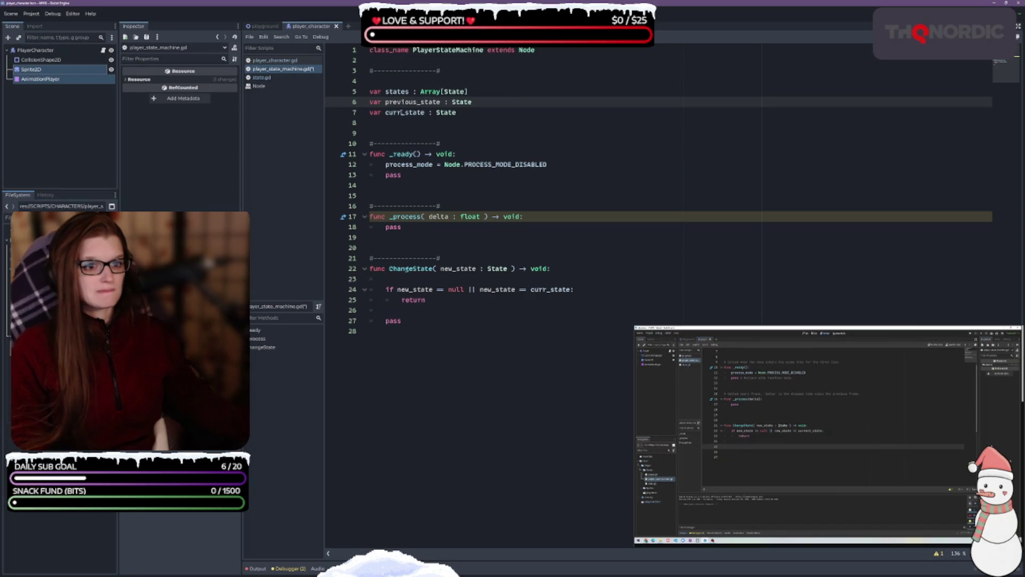
{"action": "left_click", "coordinate": [401, 112]}
{"action": "type", "text": "ent"}
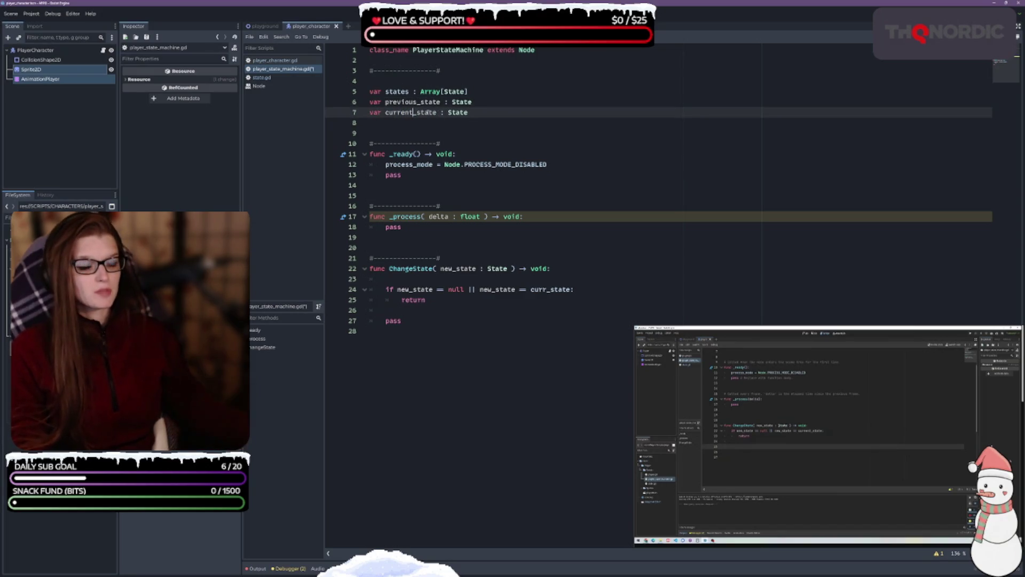
{"action": "left_click", "coordinate": [546, 289]}
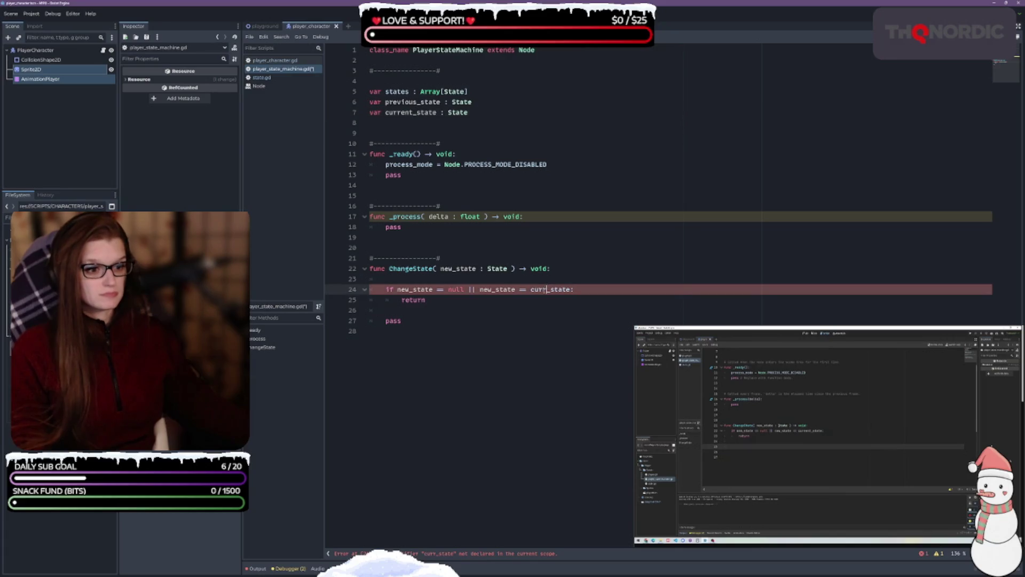
{"action": "type", "text": "ent"}
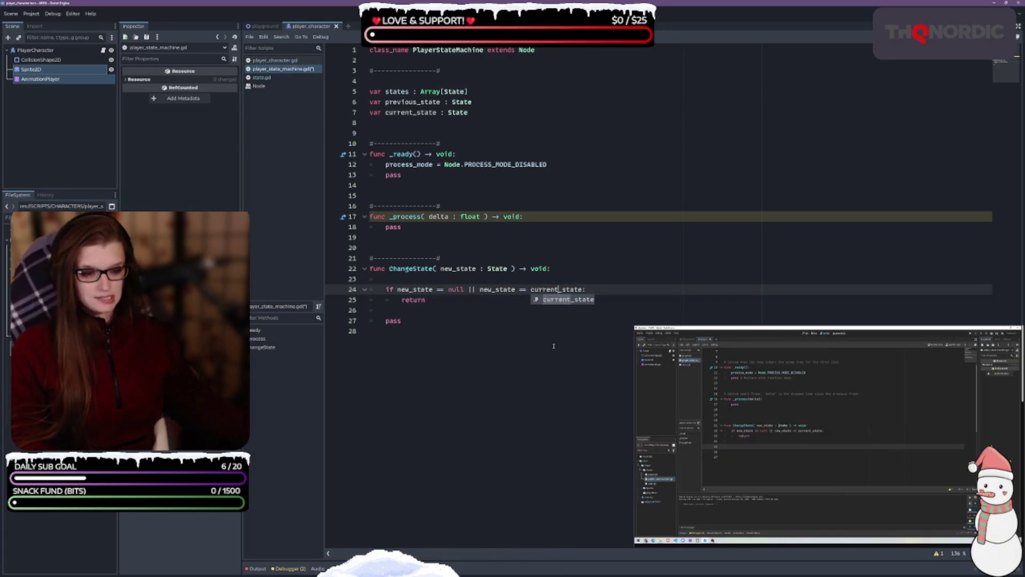
{"action": "left_click", "coordinate": [469, 330]}
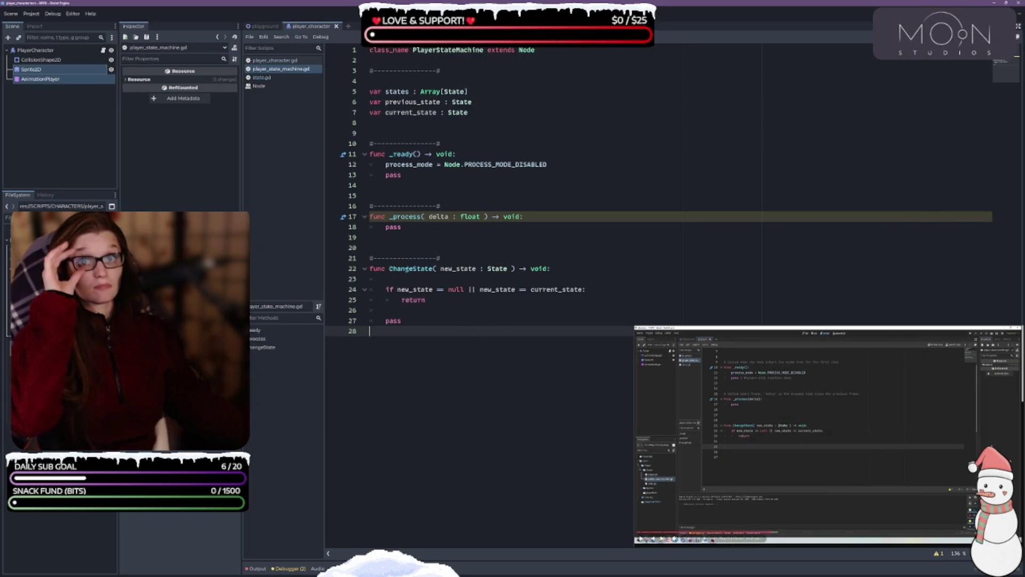
In ChangeState, call current_state.Exit() inside an 'if current_state:' check.
{"action": "left_click", "coordinate": [413, 314]}
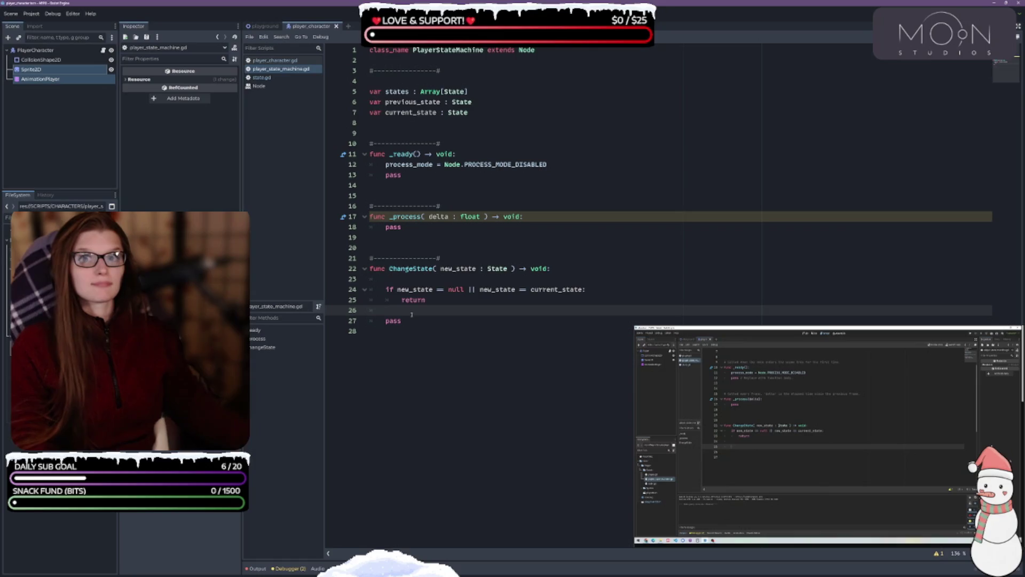
{"action": "key", "text": "Return"}
{"action": "key", "text": "Return"}
{"action": "key", "text": "Up"}
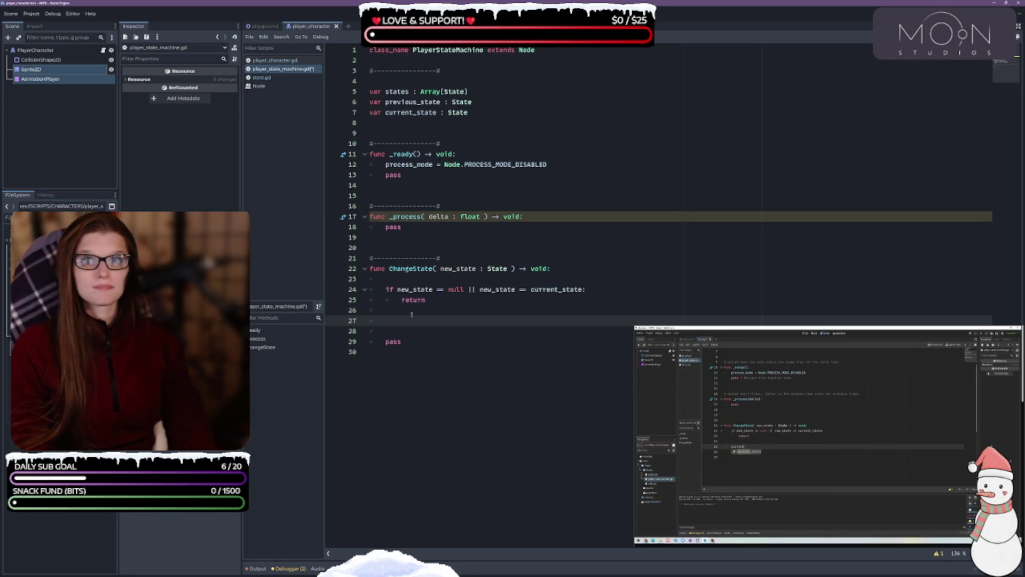
{"action": "type", "text": "curr"}
{"action": "key", "text": "Return"}
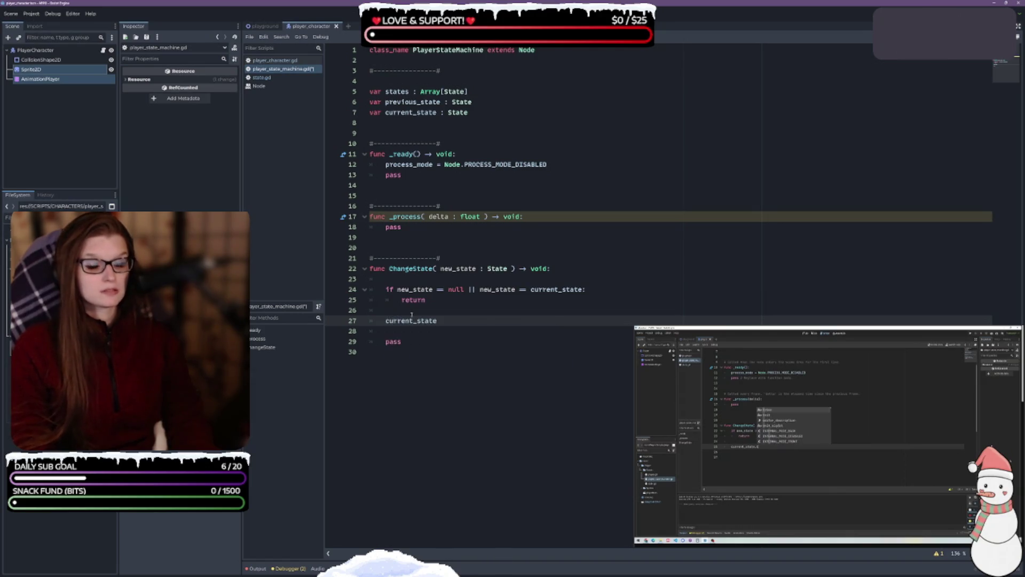
{"action": "type", "text": ".Ex"}
{"action": "key", "text": "Return"}
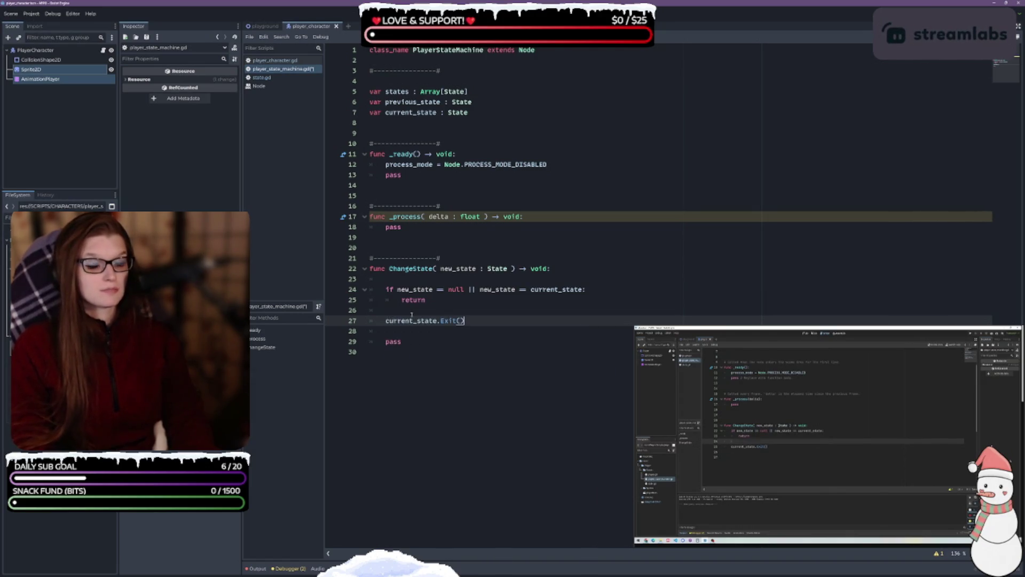
{"action": "key", "text": "ctrl+shift+Return"}
{"action": "key", "text": "ctrl+shift+Return"}
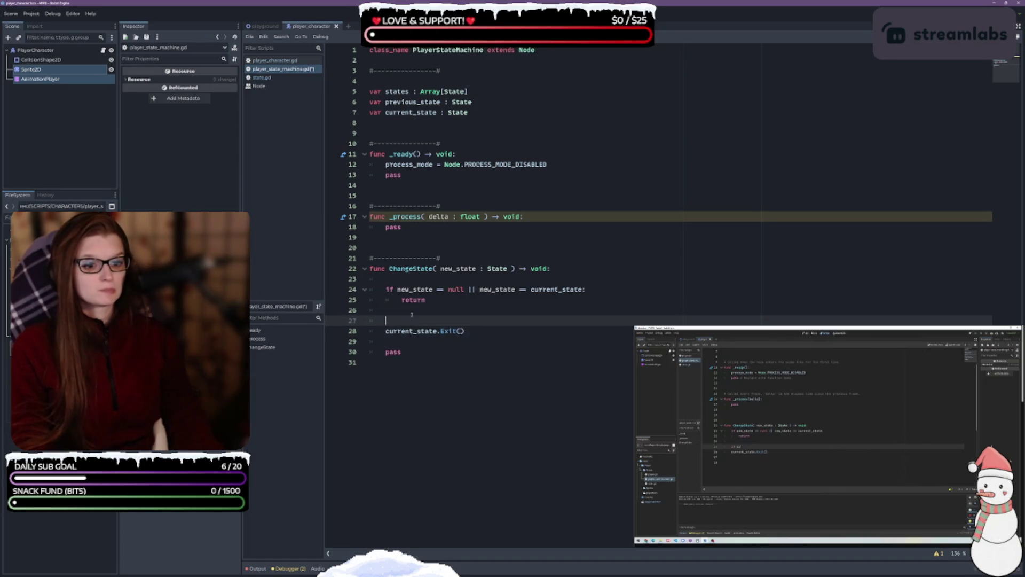
{"action": "type", "text": "if cur"}
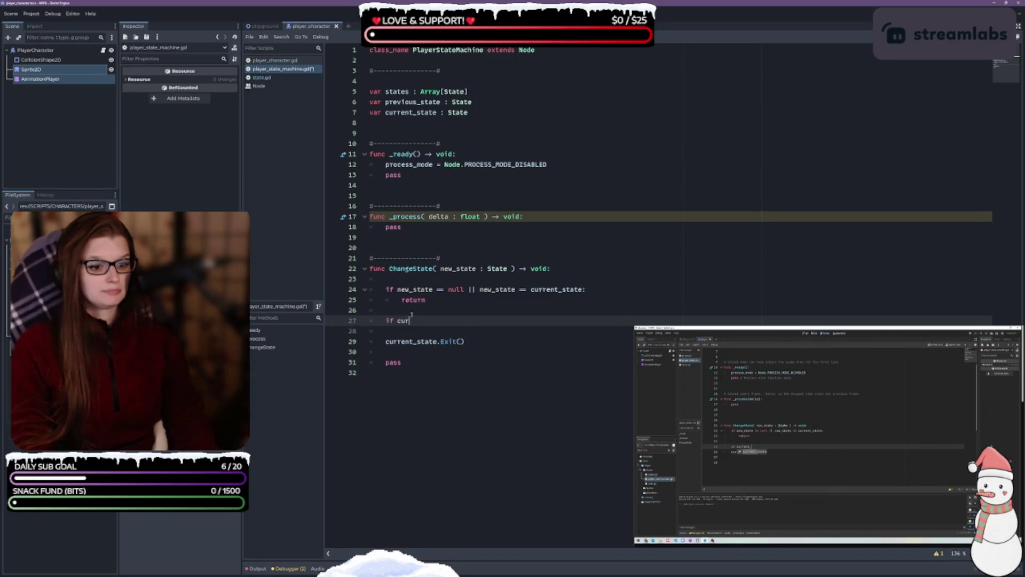
{"action": "key", "text": "Return"}
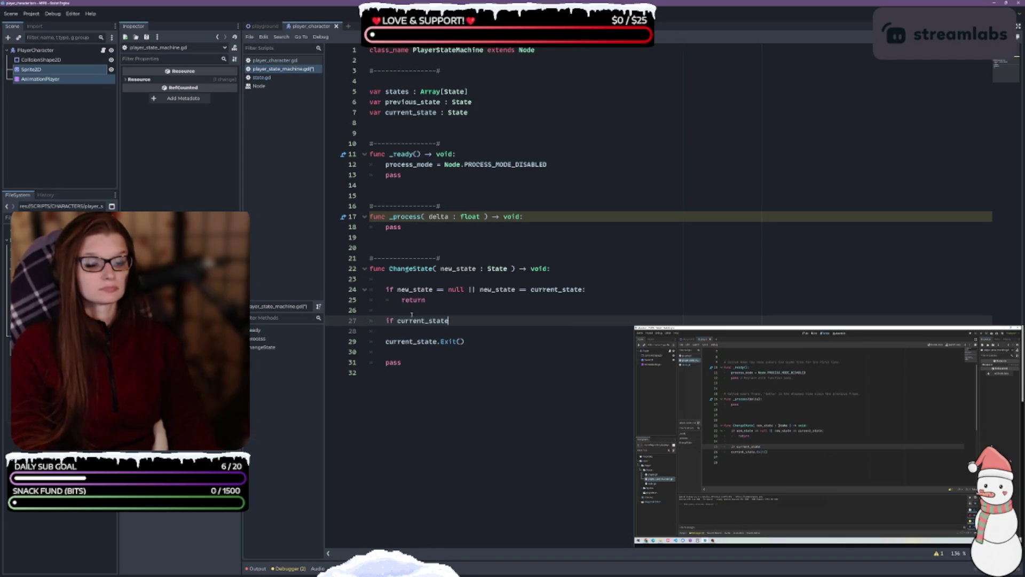
{"action": "key", "text": "Down"}
{"action": "key", "text": "Down"}
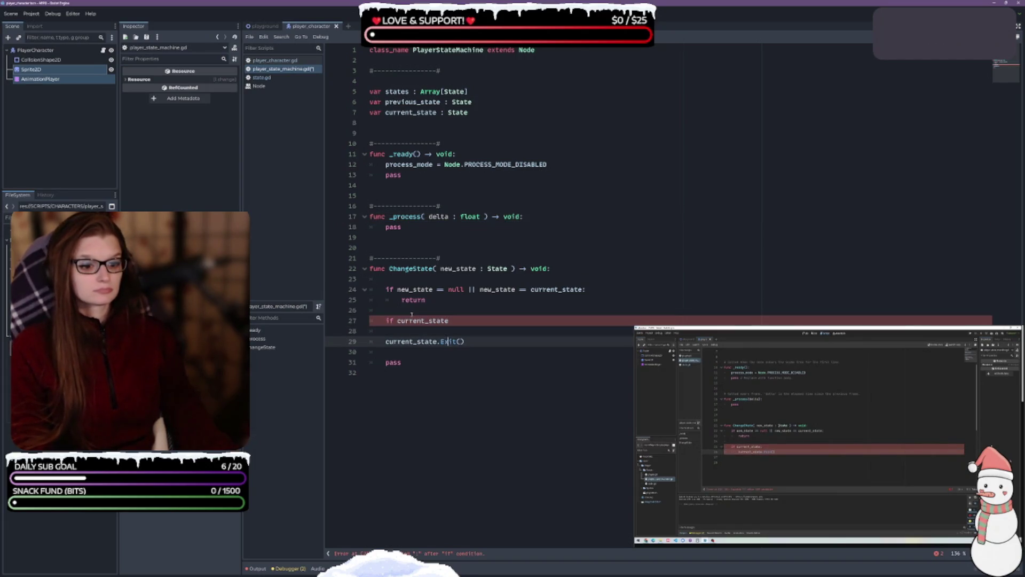
{"action": "key", "text": "Home"}
{"action": "key", "text": "Tab"}
{"action": "key", "text": "Up"}
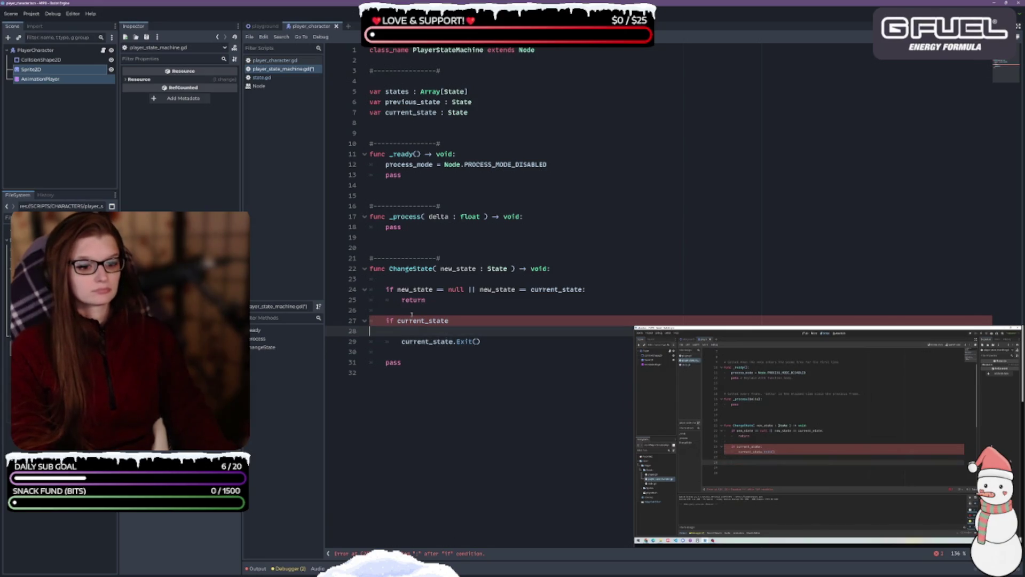
{"action": "key", "text": "Delete"}
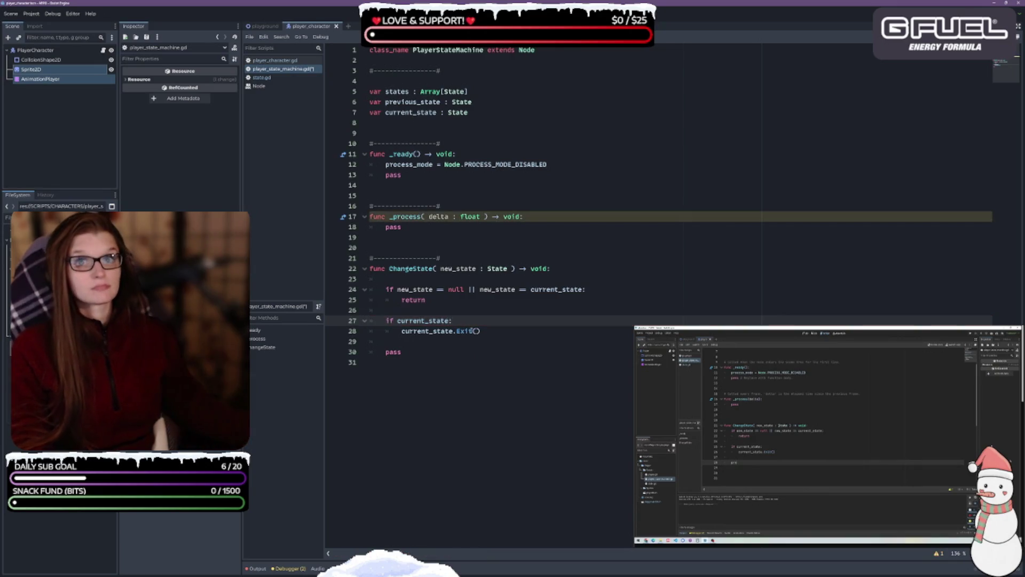
Add previous_state = current_state, current_state = new_state and current_state.Enter() after the exit.
{"action": "left_click", "coordinate": [449, 343]}
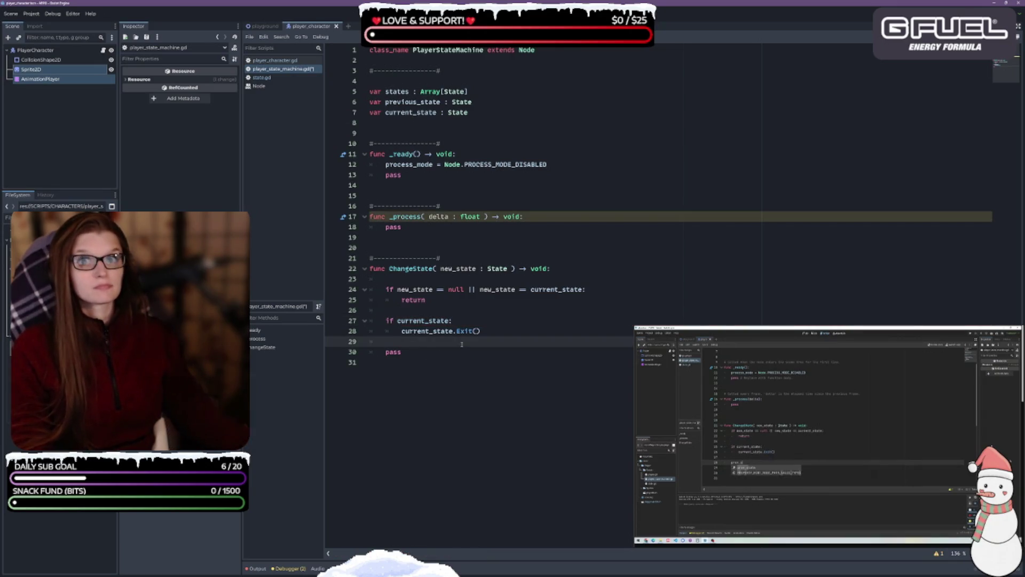
{"action": "key", "text": "Return"}
{"action": "type", "text": "previ"}
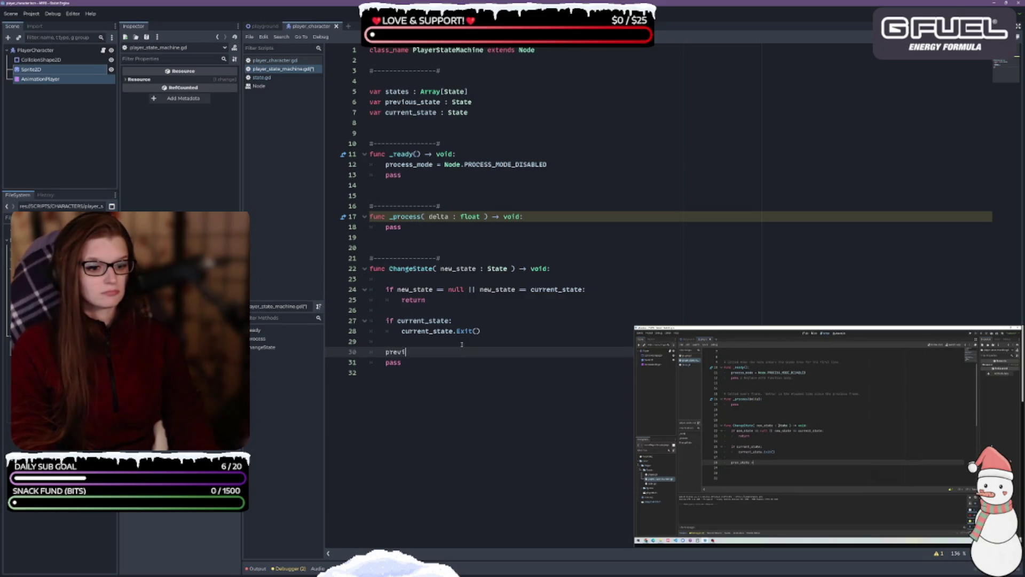
{"action": "key", "text": "Return"}
{"action": "type", "text": "= ciu"}
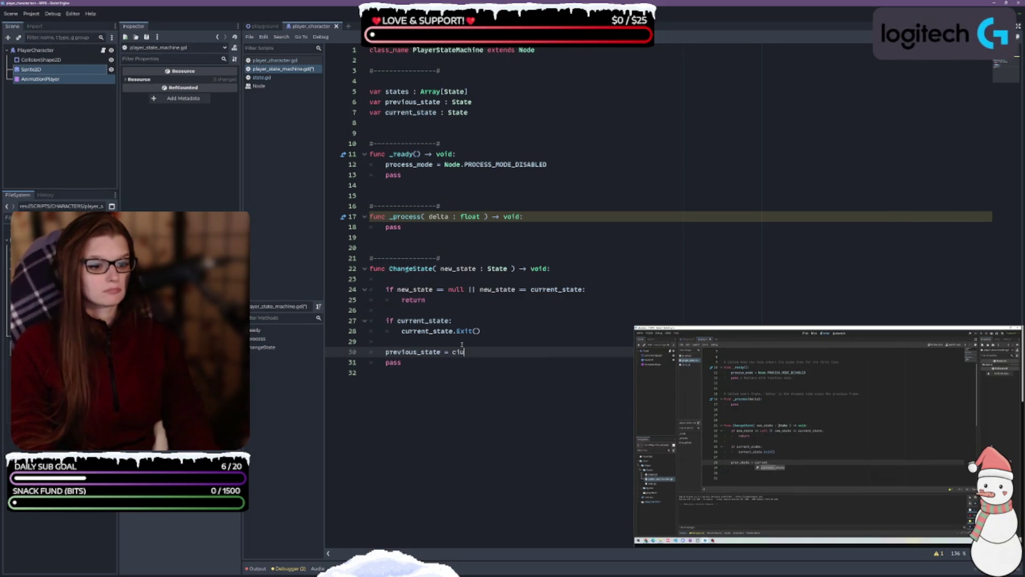
{"action": "key", "text": "BackSpace"}
{"action": "key", "text": "BackSpace"}
{"action": "type", "text": "ur"}
{"action": "key", "text": "Return"}
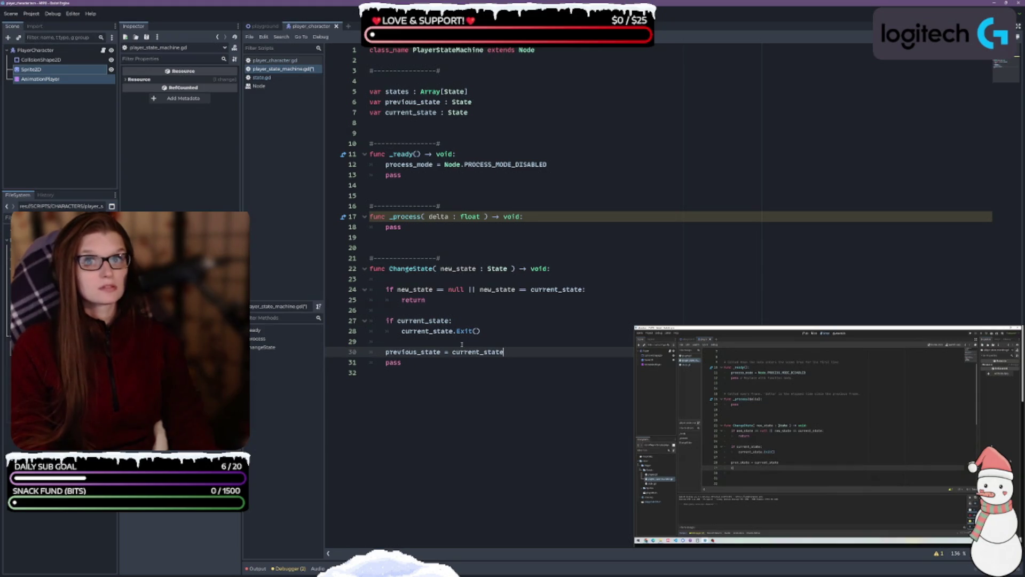
{"action": "key", "text": "Return"}
{"action": "type", "text": "cur"}
{"action": "key", "text": "Return"}
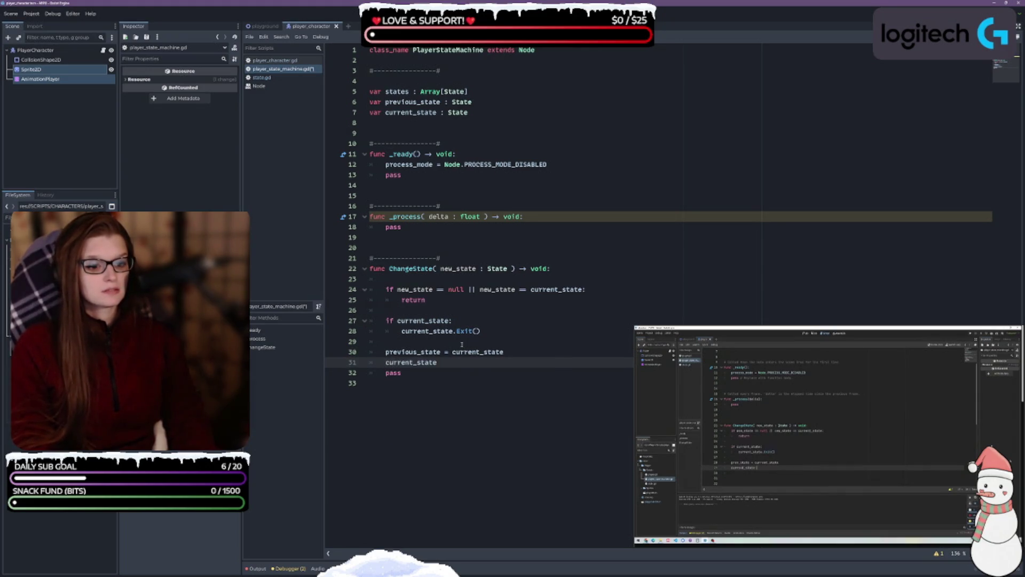
{"action": "type", "text": "= new"}
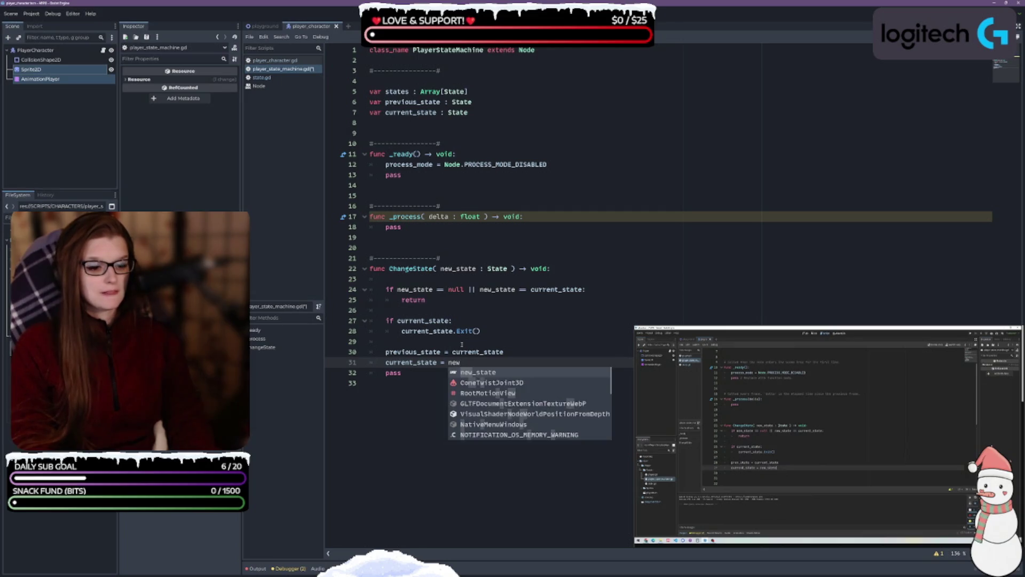
{"action": "key", "text": "Return"}
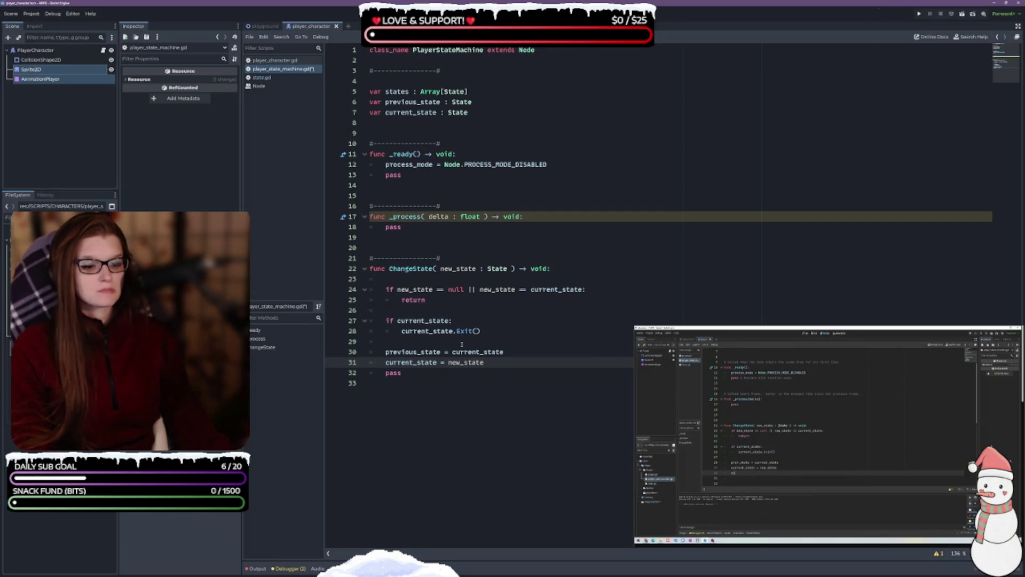
{"action": "key", "text": "Return"}
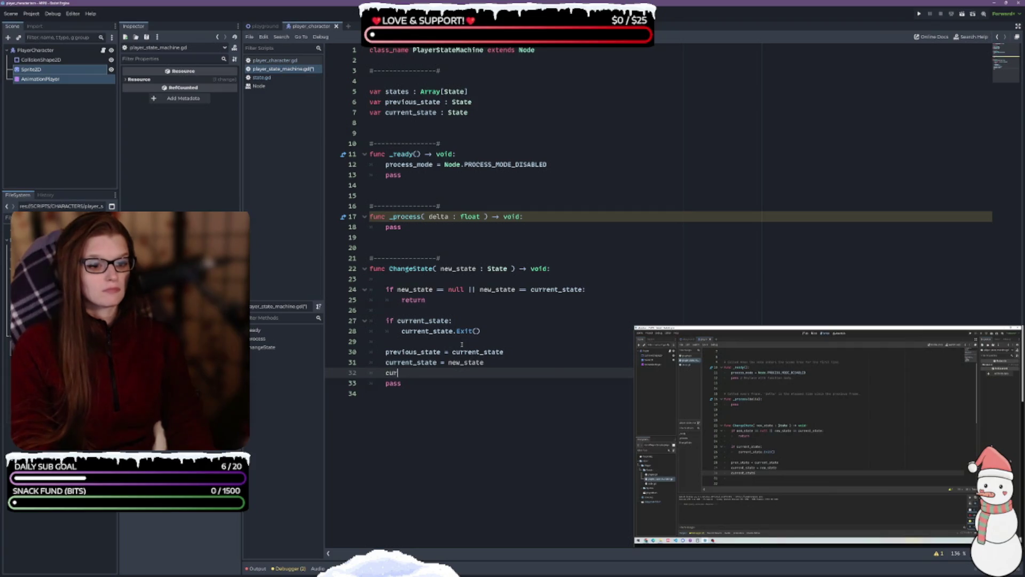
{"action": "type", "text": "current_state"}
{"action": "type", "text": ".Enter"}
{"action": "key", "text": "Return"}
Delete the leftover pass line and save the script.
{"action": "key", "text": "Down"}
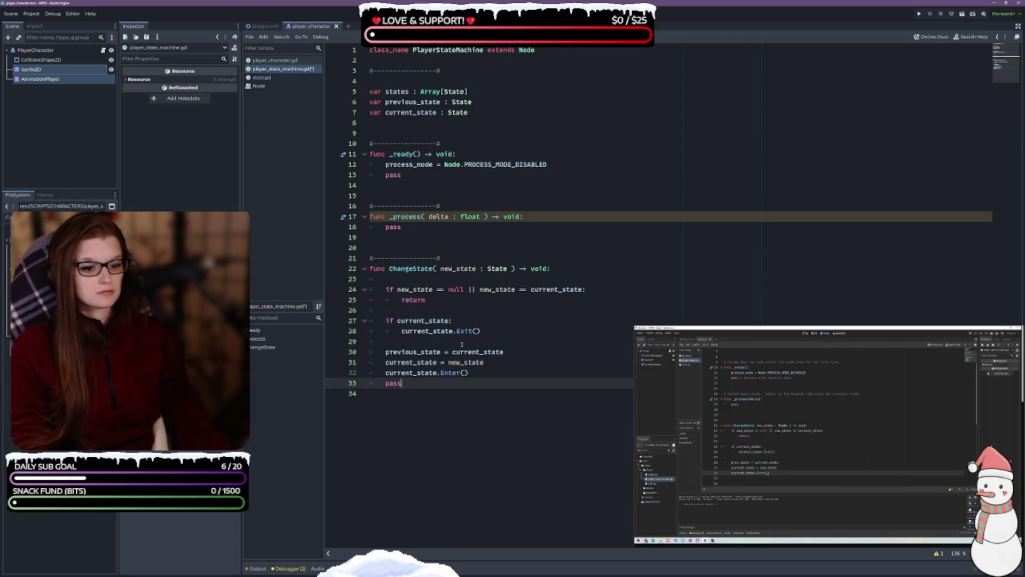
{"action": "key", "text": "BackSpace"}
{"action": "key", "text": "BackSpace"}
{"action": "key", "text": "BackSpace"}
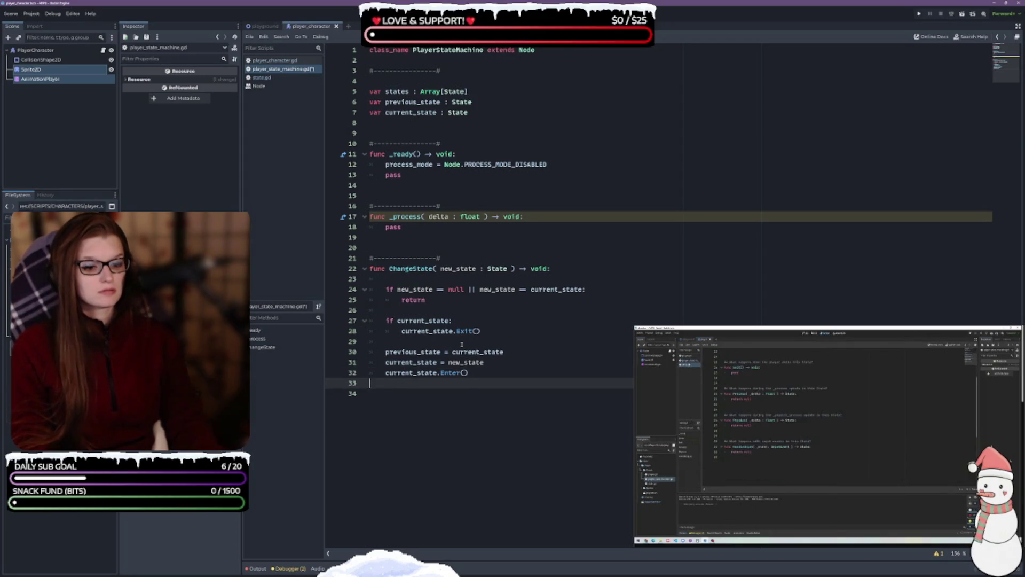
{"action": "key", "text": "BackSpace"}
{"action": "key", "text": "BackSpace"}
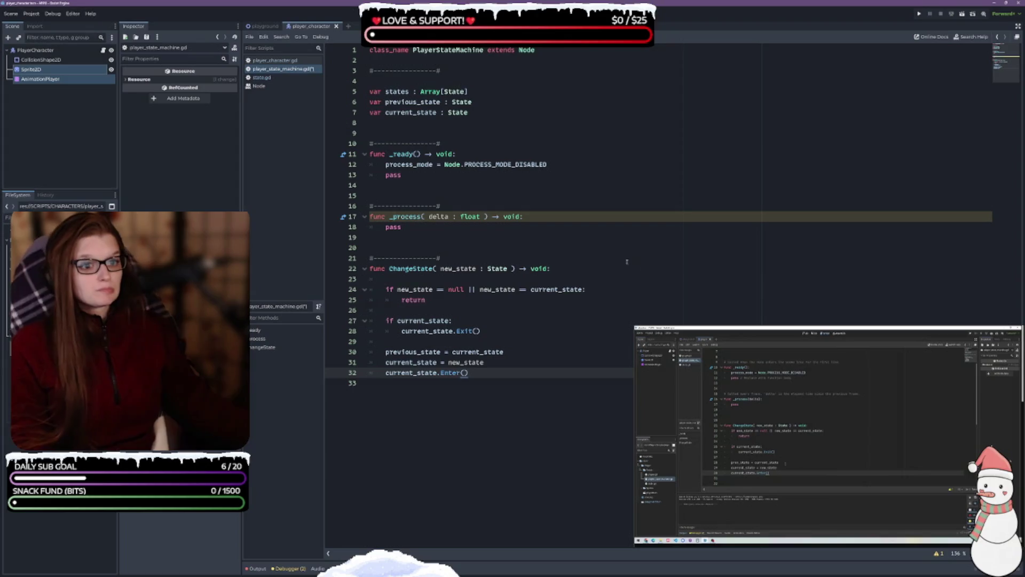
{"action": "key", "text": "ctrl+s"}
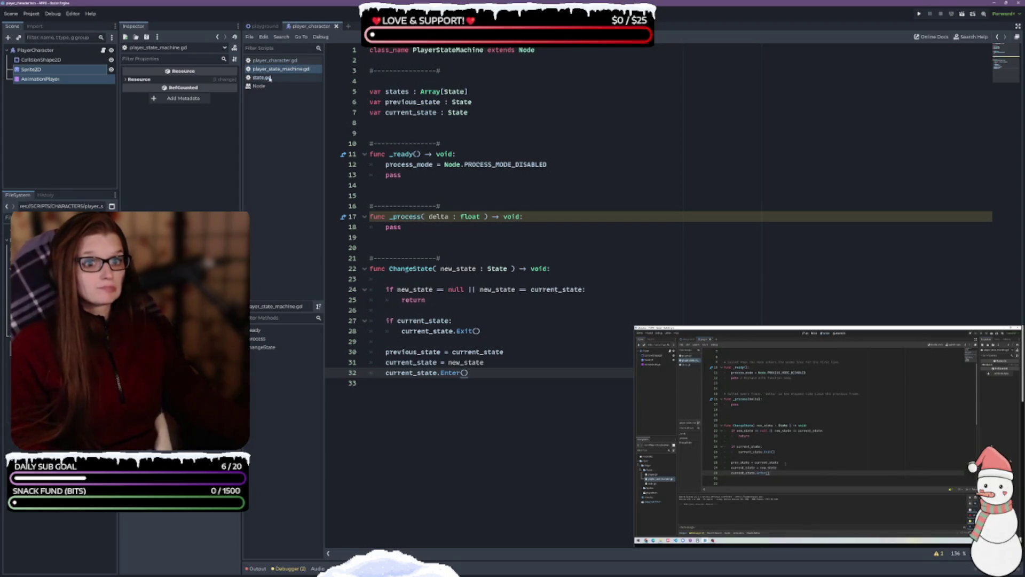
Glance at player_character.gd, then add a blank line at the top of _ready in player_state_machine.gd.
{"action": "left_click", "coordinate": [274, 61]}
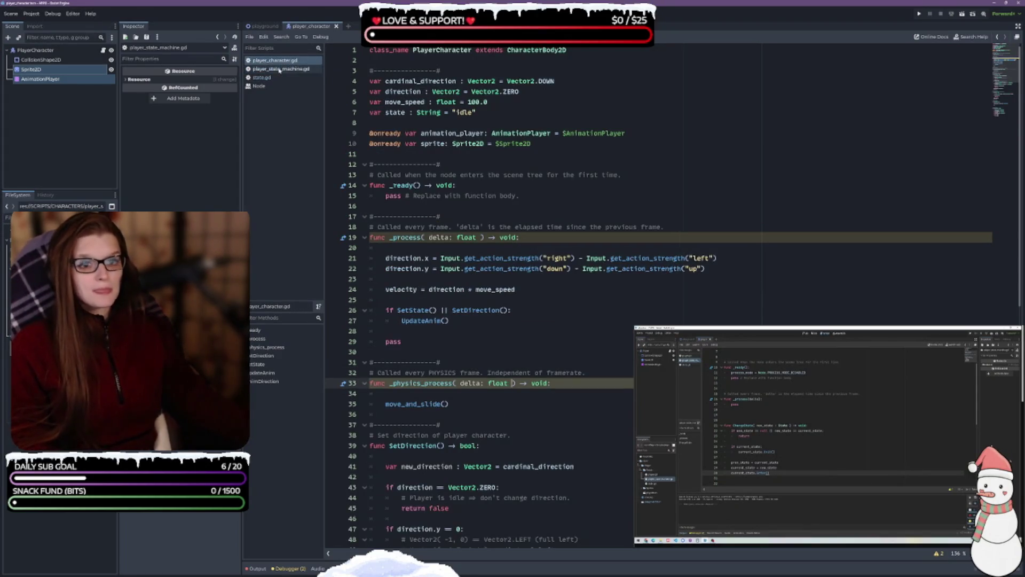
{"action": "left_click", "coordinate": [280, 69]}
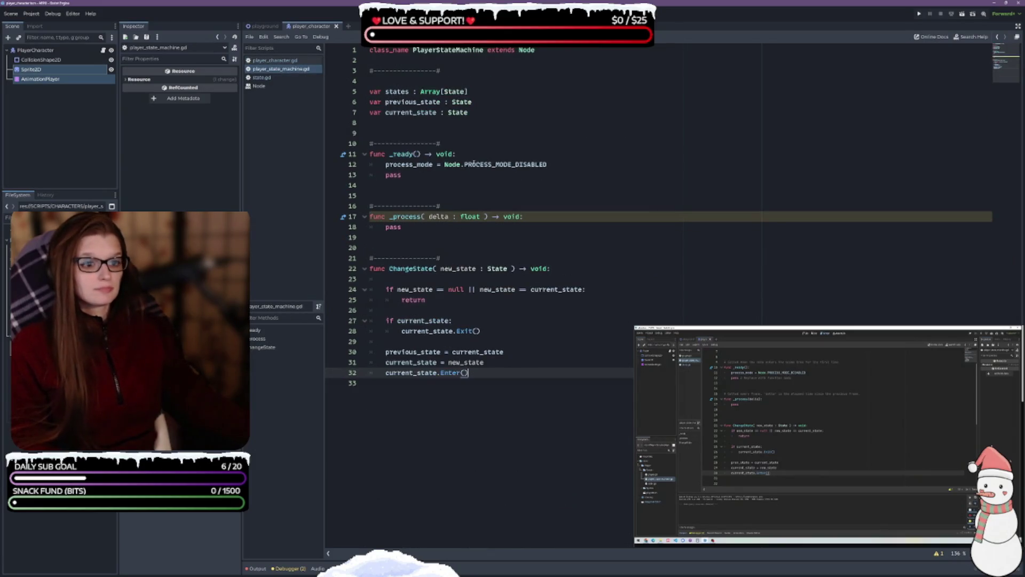
{"action": "left_click", "coordinate": [473, 156]}
{"action": "key", "text": "Return"}
Pick up the divider comment above ChangeState and return to the script's end.
{"action": "left_click", "coordinate": [602, 454]}
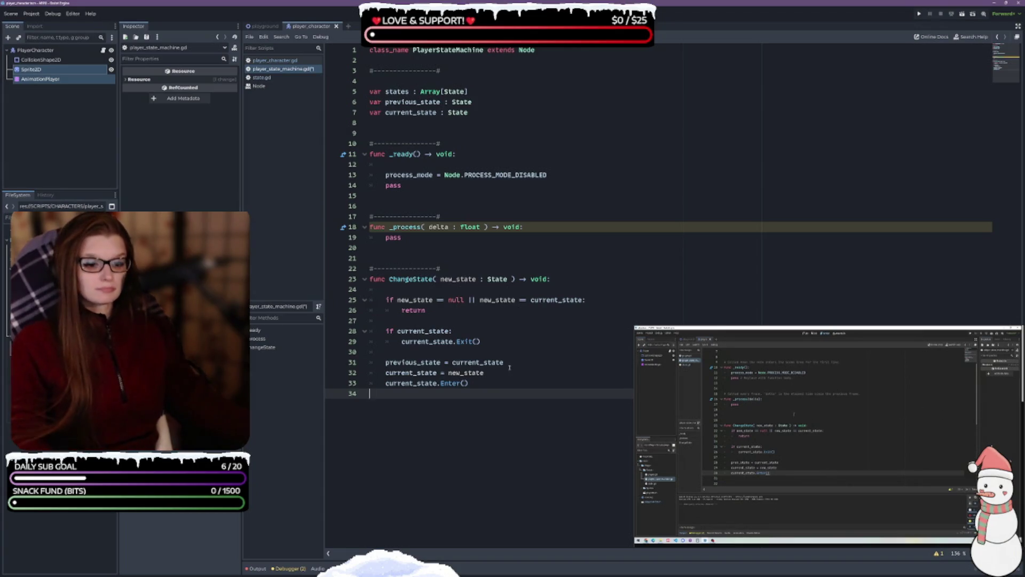
{"action": "left_click", "coordinate": [451, 269]}
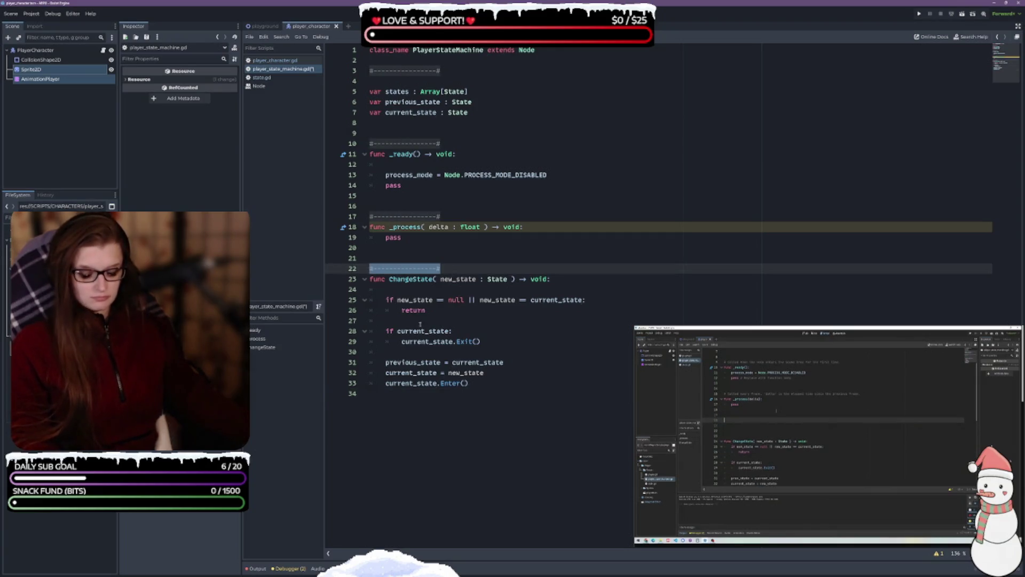
{"action": "left_click", "coordinate": [410, 419]}
Below a new divider, write func Initialize() -> void: with states = [] as its first line.
{"action": "key", "text": "Return"}
{"action": "key", "text": "Return"}
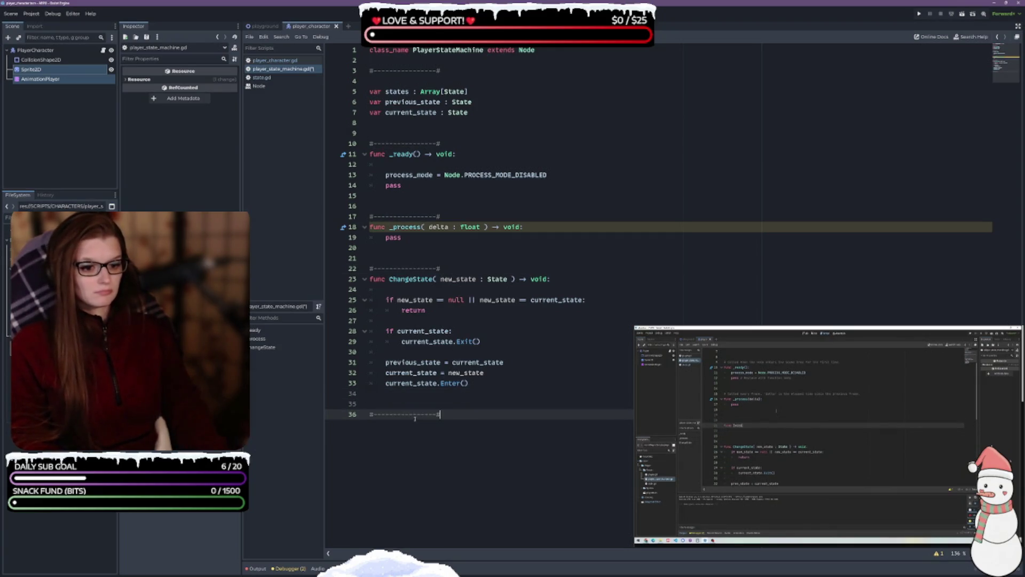
{"action": "key", "text": "Return"}
{"action": "type", "text": "func "}
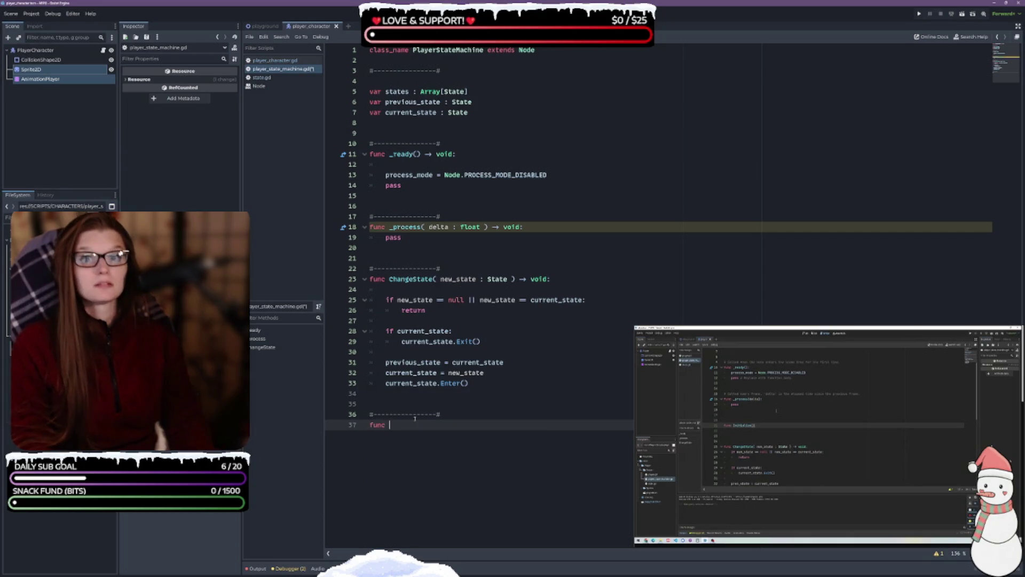
{"action": "type", "text": "Init"}
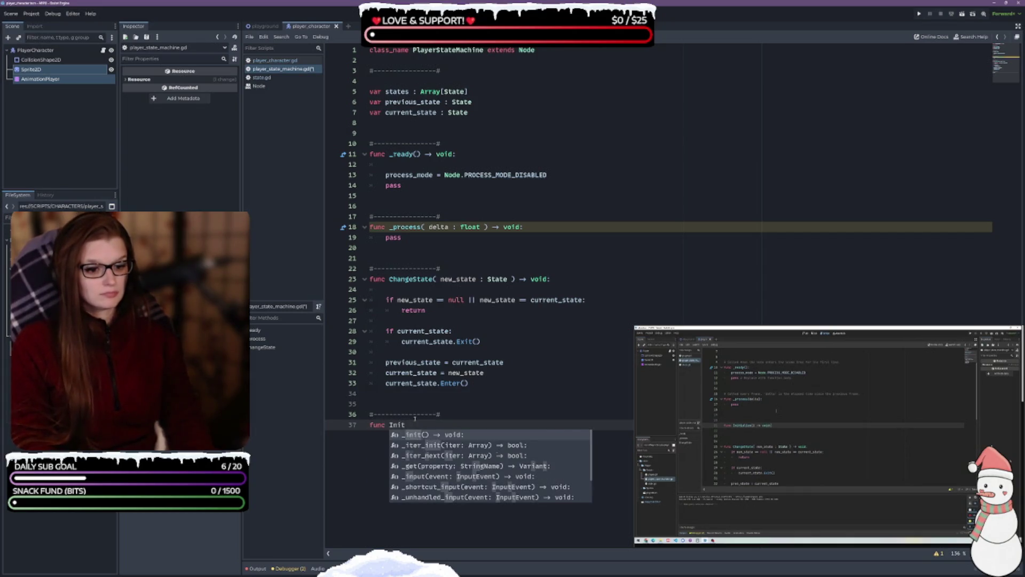
{"action": "type", "text": "ialize"}
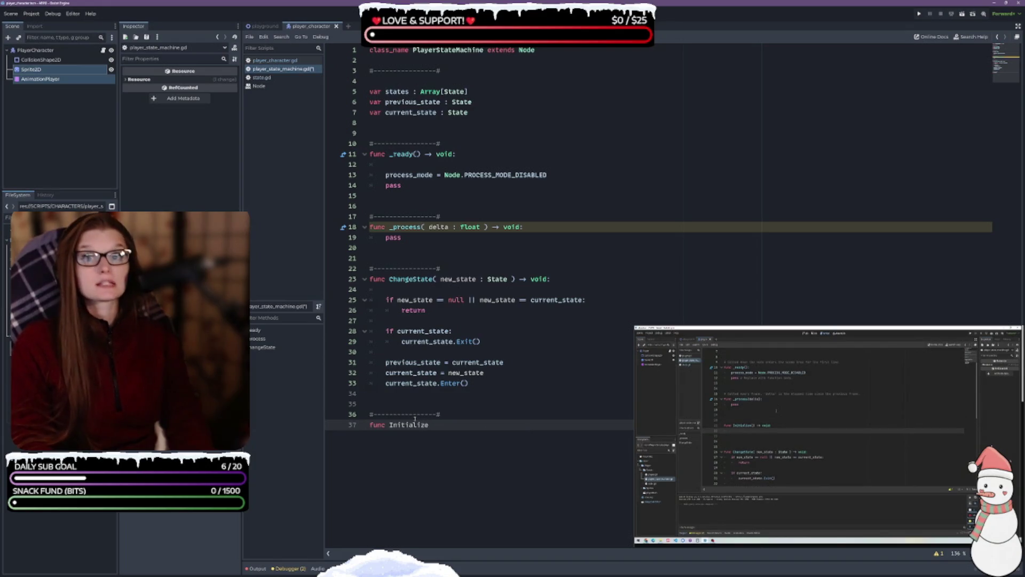
{"action": "type", "text": "() ->"}
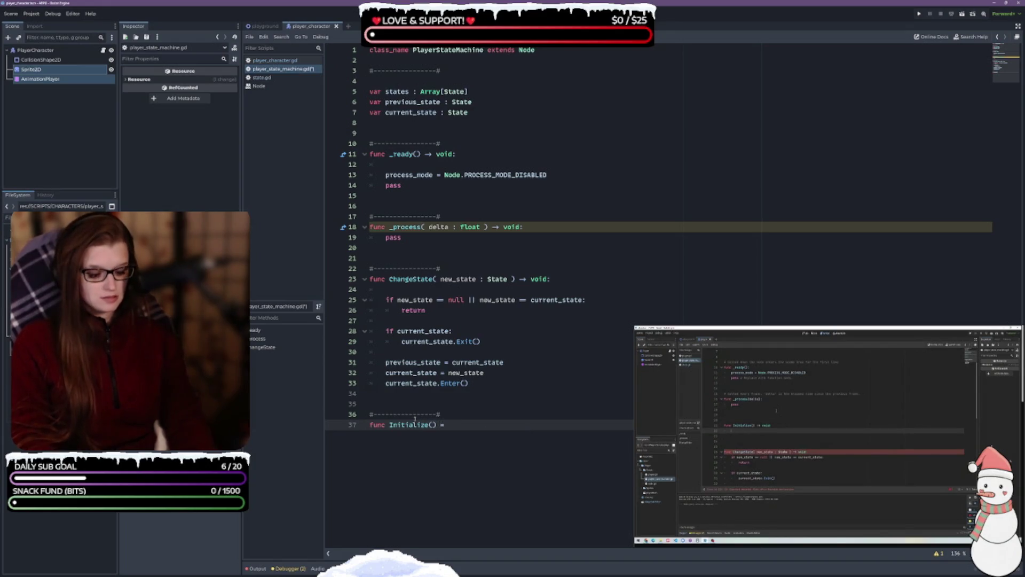
{"action": "type", "text": "void:"}
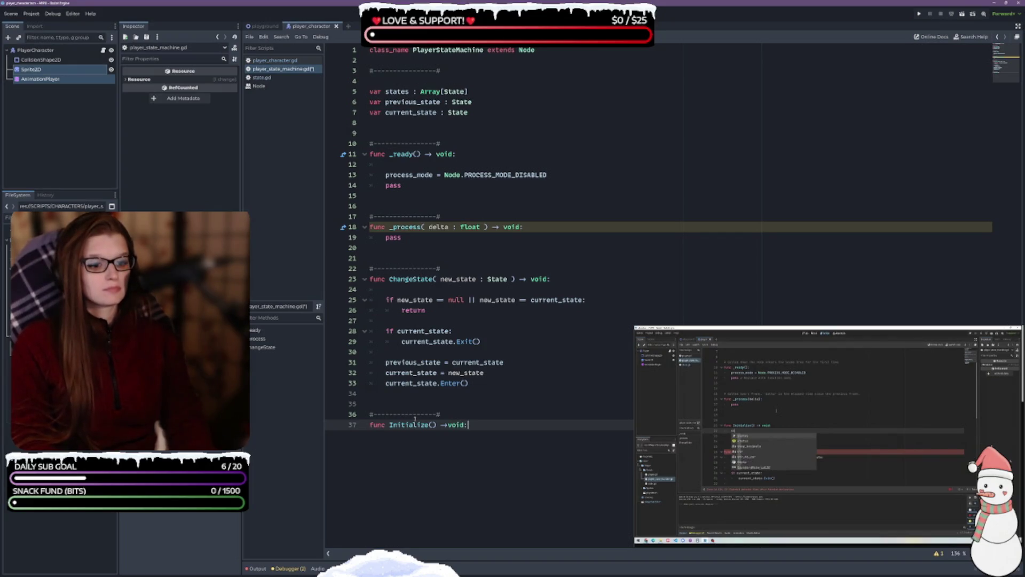
{"action": "key", "text": "Return"}
{"action": "key", "text": "Return"}
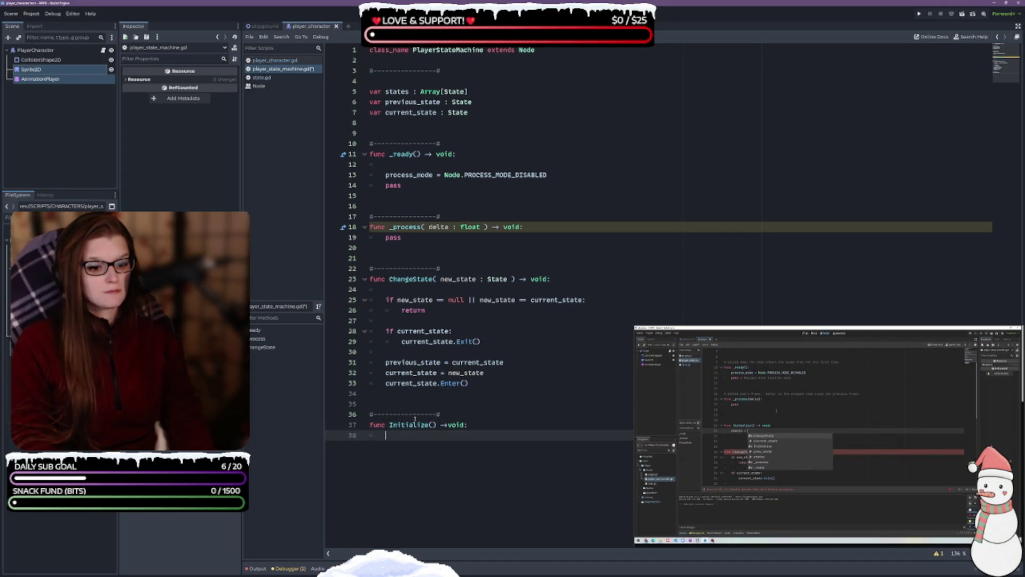
{"action": "type", "text": "es = "}
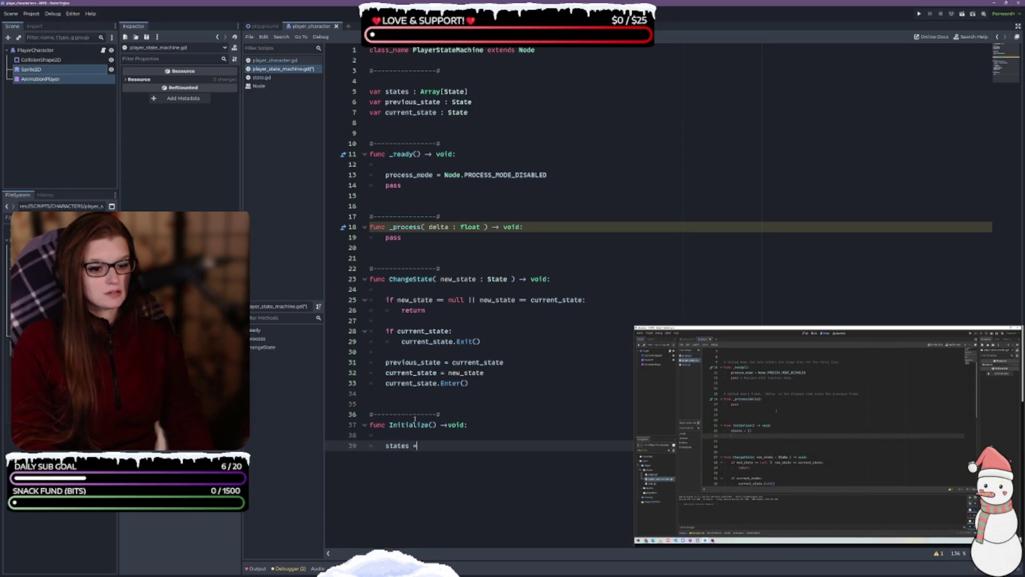
{"action": "type", "text": "[]"}
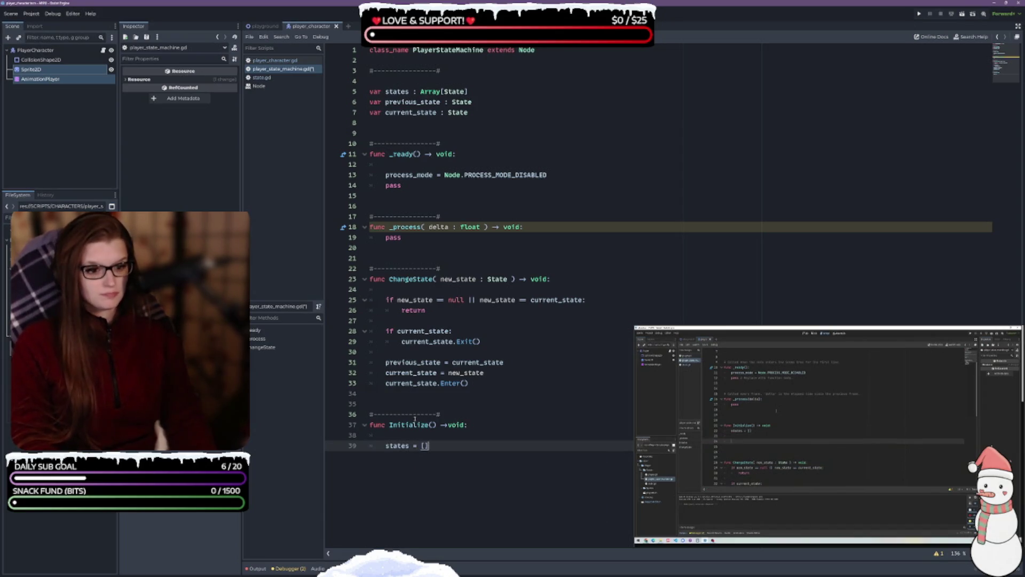
{"action": "key", "text": "Return"}
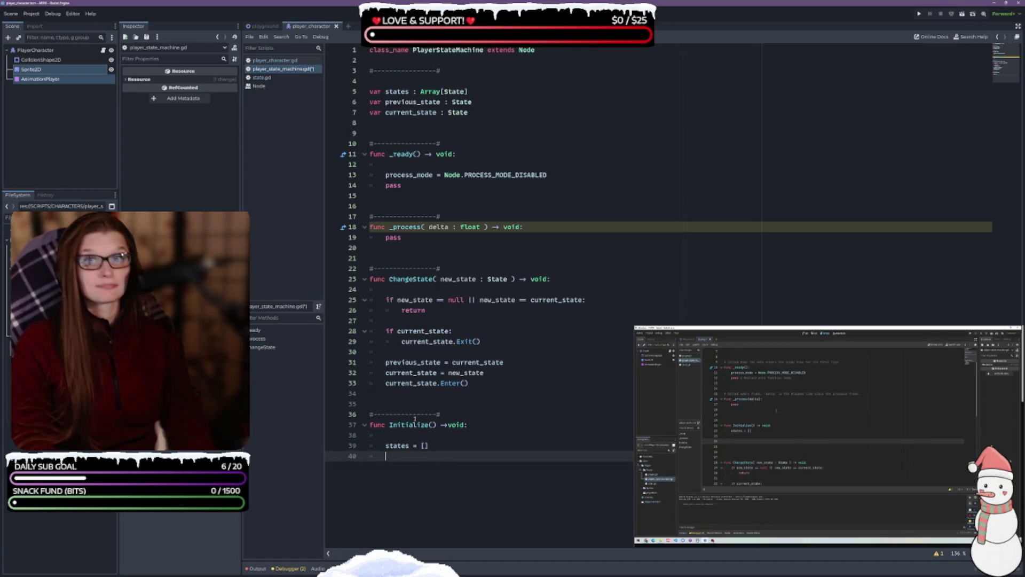
{"action": "key", "text": "Return"}
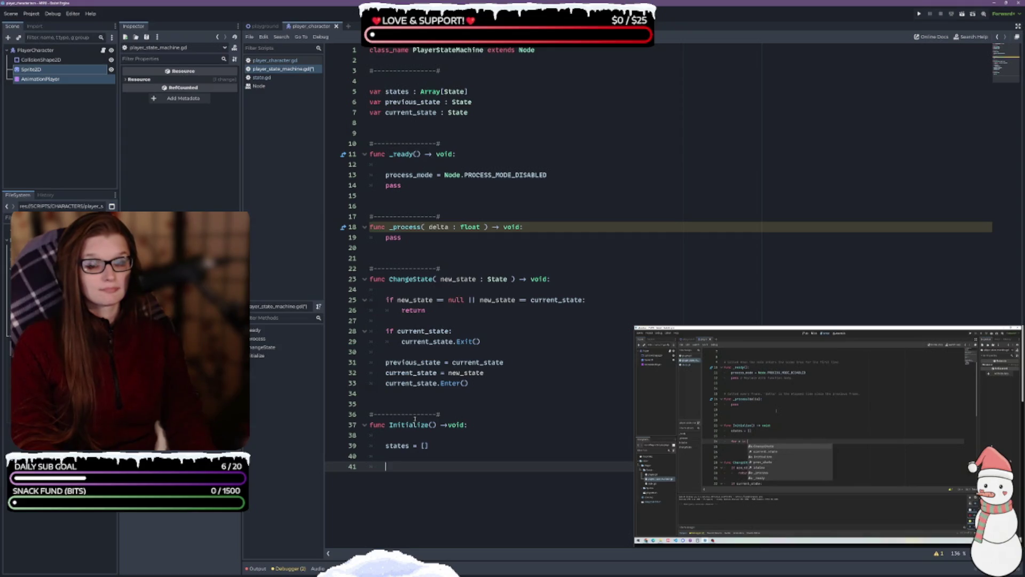
Start a 'for c in get_children():' loop in Initialize.
{"action": "type", "text": "for c in get"}
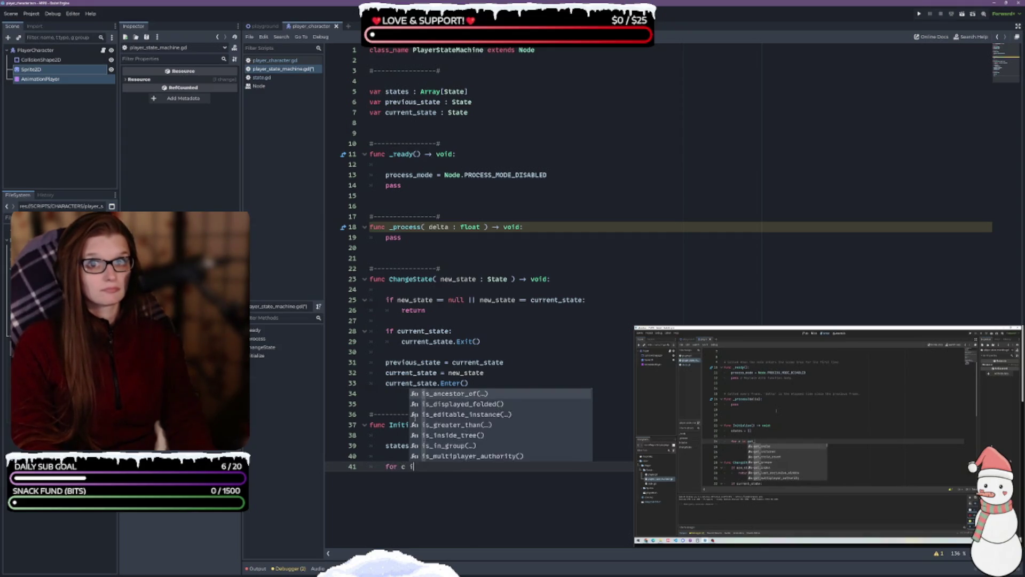
{"action": "key", "text": "Down"}
{"action": "key", "text": "Down"}
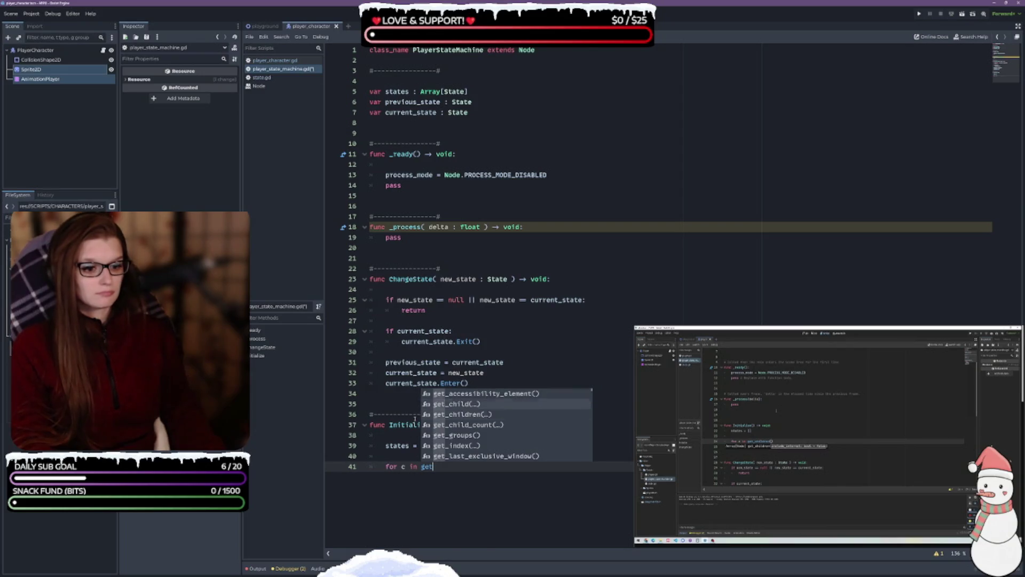
{"action": "key", "text": "Return"}
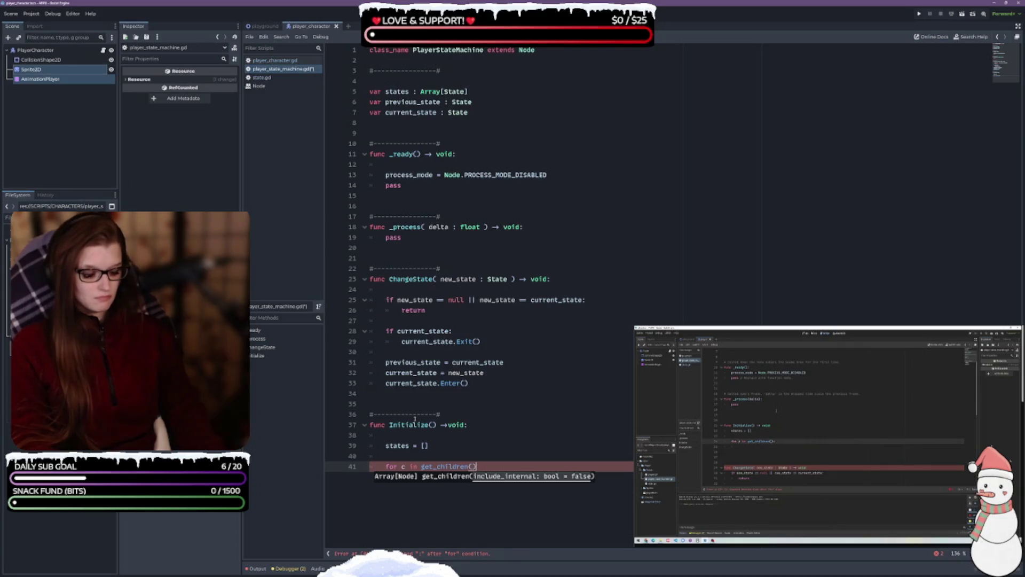
{"action": "type", "text": ":"}
{"action": "key", "text": "Return"}
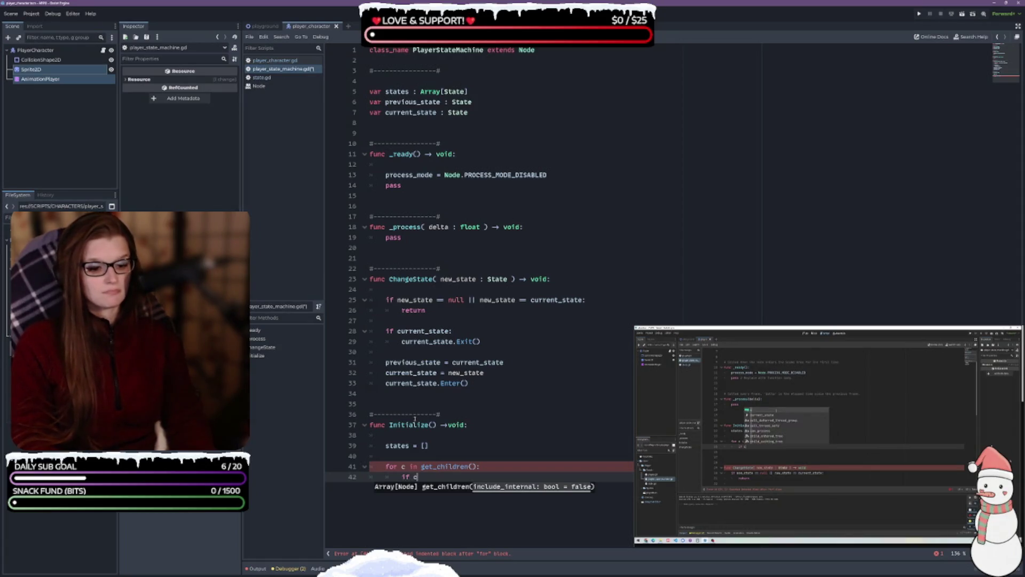
Inside the loop, append c to states when it is a State, then save.
{"action": "type", "text": "is "}
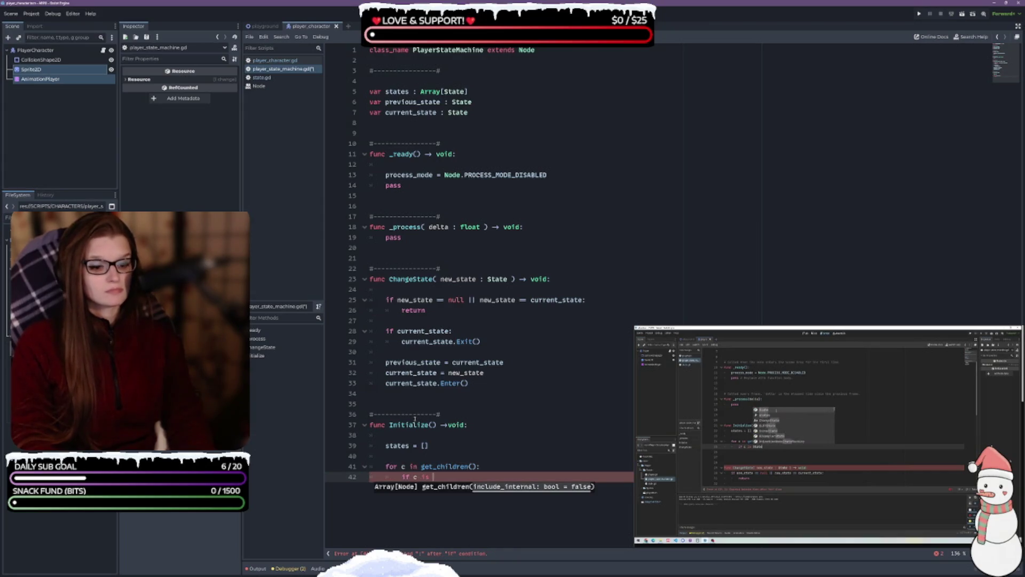
{"action": "type", "text": "State:"}
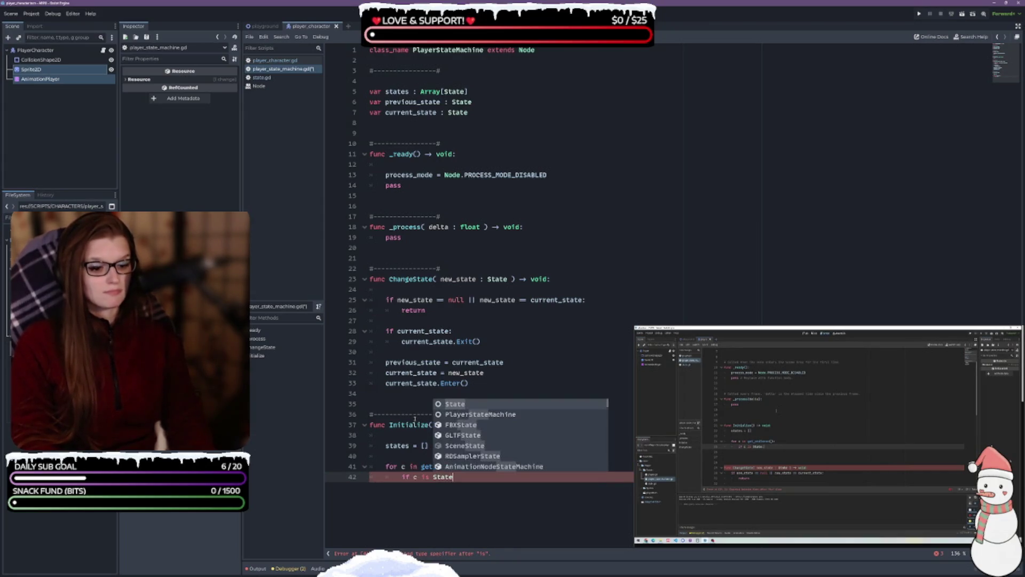
{"action": "key", "text": "Return"}
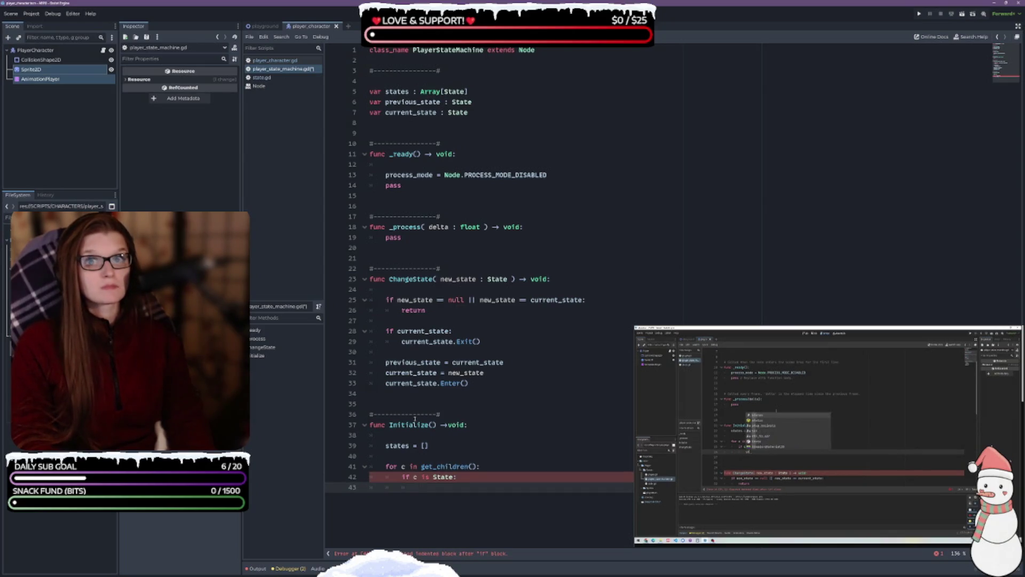
{"action": "type", "text": "states."}
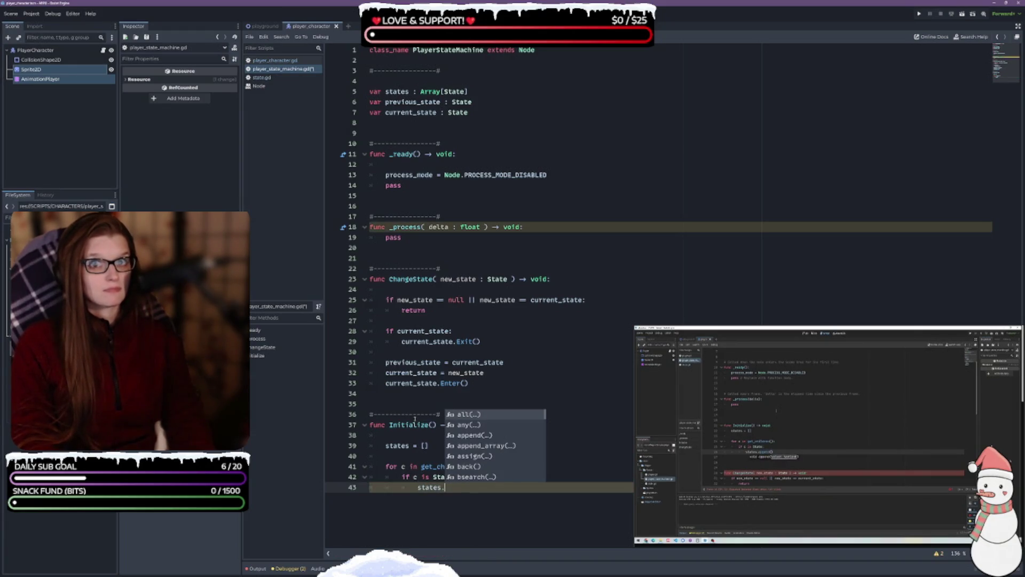
{"action": "type", "text": "app"}
{"action": "key", "text": "Return"}
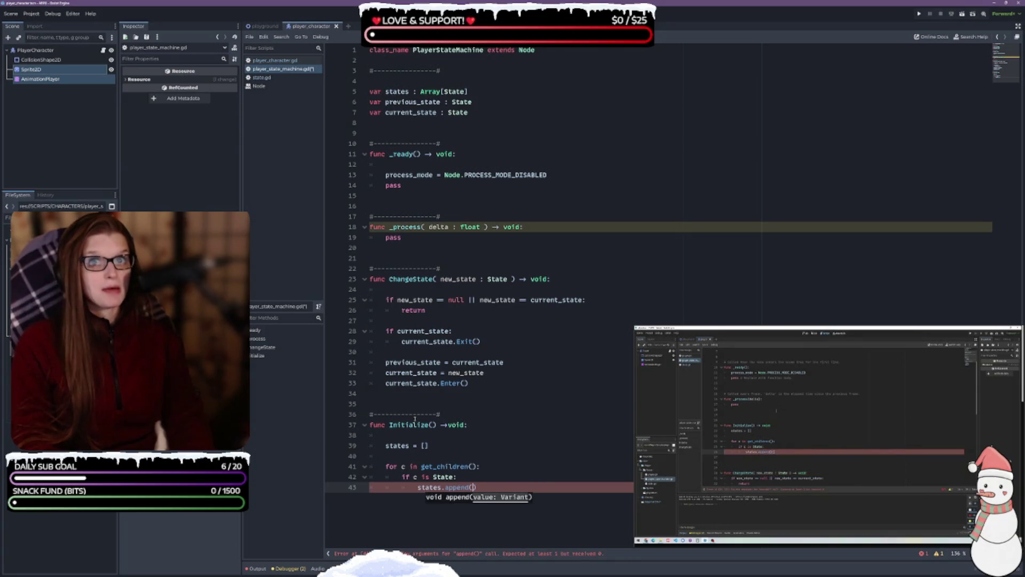
{"action": "type", "text": "c"}
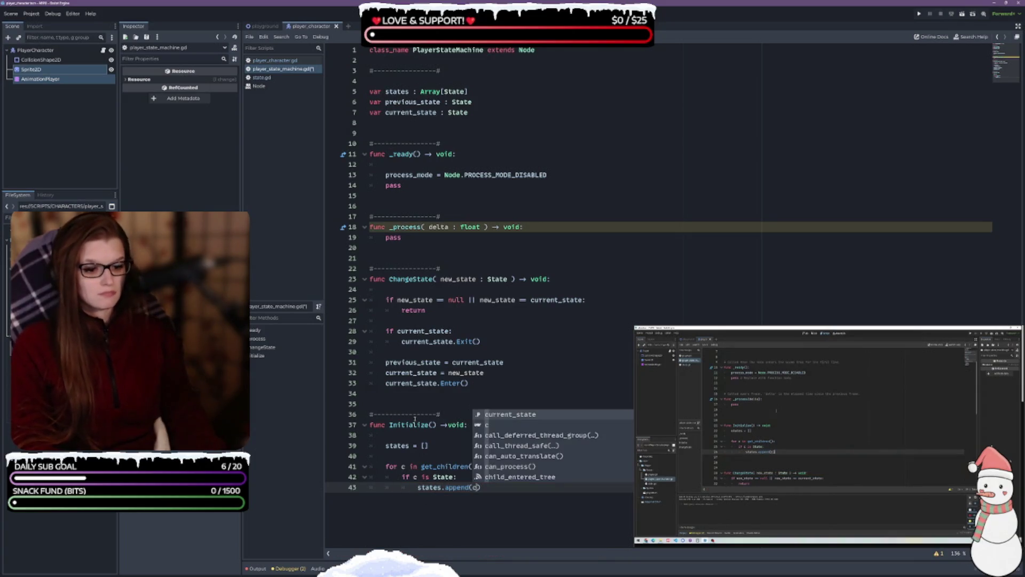
{"action": "key", "text": "ctrl+s"}
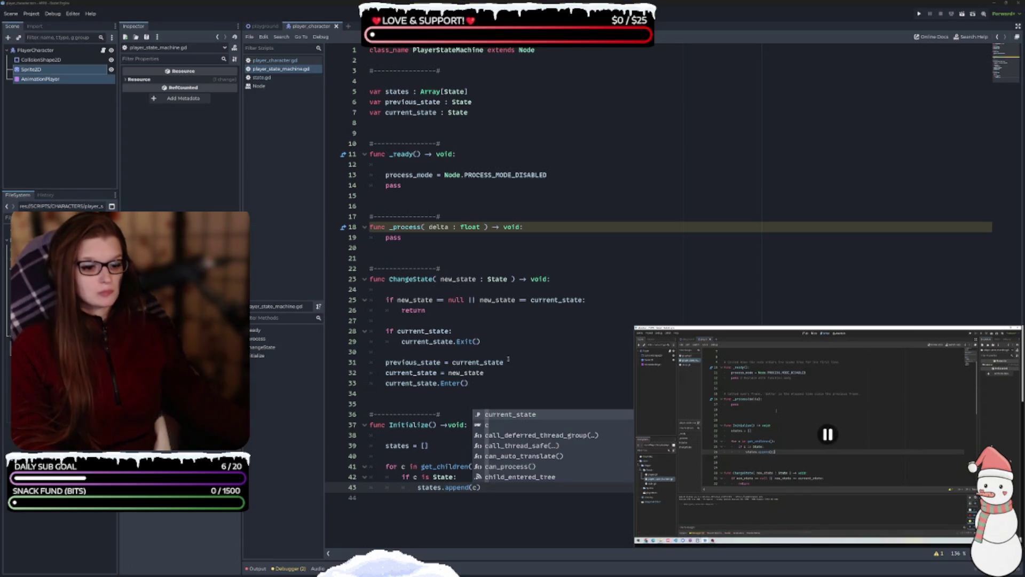
{"action": "key", "text": "Escape"}
{"action": "left_click", "coordinate": [538, 505]}
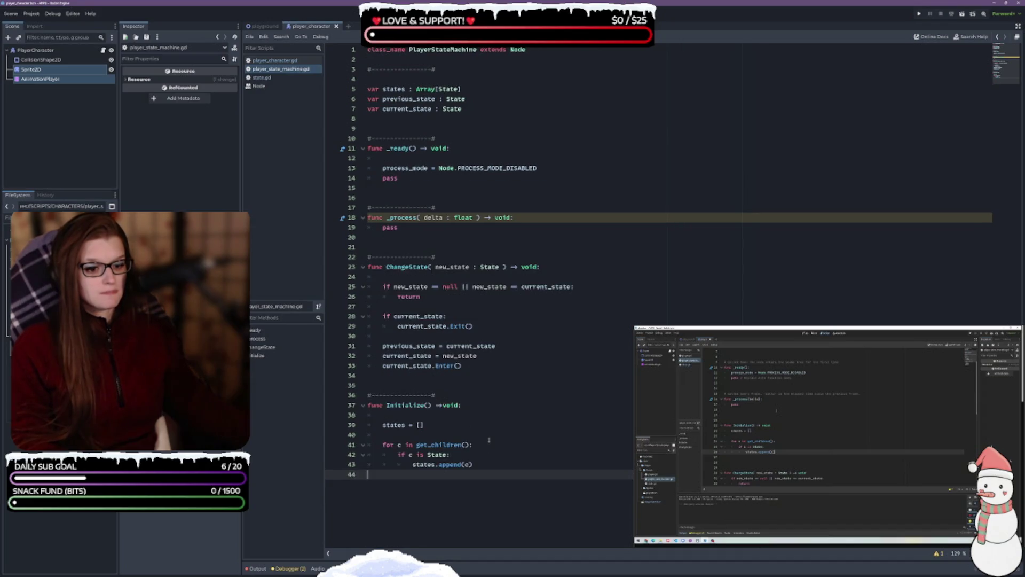
Rename the loop variable c to child on its three lines and save.
{"action": "left_click", "coordinate": [406, 466]}
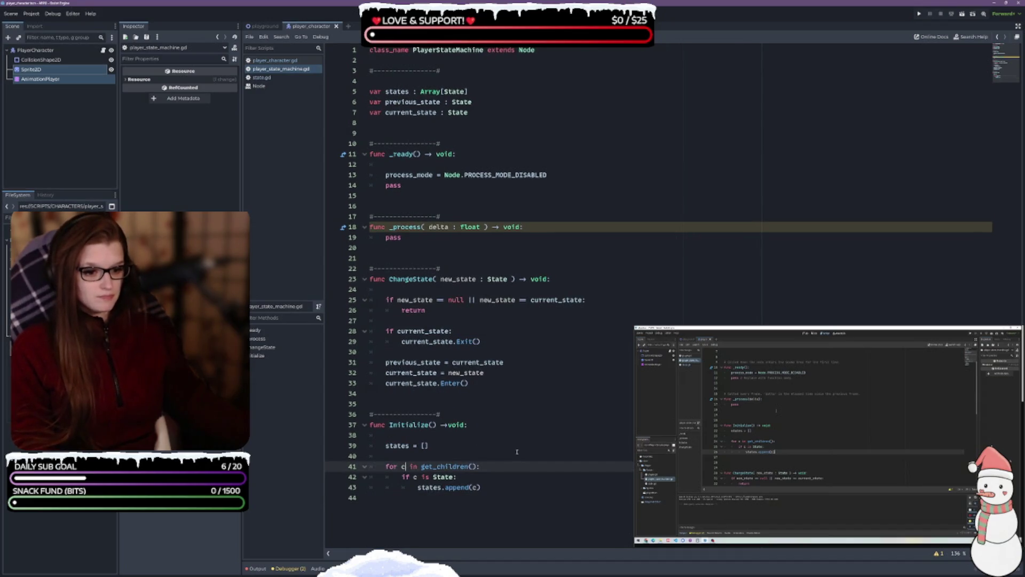
{"action": "type", "text": "hild"}
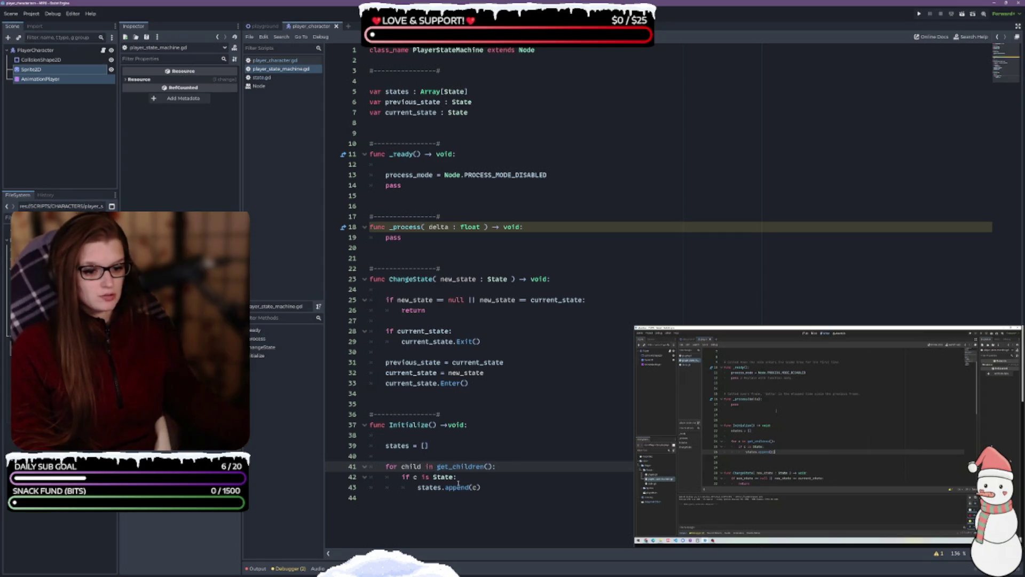
{"action": "left_click", "coordinate": [417, 477]}
{"action": "type", "text": "hild"}
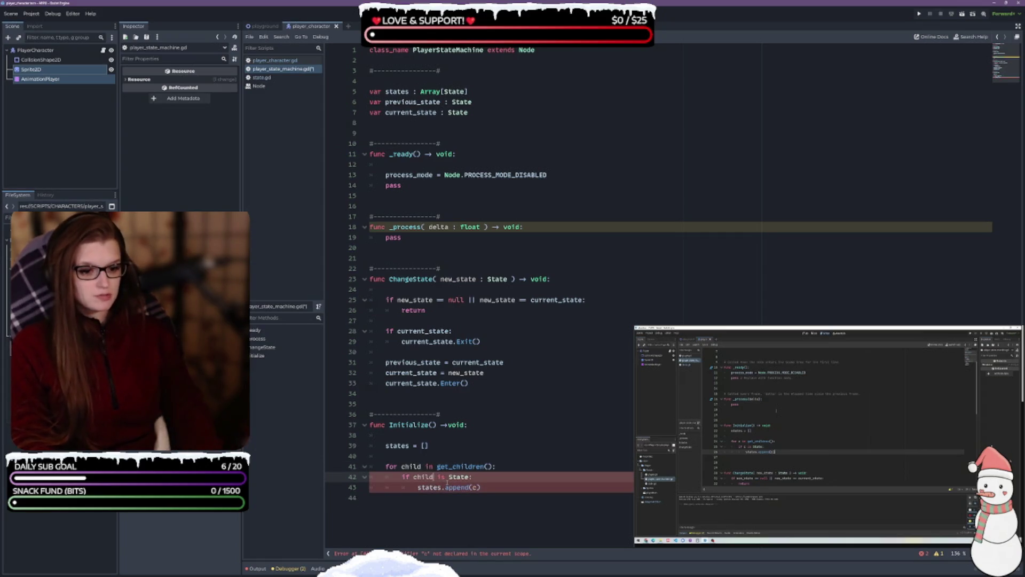
{"action": "left_click", "coordinate": [504, 488]}
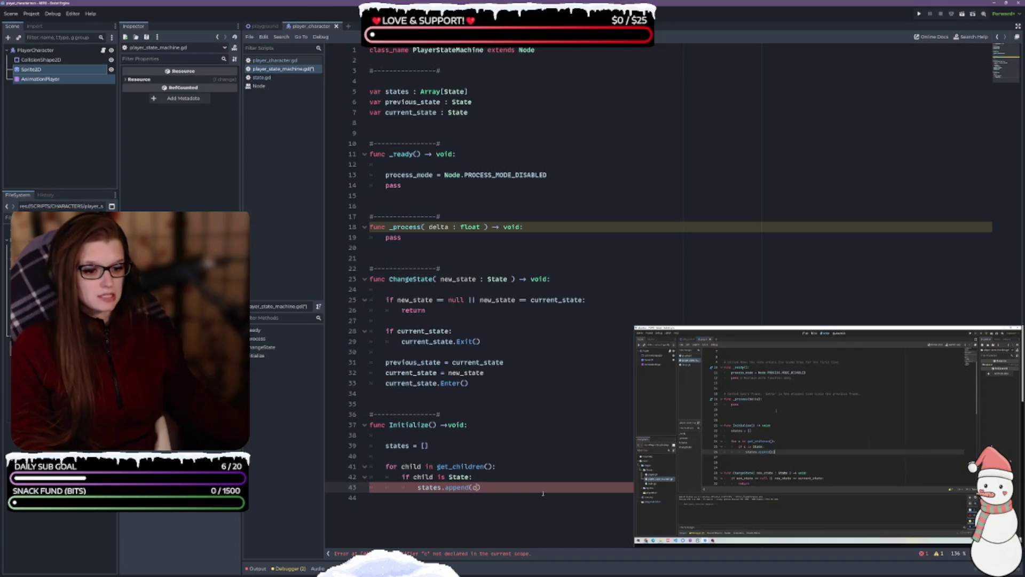
{"action": "type", "text": "hild"}
{"action": "left_click", "coordinate": [505, 494]}
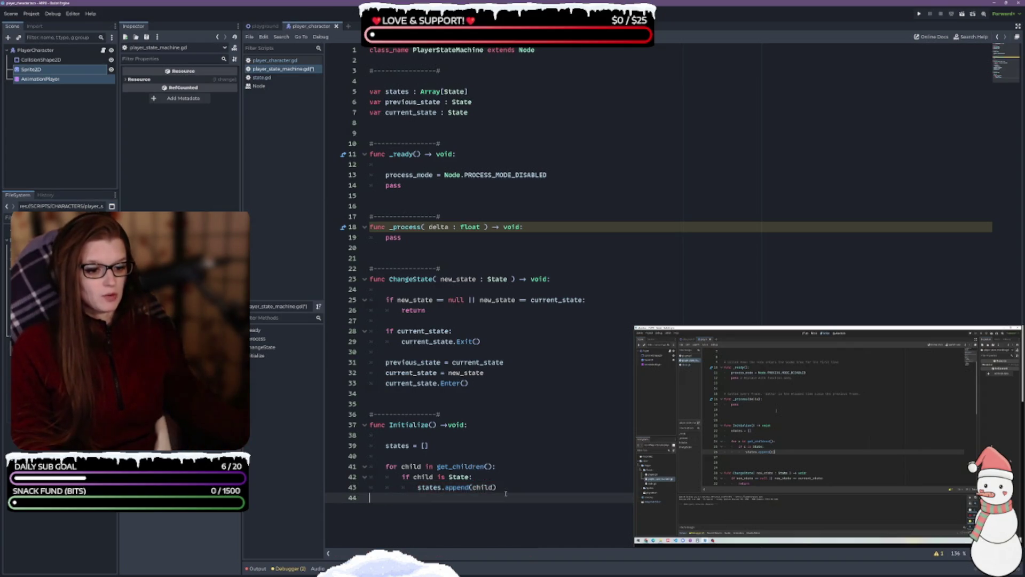
{"action": "left_click", "coordinate": [506, 488]}
{"action": "key", "text": "ctrl+s"}
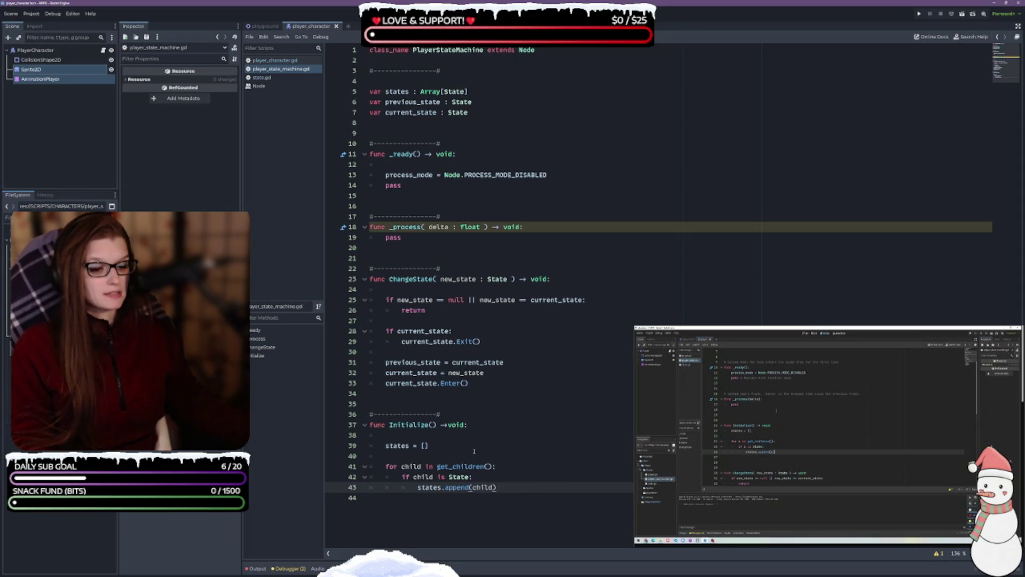
Select the whole Initialize function block, including its divider.
{"action": "left_click", "coordinate": [448, 425]}
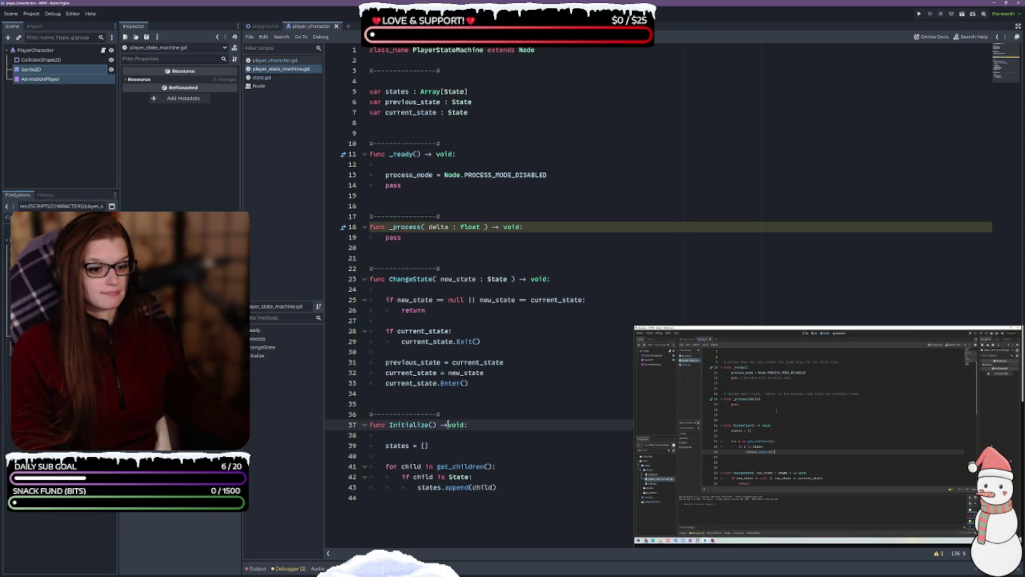
{"action": "left_click", "coordinate": [576, 487]}
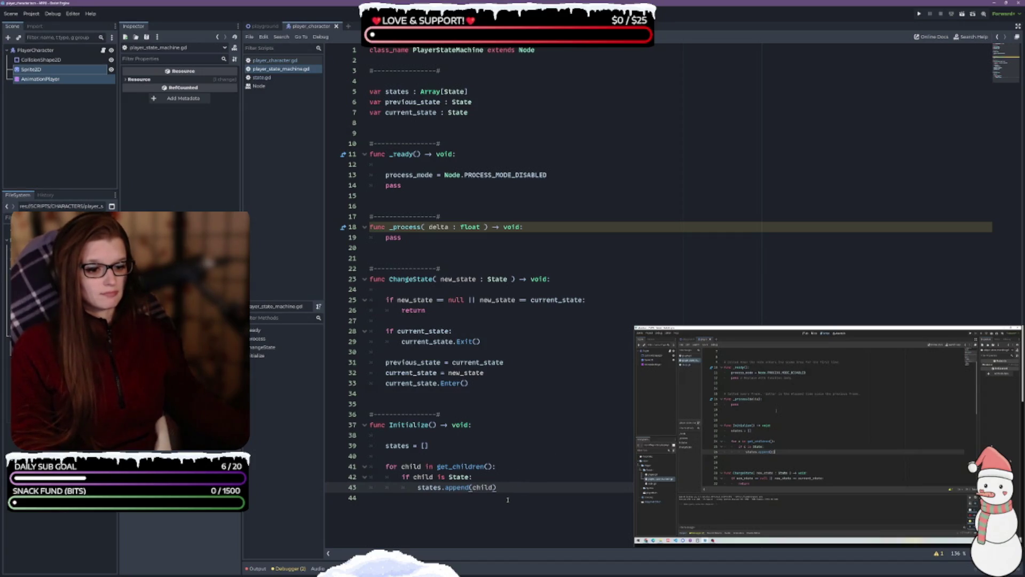
{"action": "mouse_move", "coordinate": [508, 499]}
{"action": "left_mouse_down"}
{"action": "mouse_move", "coordinate": [373, 465]}
{"action": "mouse_move", "coordinate": [331, 417]}
{"action": "left_mouse_up"}
{"action": "key", "text": "ctrl+c"}
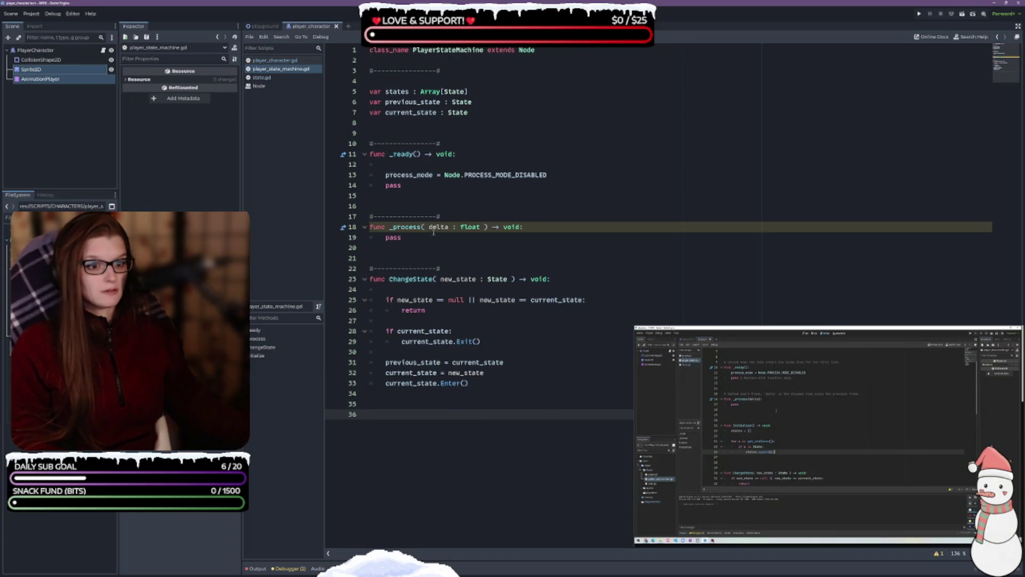
Paste the Initialize block below _process and even out the blank lines around it.
{"action": "left_click", "coordinate": [418, 248]}
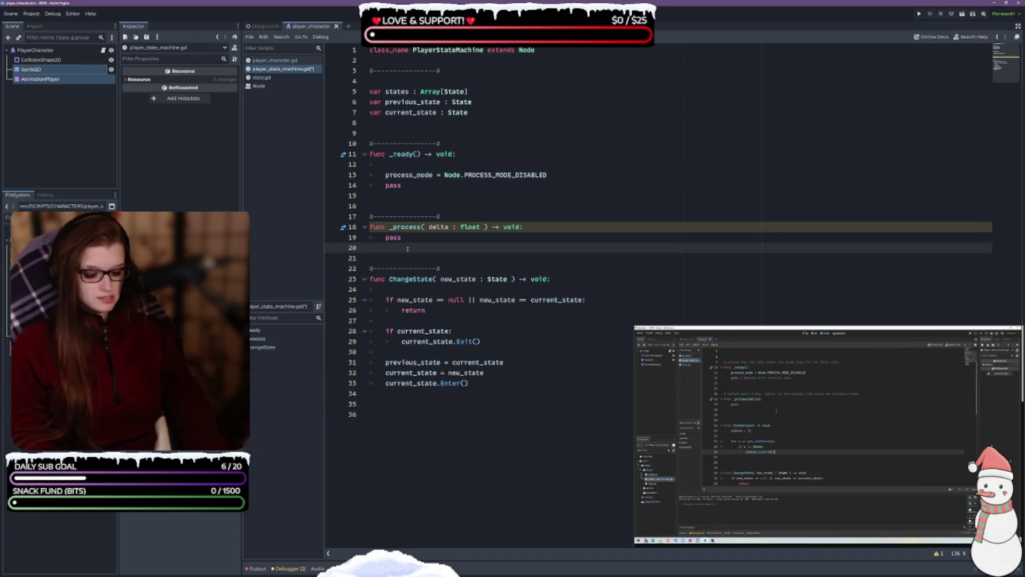
{"action": "key", "text": "Return"}
{"action": "key", "text": "Return"}
{"action": "key", "text": "Return"}
{"action": "key", "text": "Up"}
{"action": "key", "text": "ctrl+v"}
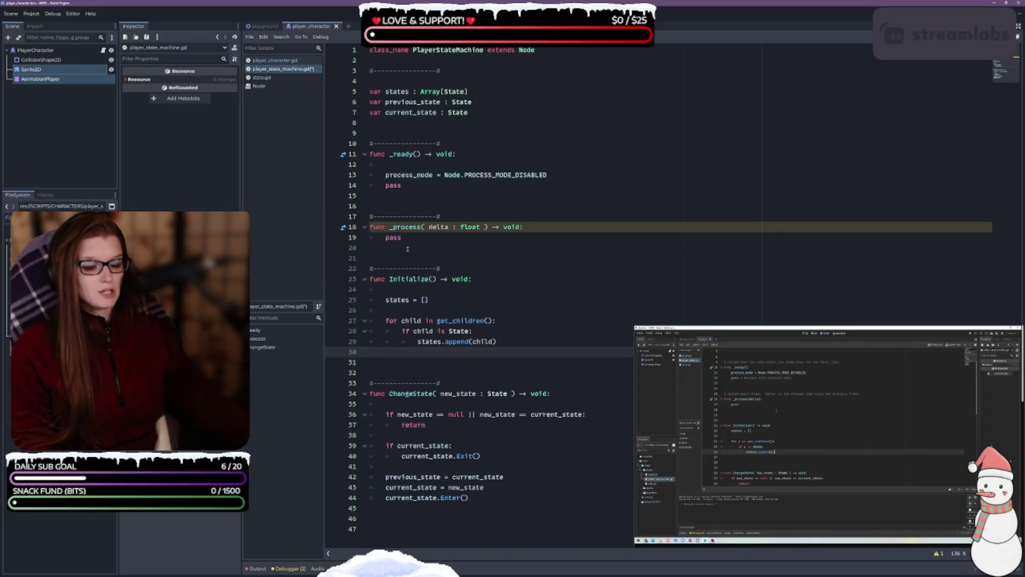
{"action": "key", "text": "Up"}
{"action": "key", "text": "Up"}
{"action": "key", "text": "Up"}
{"action": "left_click", "coordinate": [459, 362]}
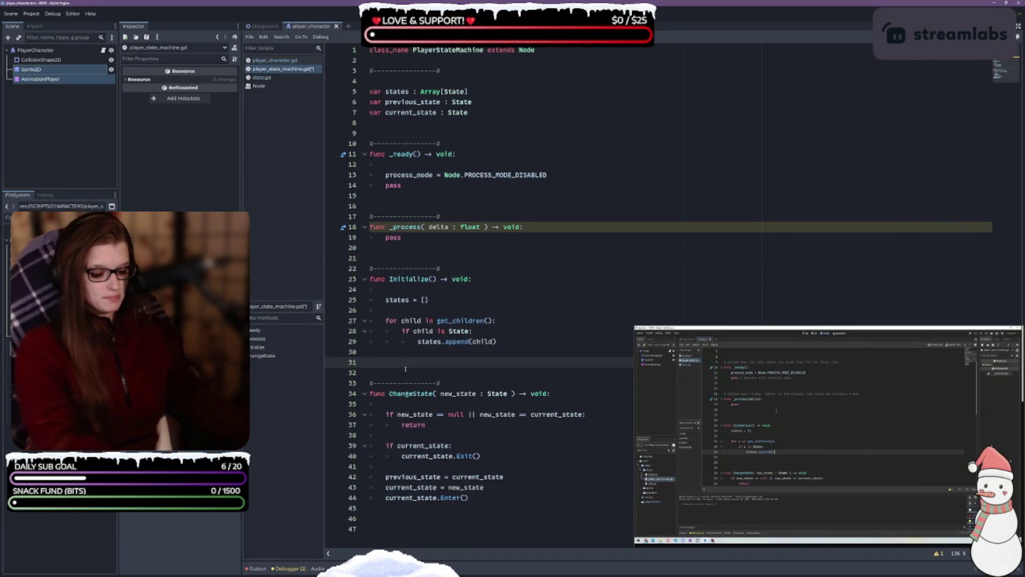
{"action": "key", "text": "BackSpace"}
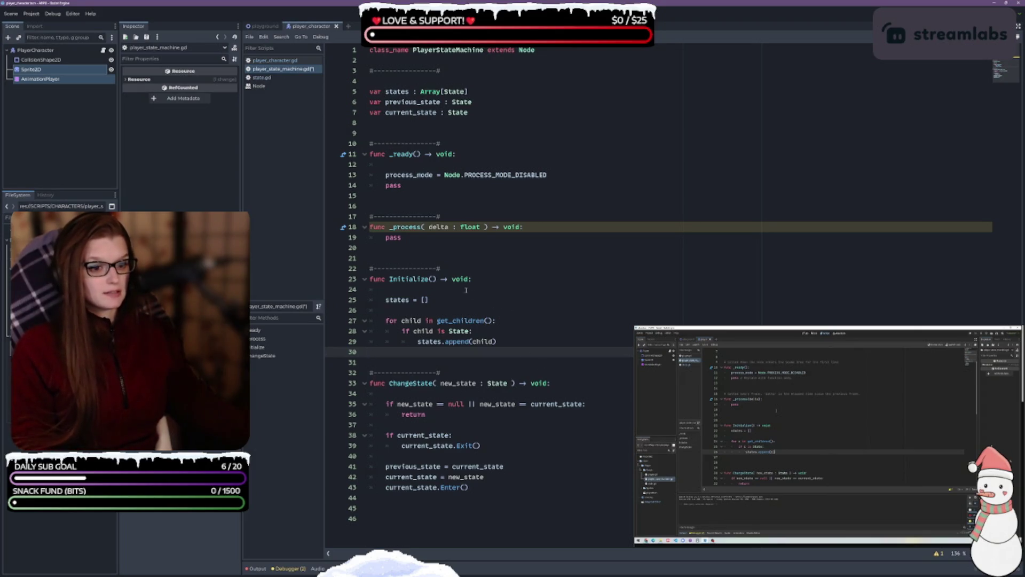
{"action": "left_click", "coordinate": [418, 267]}
{"action": "left_click", "coordinate": [408, 261]}
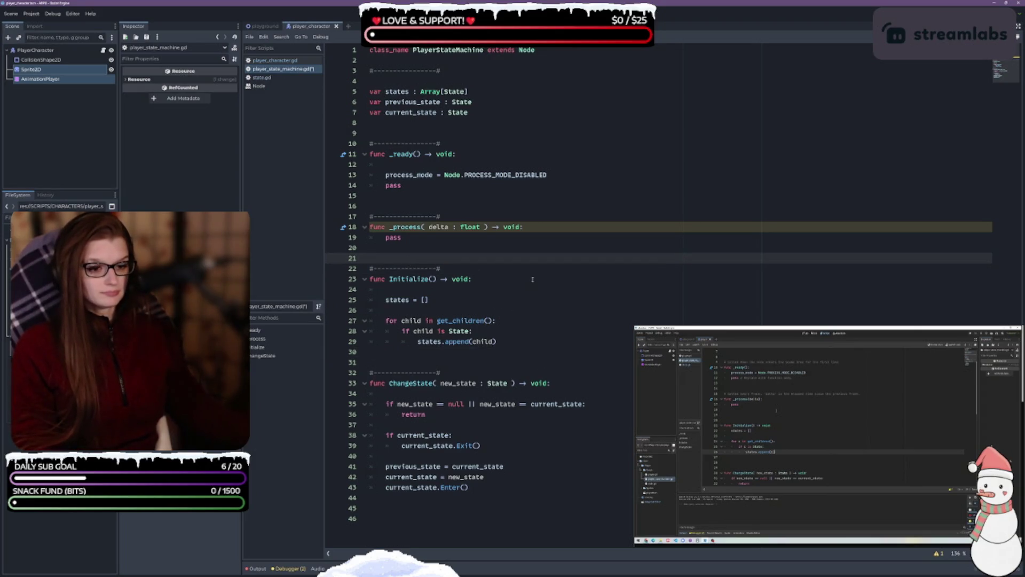
{"action": "key", "text": "Return"}
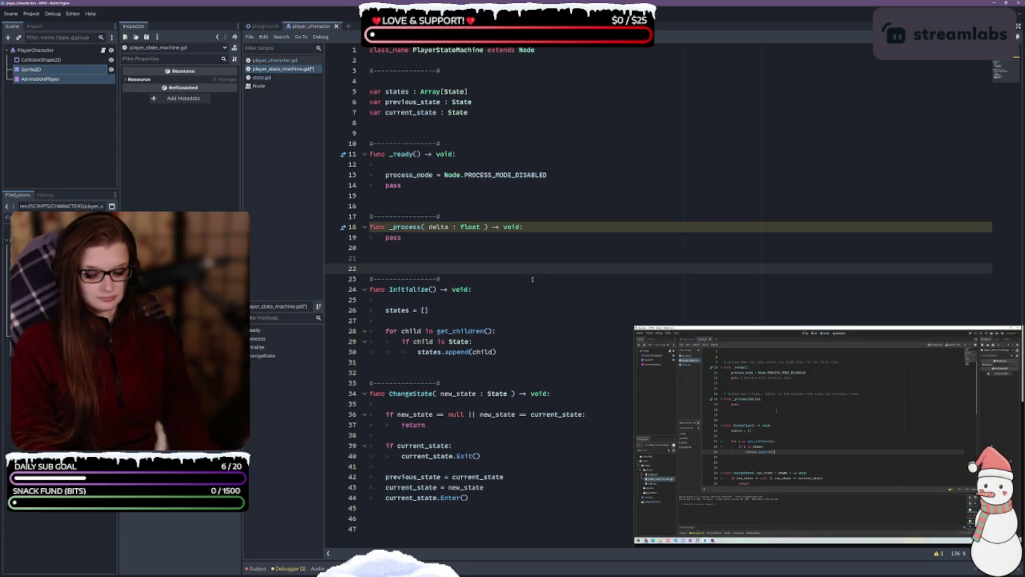
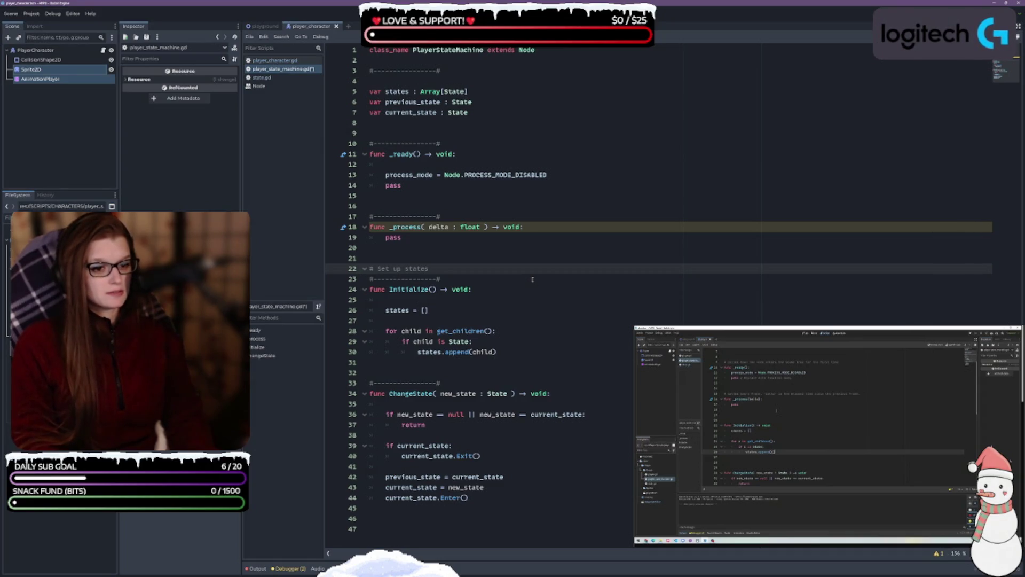
Delete the line-22 '# Set up states' comment in player_state_machine.gd and save the script.
{"action": "type", "text": "[]"}
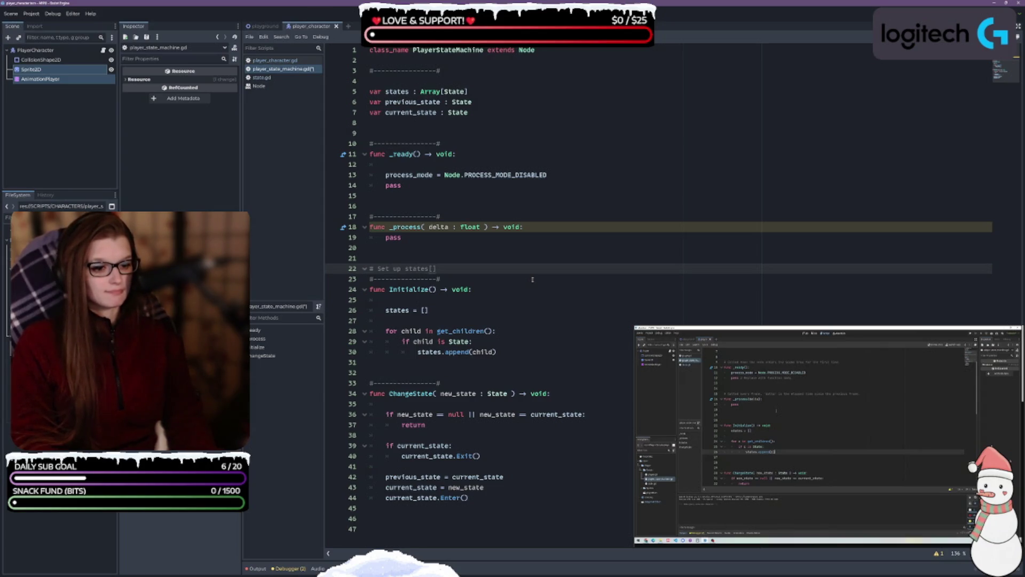
{"action": "key", "text": "shift+Home"}
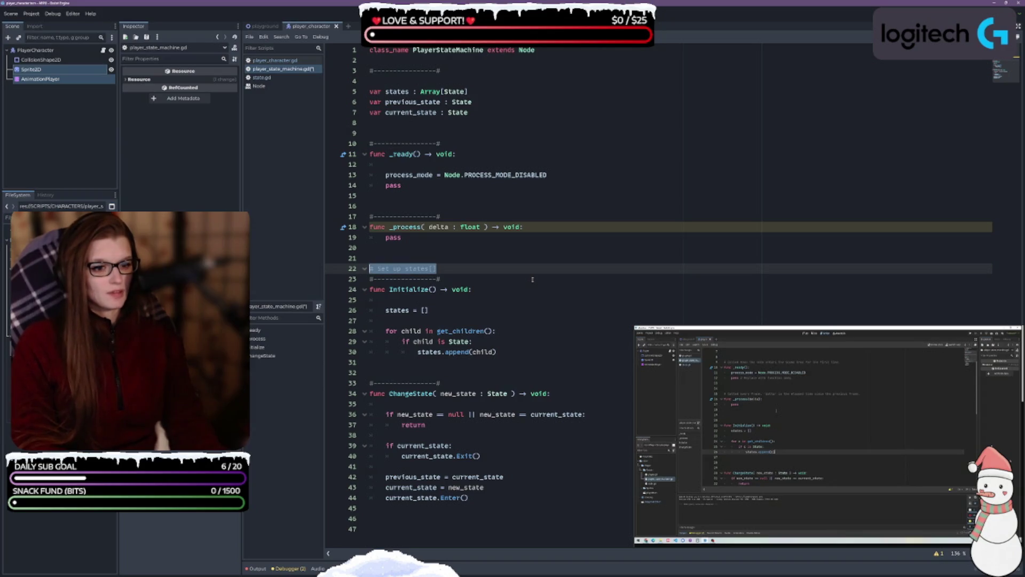
{"action": "key", "text": "BackSpace"}
{"action": "key", "text": "BackSpace"}
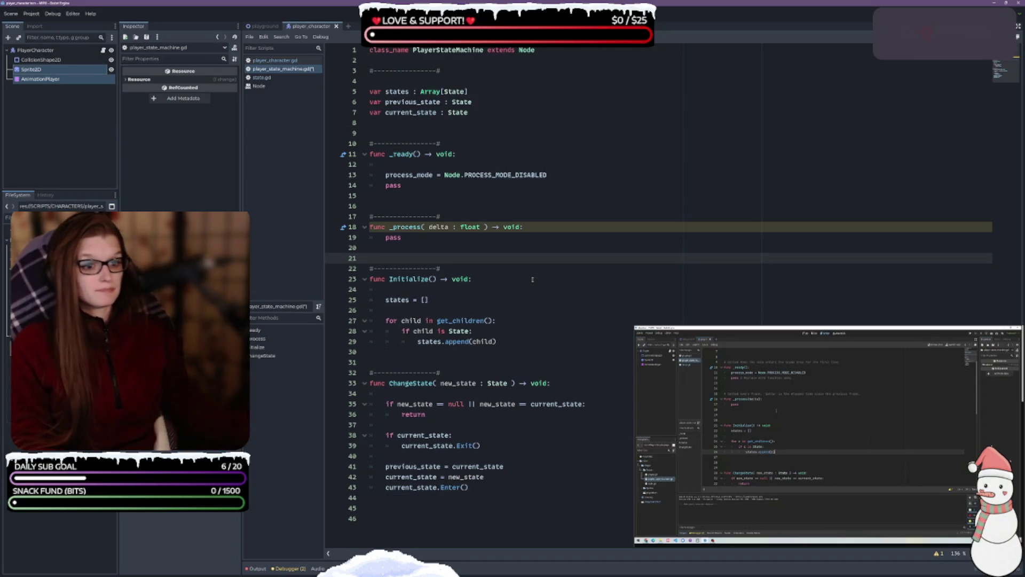
{"action": "key", "text": "ctrl+s"}
In state.gd, complete the line-6 static comment with 'shared amongst all instances of this class.'.
{"action": "left_click", "coordinate": [514, 338]}
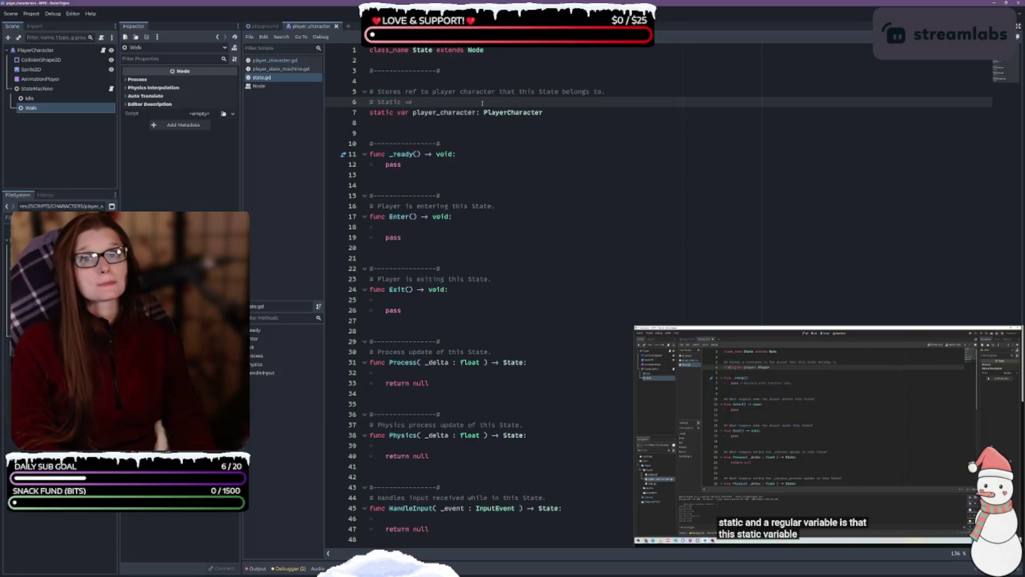
{"action": "type", "text": "shared amon"}
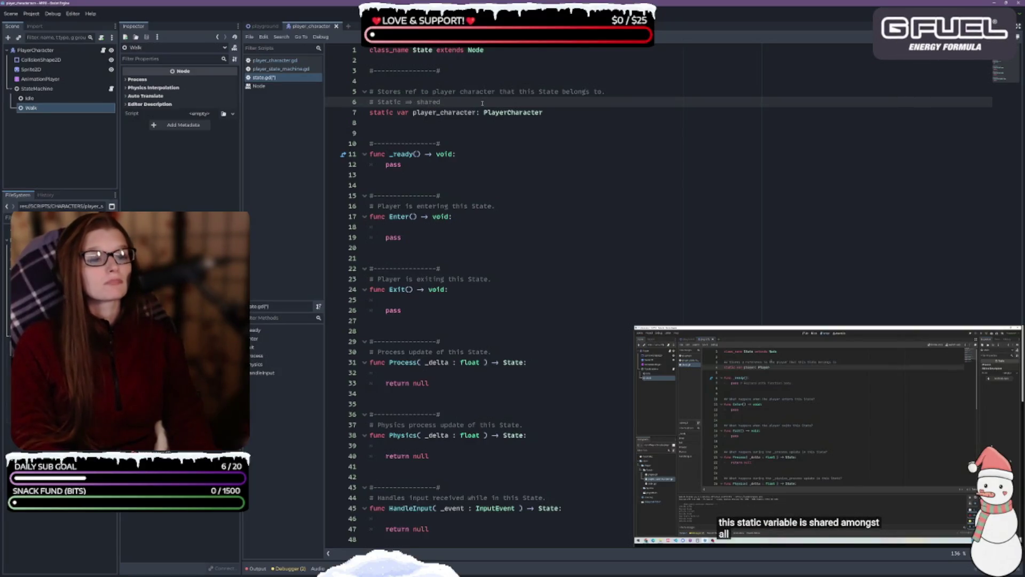
{"action": "type", "text": "gst all "}
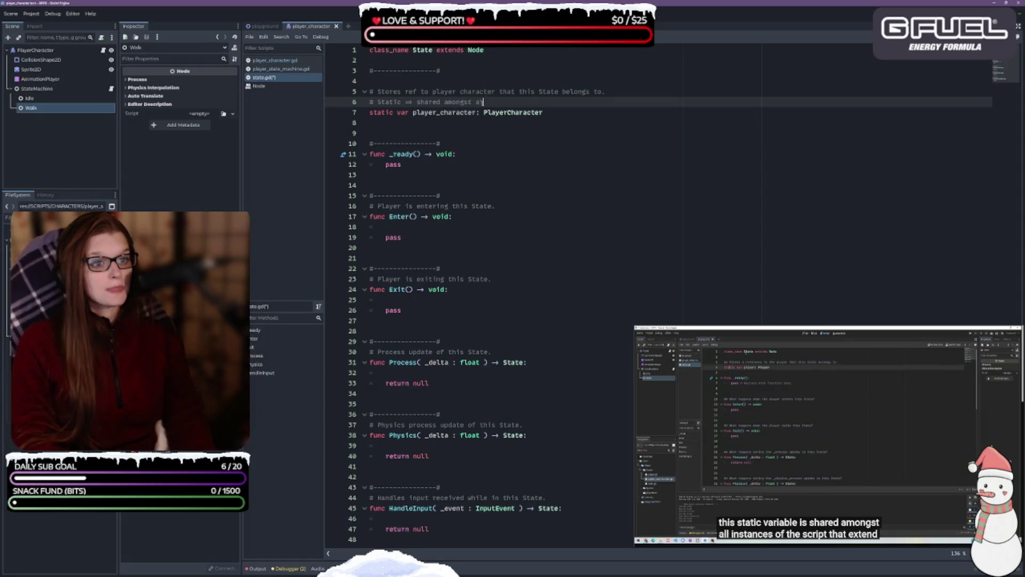
{"action": "type", "text": "instances of thi"}
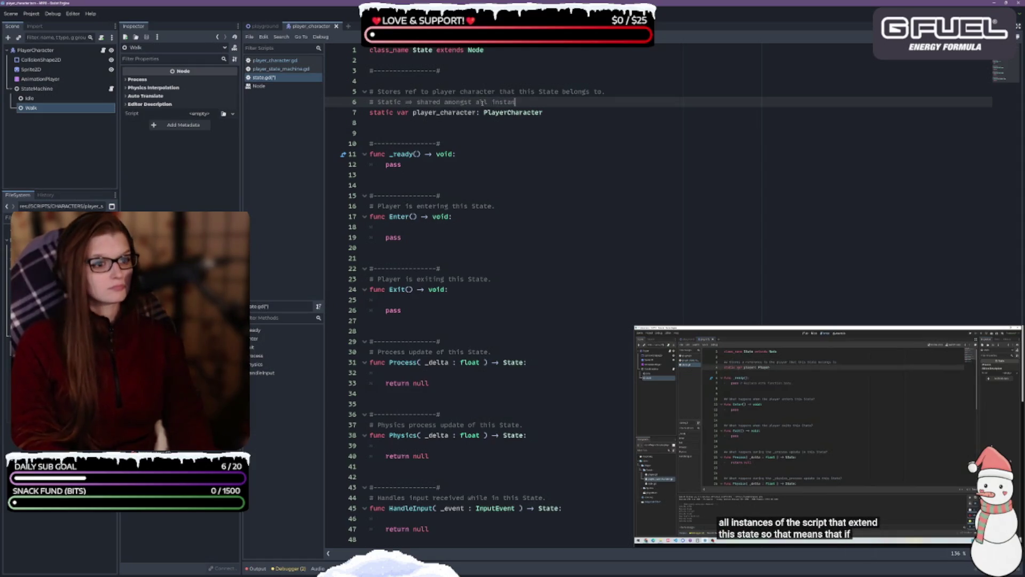
{"action": "type", "text": "s"}
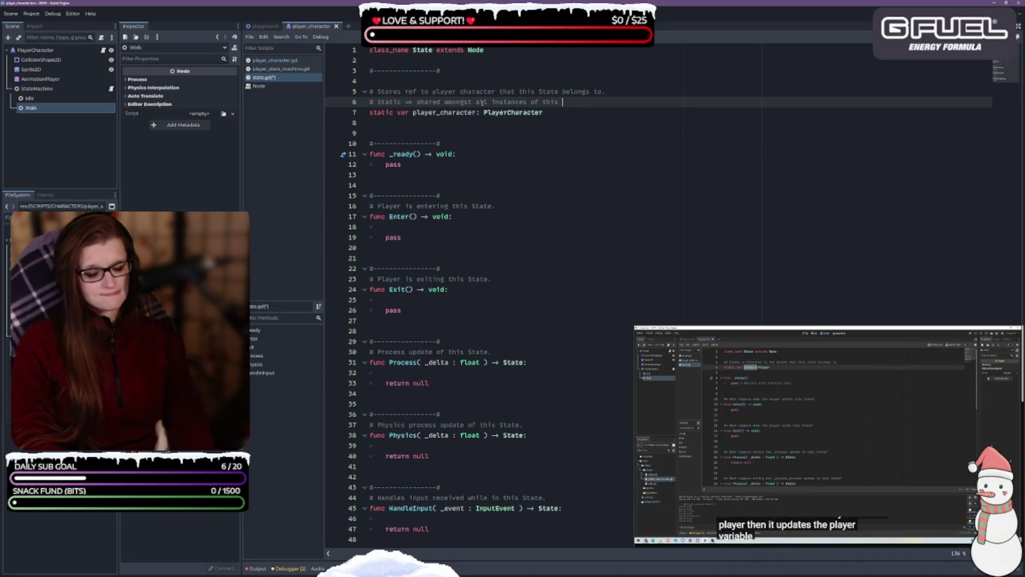
{"action": "type", "text": " class."}
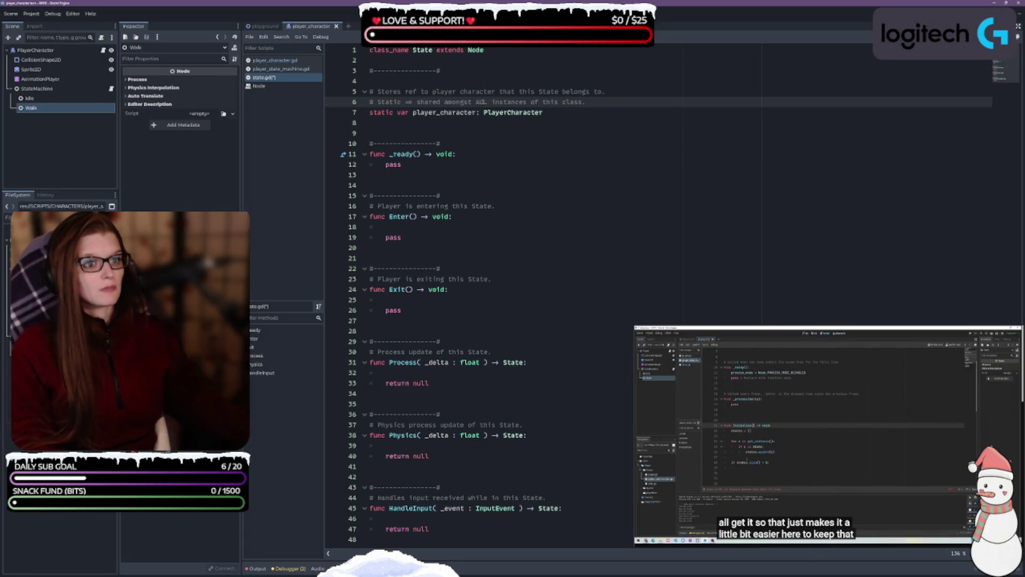
{"action": "left_click", "coordinate": [550, 113]}
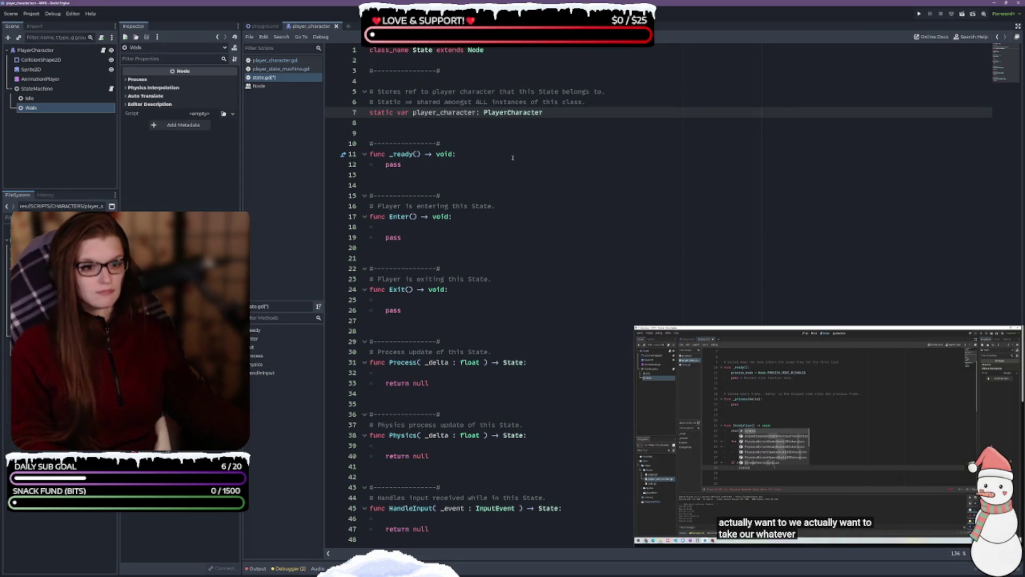
Begin a states[0].player_character line and give Initialize a _player : PlayerCharacter parameter.
{"action": "left_click", "coordinate": [287, 69]}
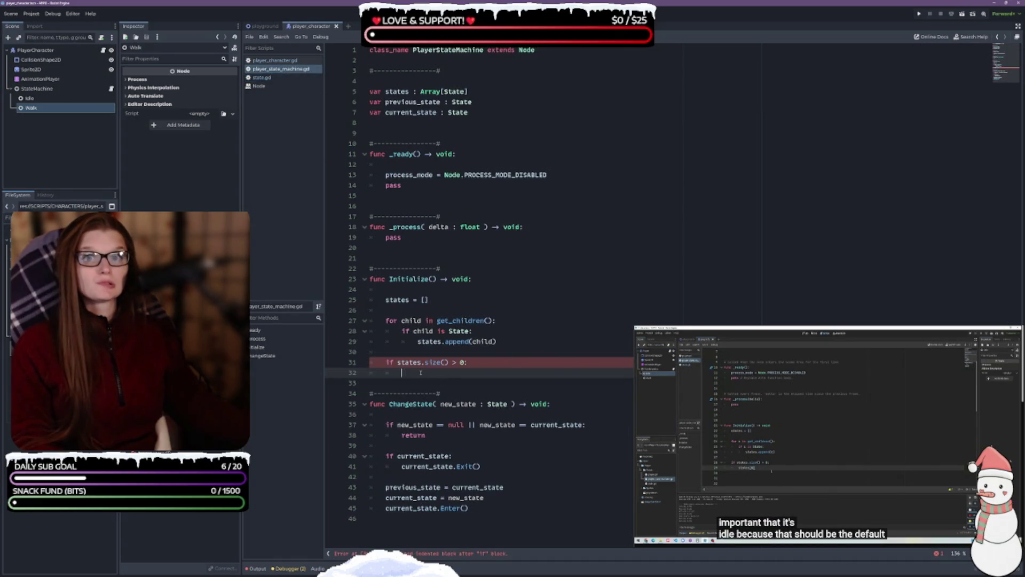
{"action": "type", "text": "states[0]"}
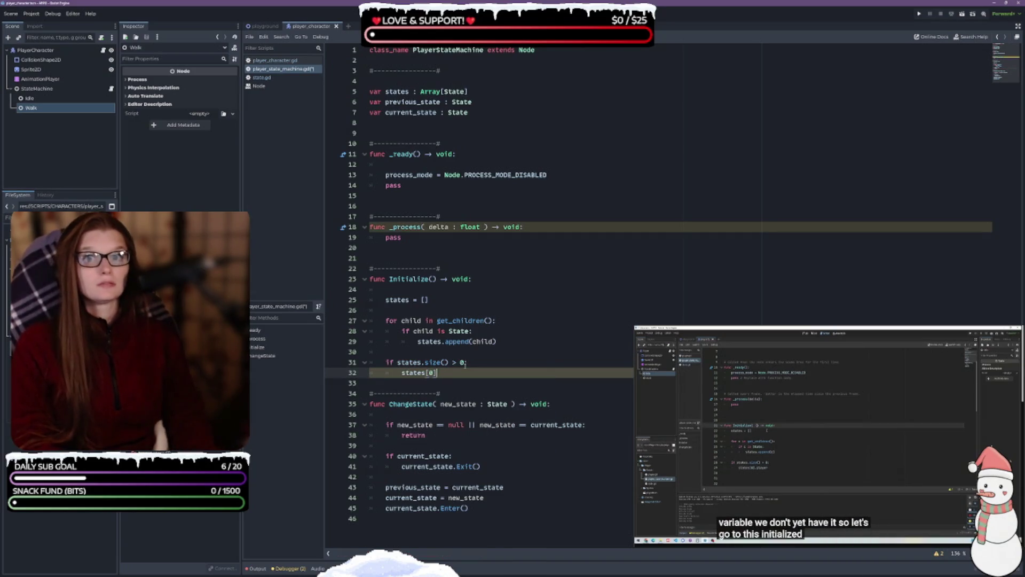
{"action": "type", "text": ".pl"}
{"action": "key", "text": "Return"}
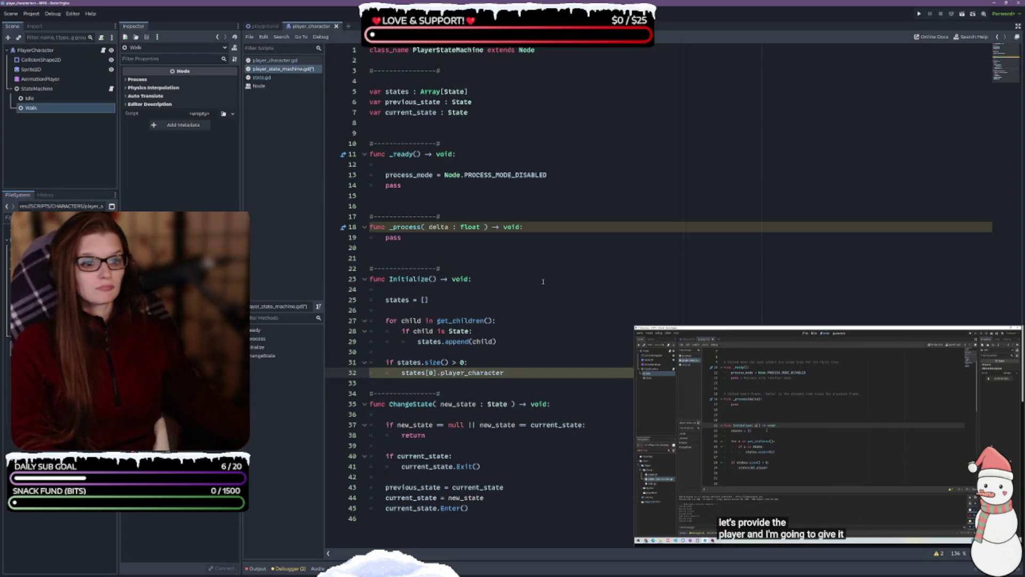
{"action": "left_click", "coordinate": [430, 280]}
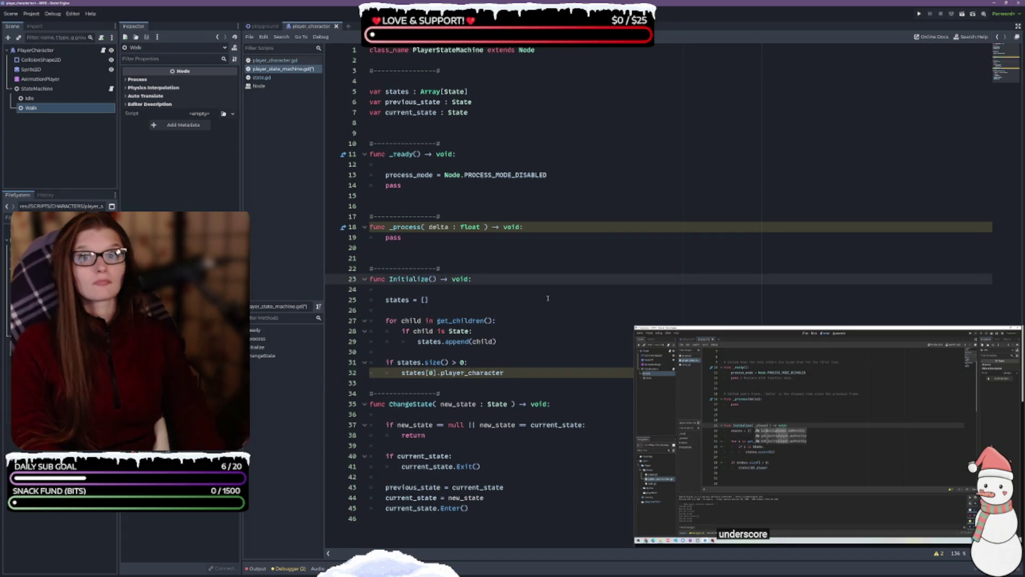
{"action": "type", "text": "_player"}
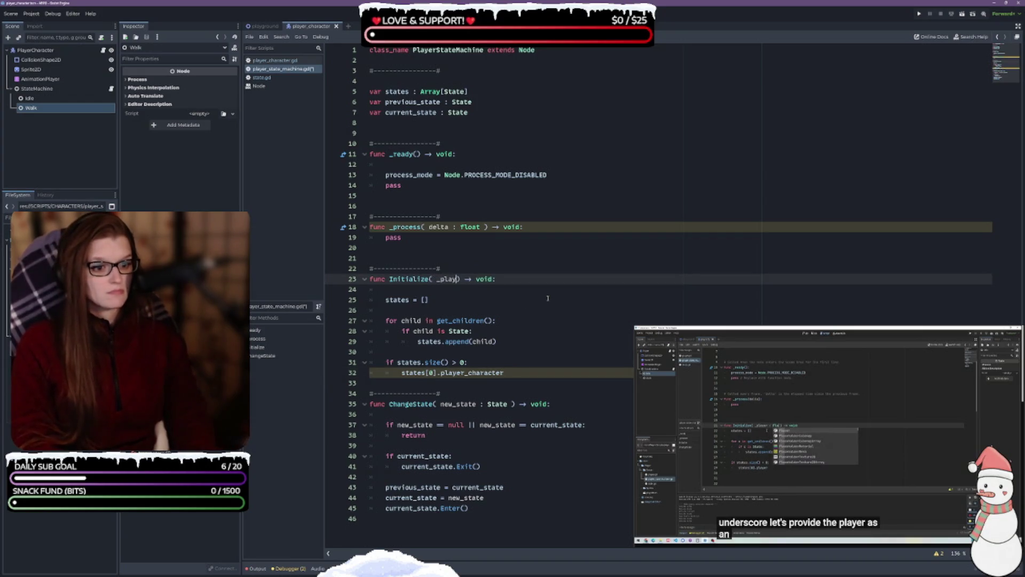
{"action": "type", "text": "_"}
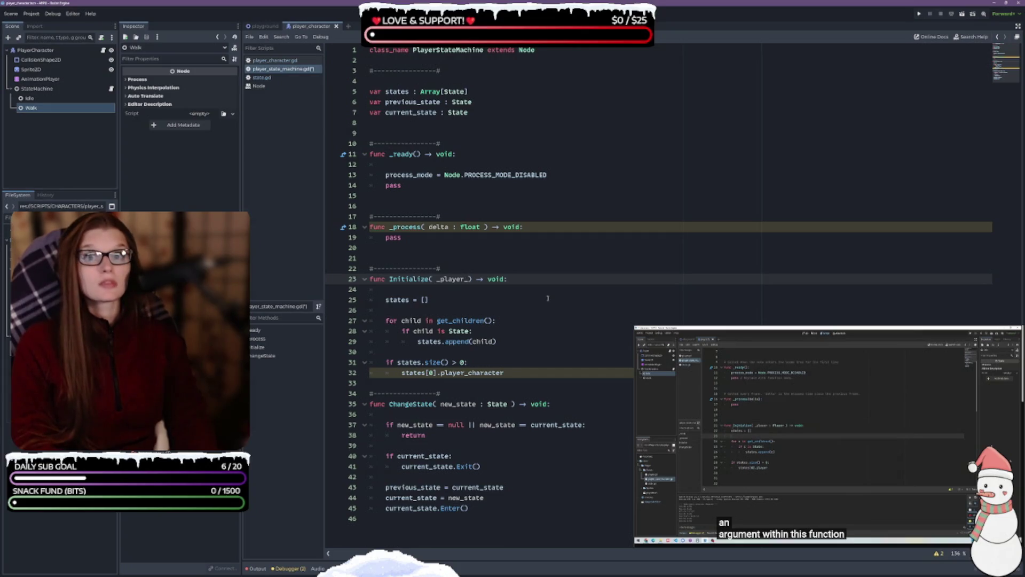
{"action": "key", "text": "BackSpace"}
{"action": "type", "text": ": "}
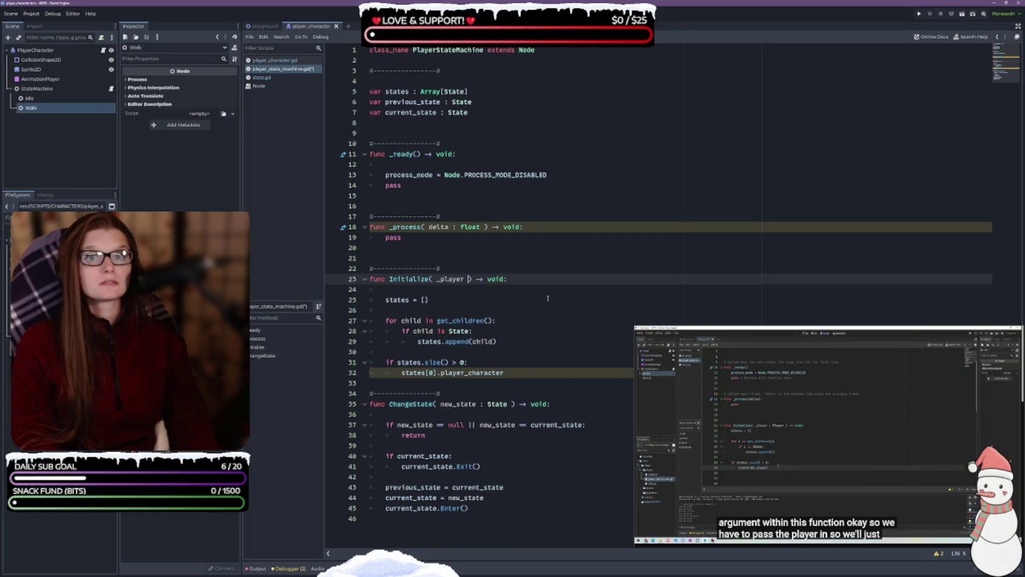
{"action": "type", "text": "Player"}
{"action": "key", "text": "Return"}
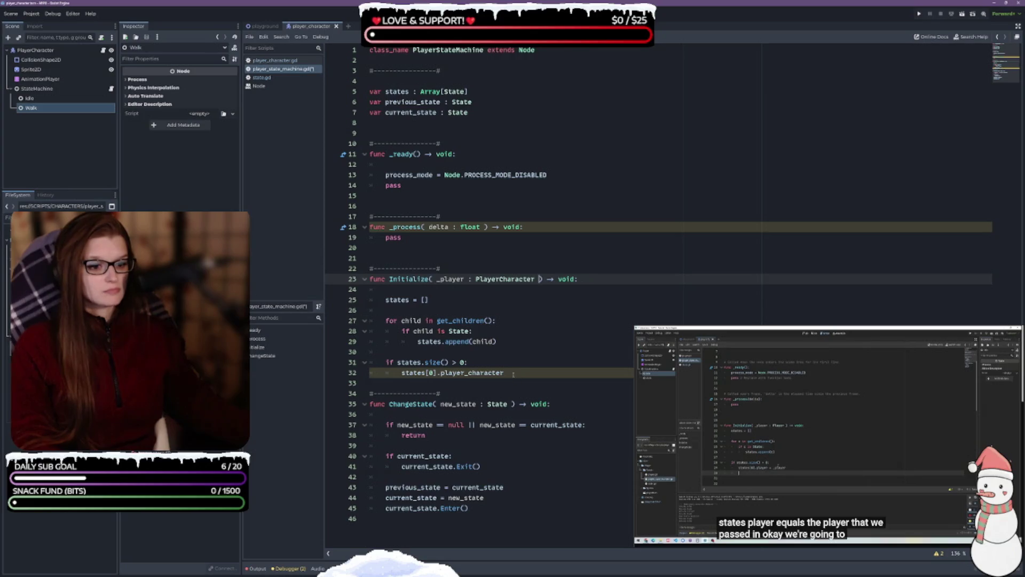
Complete the line as states[0].player_character = _player.
{"action": "left_click", "coordinate": [530, 374]}
{"action": "type", "text": "= _"}
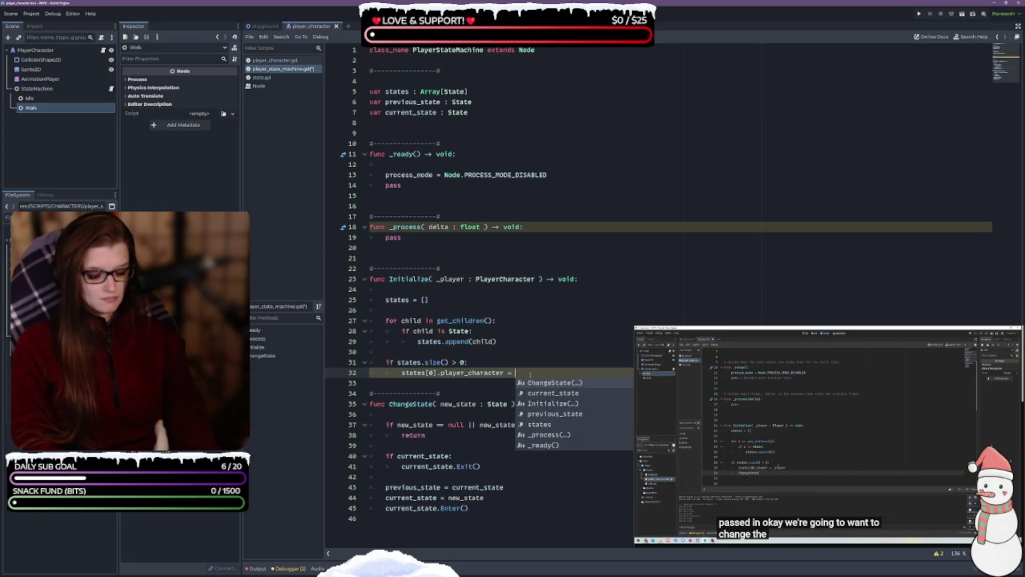
{"action": "key", "text": "Down"}
{"action": "key", "text": "Down"}
{"action": "key", "text": "Return"}
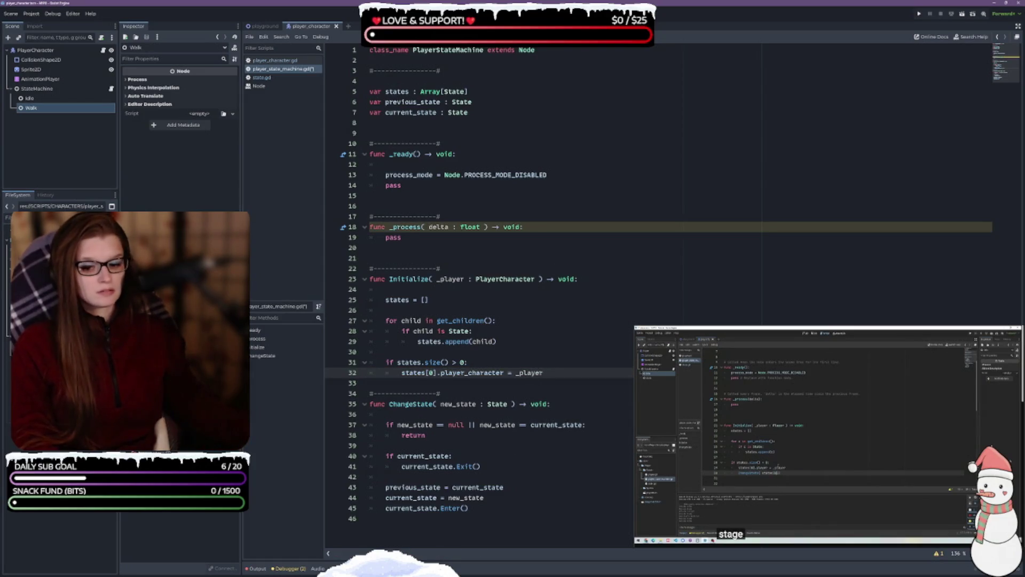
{"action": "key", "text": "Return"}
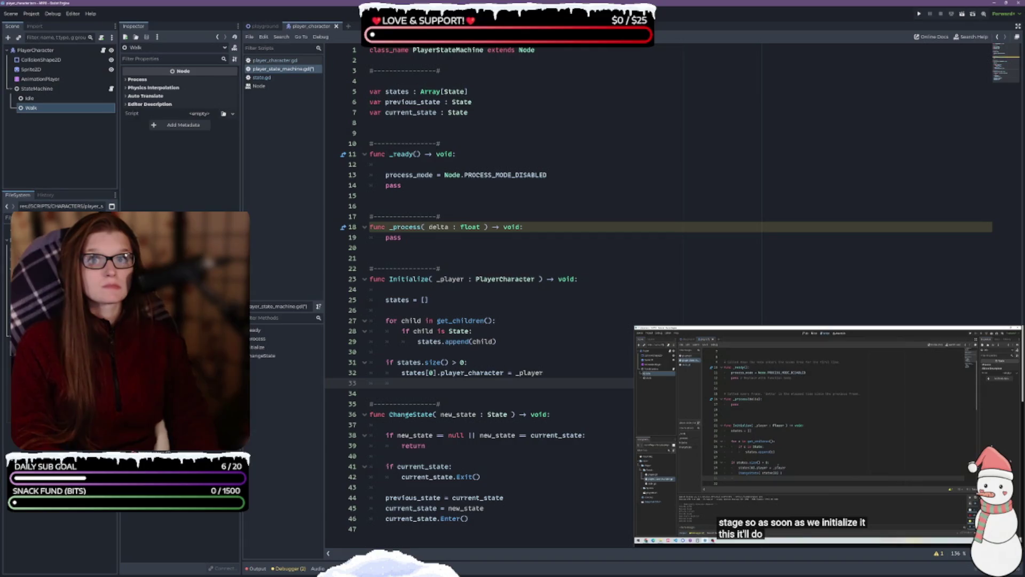
Call ChangeState( states[0] ) in Initialize, with an empty line below it.
{"action": "type", "text": "Change"}
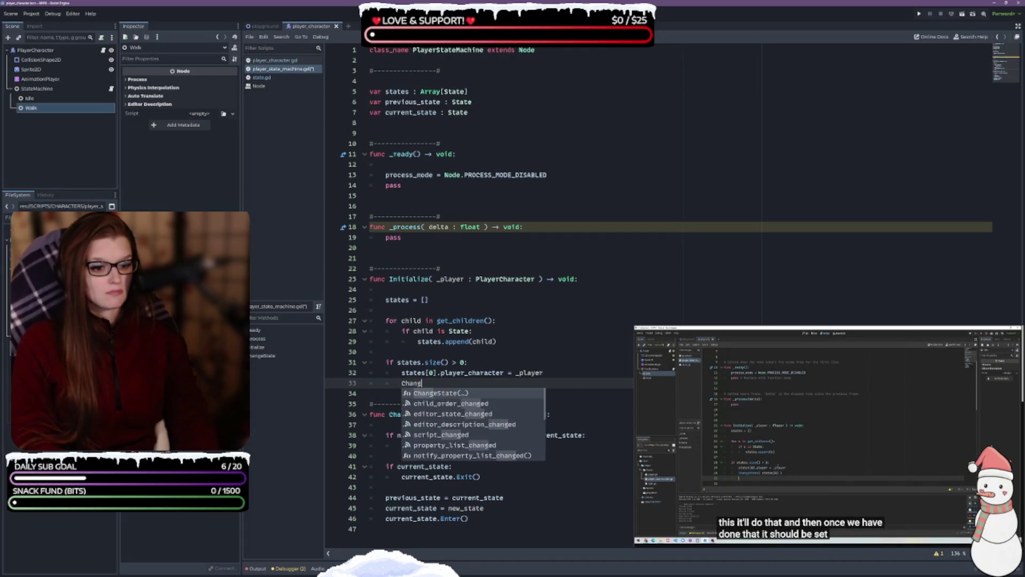
{"action": "key", "text": "Return"}
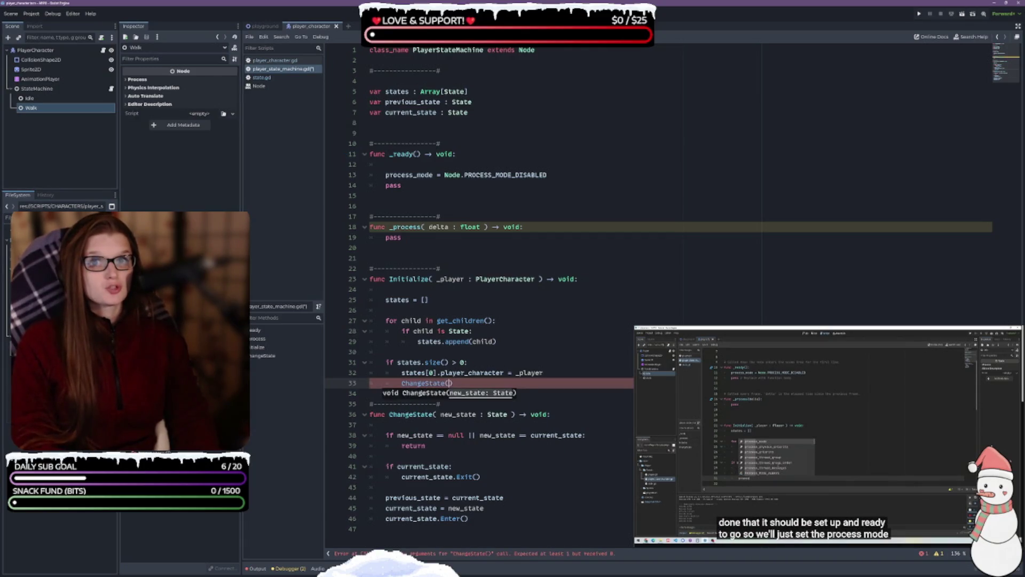
{"action": "type", "text": "states"}
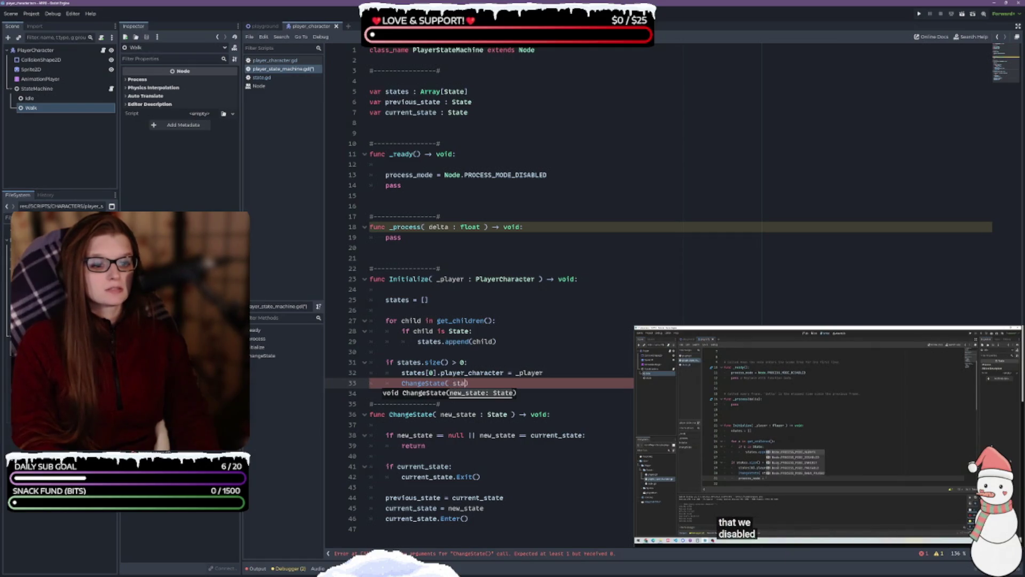
{"action": "type", "text": "[0]"}
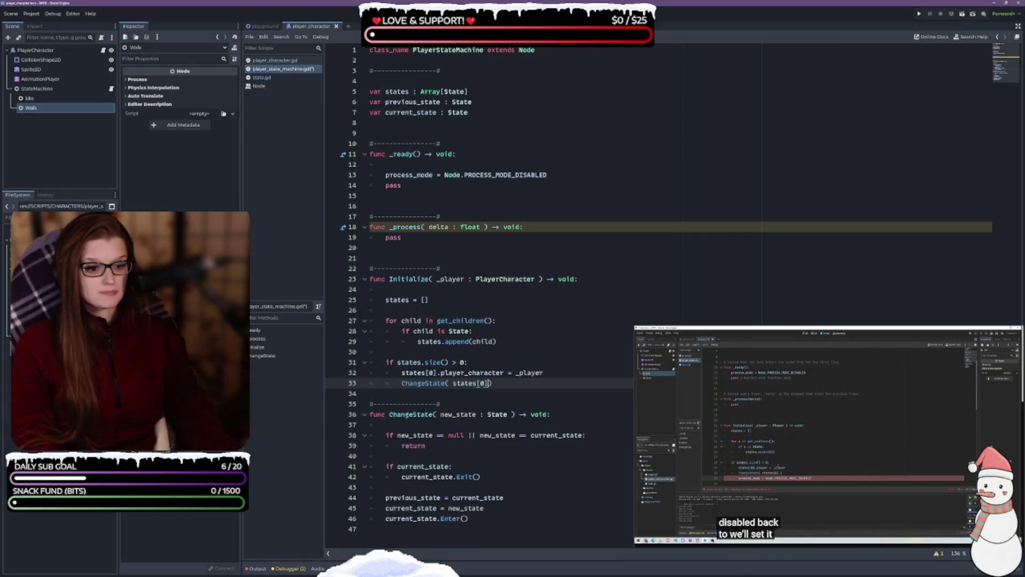
{"action": "key", "text": "End"}
{"action": "key", "text": "Return"}
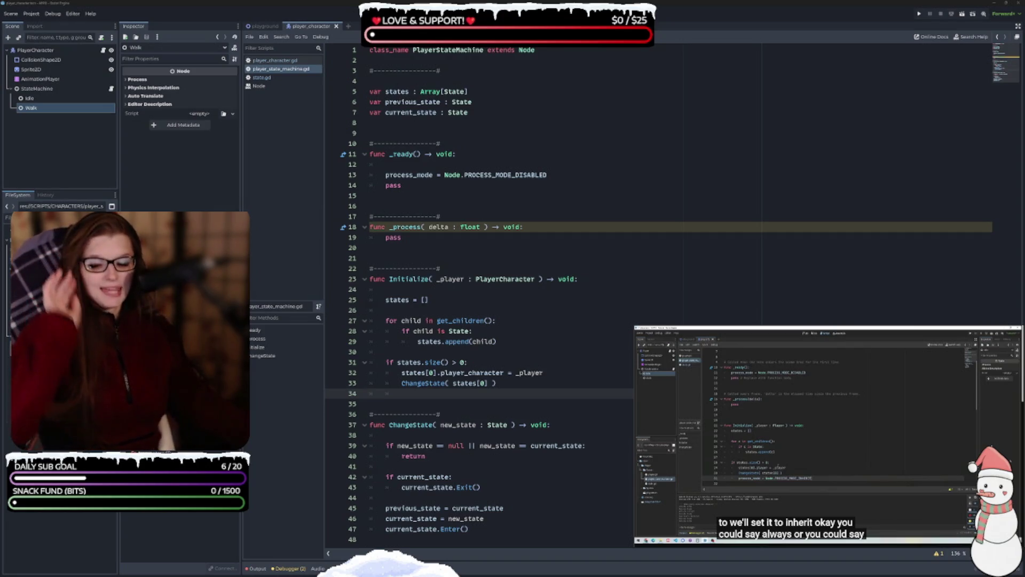
Set process_mode = Node.PROCESS_MODE_INHERIT on line 34 and save the script.
{"action": "left_click", "coordinate": [436, 395]}
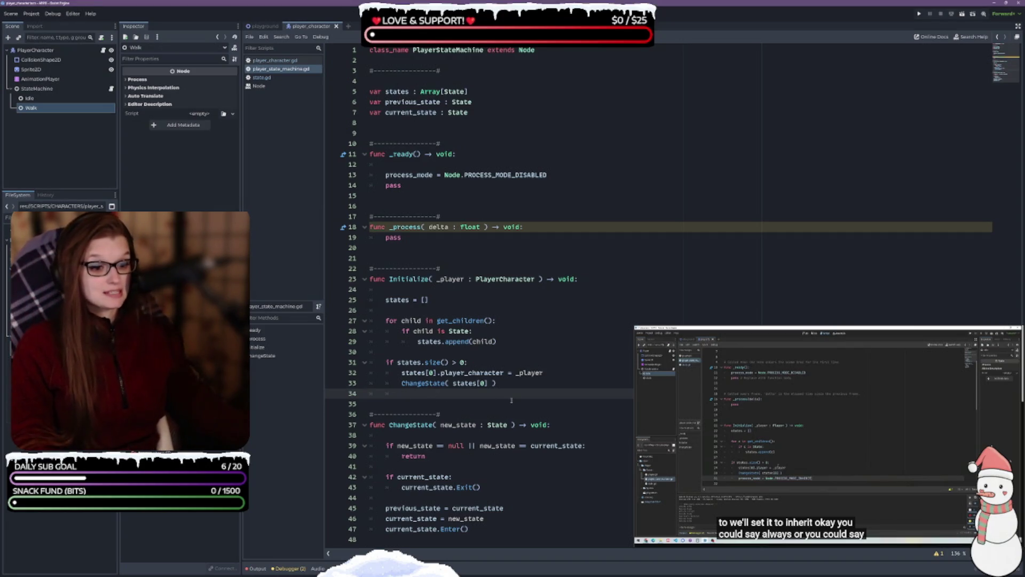
{"action": "type", "text": "pro"}
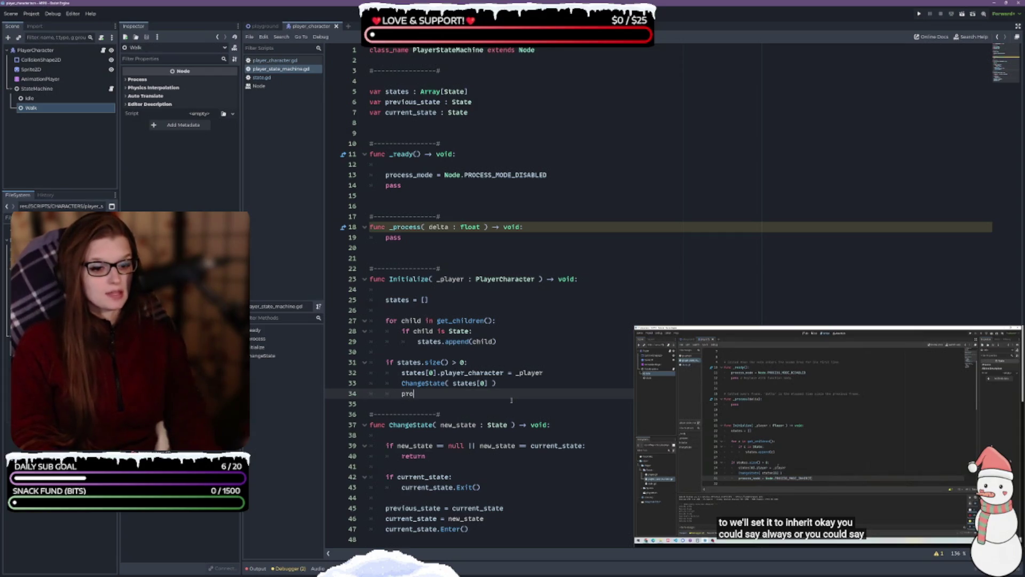
{"action": "key", "text": "Return"}
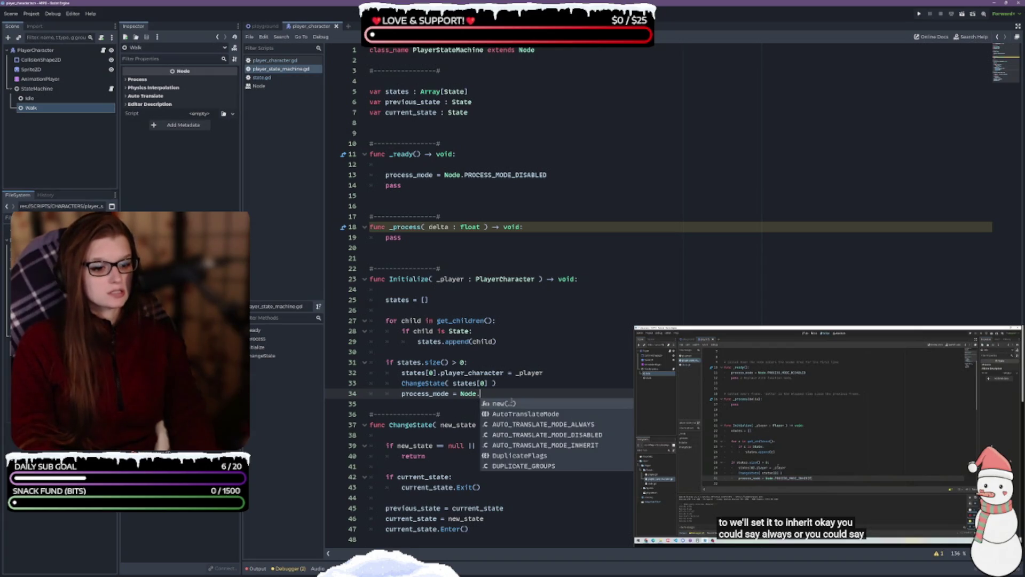
{"action": "type", "text": "PR"}
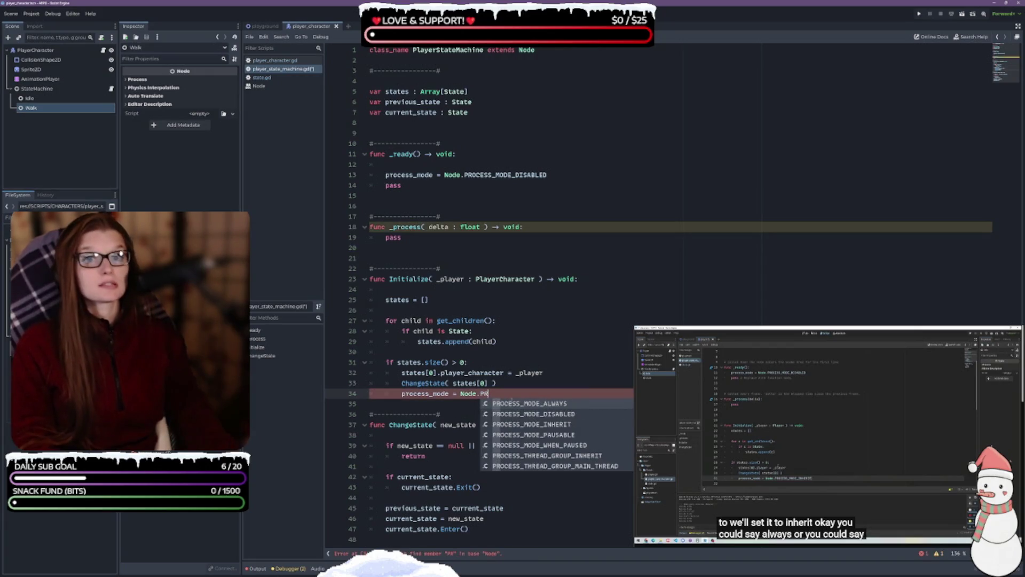
{"action": "key", "text": "Down"}
{"action": "key", "text": "Down"}
{"action": "key", "text": "Return"}
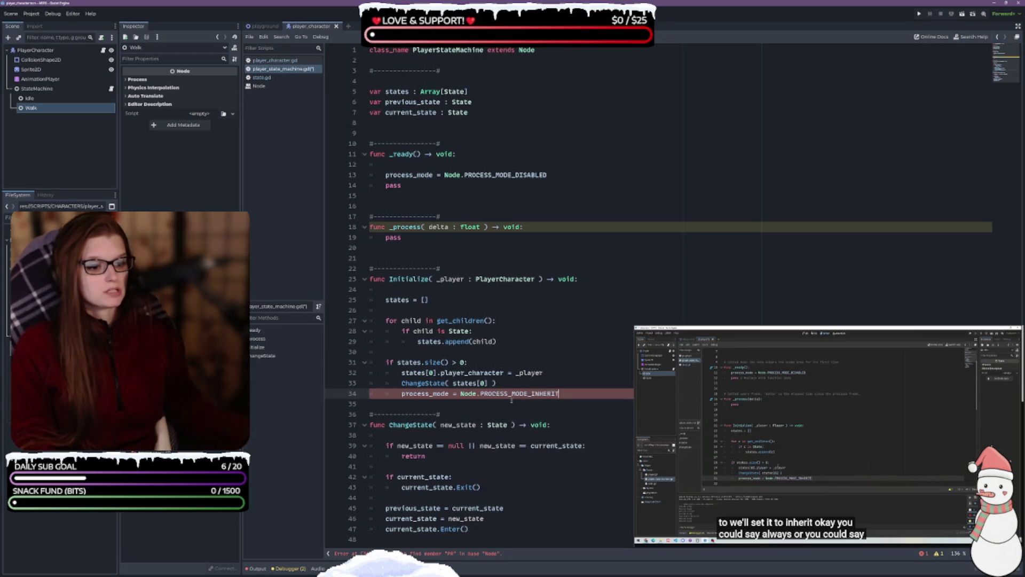
{"action": "key", "text": "ctrl+s"}
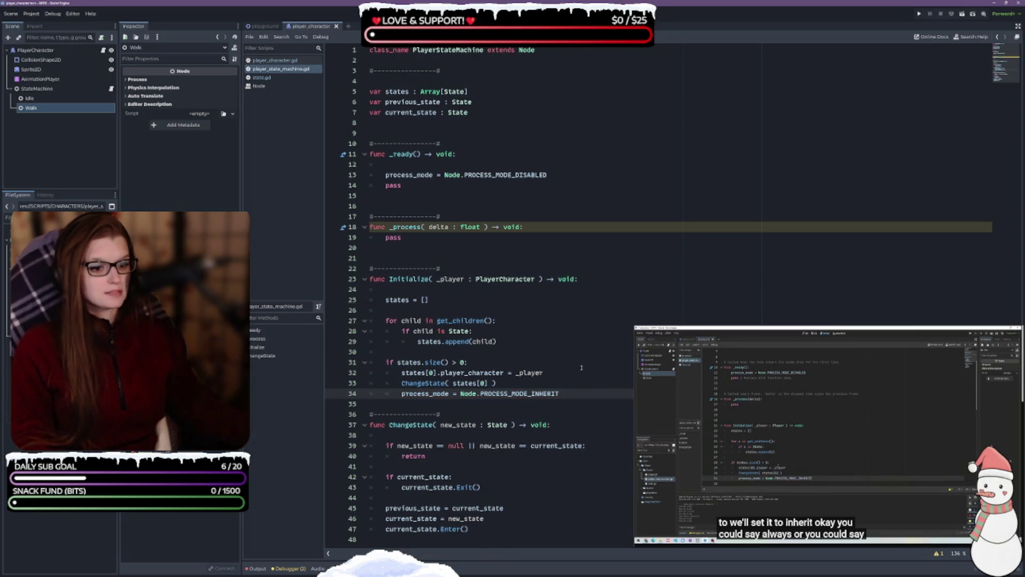
Add an unindented blank line after the Initialize function.
{"action": "left_click", "coordinate": [428, 289]}
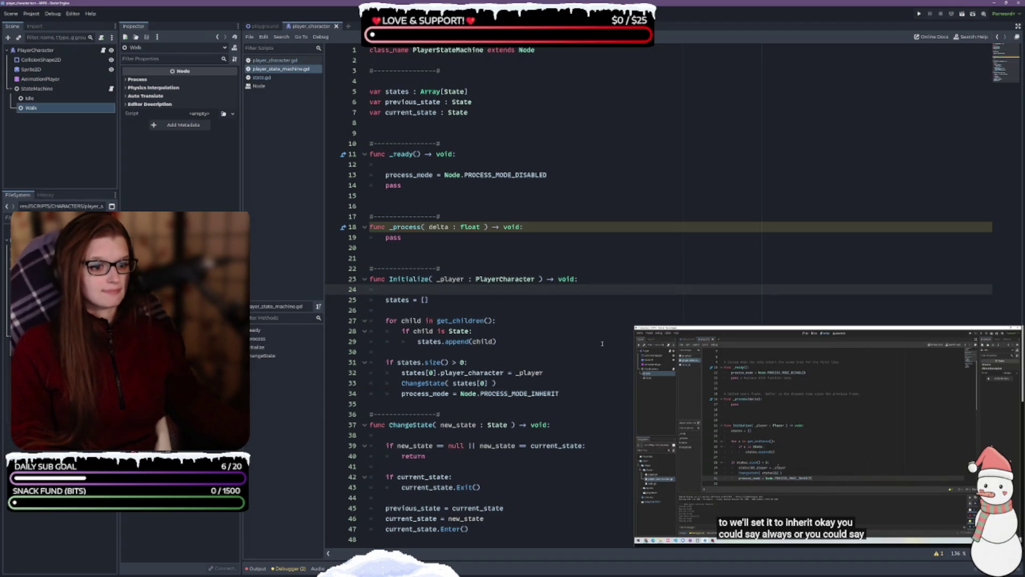
{"action": "left_click", "coordinate": [445, 409]}
{"action": "key", "text": "Return"}
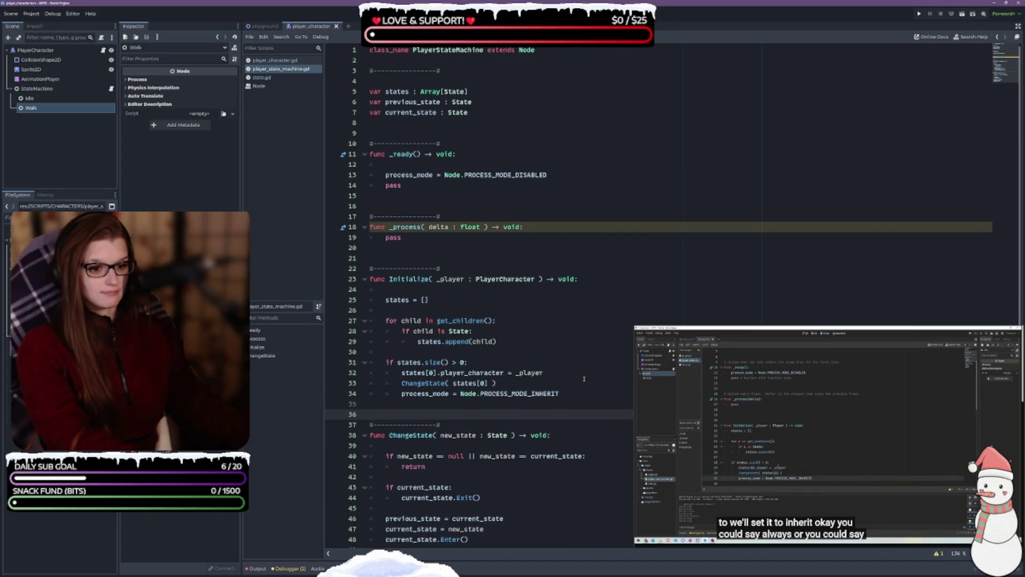
{"action": "scroll", "coordinate": [594, 464], "scroll_direction": "down", "scroll_amount": 1}
{"action": "key", "text": "BackSpace"}
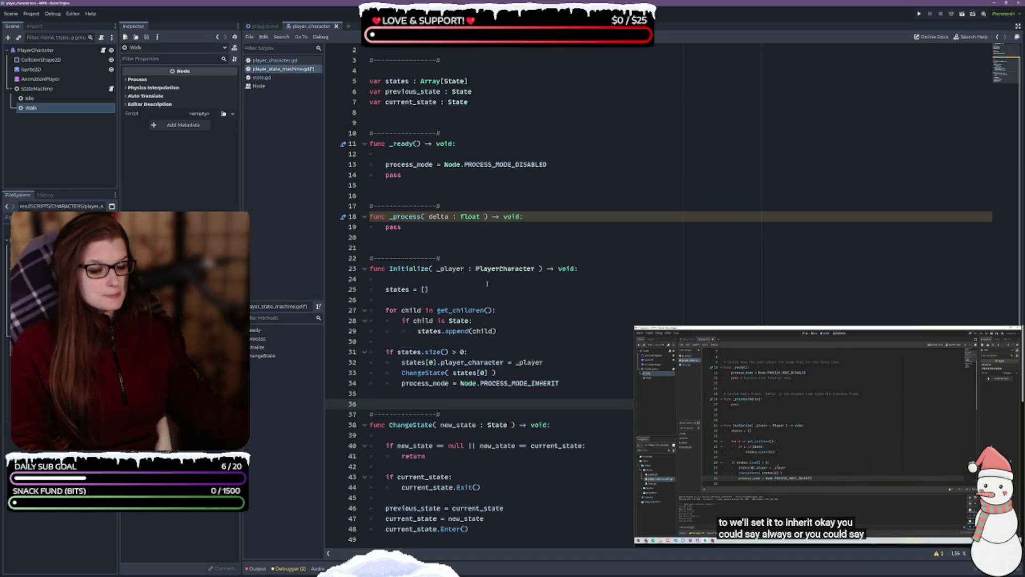
Revert a trial rename of _player to _player_character, save, and go to the playground scene.
{"action": "left_click", "coordinate": [465, 273]}
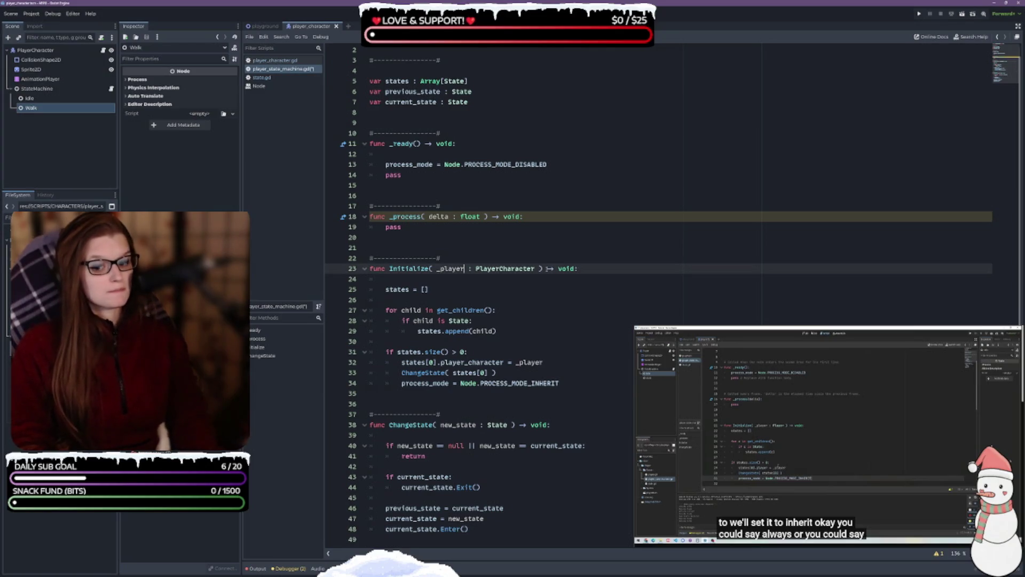
{"action": "type", "text": "_"}
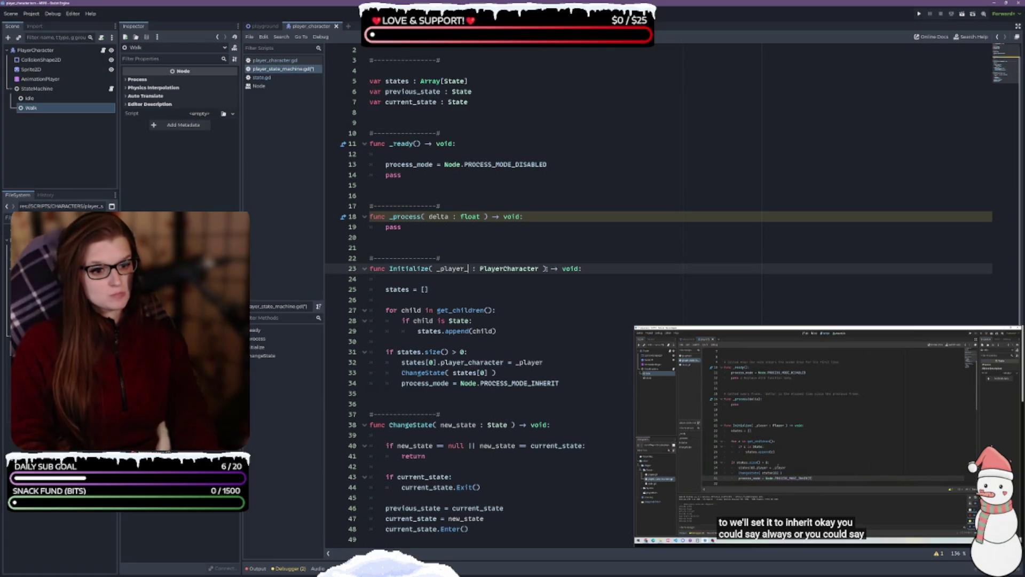
{"action": "type", "text": "cha"}
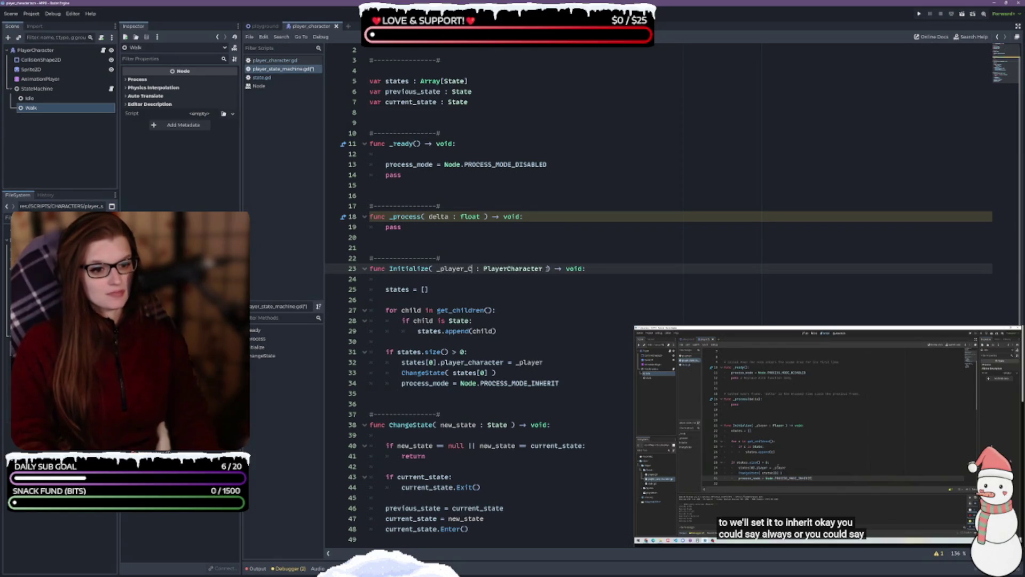
{"action": "type", "text": "racter"}
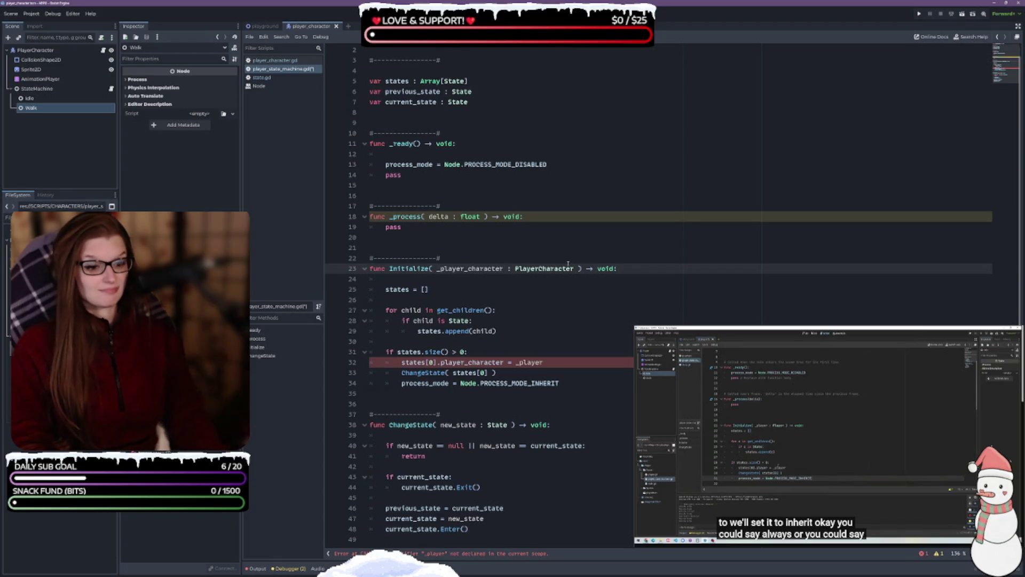
{"action": "key", "text": "BackSpace"}
{"action": "key", "text": "BackSpace"}
{"action": "key", "text": "BackSpace"}
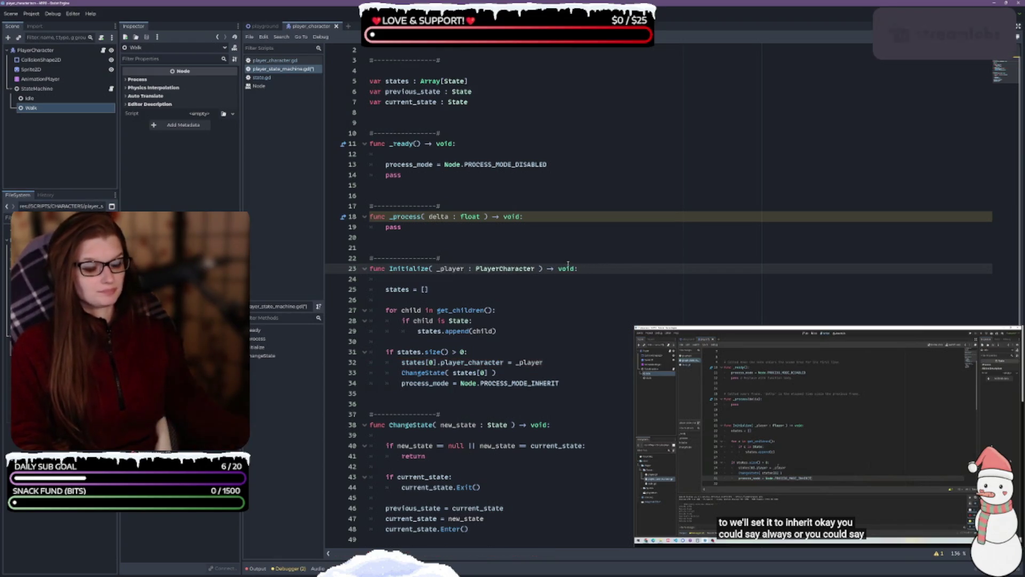
{"action": "left_click", "coordinate": [586, 369]}
{"action": "key", "text": "ctrl+s"}
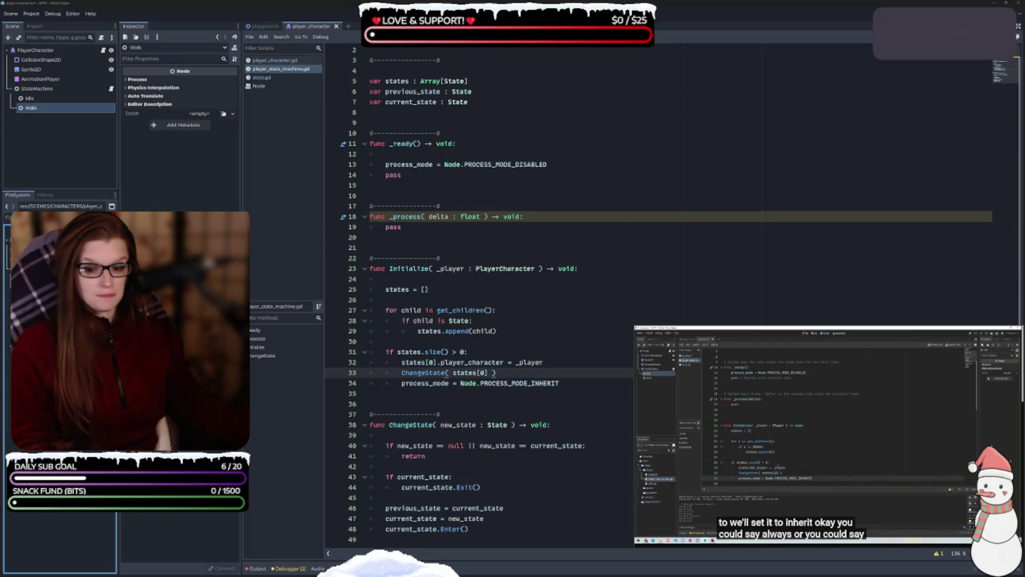
{"action": "key", "text": "ctrl+Tab"}
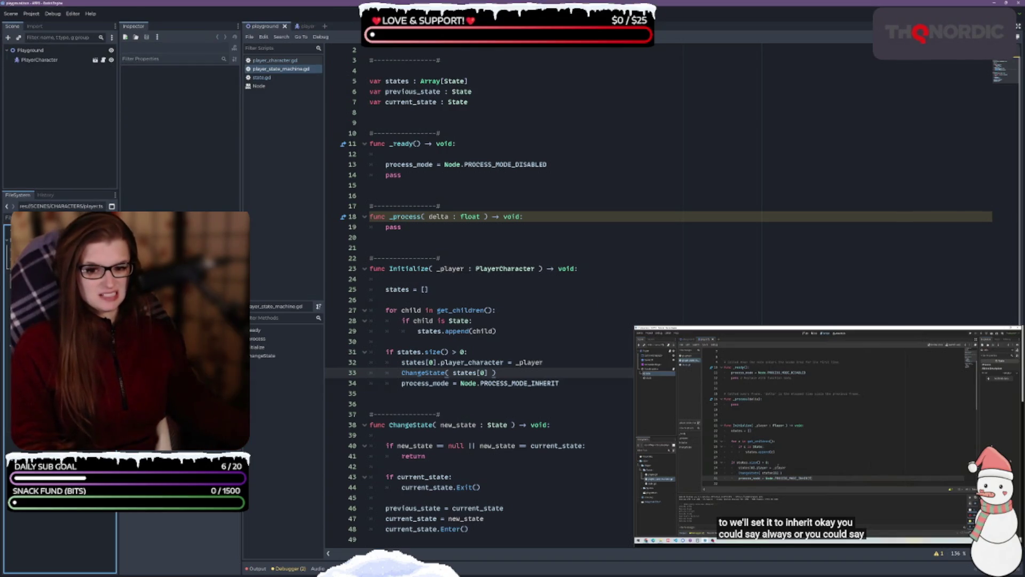
Rename the playground's PlayerCharacter node to Player, then bring up player_character.gd.
{"action": "left_click", "coordinate": [40, 61]}
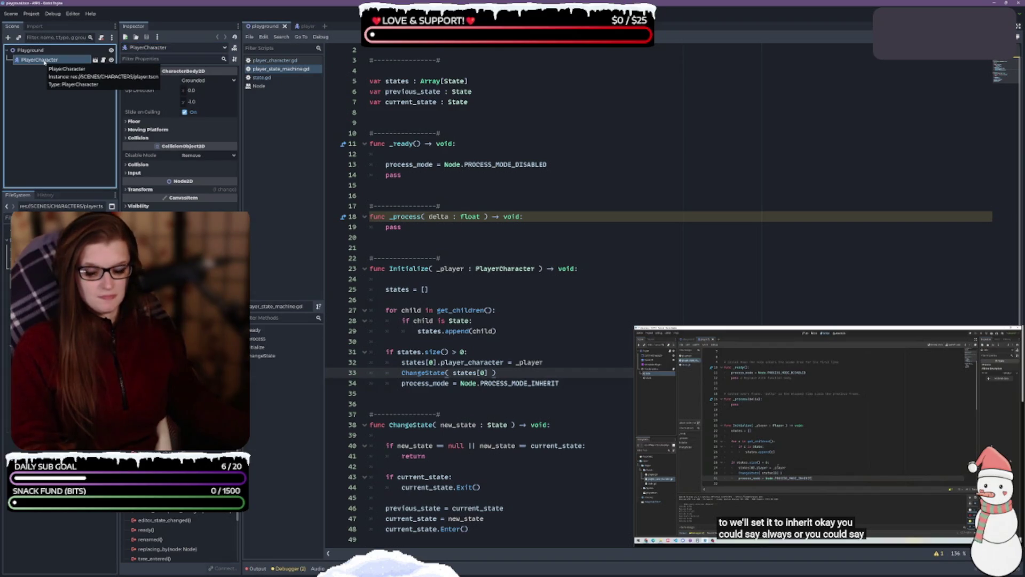
{"action": "left_click", "coordinate": [68, 63]}
{"action": "key", "text": "End"}
{"action": "key", "text": "BackSpace"}
{"action": "key", "text": "BackSpace"}
{"action": "key", "text": "BackSpace"}
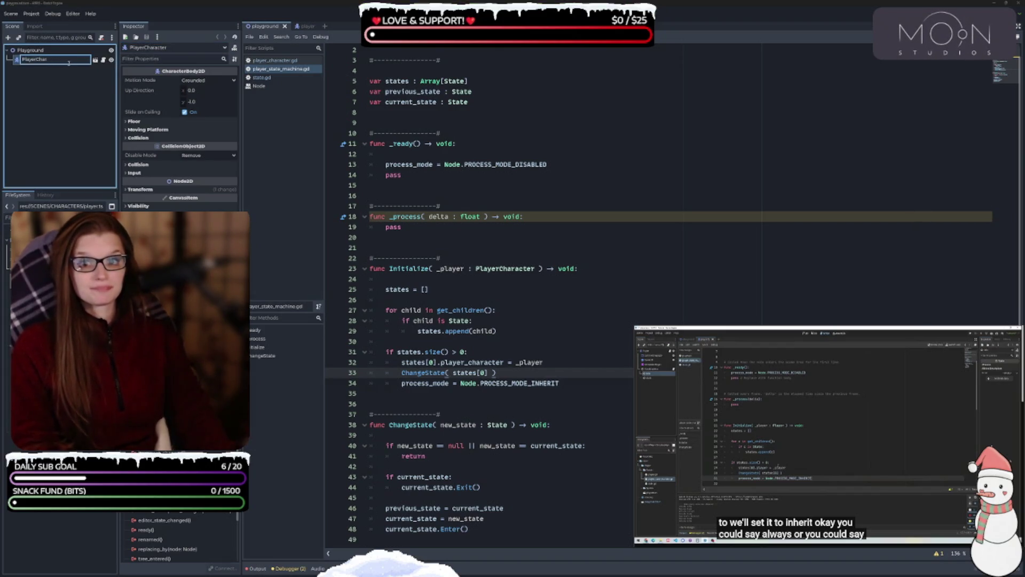
{"action": "key", "text": "BackSpace"}
{"action": "key", "text": "Return"}
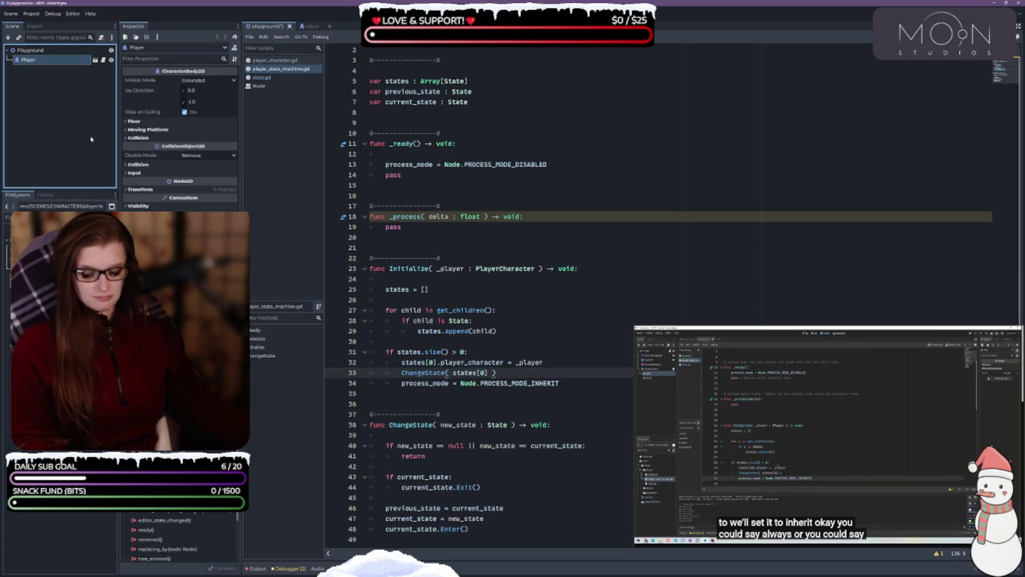
{"action": "left_click", "coordinate": [275, 61]}
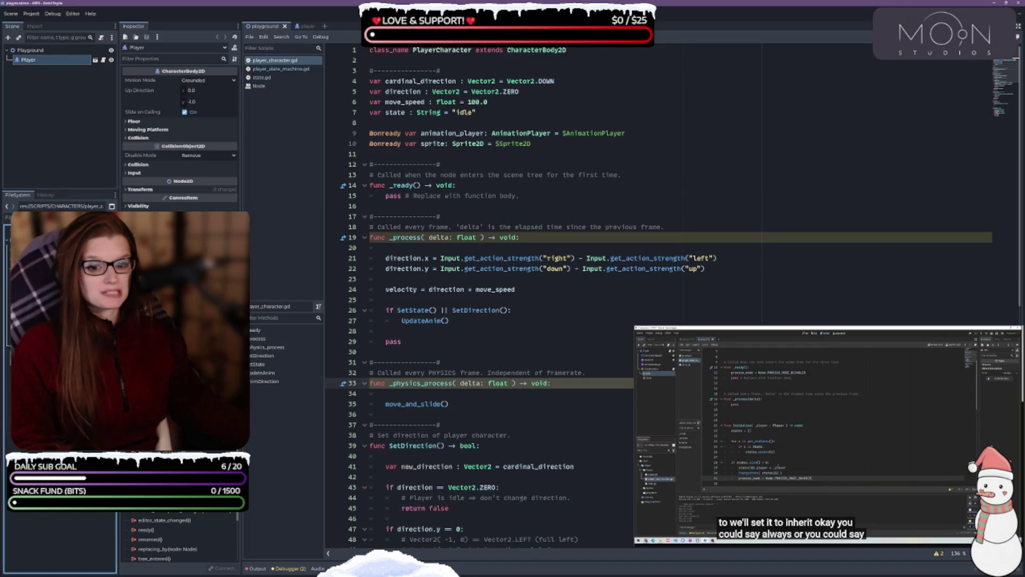
Rename the script file player_character.gd to player.gd from the FileSystem dock.
{"action": "right_click", "coordinate": [67, 359]}
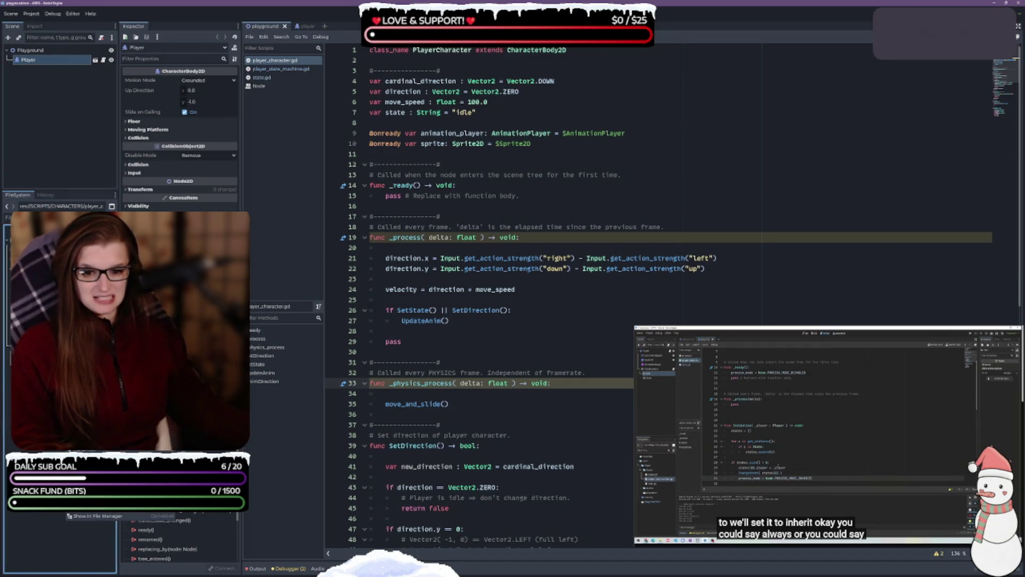
{"action": "key", "text": "Escape"}
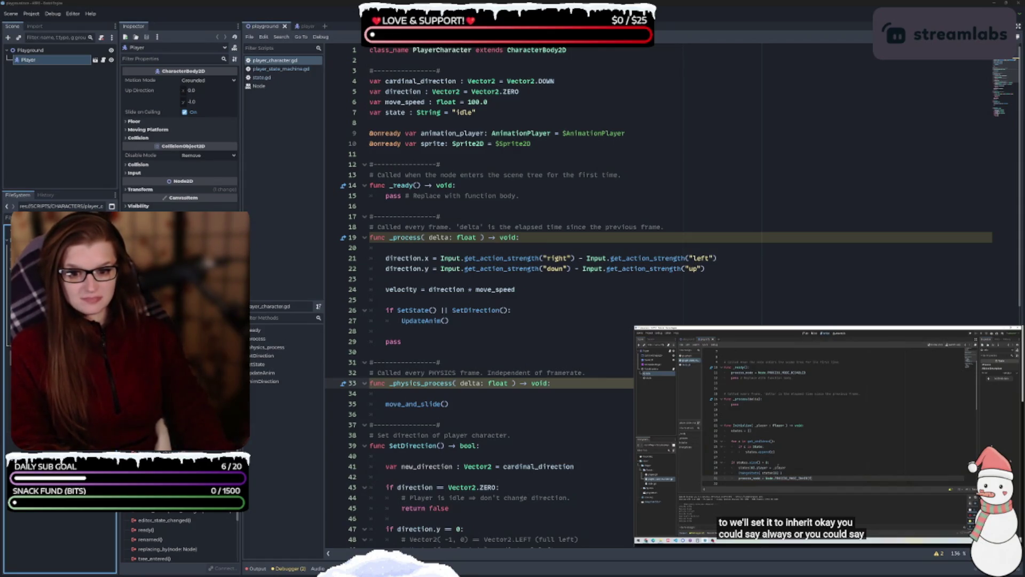
{"action": "key", "text": "Return"}
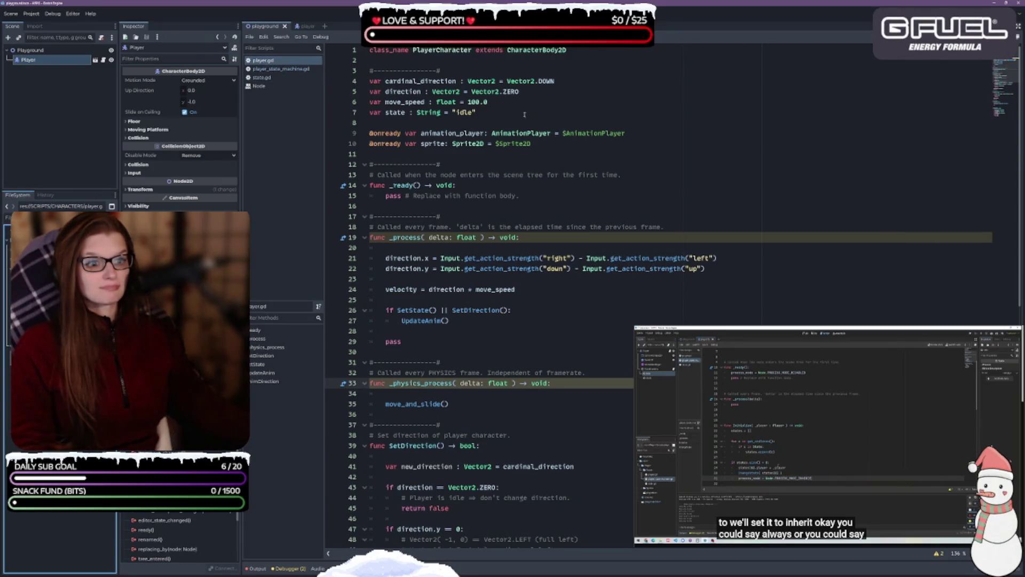
{"action": "left_click", "coordinate": [524, 114]}
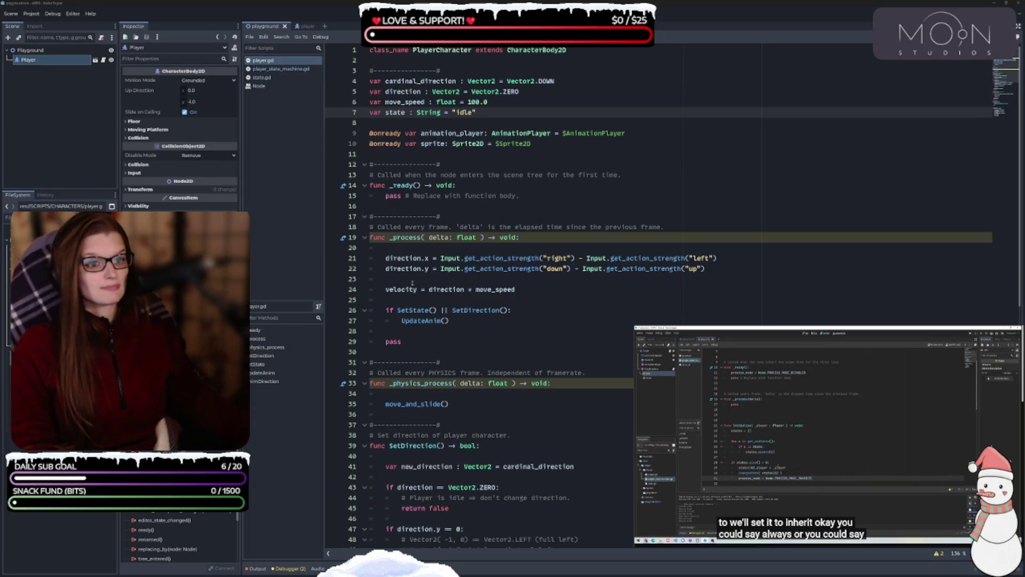
Shorten player.gd's class name from PlayerCharacter to Player and save.
{"action": "left_click", "coordinate": [438, 50]}
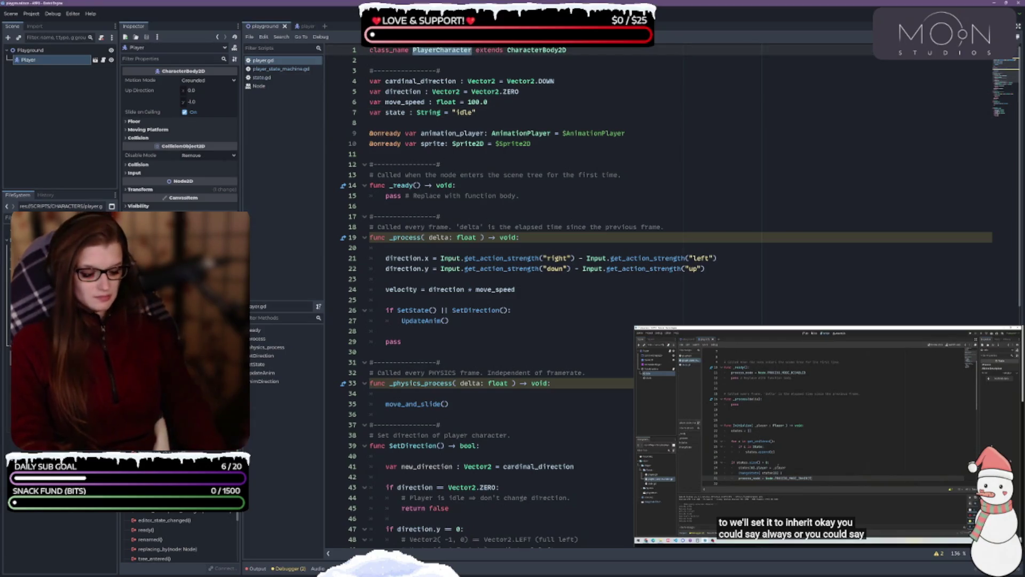
{"action": "key", "text": "Delete"}
{"action": "key", "text": "Delete"}
{"action": "key", "text": "Delete"}
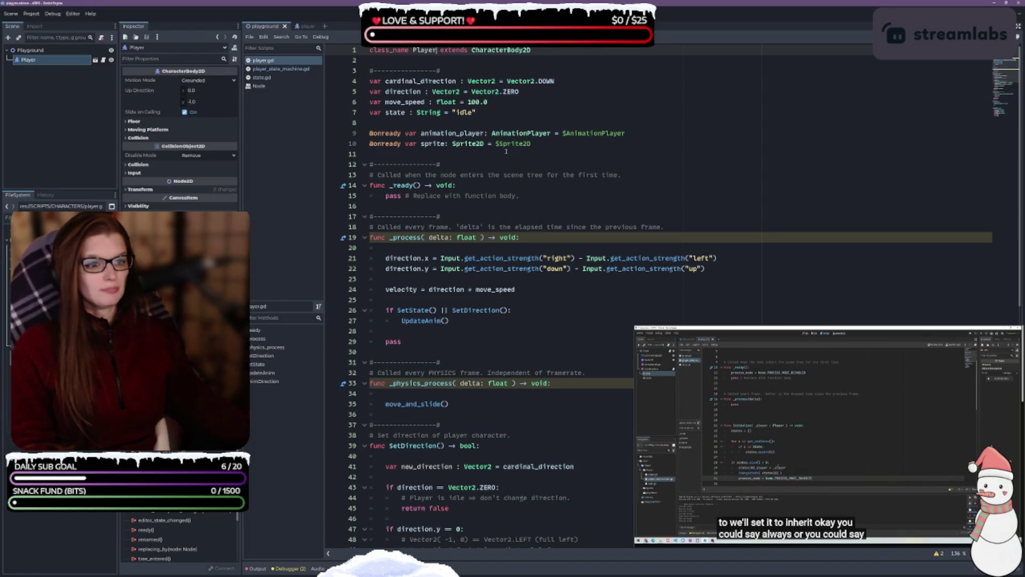
{"action": "left_click", "coordinate": [505, 114]}
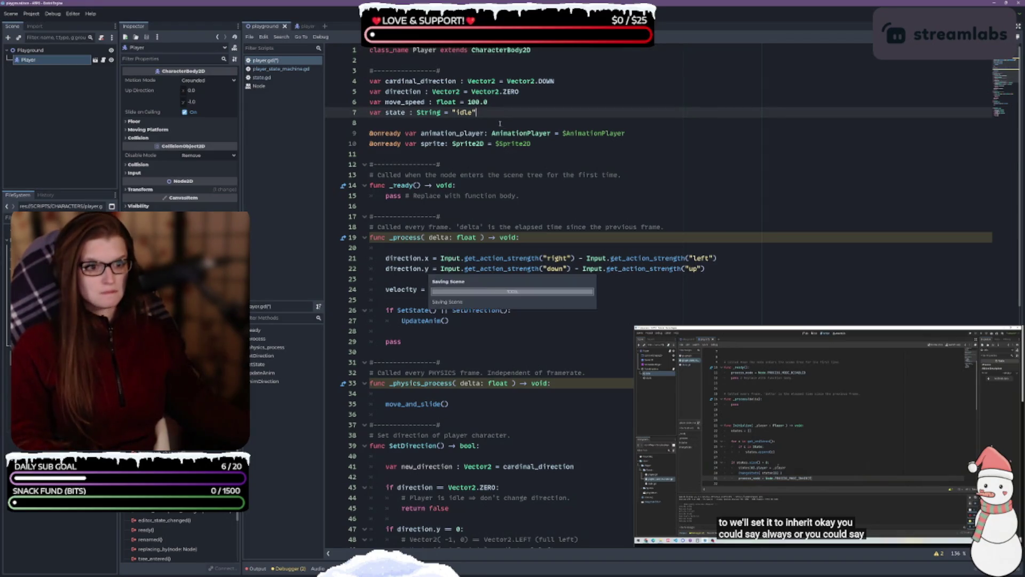
{"action": "key", "text": "ctrl+s"}
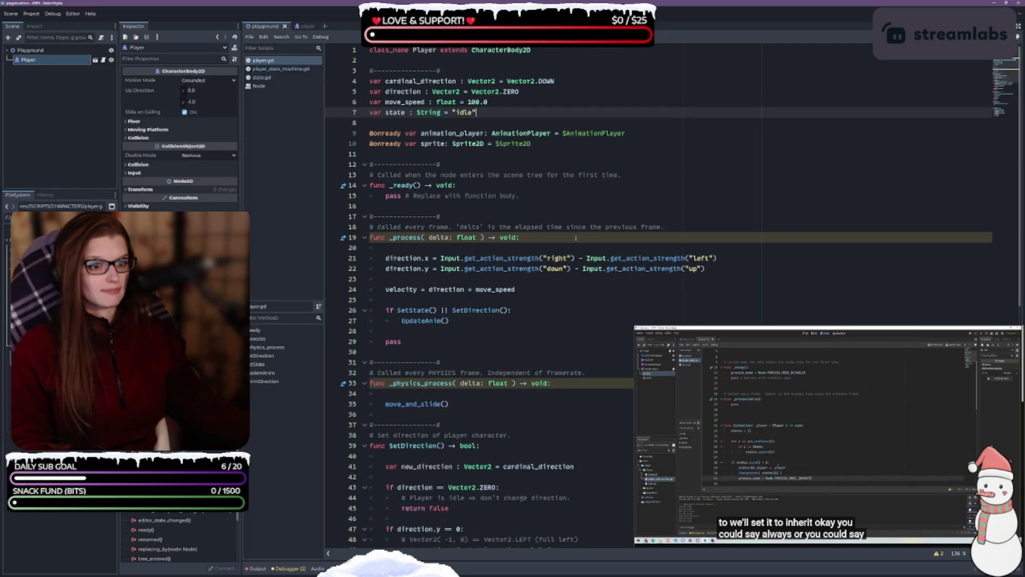
Remove 'character' from the SetDirection and SetState comments so both end 'of player.', then save.
{"action": "scroll", "coordinate": [557, 183], "scroll_direction": "down", "scroll_amount": 1}
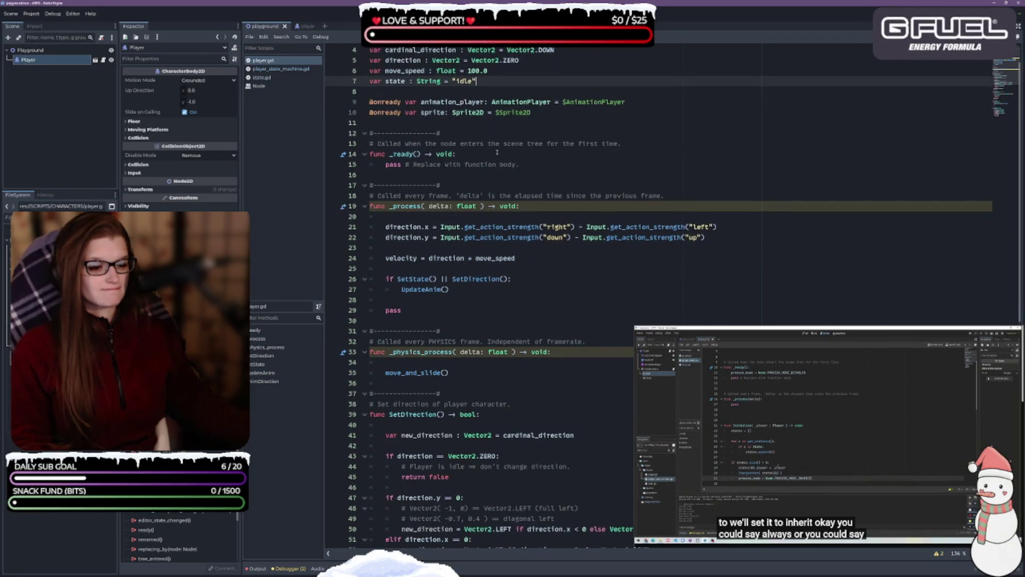
{"action": "scroll", "coordinate": [497, 152], "scroll_direction": "down", "scroll_amount": 3}
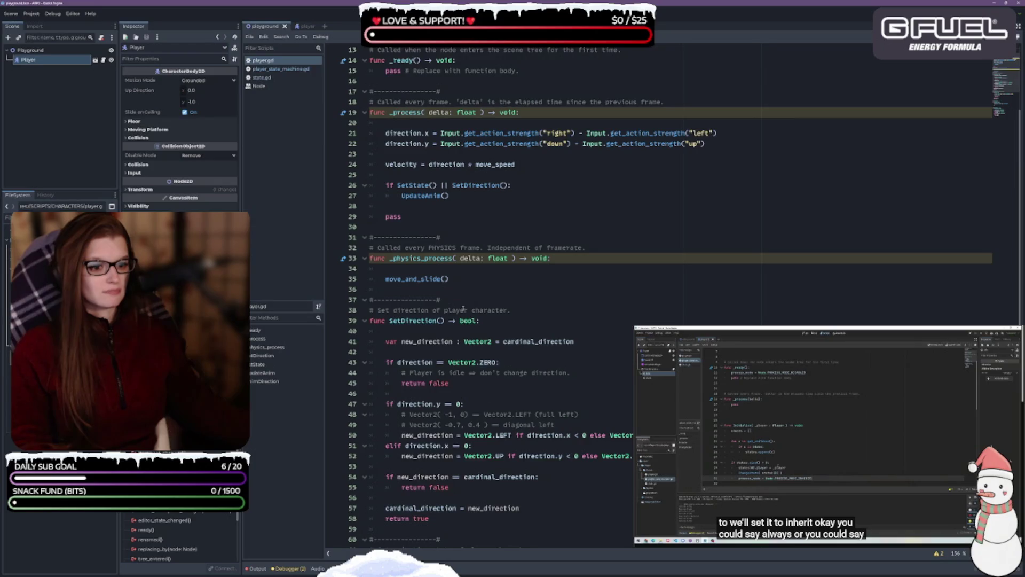
{"action": "left_click", "coordinate": [492, 309]}
{"action": "double_click", "coordinate": [493, 310]}
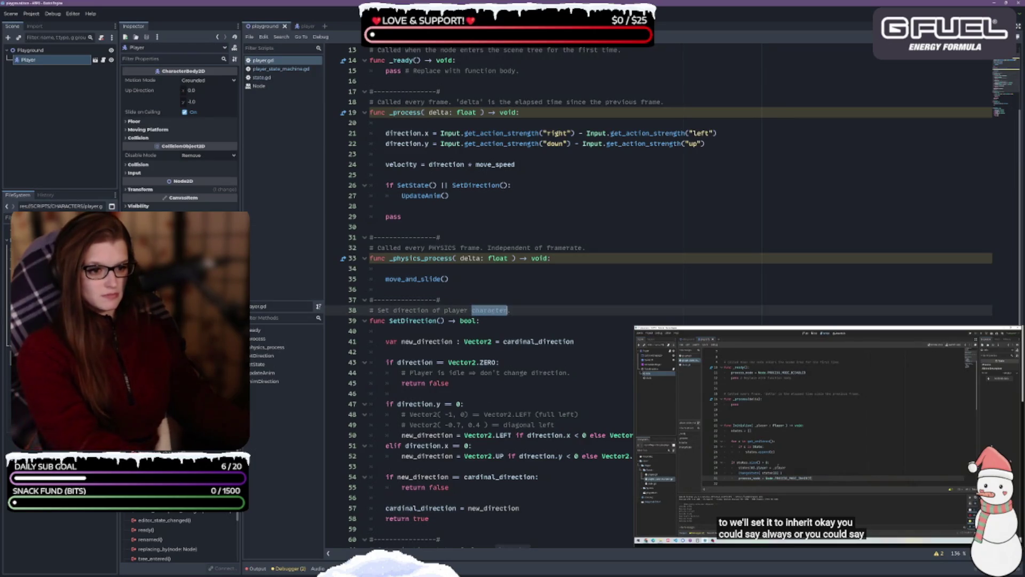
{"action": "key", "text": "BackSpace"}
{"action": "key", "text": "BackSpace"}
{"action": "left_click", "coordinate": [542, 322]}
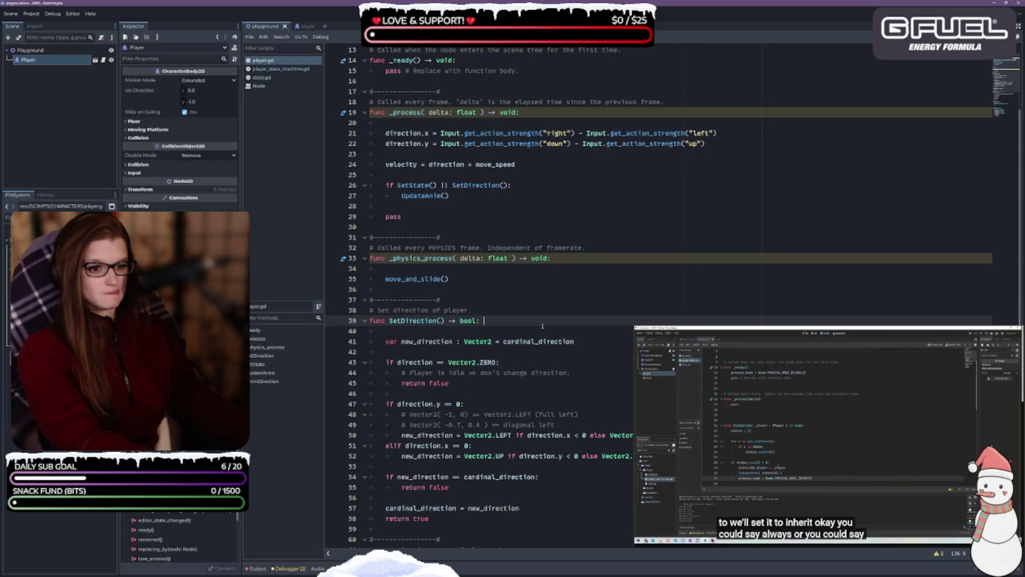
{"action": "scroll", "coordinate": [542, 327], "scroll_direction": "down", "scroll_amount": 3}
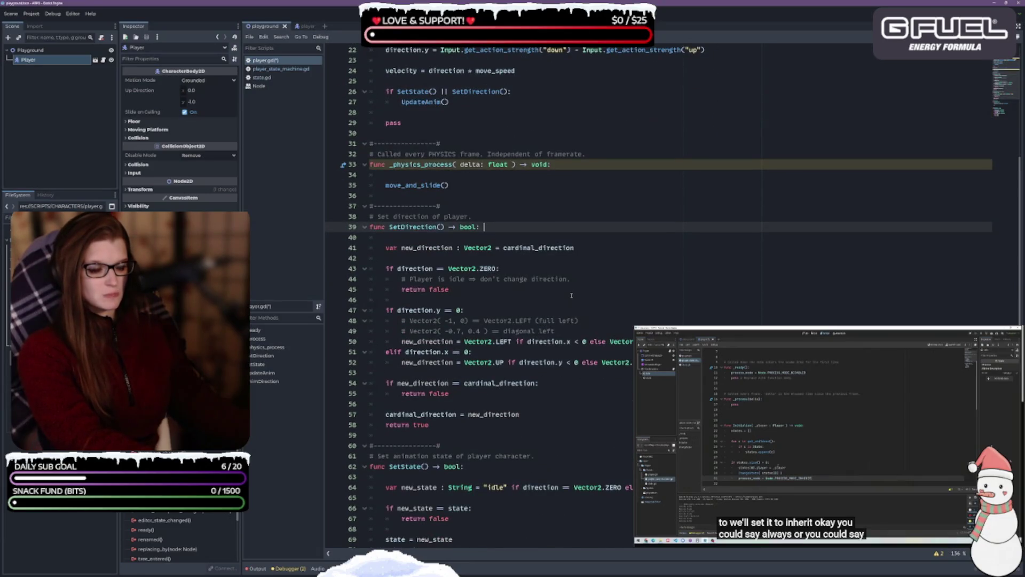
{"action": "scroll", "coordinate": [571, 297], "scroll_direction": "down", "scroll_amount": 4}
{"action": "double_click", "coordinate": [527, 330]}
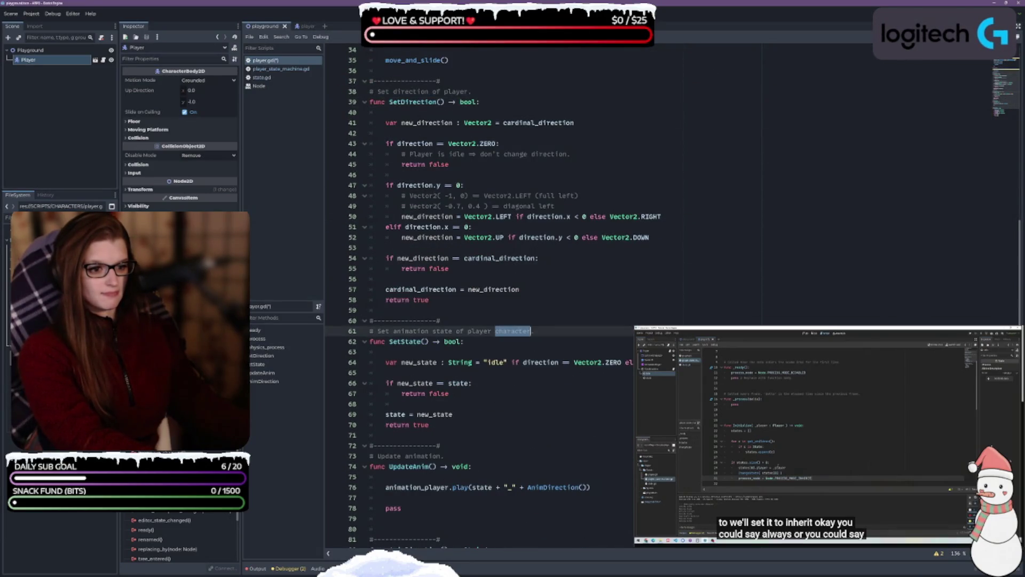
{"action": "key", "text": "BackSpace"}
{"action": "key", "text": "BackSpace"}
{"action": "scroll", "coordinate": [539, 305], "scroll_direction": "down", "scroll_amount": 2}
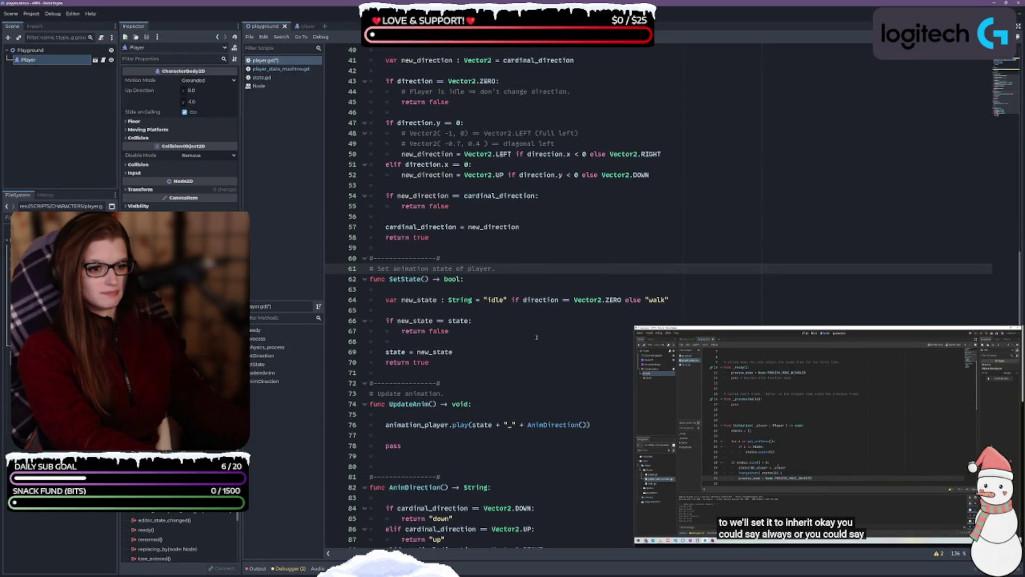
{"action": "scroll", "coordinate": [530, 330], "scroll_direction": "down", "scroll_amount": 2}
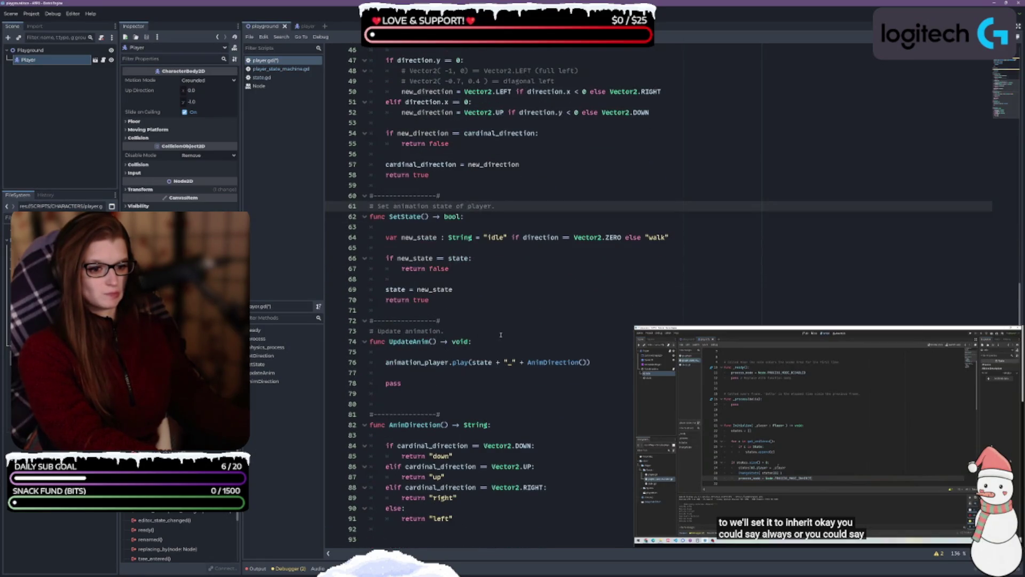
{"action": "key", "text": "ctrl+s"}
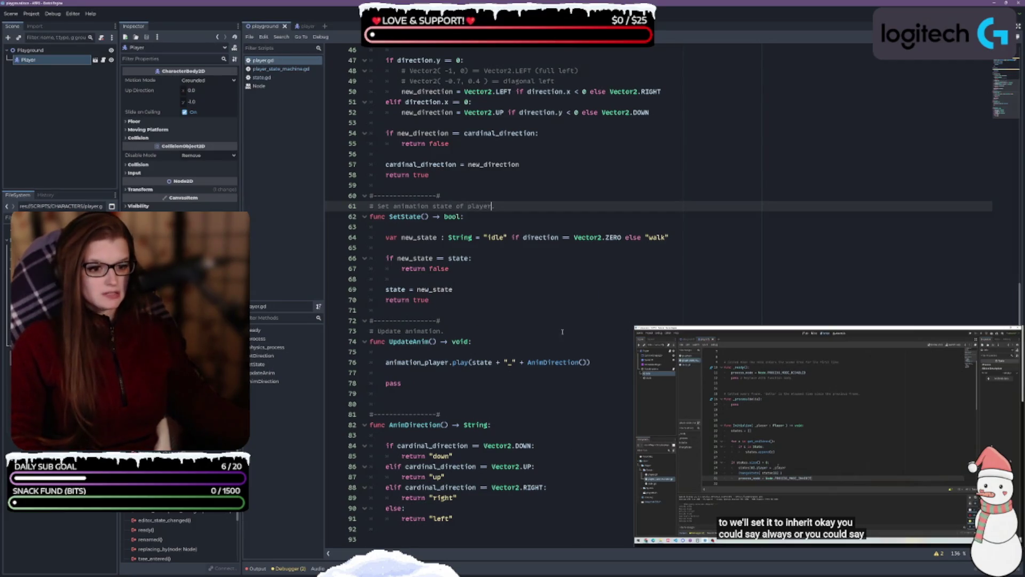
Switch to player_state_machine.gd, where Initialize now reports PlayerCharacter type not found.
{"action": "left_click", "coordinate": [283, 69]}
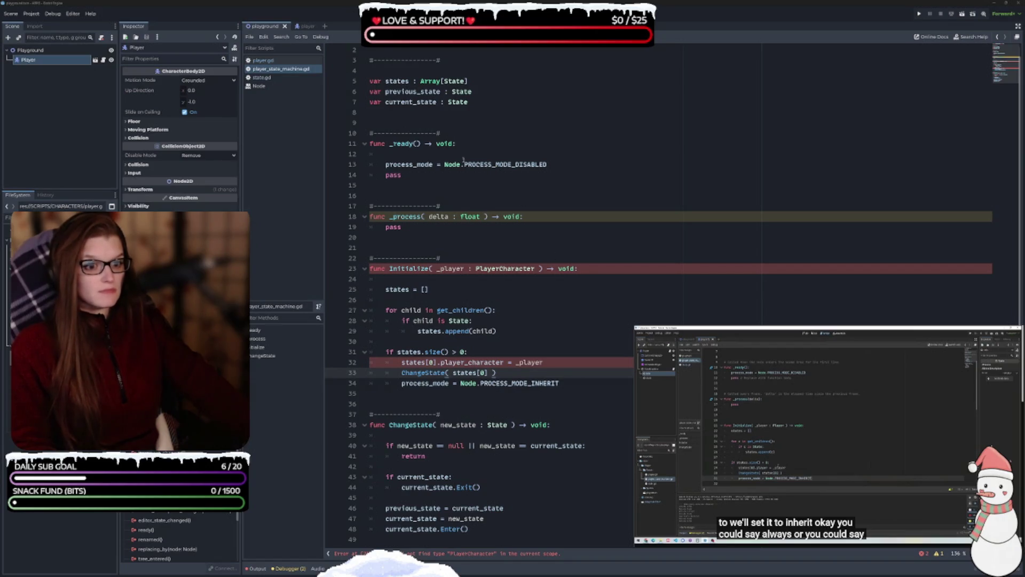
Change Initialize's parameter type to Player and its assignment to states[0].player = _player.
{"action": "scroll", "coordinate": [487, 236], "scroll_direction": "up", "scroll_amount": 1}
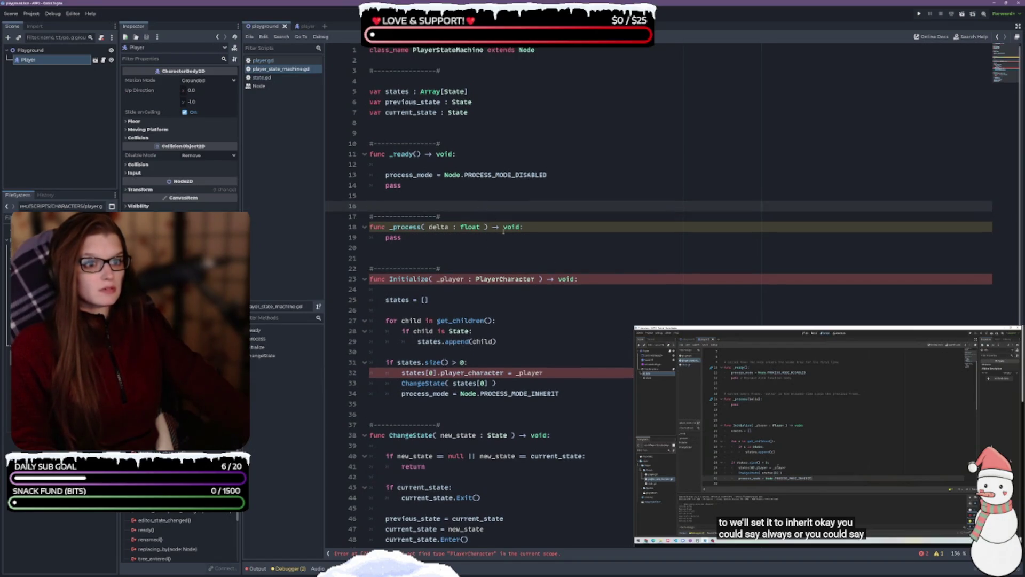
{"action": "scroll", "coordinate": [503, 249], "scroll_direction": "down", "scroll_amount": 1}
{"action": "double_click", "coordinate": [506, 268]}
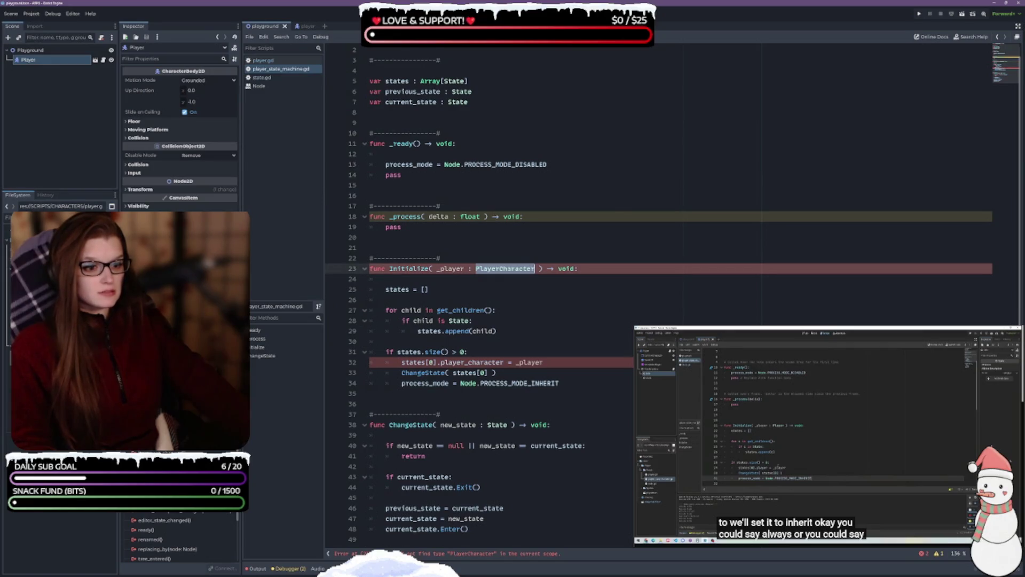
{"action": "type", "text": "Play"}
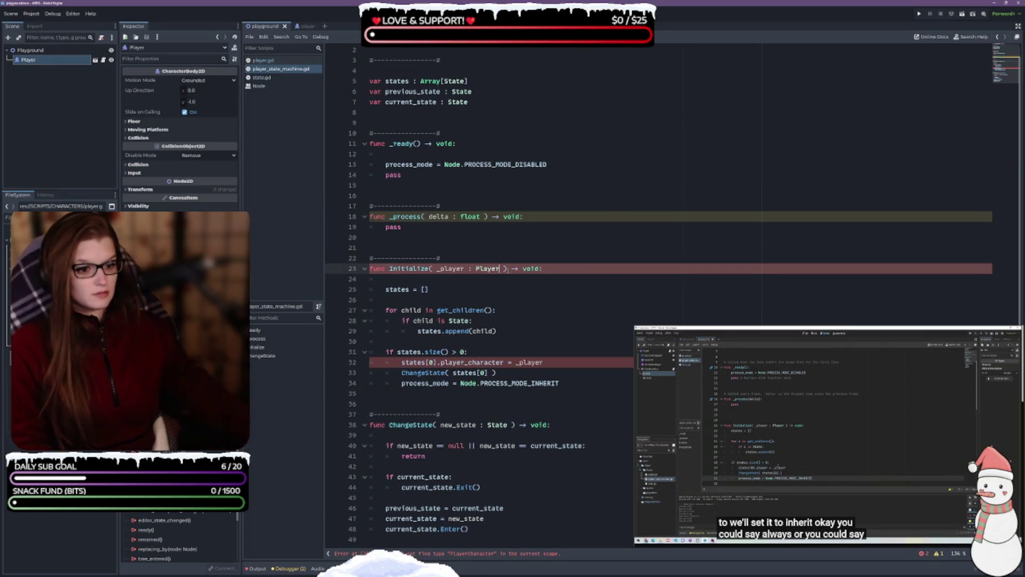
{"action": "type", "text": "er"}
{"action": "left_click", "coordinate": [496, 362]}
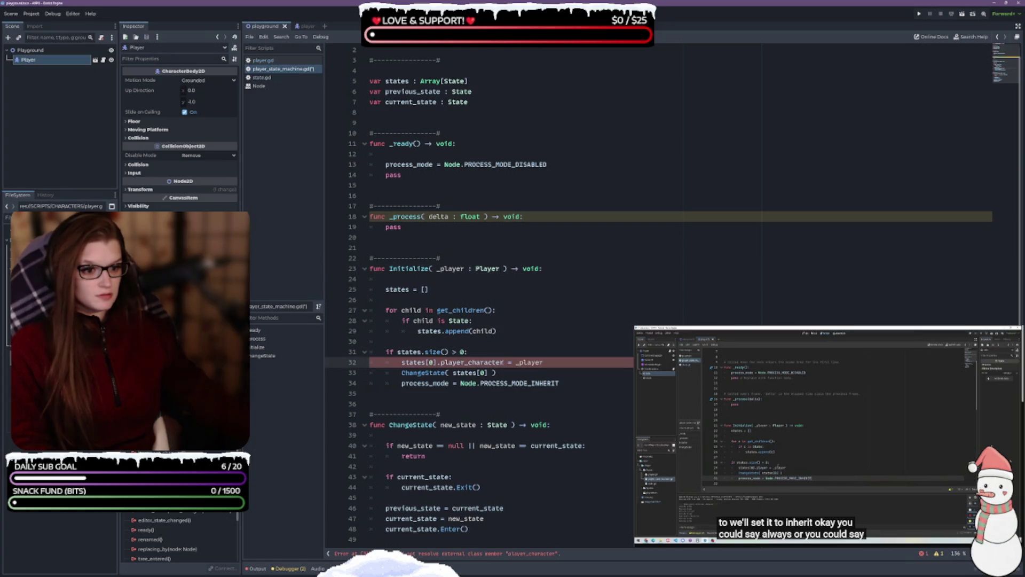
{"action": "key", "text": "BackSpace"}
{"action": "key", "text": "BackSpace"}
{"action": "key", "text": "BackSpace"}
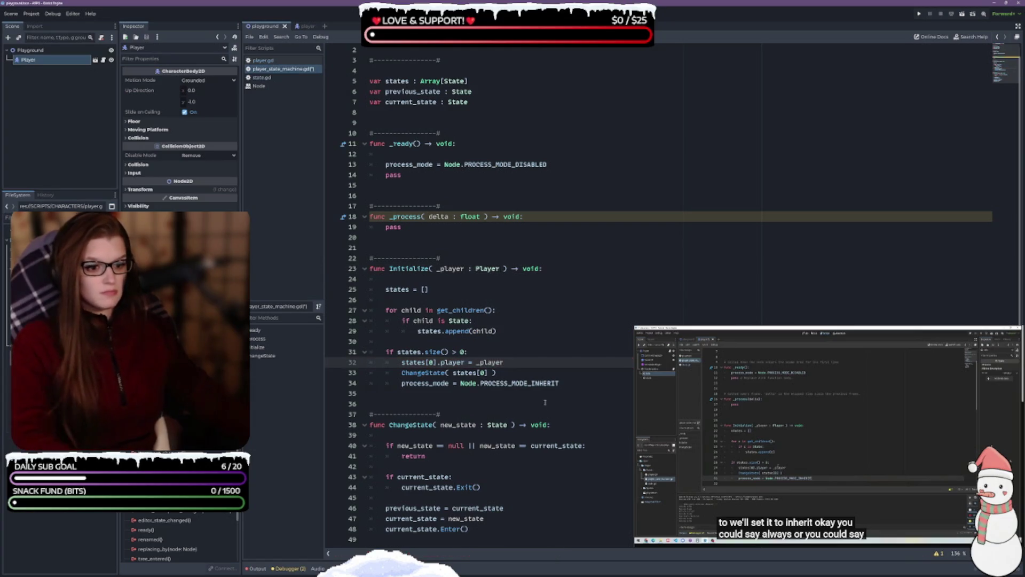
Save player_state_machine.gd, then change state.gd's line 7 to 'static var player: Player'.
{"action": "key", "text": "ctrl+s"}
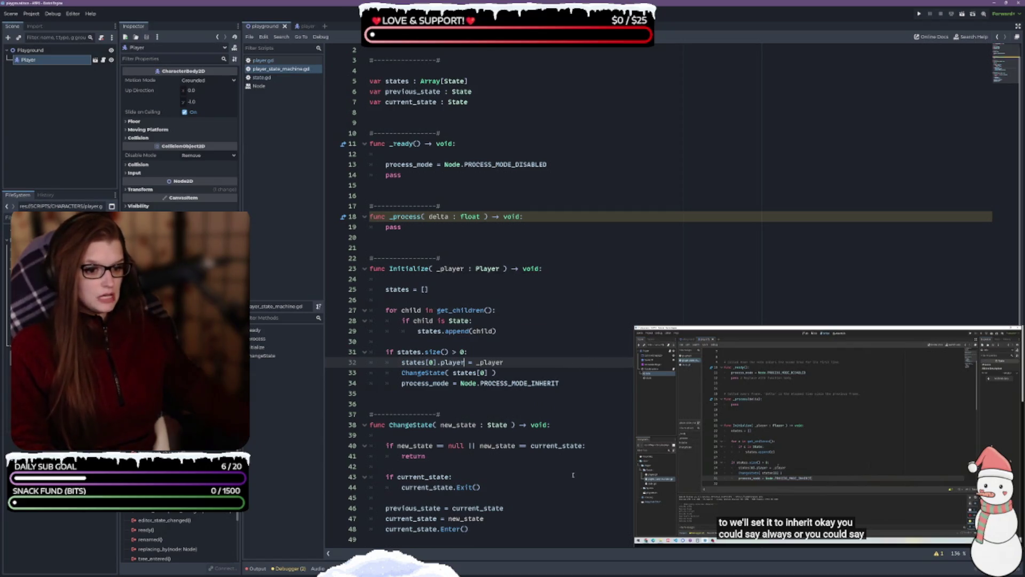
{"action": "scroll", "coordinate": [478, 341], "scroll_direction": "up", "scroll_amount": 1}
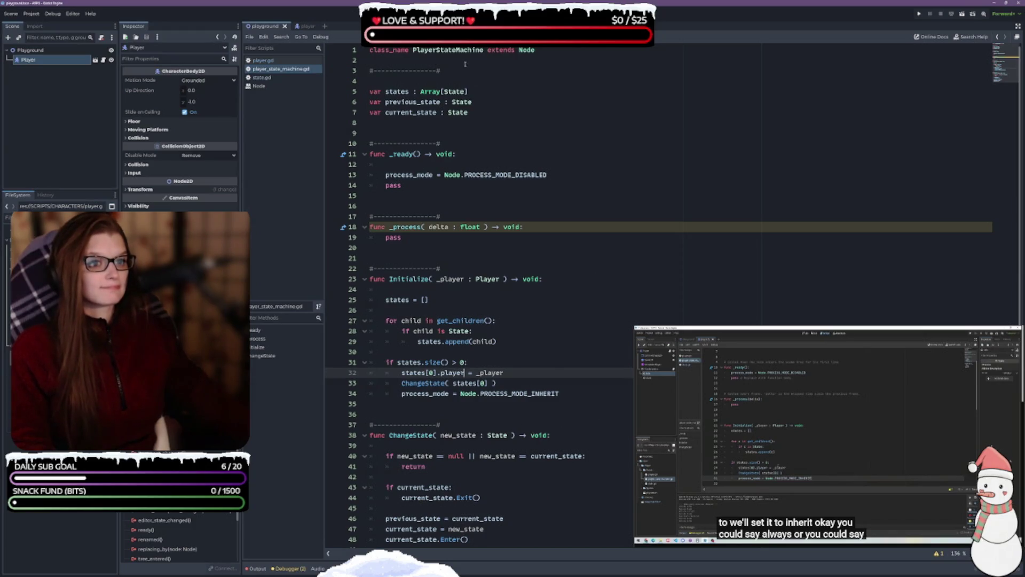
{"action": "left_click", "coordinate": [285, 78]}
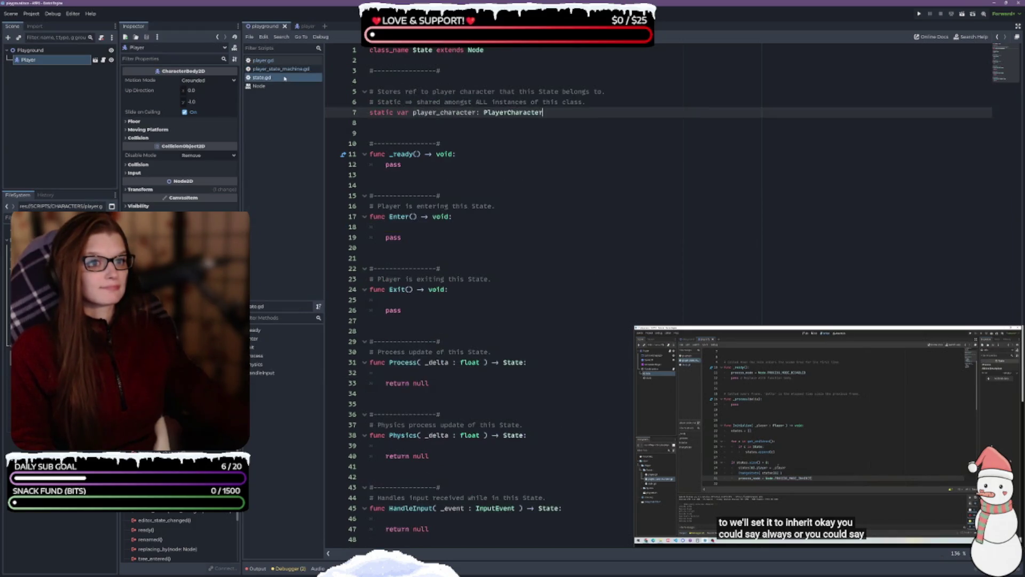
{"action": "left_click", "coordinate": [474, 112]}
{"action": "key", "text": "BackSpace"}
{"action": "key", "text": "BackSpace"}
{"action": "key", "text": "BackSpace"}
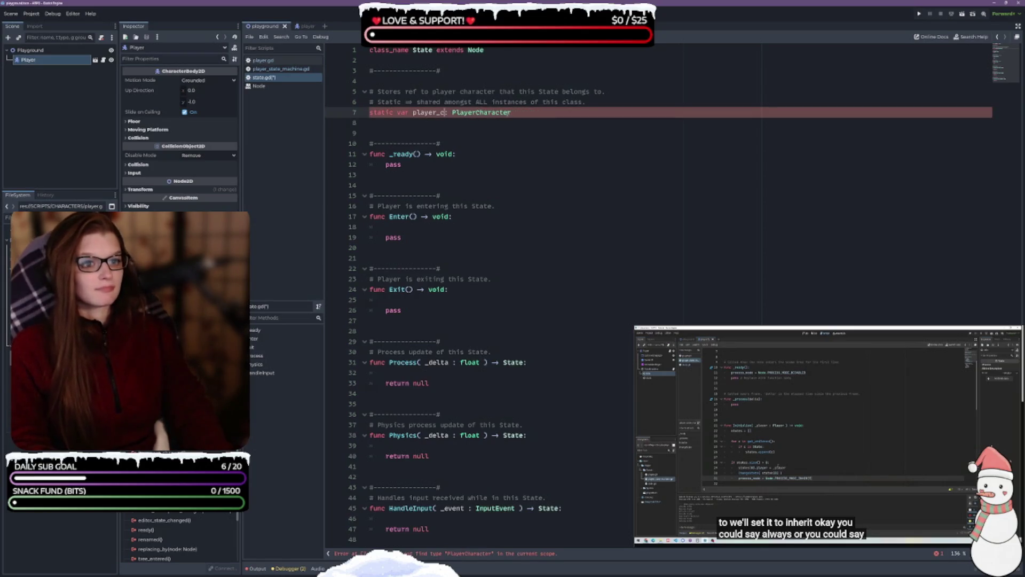
{"action": "key", "text": "BackSpace"}
{"action": "key", "text": "BackSpace"}
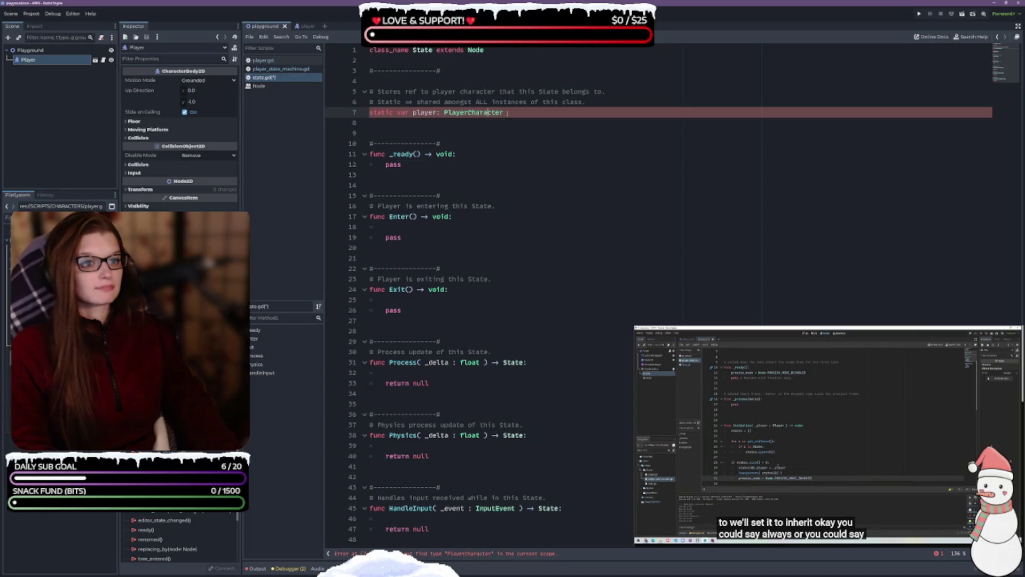
{"action": "key", "text": "BackSpace"}
{"action": "key", "text": "BackSpace"}
{"action": "key", "text": "BackSpace"}
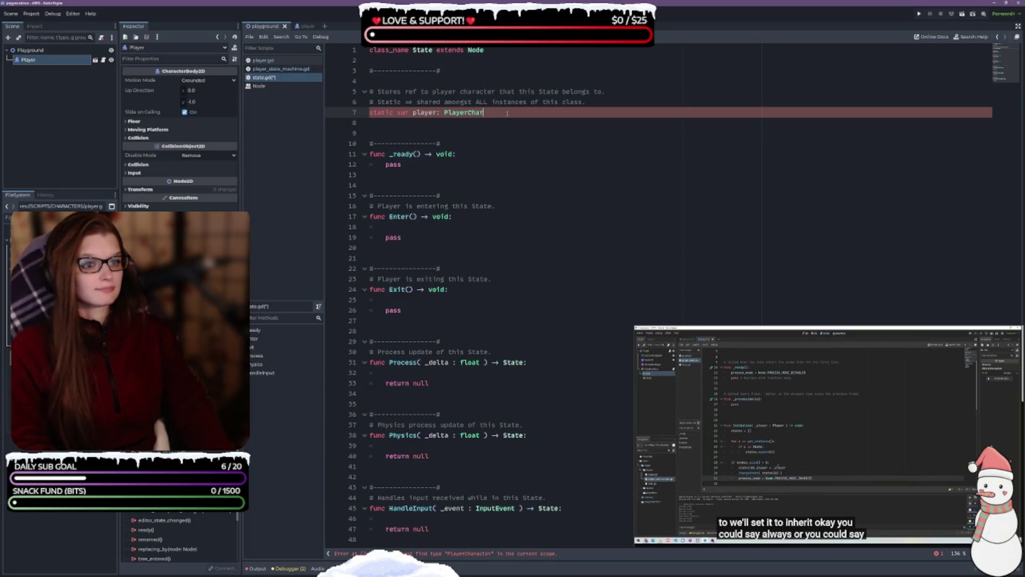
{"action": "key", "text": "BackSpace"}
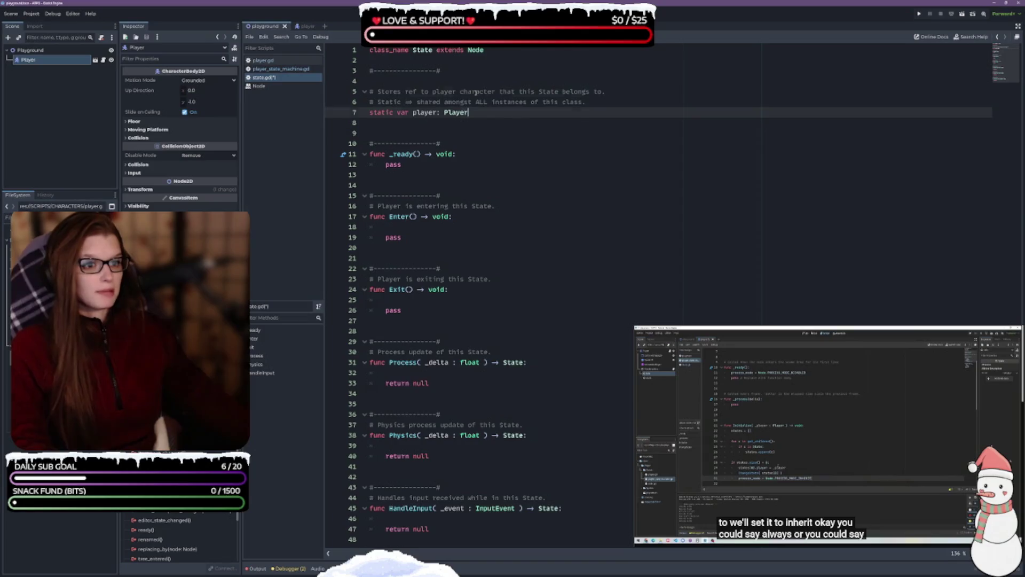
Remove the word 'character' from state.gd's line 5 comment and save the script.
{"action": "double_click", "coordinate": [477, 92]}
{"action": "key", "text": "BackSpace"}
{"action": "key", "text": "BackSpace"}
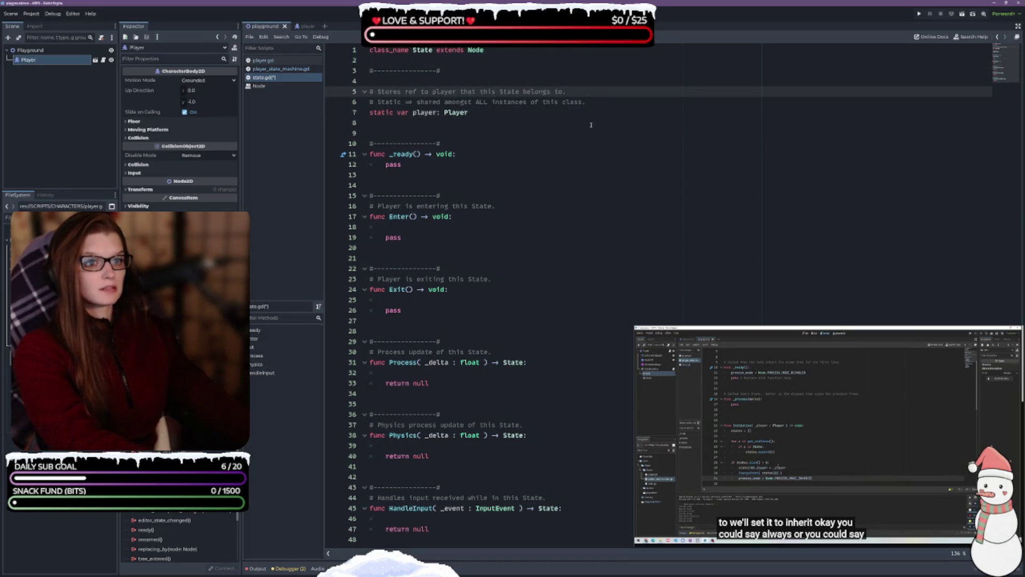
{"action": "left_click", "coordinate": [522, 169]}
{"action": "key", "text": "ctrl+s"}
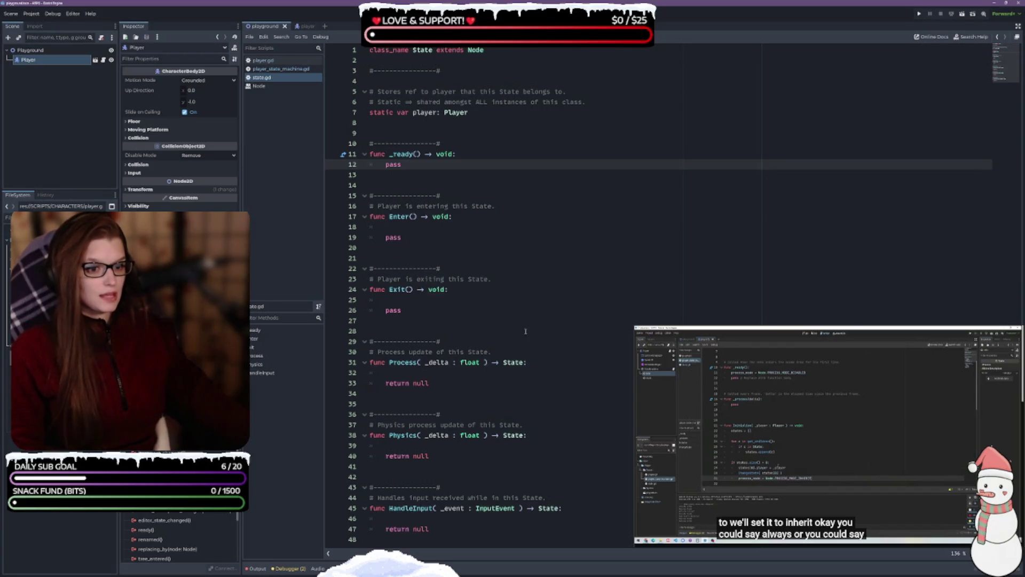
Leave the Node docs and bring up player.gd at its 'class_name Player extends CharacterBody2D' header.
{"action": "left_click", "coordinate": [262, 85]}
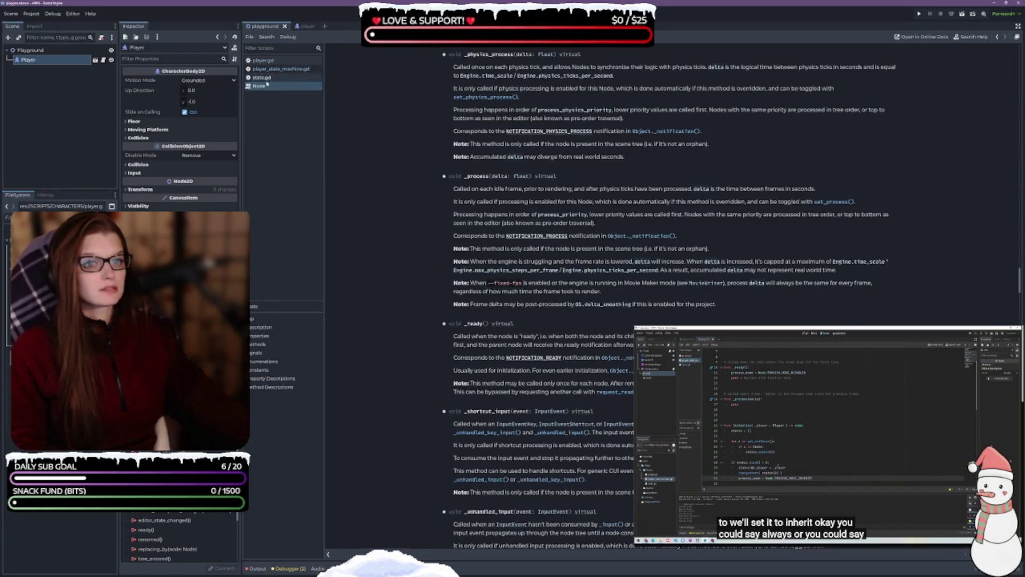
{"action": "left_click", "coordinate": [262, 77]}
{"action": "left_click", "coordinate": [281, 68]}
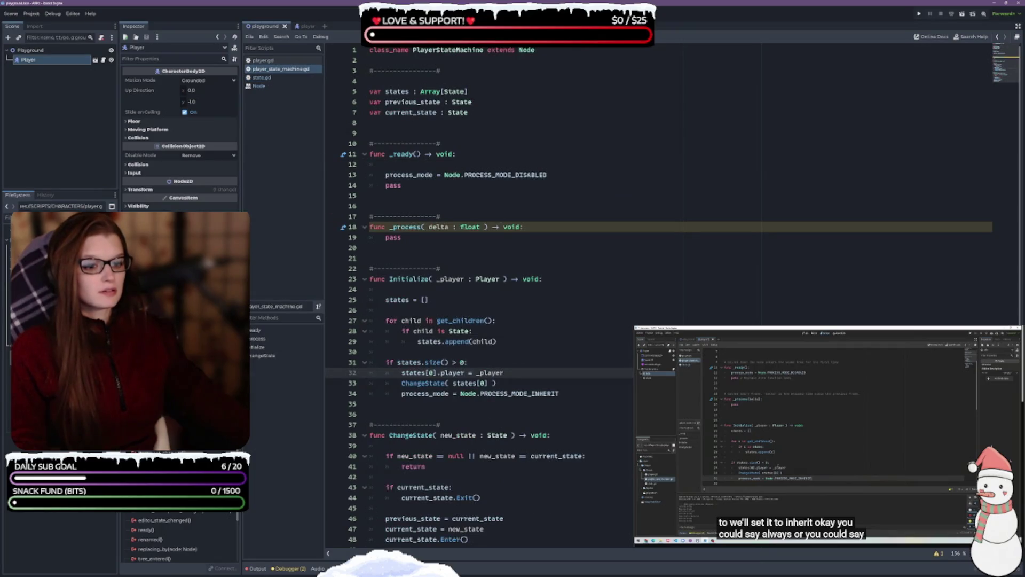
{"action": "scroll", "coordinate": [601, 212], "scroll_direction": "down", "scroll_amount": 1}
{"action": "scroll", "coordinate": [594, 216], "scroll_direction": "up", "scroll_amount": 1}
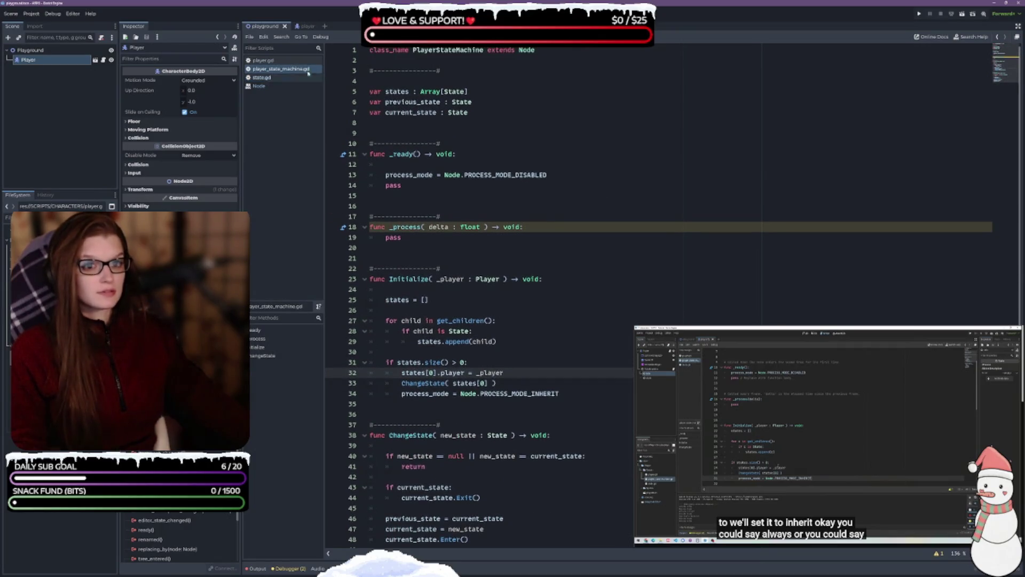
{"action": "left_click", "coordinate": [280, 60]}
{"action": "scroll", "coordinate": [582, 173], "scroll_direction": "up", "scroll_amount": 10}
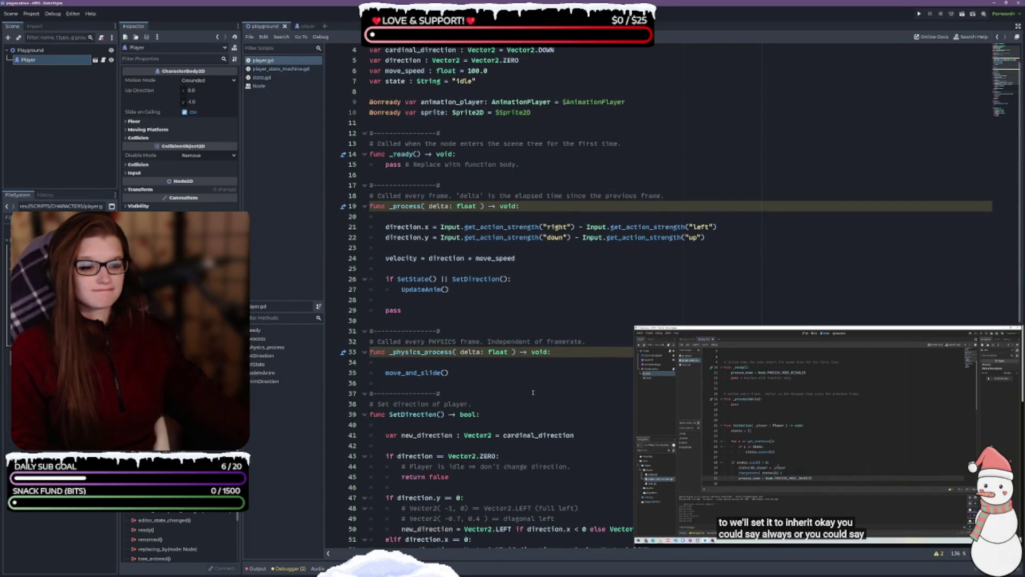
{"action": "scroll", "coordinate": [545, 377], "scroll_direction": "up", "scroll_amount": 1}
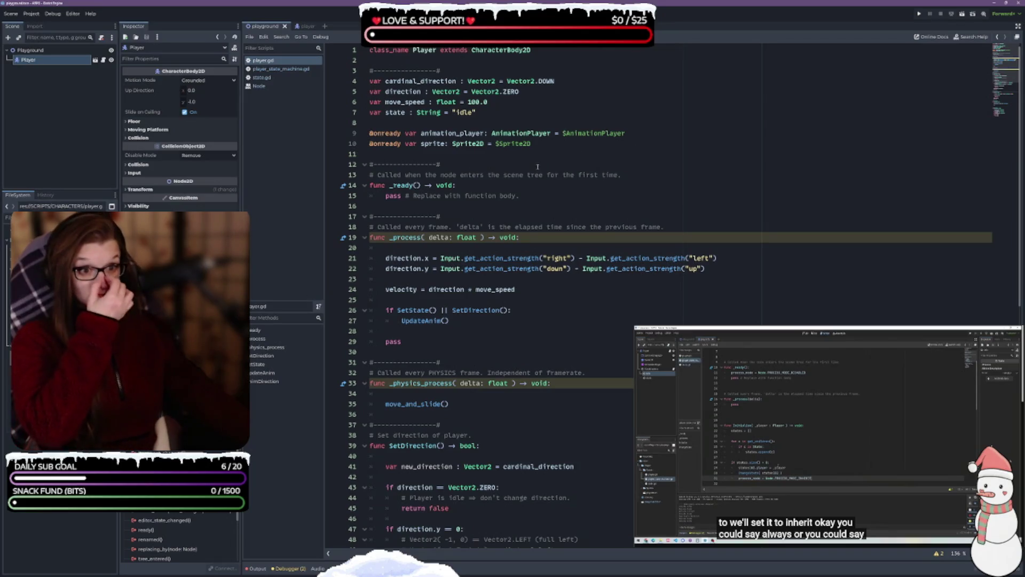
Add a blank line above pass in _ready and delete the leftover pass under UpdateAnim().
{"action": "left_click", "coordinate": [534, 196]}
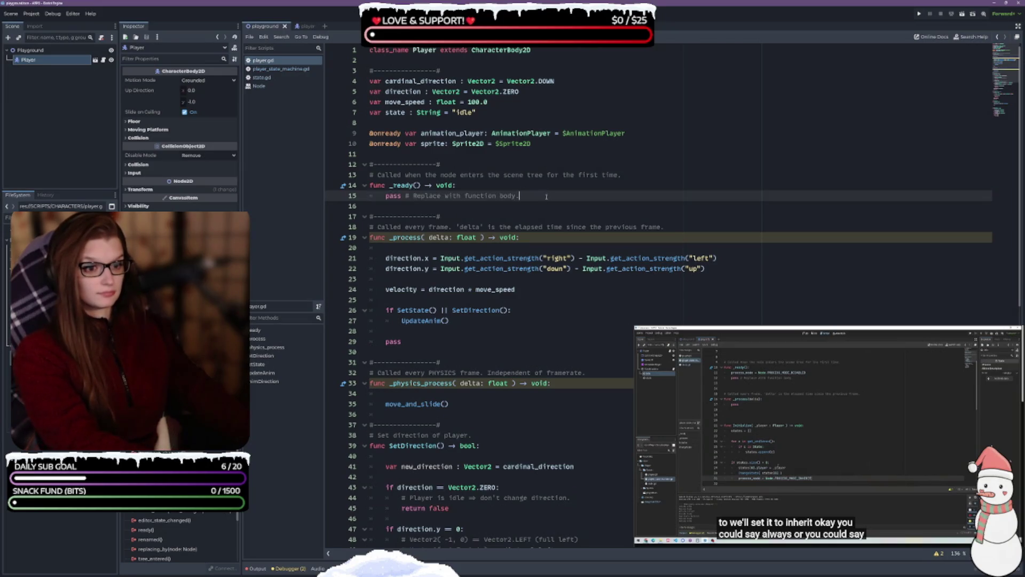
{"action": "key", "text": "ctrl+shift+Return"}
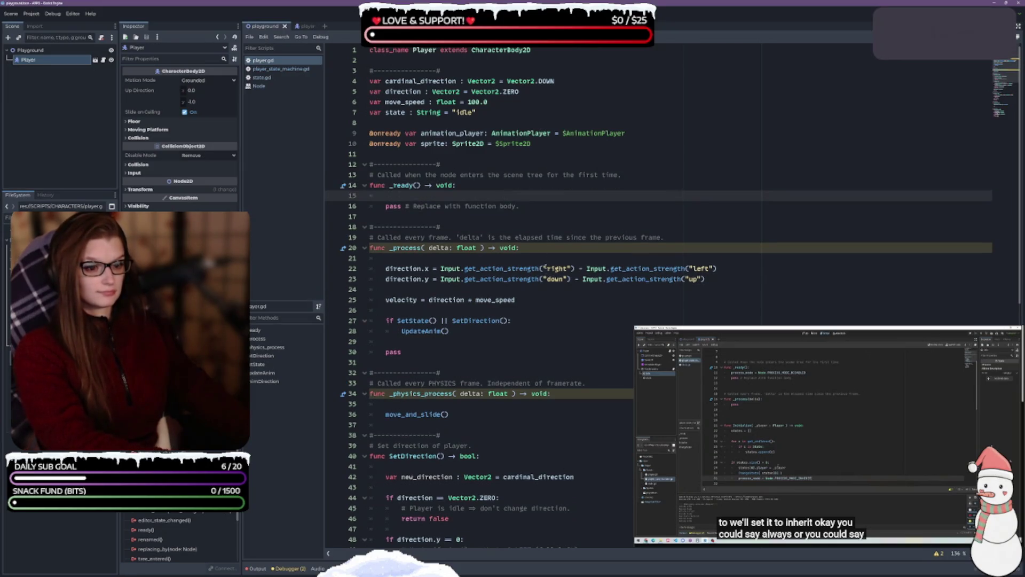
{"action": "left_click", "coordinate": [543, 321]}
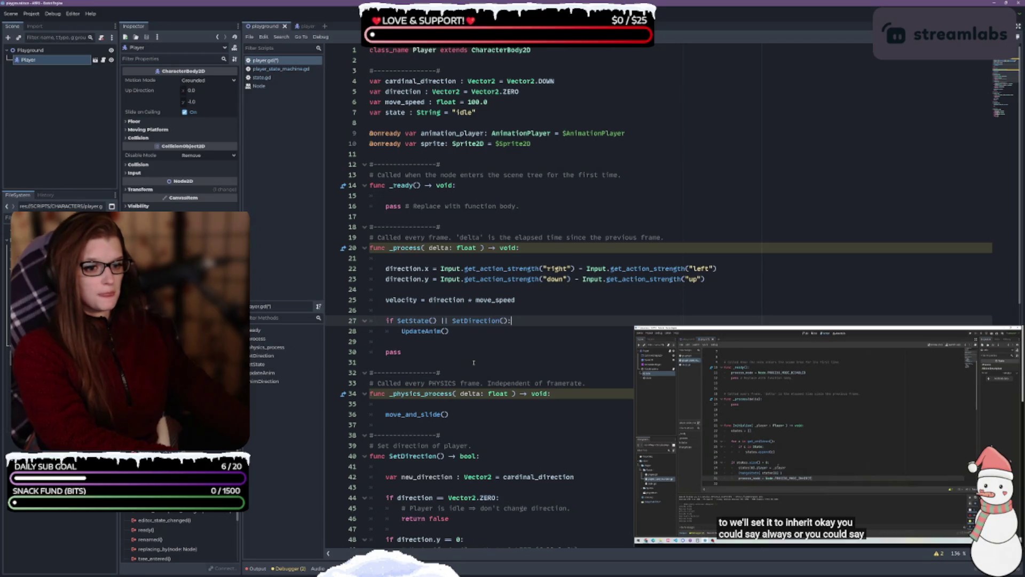
{"action": "double_click", "coordinate": [393, 351]}
{"action": "key", "text": "BackSpace"}
{"action": "key", "text": "BackSpace"}
{"action": "key", "text": "BackSpace"}
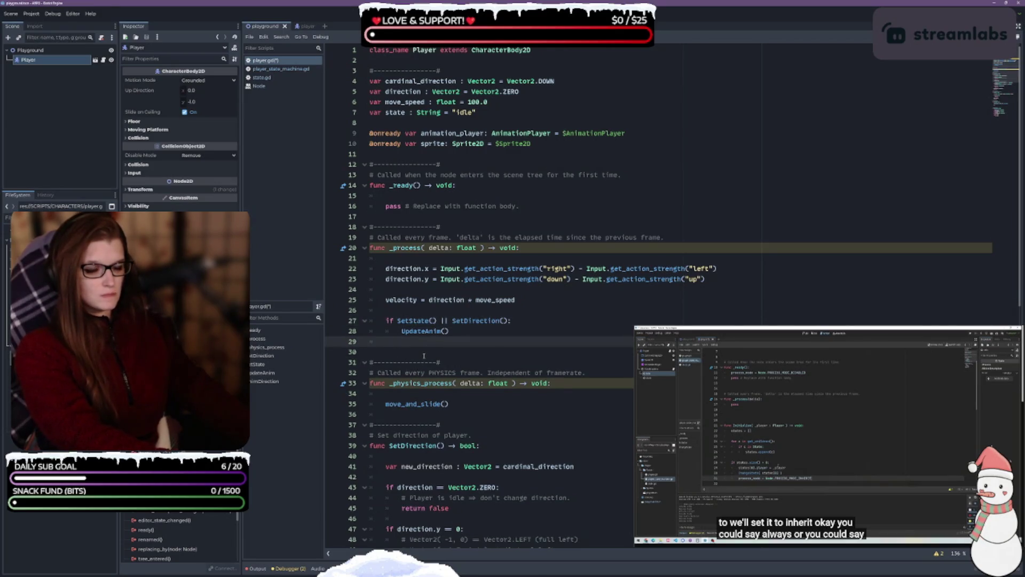
Review the rest of player.gd, including AnimDirection returning down, up, right or left.
{"action": "left_click", "coordinate": [459, 364]}
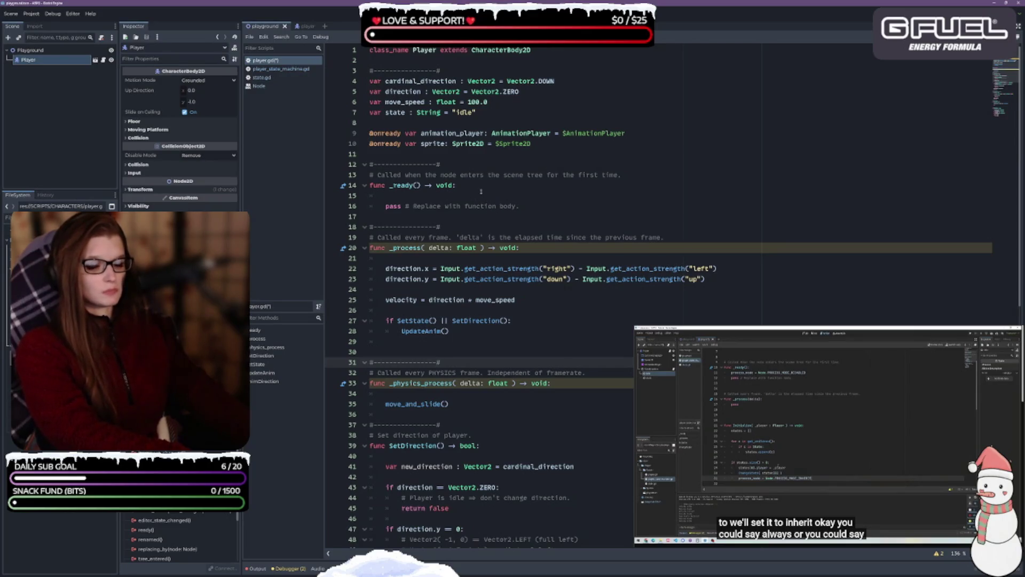
{"action": "scroll", "coordinate": [548, 262], "scroll_direction": "down", "scroll_amount": 7}
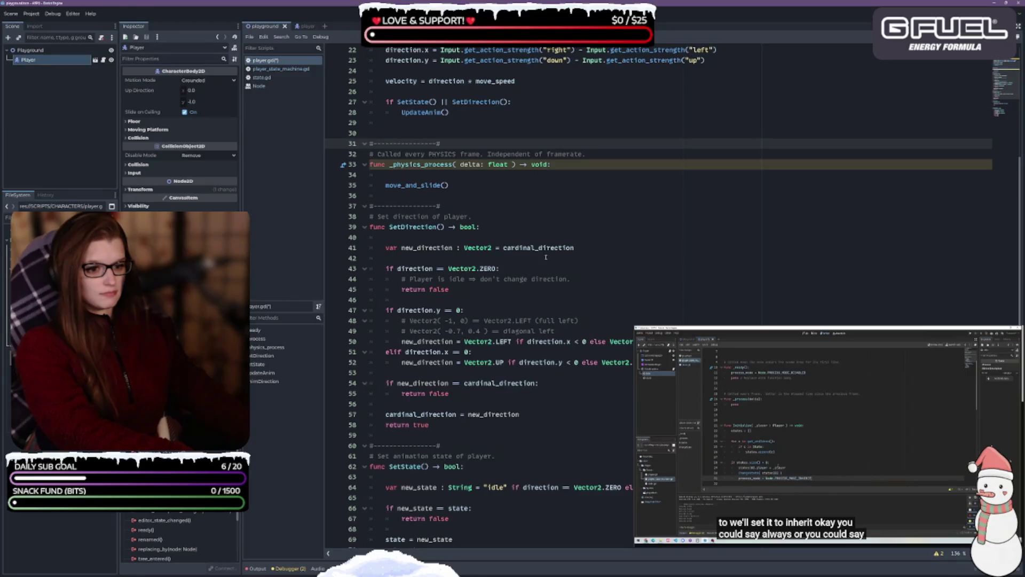
{"action": "scroll", "coordinate": [545, 257], "scroll_direction": "up", "scroll_amount": 7}
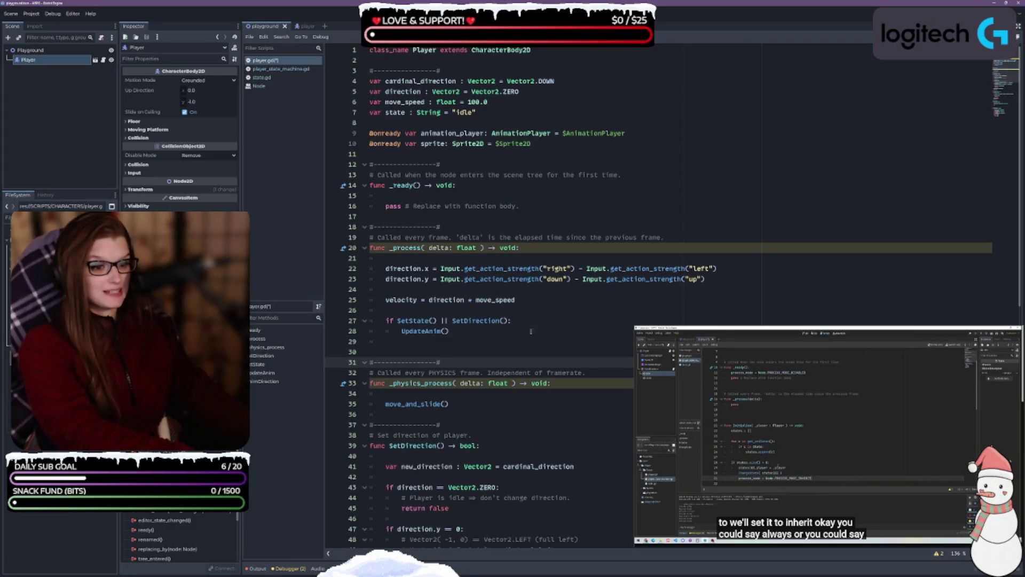
{"action": "scroll", "coordinate": [509, 313], "scroll_direction": "down", "scroll_amount": 4}
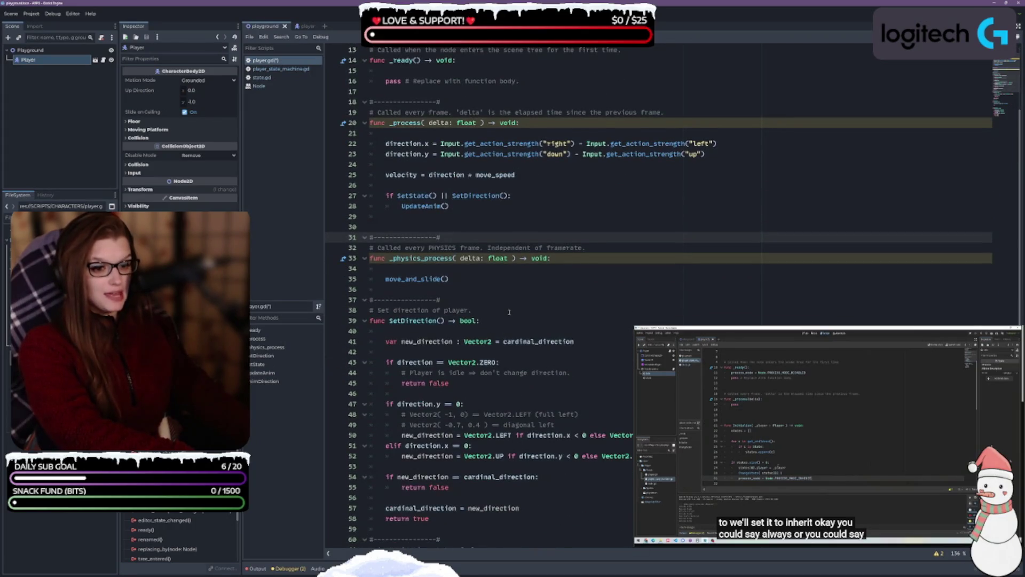
{"action": "scroll", "coordinate": [509, 314], "scroll_direction": "down", "scroll_amount": 3}
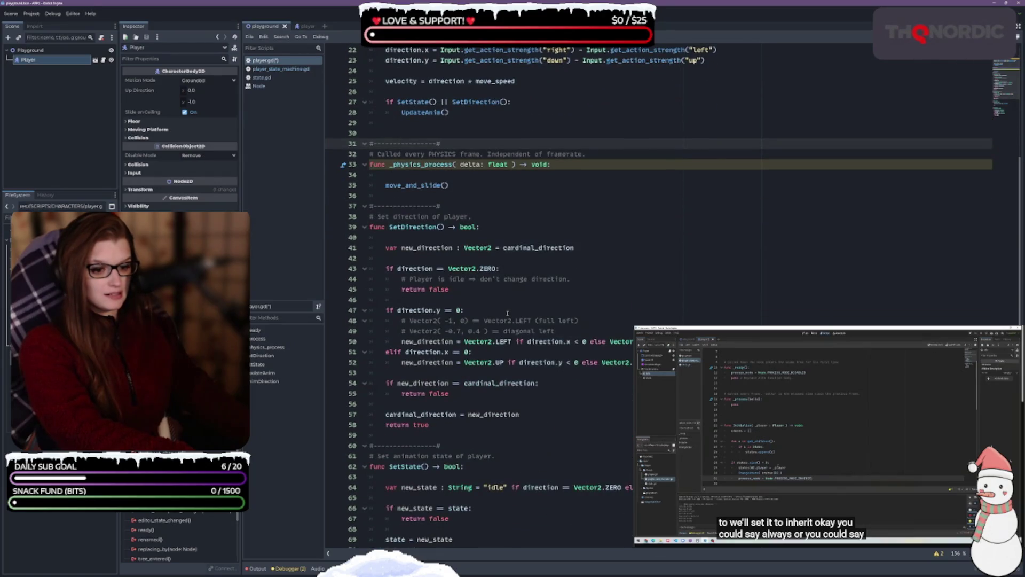
{"action": "scroll", "coordinate": [507, 314], "scroll_direction": "down", "scroll_amount": 5}
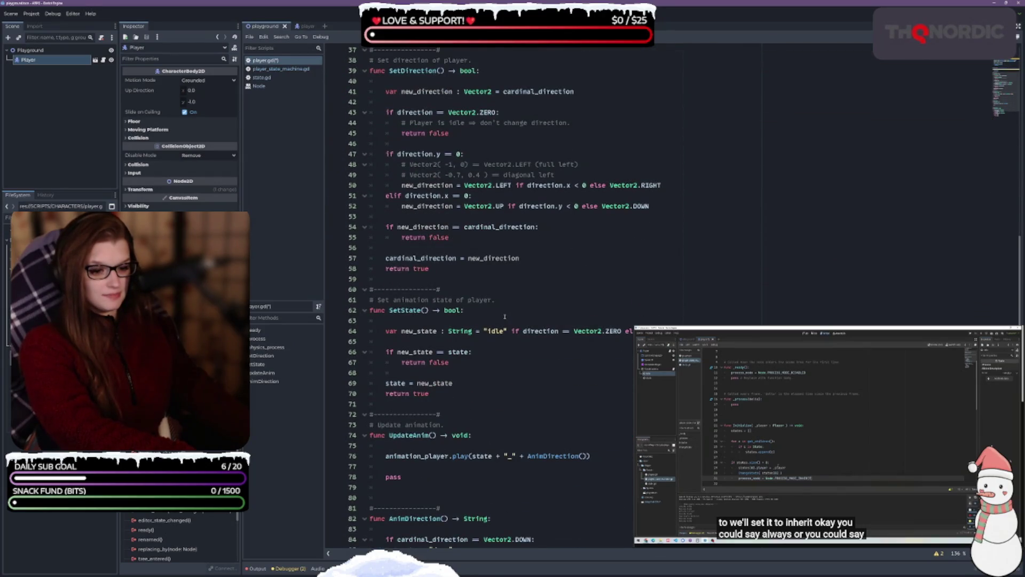
{"action": "scroll", "coordinate": [504, 317], "scroll_direction": "down", "scroll_amount": 3}
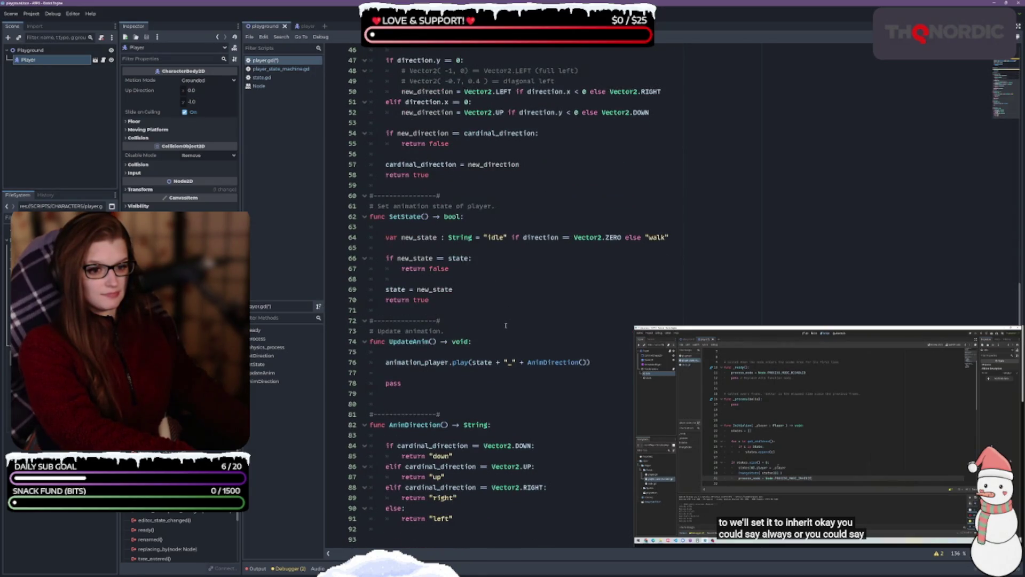
{"action": "scroll", "coordinate": [505, 325], "scroll_direction": "up", "scroll_amount": 5}
{"action": "scroll", "coordinate": [554, 367], "scroll_direction": "up", "scroll_amount": 5}
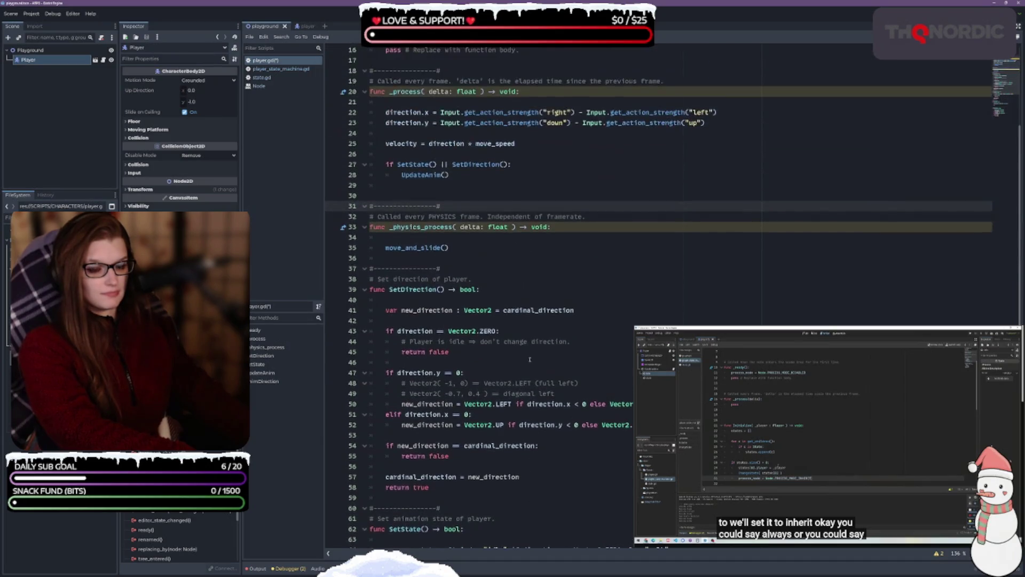
{"action": "scroll", "coordinate": [496, 372], "scroll_direction": "up", "scroll_amount": 5}
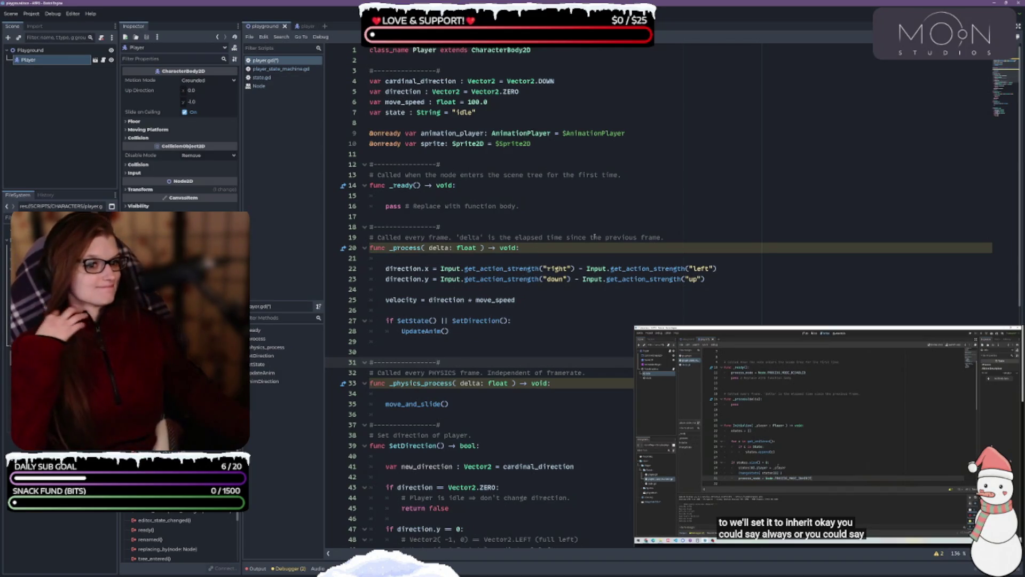
Delete the boilerplate comments above _process, _ready and the PHYSICS-frame comment.
{"action": "mouse_move", "coordinate": [668, 237]}
{"action": "left_mouse_down"}
{"action": "mouse_move", "coordinate": [564, 227]}
{"action": "mouse_move", "coordinate": [367, 240]}
{"action": "left_mouse_up"}
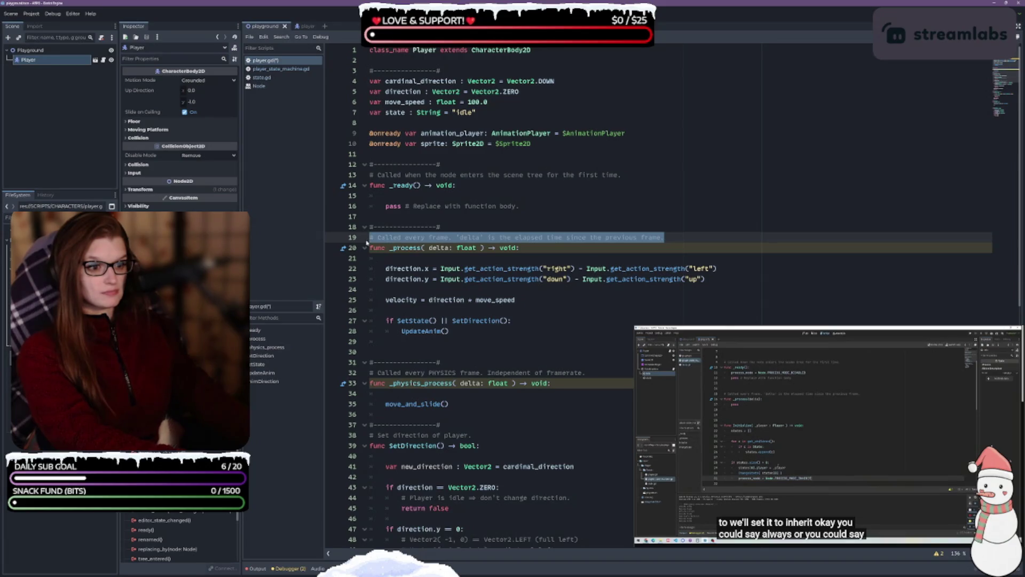
{"action": "key", "text": "BackSpace"}
{"action": "key", "text": "BackSpace"}
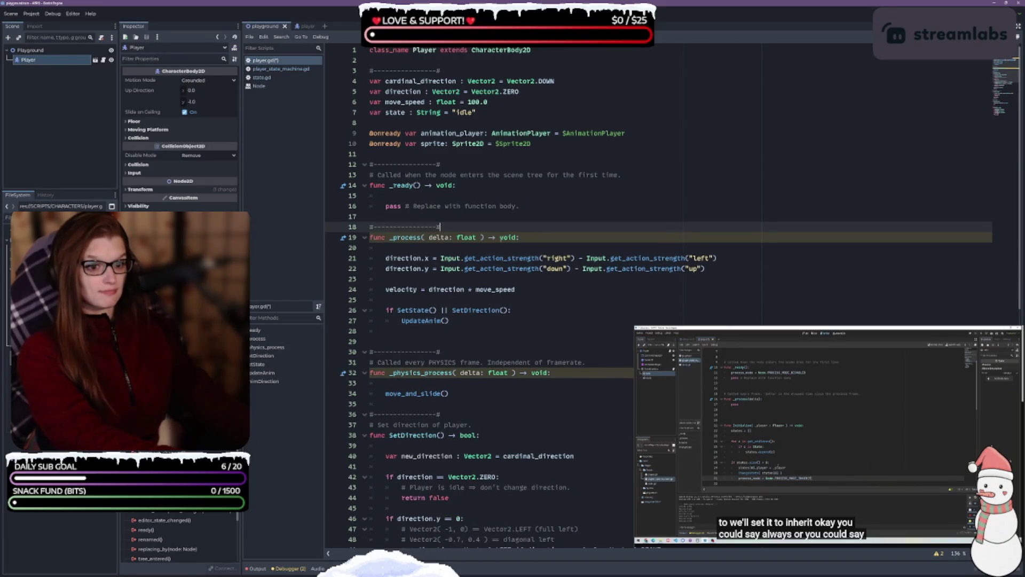
{"action": "left_click_drag", "start_coordinate": [645, 176], "coordinate": [353, 175]}
{"action": "key", "text": "BackSpace"}
{"action": "key", "text": "BackSpace"}
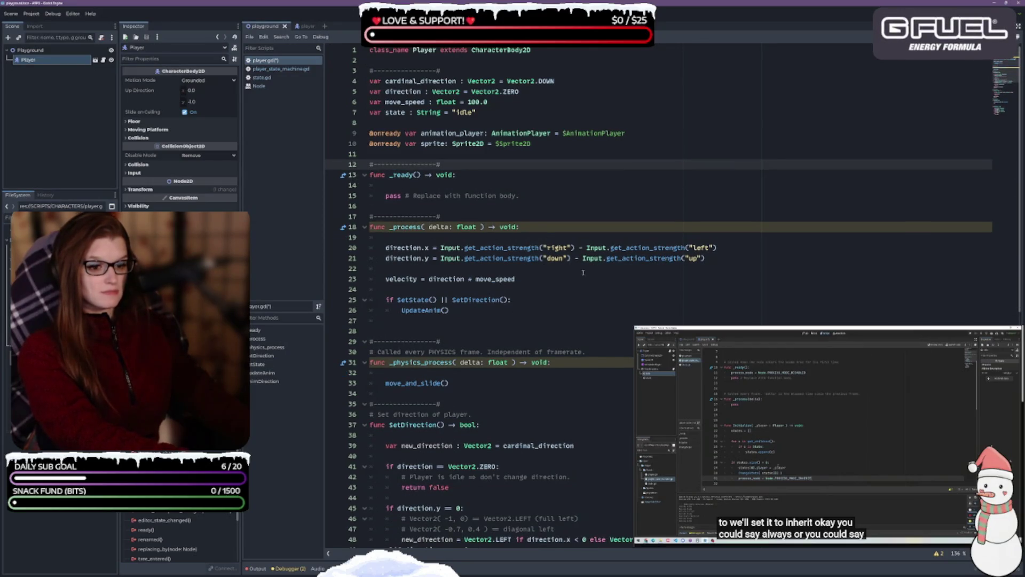
{"action": "left_click_drag", "start_coordinate": [615, 350], "coordinate": [366, 355]}
{"action": "key", "text": "BackSpace"}
{"action": "key", "text": "BackSpace"}
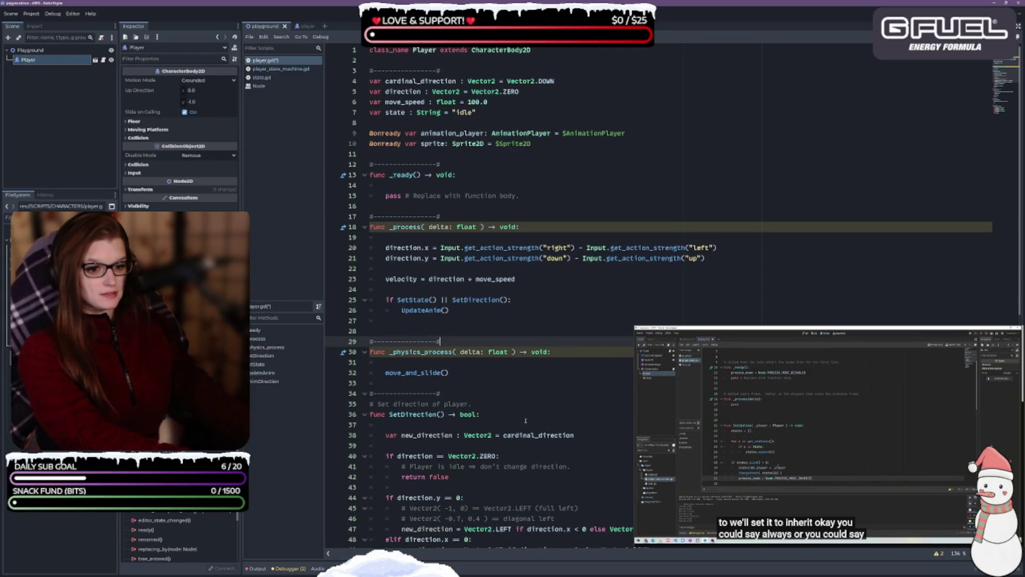
Make the delta parameters in _process and _physics_process read 'delta : float'.
{"action": "left_click", "coordinate": [513, 399]}
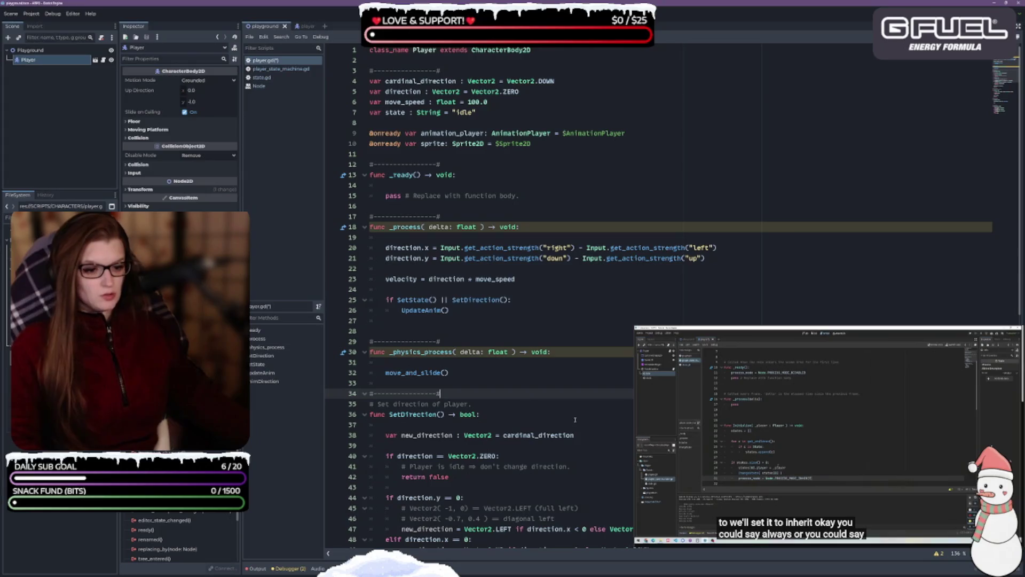
{"action": "scroll", "coordinate": [575, 420], "scroll_direction": "down", "scroll_amount": 1}
{"action": "left_click", "coordinate": [480, 320]}
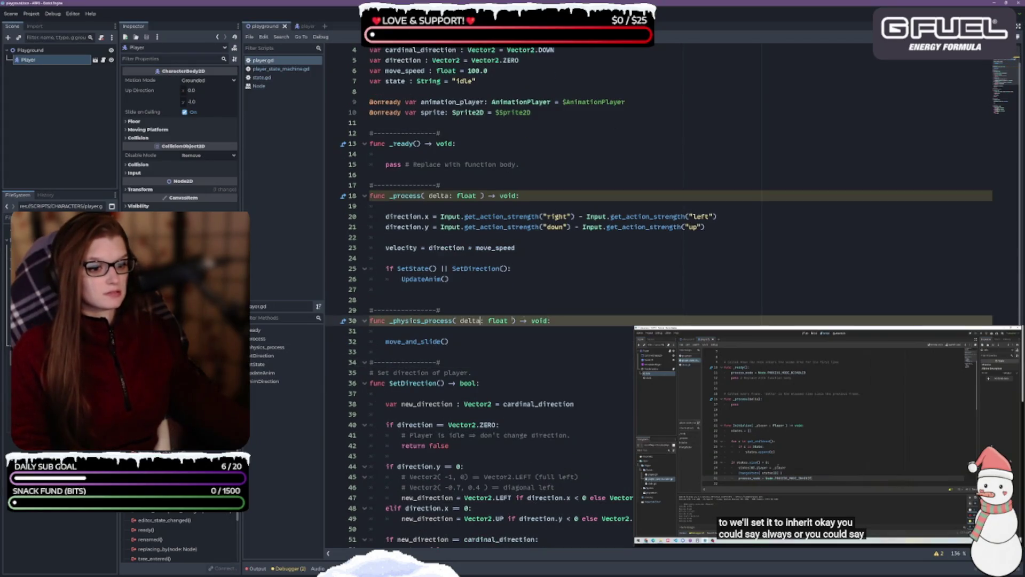
{"action": "left_click", "coordinate": [449, 196]}
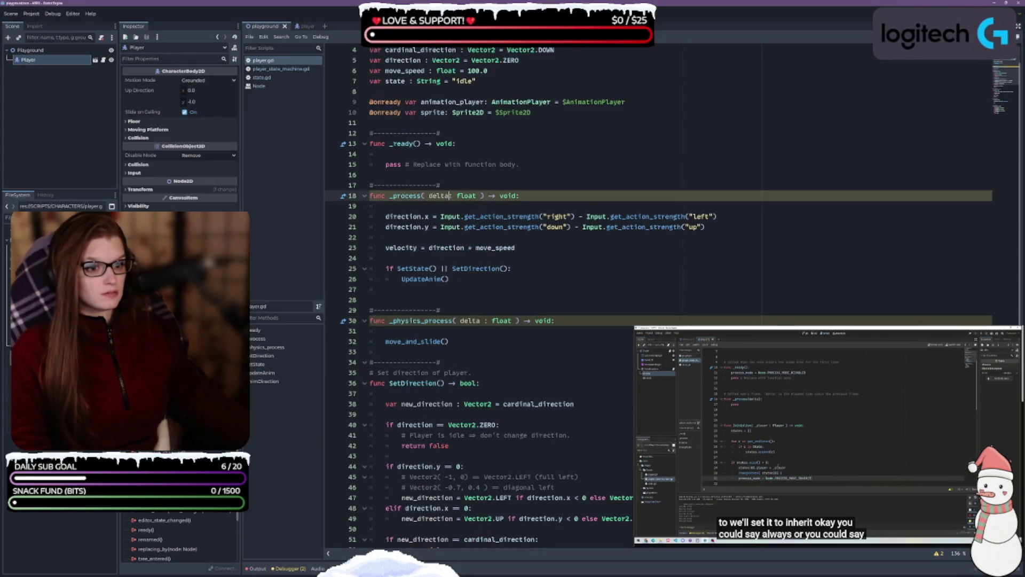
{"action": "left_click", "coordinate": [585, 431]}
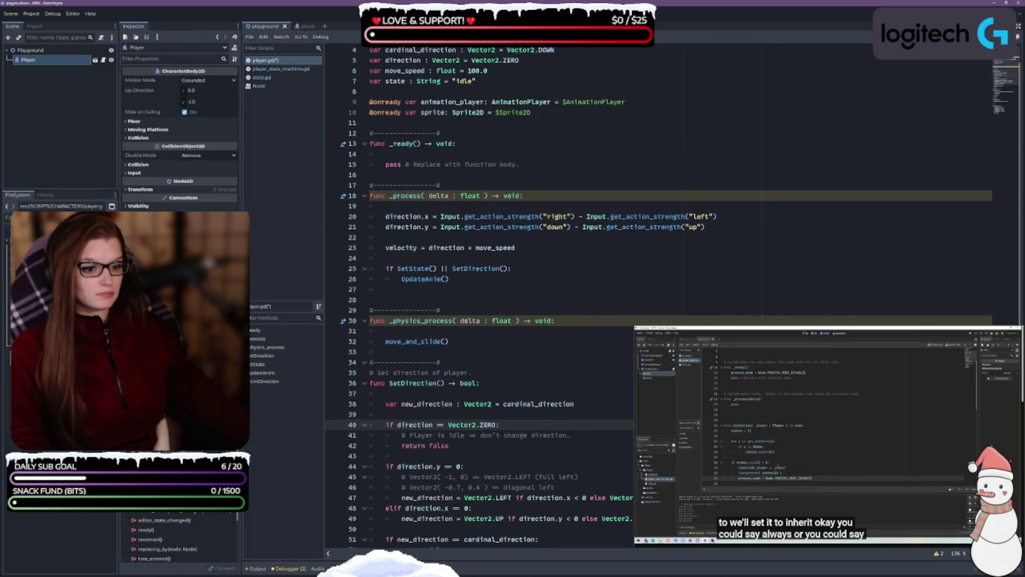
{"action": "key", "text": "ctrl+z"}
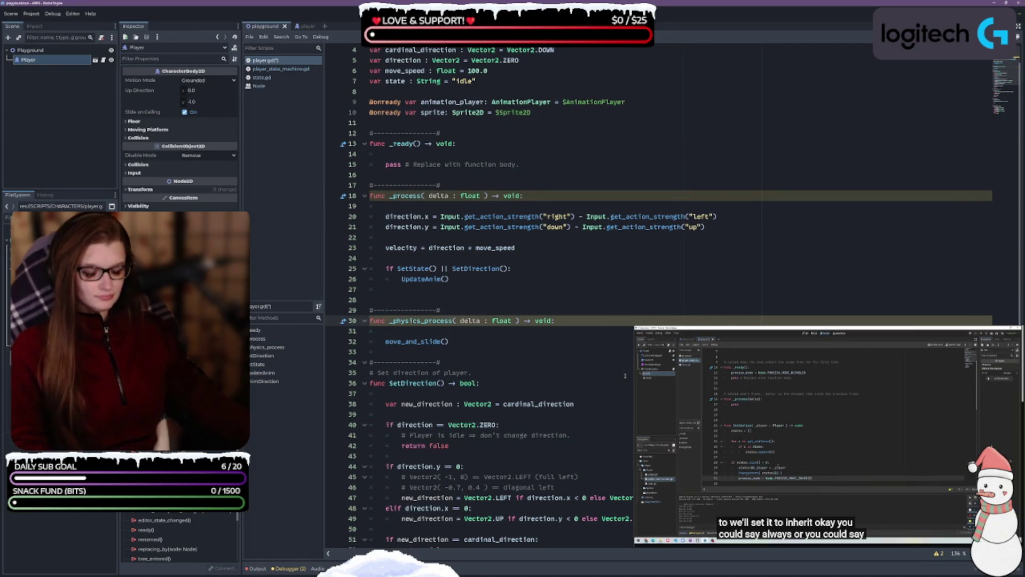
{"action": "key", "text": "ctrl+s"}
{"action": "scroll", "coordinate": [589, 384], "scroll_direction": "down", "scroll_amount": 3}
{"action": "scroll", "coordinate": [588, 388], "scroll_direction": "down", "scroll_amount": 10}
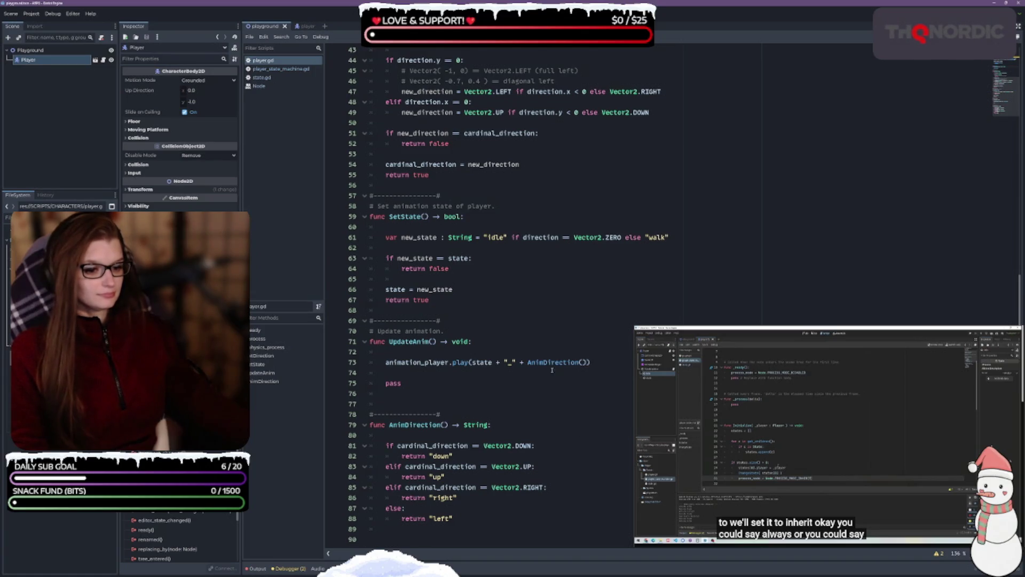
{"action": "scroll", "coordinate": [602, 330], "scroll_direction": "up", "scroll_amount": 14}
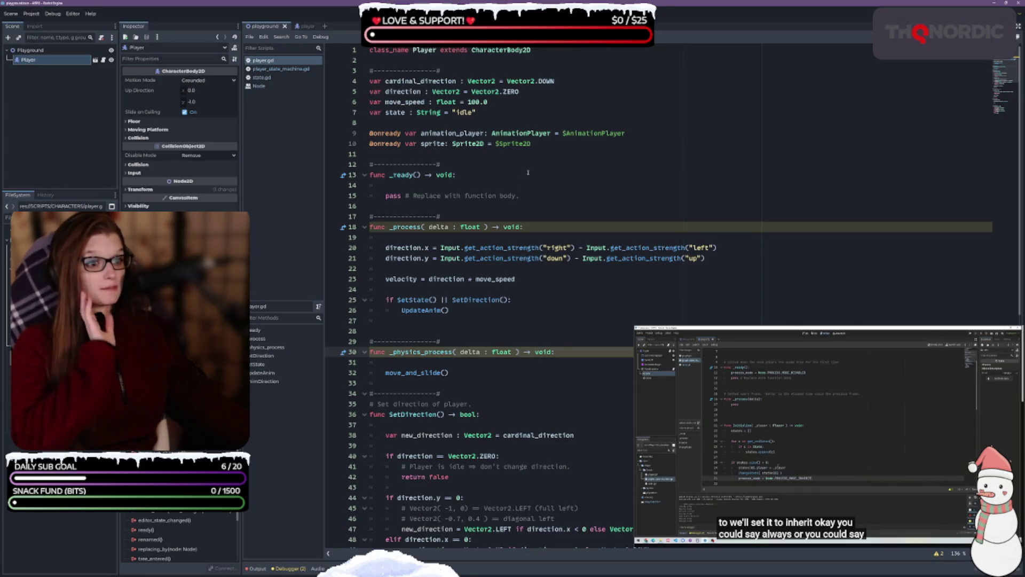
{"action": "left_click", "coordinate": [502, 143]}
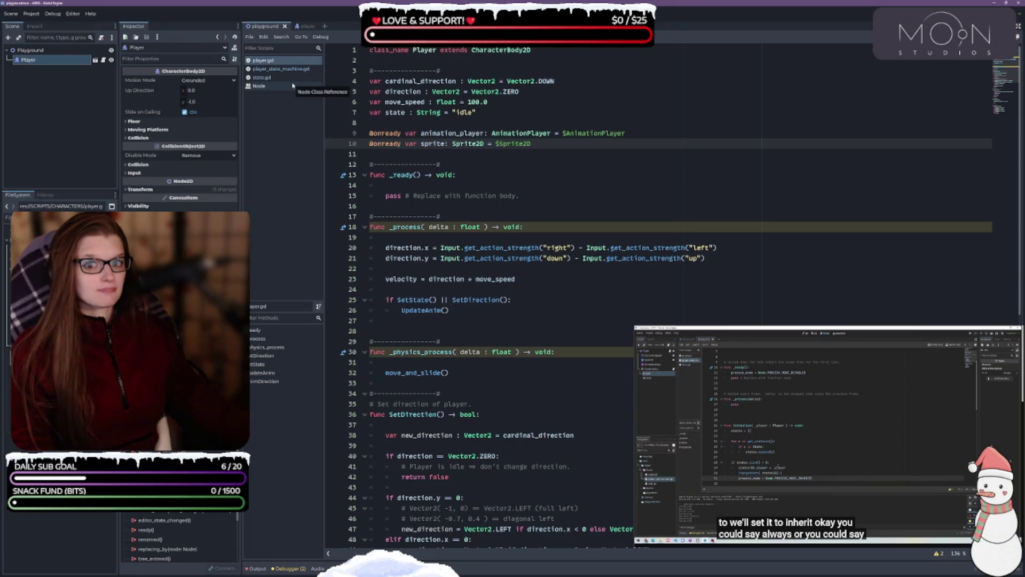
In the player scene, rename the PlayerCharacter root node to Player.
{"action": "left_click", "coordinate": [300, 28]}
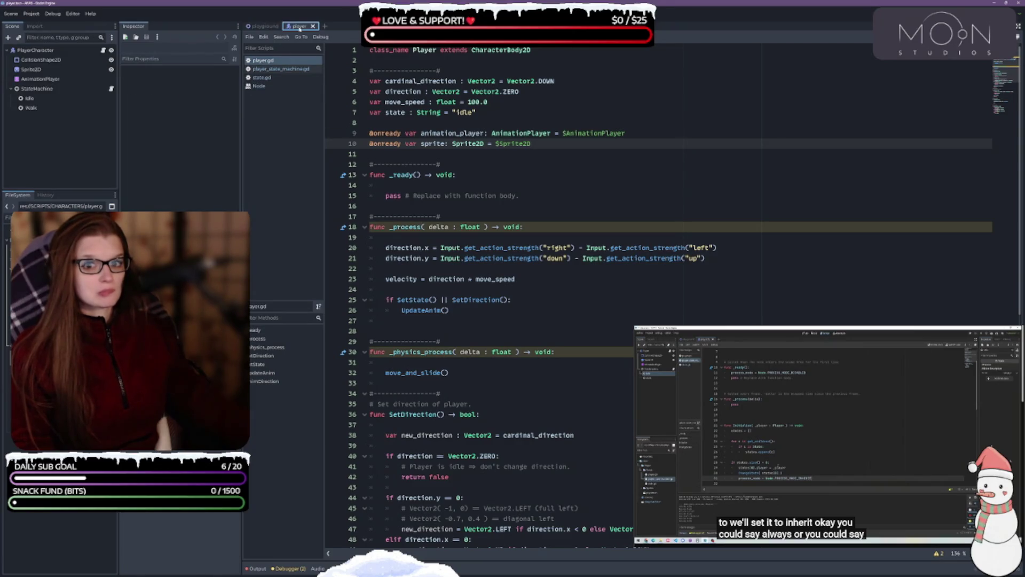
{"action": "left_click", "coordinate": [38, 51]}
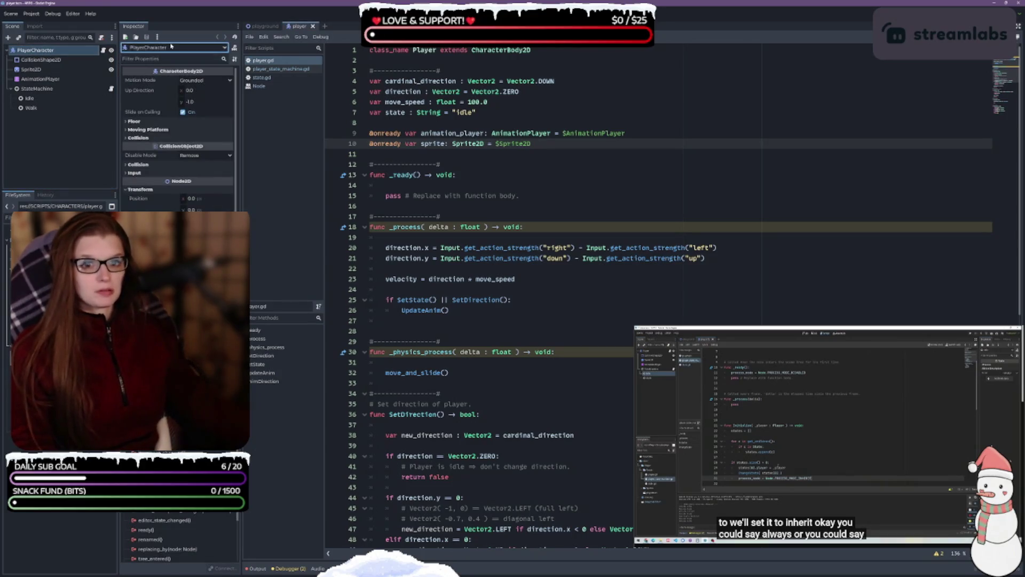
{"action": "left_click", "coordinate": [44, 51]}
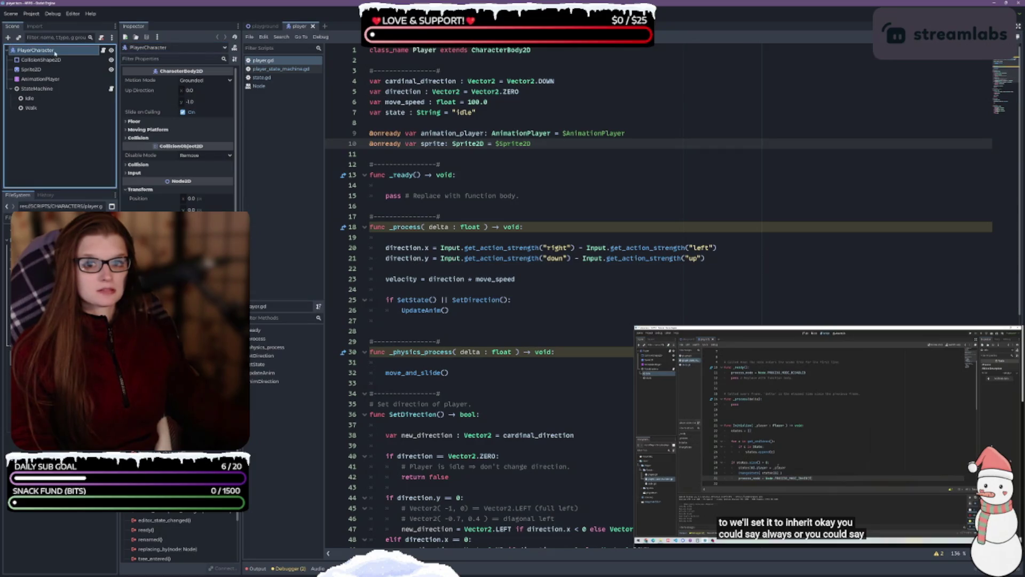
{"action": "left_click", "coordinate": [55, 51]}
{"action": "key", "text": "BackSpace"}
{"action": "key", "text": "BackSpace"}
{"action": "key", "text": "BackSpace"}
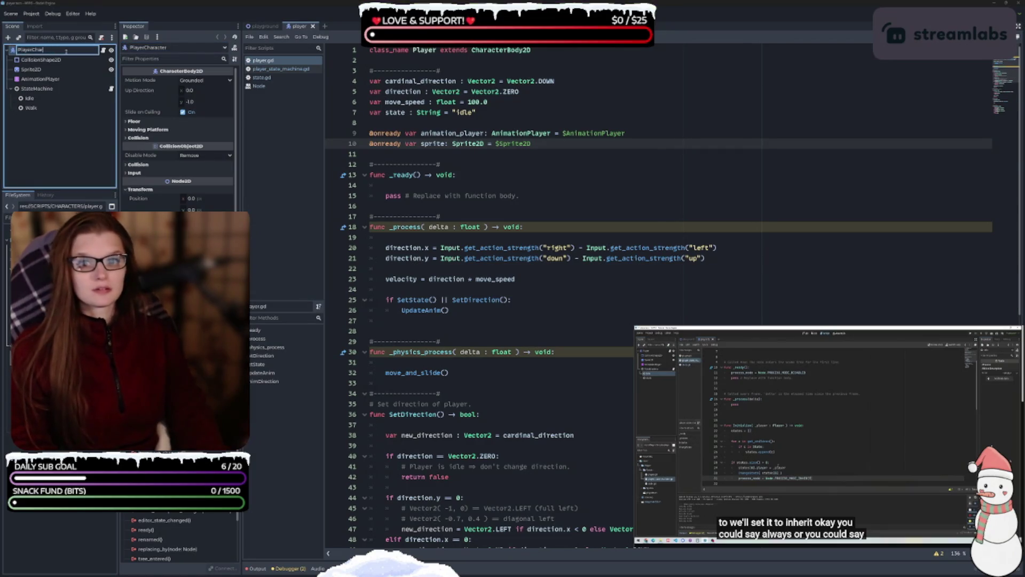
{"action": "key", "text": "BackSpace"}
{"action": "key", "text": "Return"}
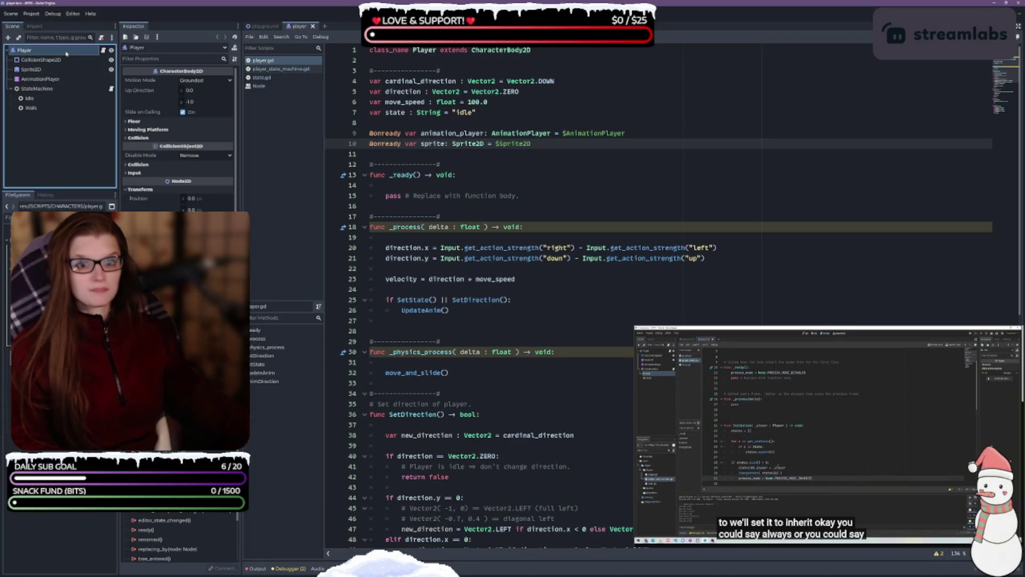
Try renaming AnimationPlayer to AnimPlayer, then cancel so it keeps the name AnimationPlayer.
{"action": "left_click", "coordinate": [43, 60]}
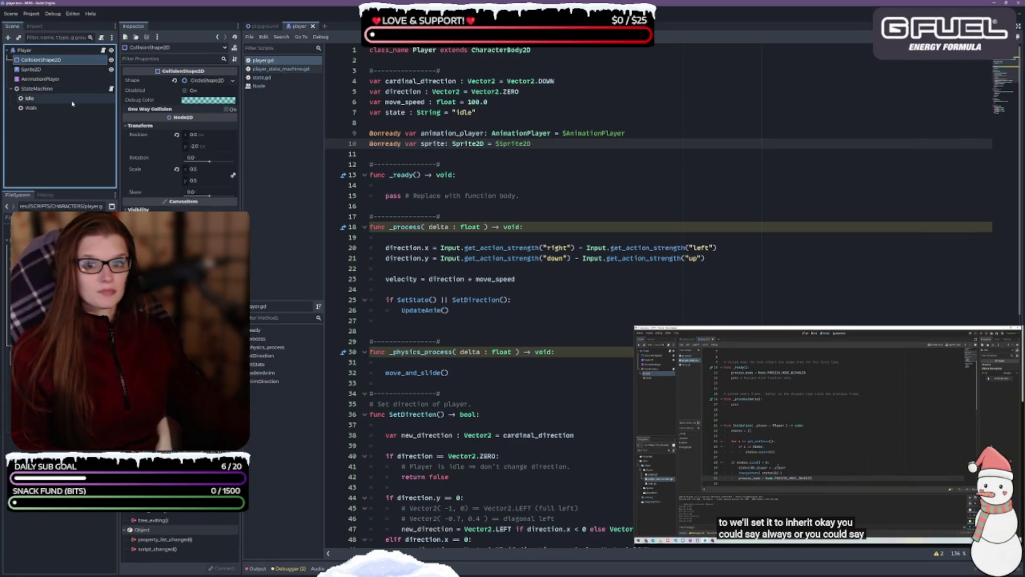
{"action": "left_click", "coordinate": [46, 70]}
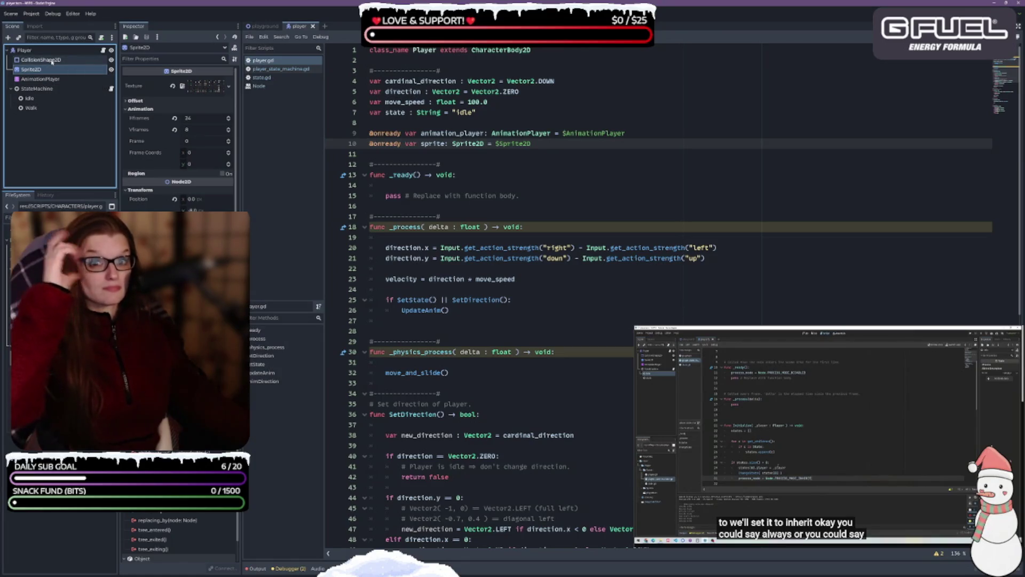
{"action": "left_click", "coordinate": [56, 63]}
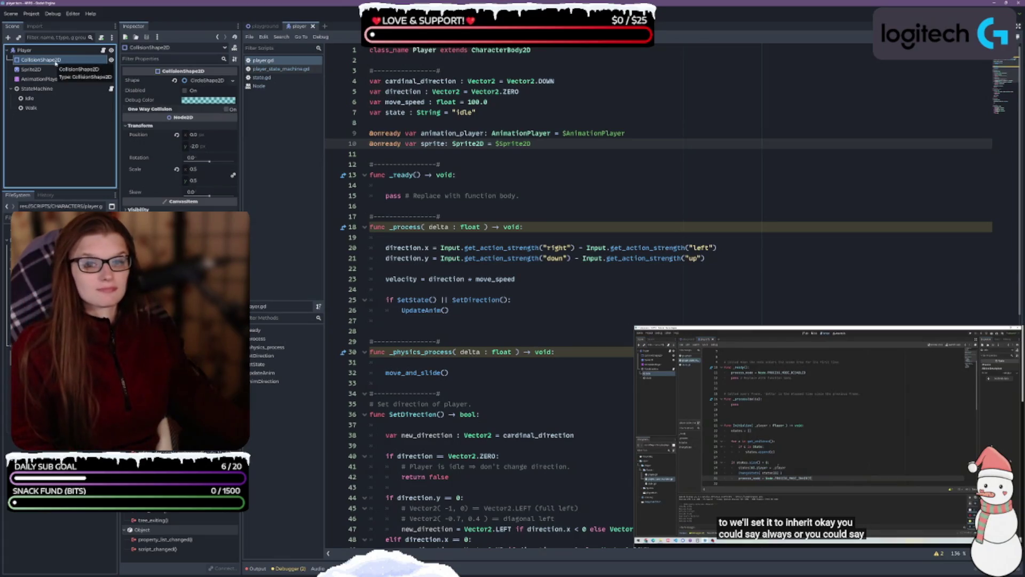
{"action": "double_click", "coordinate": [56, 63]}
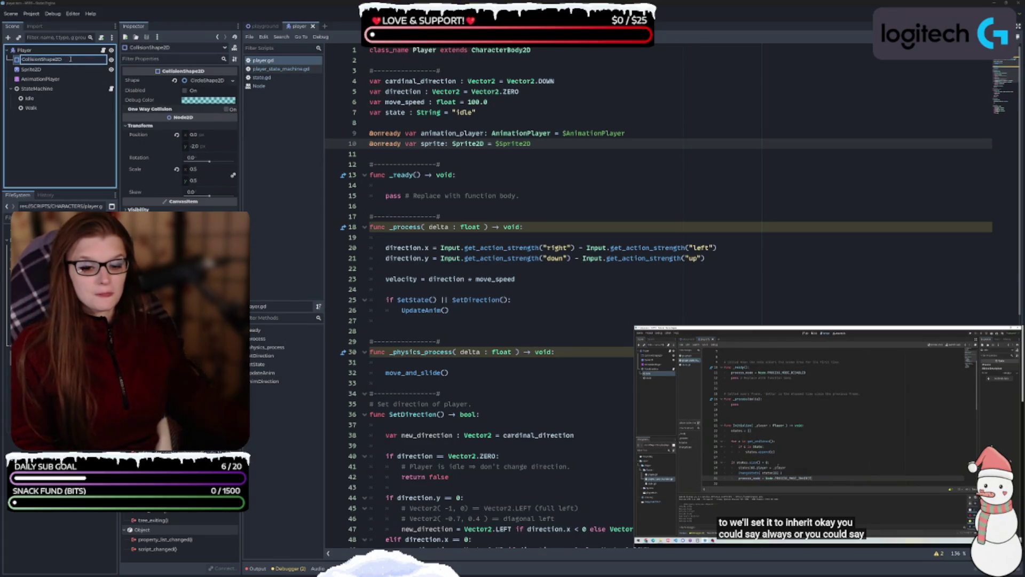
{"action": "left_click", "coordinate": [42, 79]}
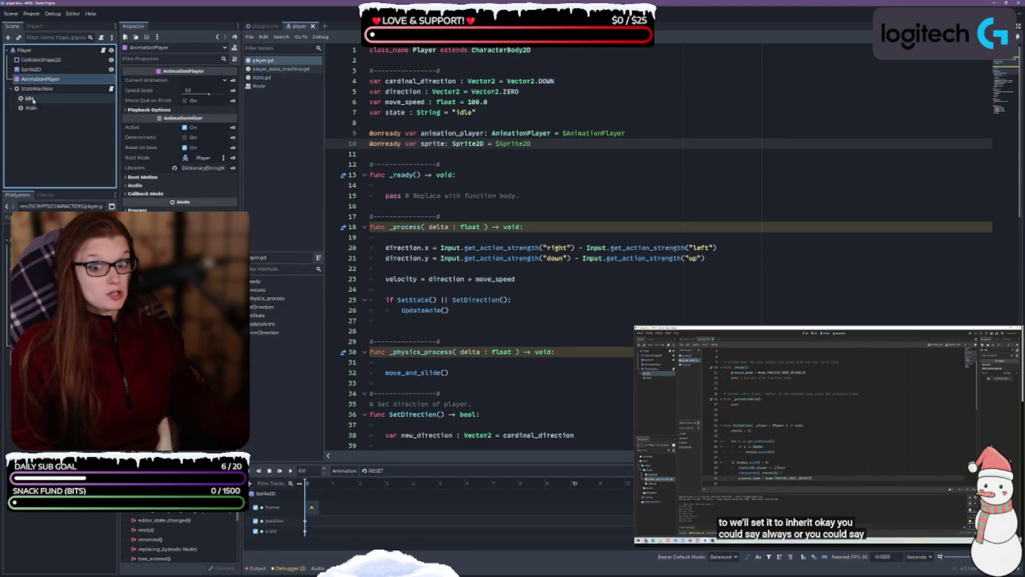
{"action": "double_click", "coordinate": [38, 79]}
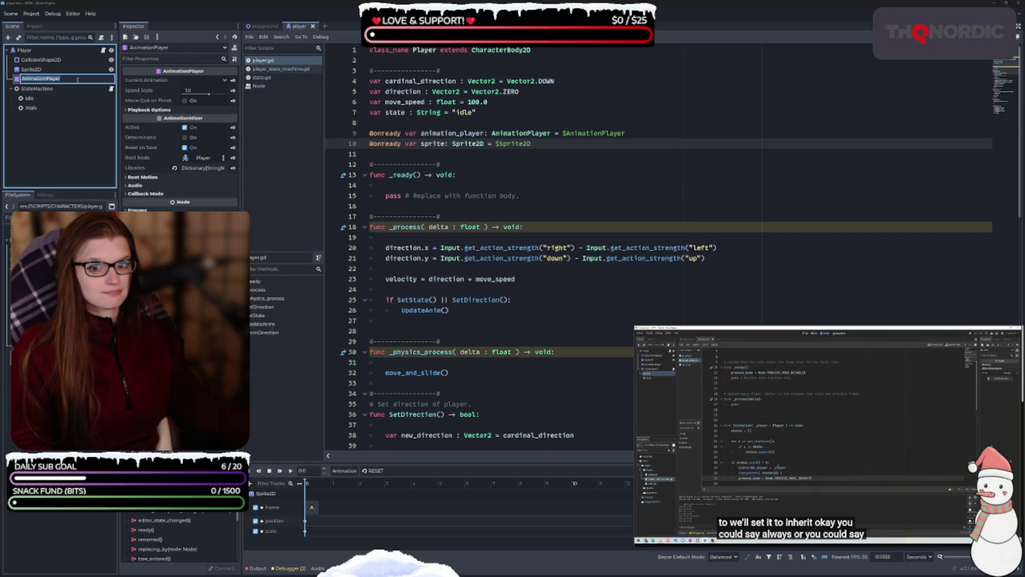
{"action": "type", "text": "AnimPl"}
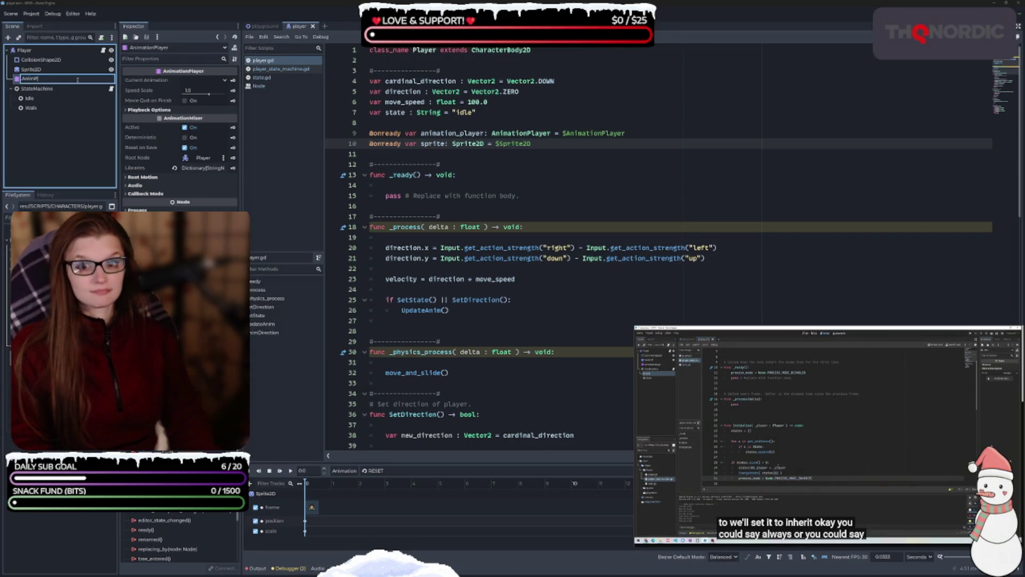
{"action": "type", "text": "ayer"}
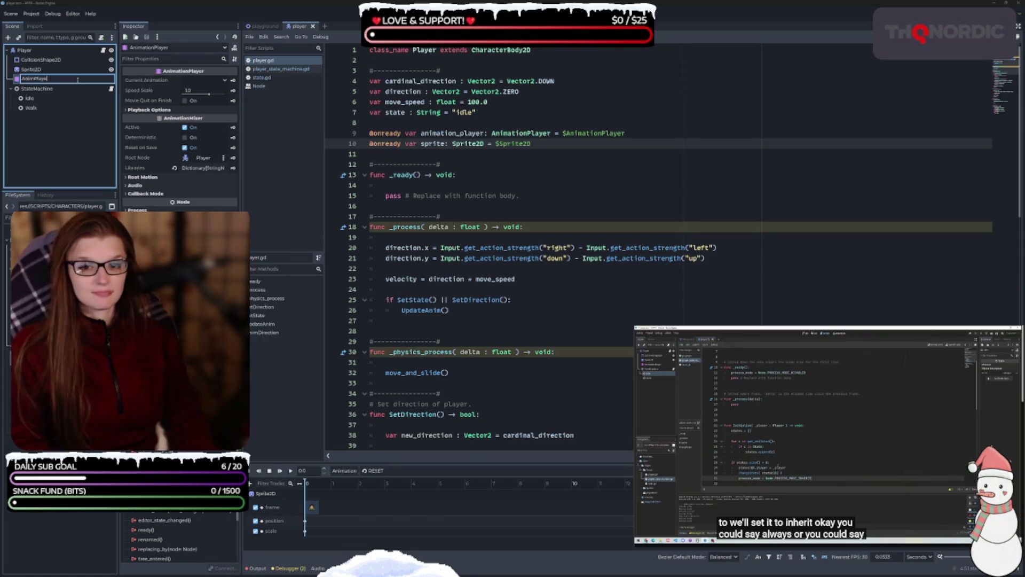
{"action": "key", "text": "BackSpace"}
{"action": "key", "text": "BackSpace"}
{"action": "key", "text": "BackSpace"}
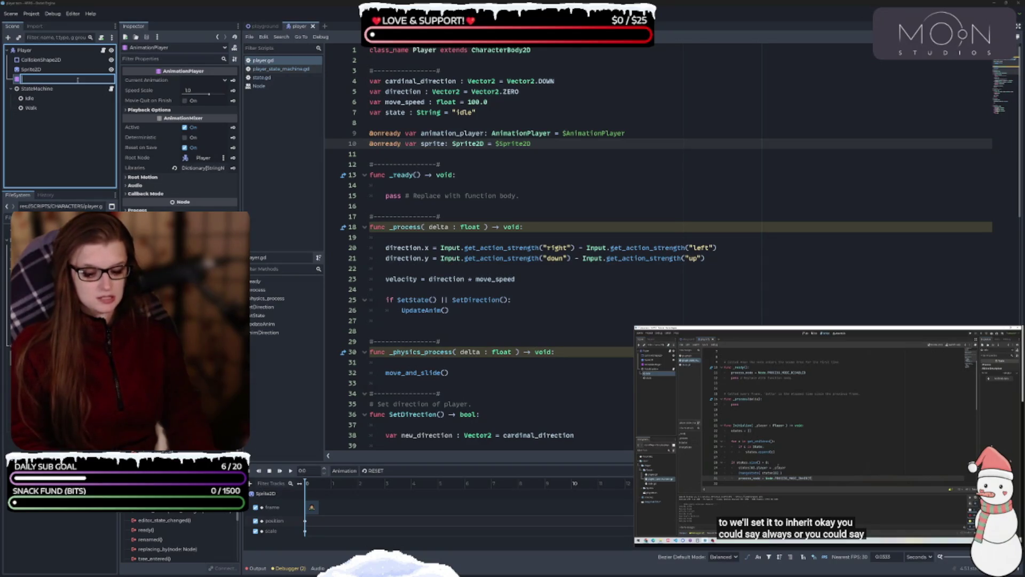
{"action": "key", "text": "Return"}
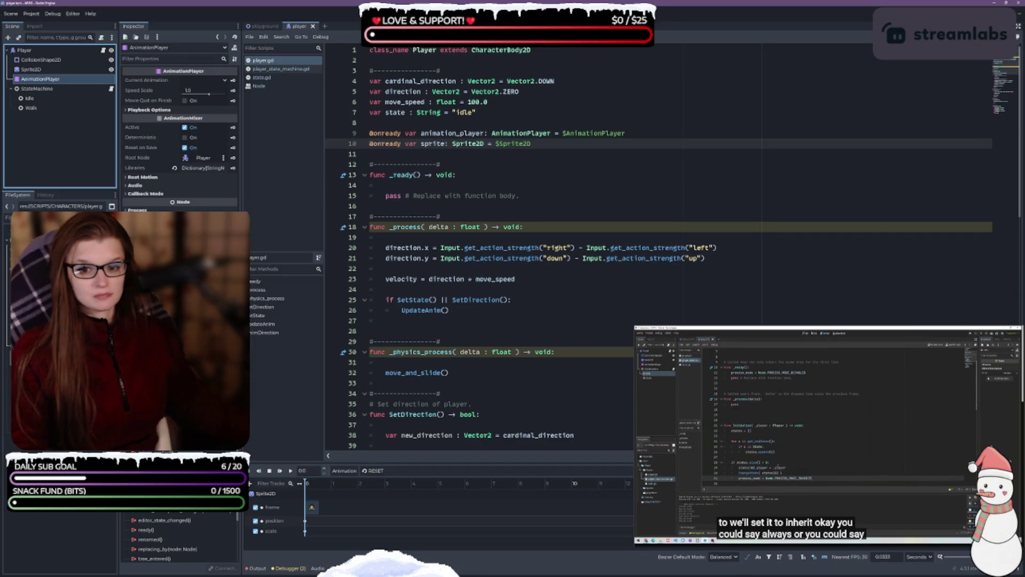
{"action": "left_click", "coordinate": [59, 321]}
{"action": "scroll", "coordinate": [59, 513], "scroll_direction": "up", "scroll_amount": 3}
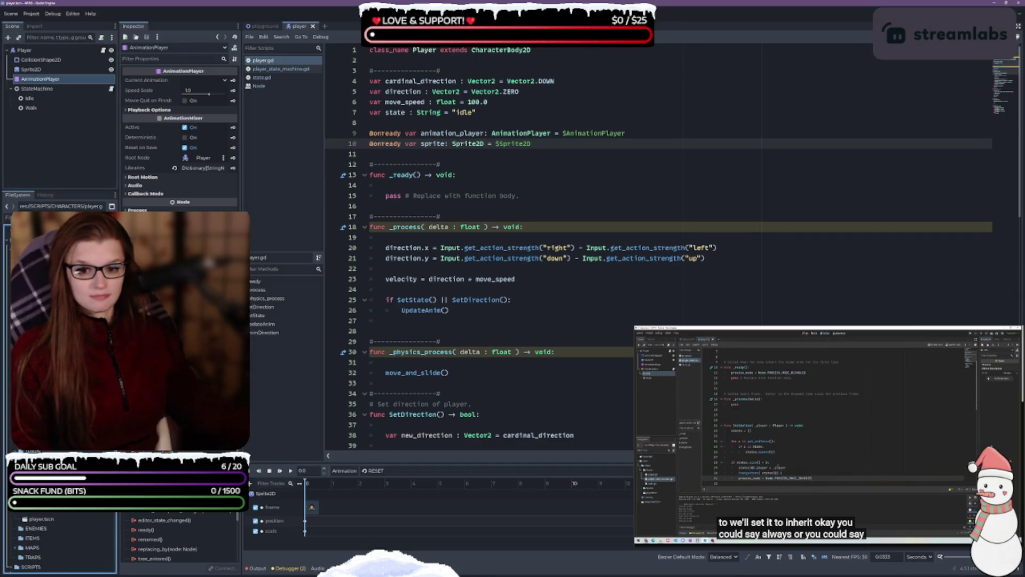
{"action": "scroll", "coordinate": [59, 513], "scroll_direction": "down", "scroll_amount": 3}
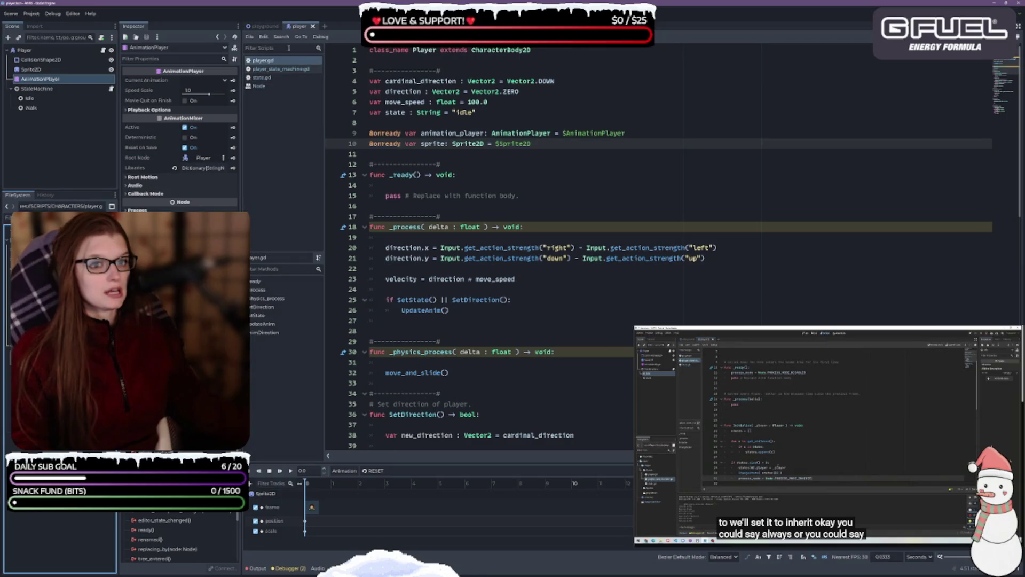
{"action": "left_click", "coordinate": [271, 69]}
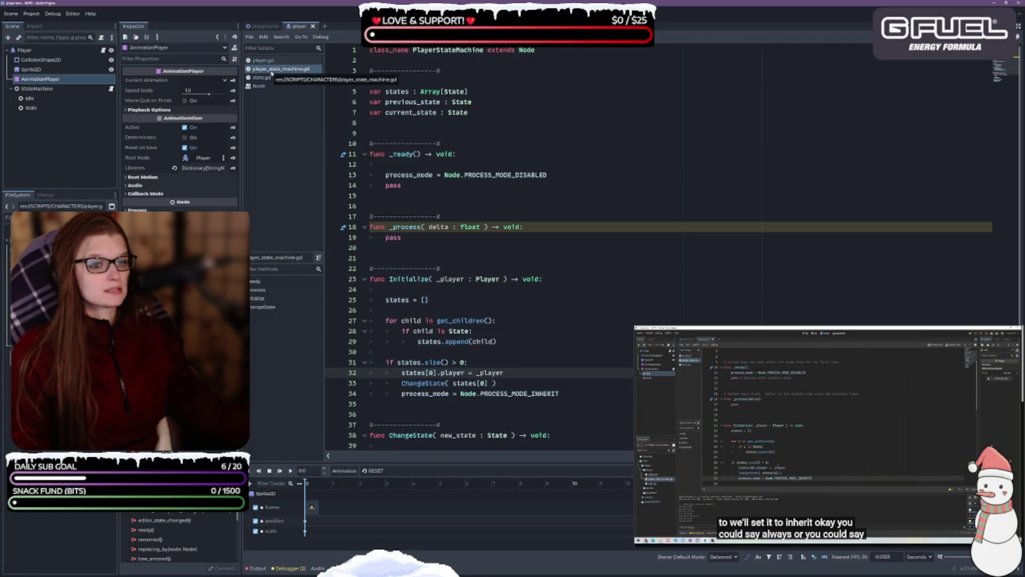
{"action": "left_click", "coordinate": [271, 86]}
{"action": "left_click", "coordinate": [270, 78]}
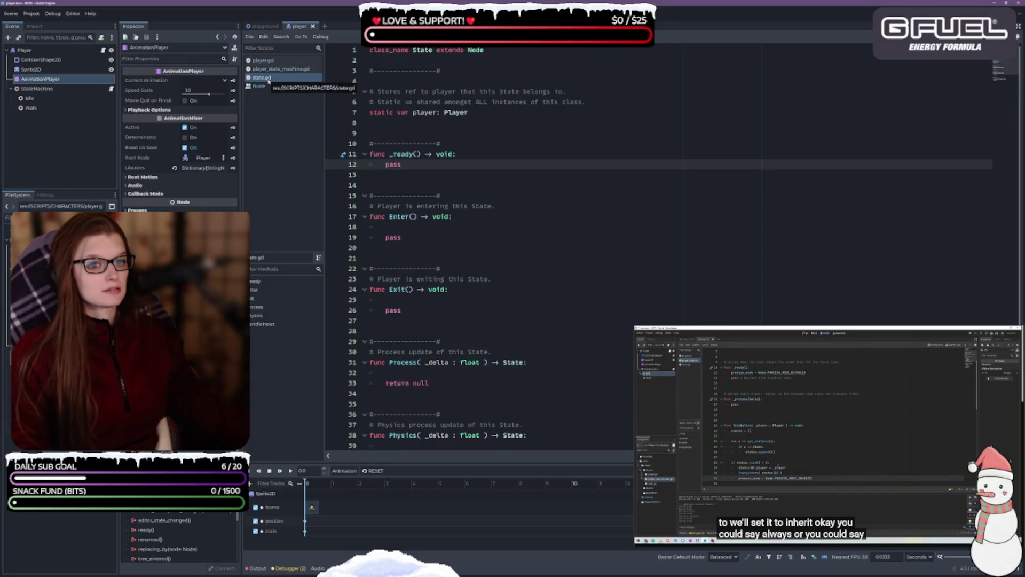
{"action": "left_click", "coordinate": [269, 86]}
{"action": "right_click", "coordinate": [269, 88]}
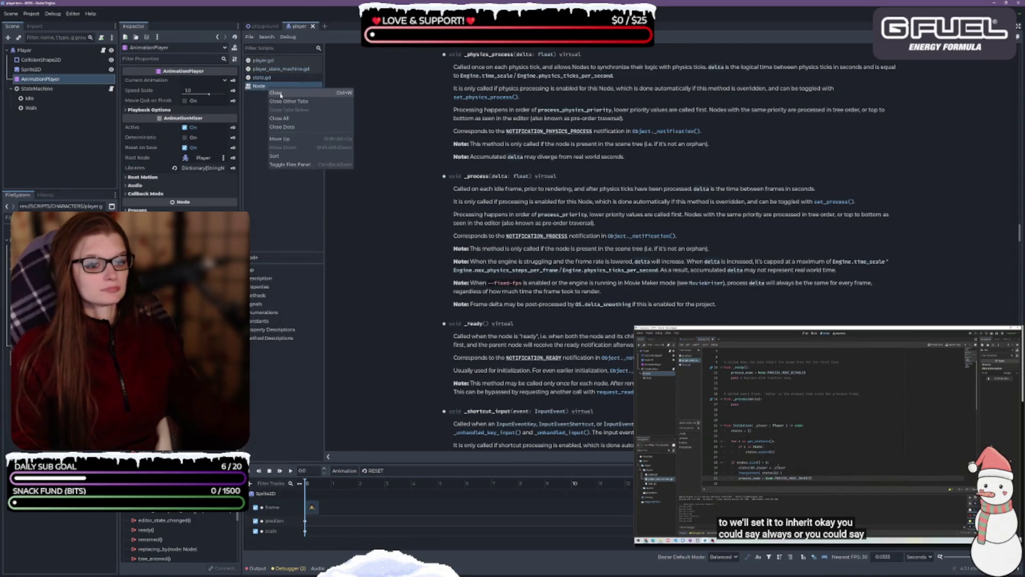
{"action": "left_click", "coordinate": [271, 74]}
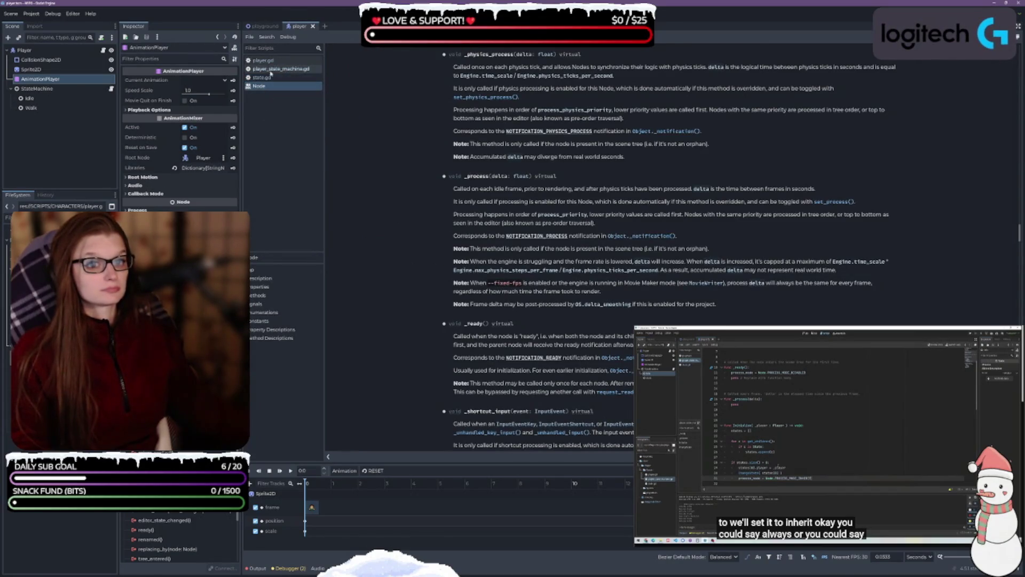
{"action": "left_click", "coordinate": [269, 68]}
{"action": "right_click", "coordinate": [267, 87]}
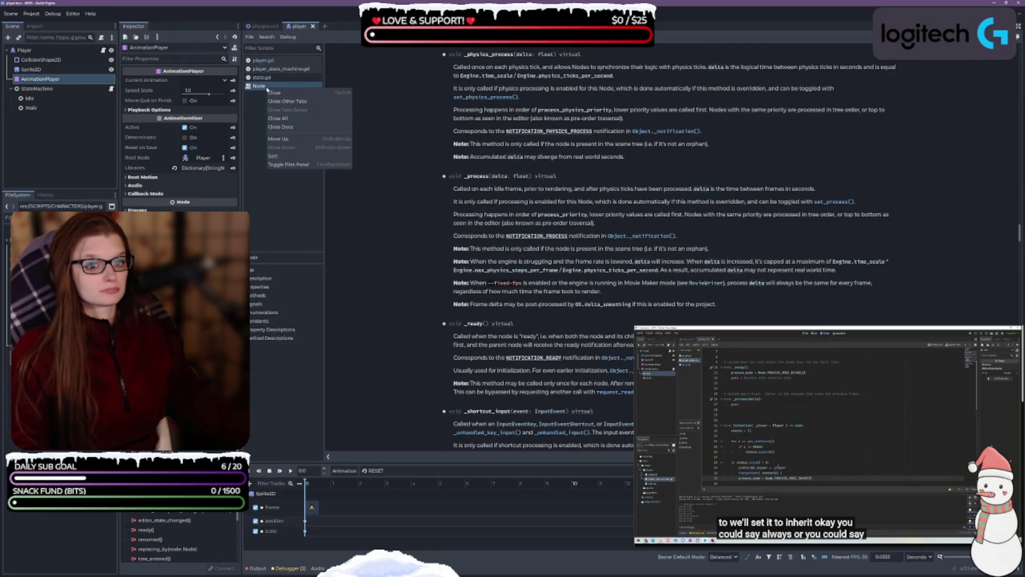
{"action": "left_click", "coordinate": [258, 107]}
{"action": "left_click", "coordinate": [269, 61]}
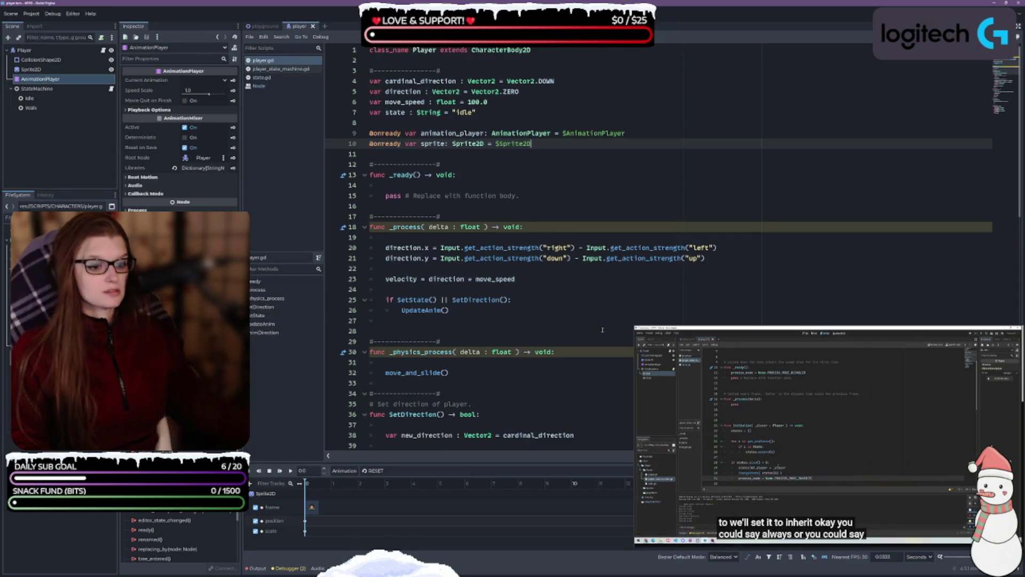
Look back over player.gd, then return to player_state_machine.gd at the end of line 34.
{"action": "scroll", "coordinate": [586, 316], "scroll_direction": "down", "scroll_amount": 6}
{"action": "left_click", "coordinate": [280, 69]}
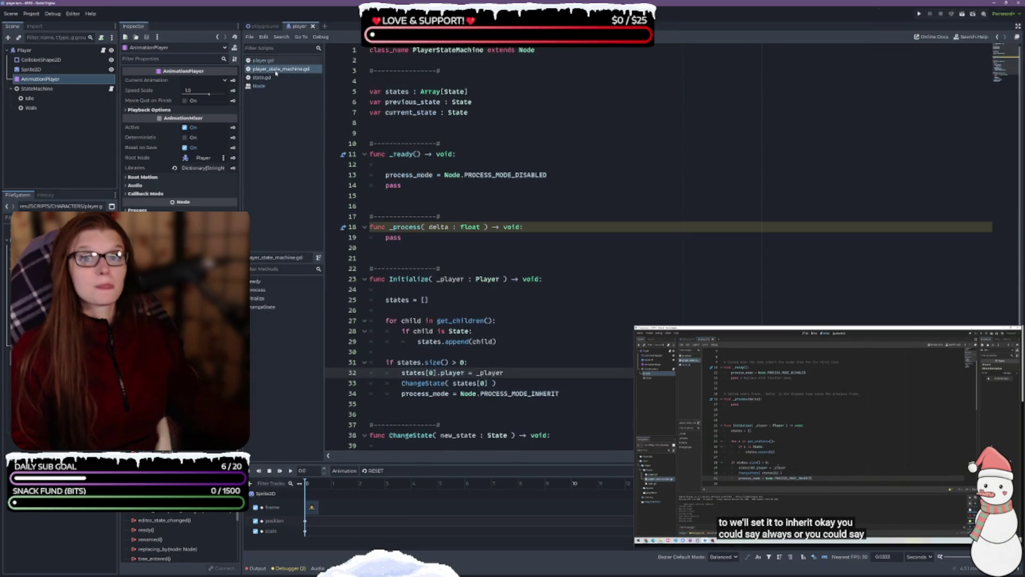
{"action": "left_click", "coordinate": [263, 60]}
{"action": "scroll", "coordinate": [566, 285], "scroll_direction": "down", "scroll_amount": 10}
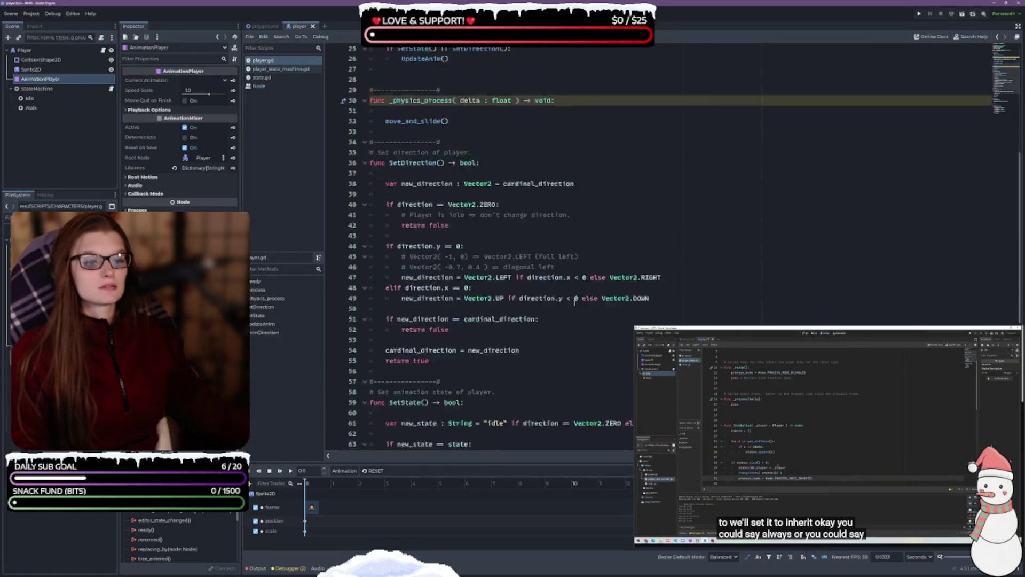
{"action": "scroll", "coordinate": [566, 286], "scroll_direction": "down", "scroll_amount": 2}
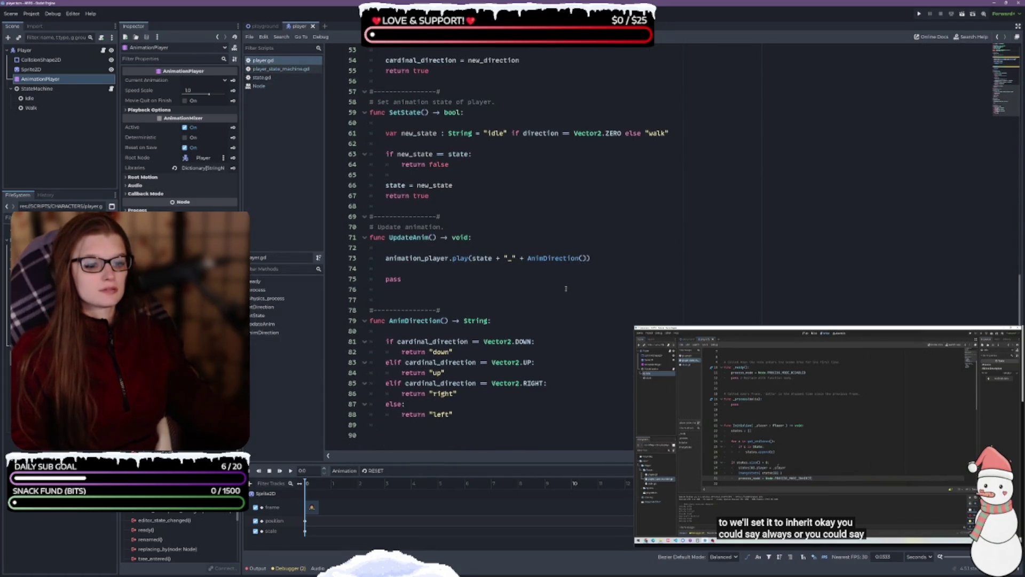
{"action": "scroll", "coordinate": [566, 288], "scroll_direction": "up", "scroll_amount": 15}
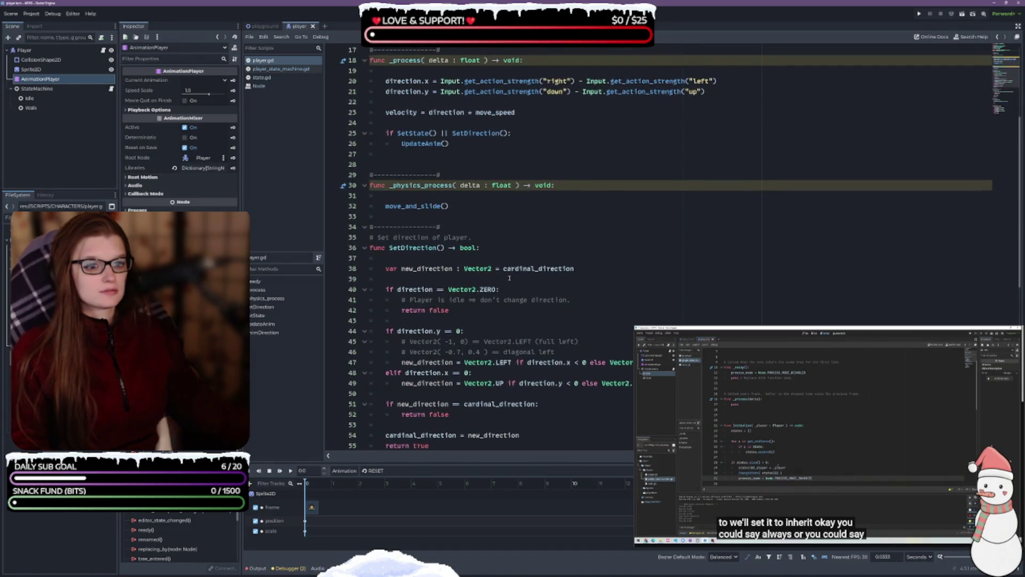
{"action": "scroll", "coordinate": [510, 278], "scroll_direction": "up", "scroll_amount": 1}
{"action": "scroll", "coordinate": [508, 287], "scroll_direction": "down", "scroll_amount": 5}
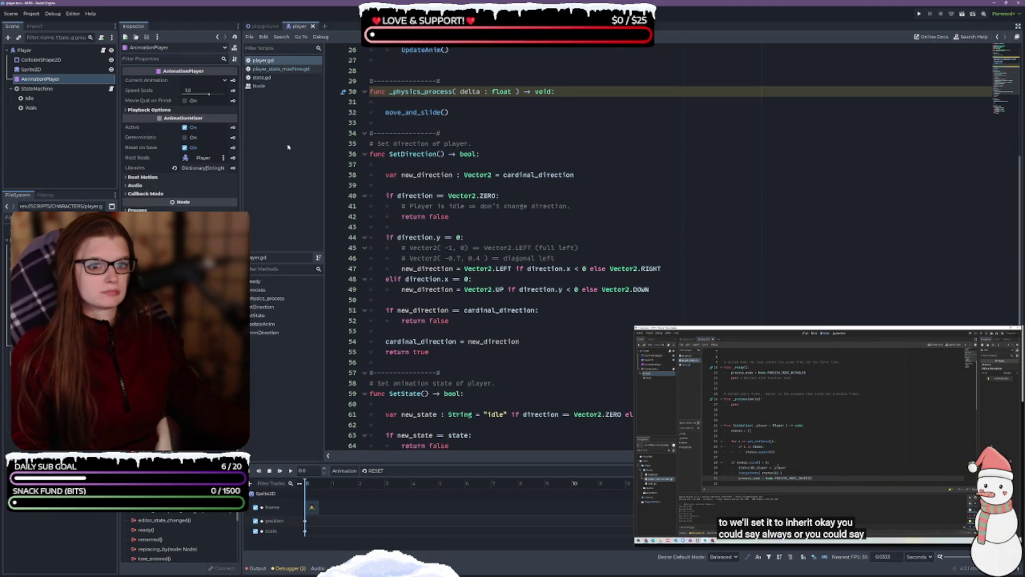
{"action": "left_click", "coordinate": [280, 69]}
{"action": "scroll", "coordinate": [598, 291], "scroll_direction": "down", "scroll_amount": 4}
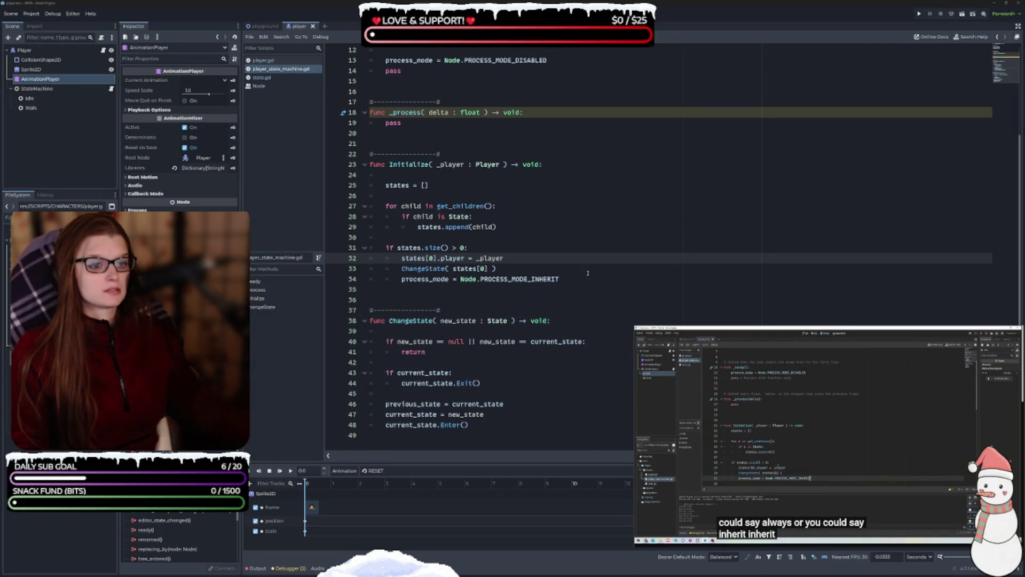
{"action": "left_click", "coordinate": [560, 280]}
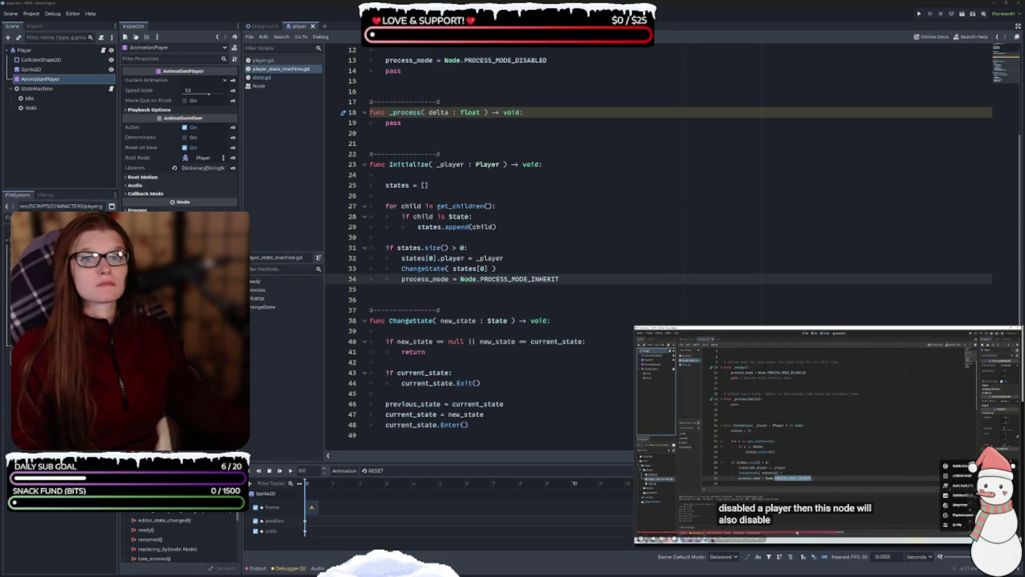
{"action": "scroll", "coordinate": [830, 479], "scroll_direction": "down", "scroll_amount": 3}
{"action": "scroll", "coordinate": [830, 479], "scroll_direction": "up", "scroll_amount": 3}
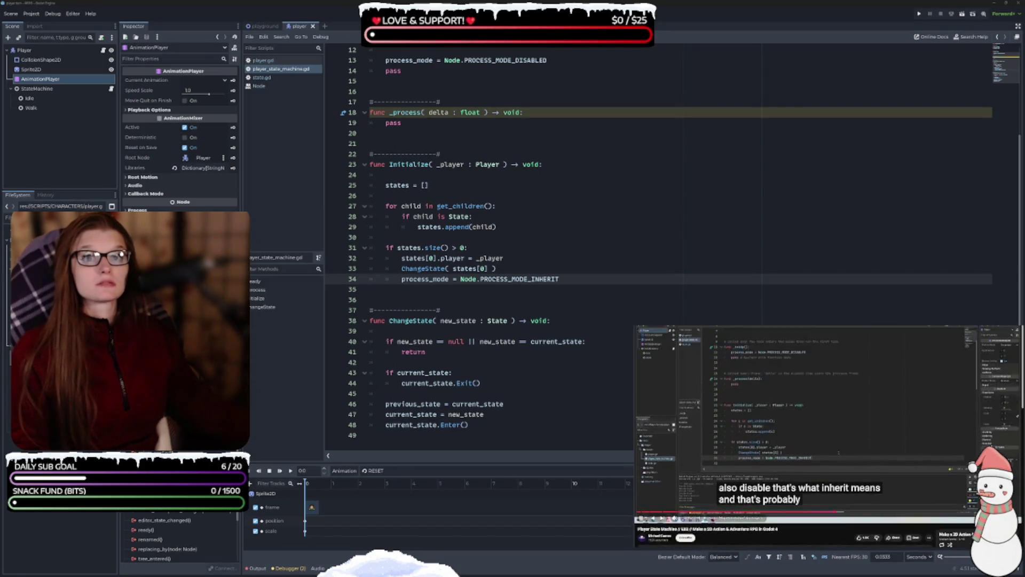